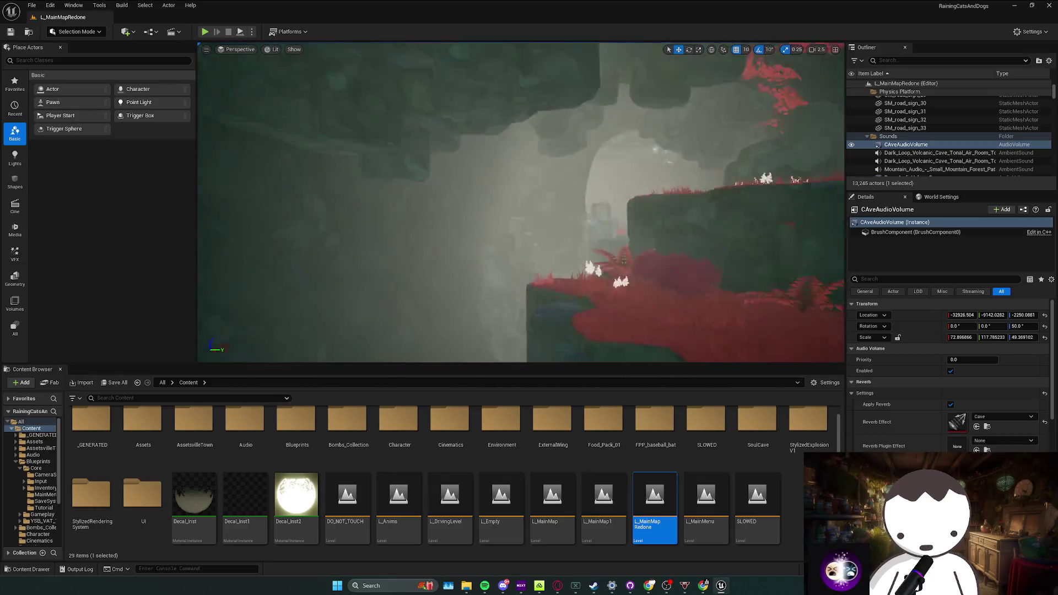
# Fly the view out of the cave over the red hillside and forest toward the tower and the audio volume
pyautogui.press('w')
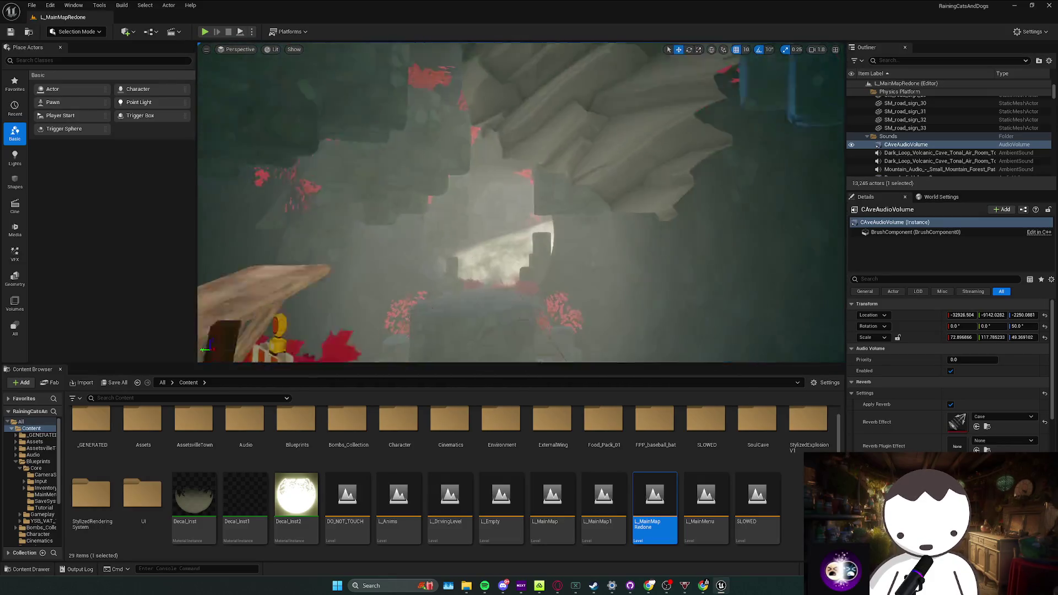
pyautogui.press('w')
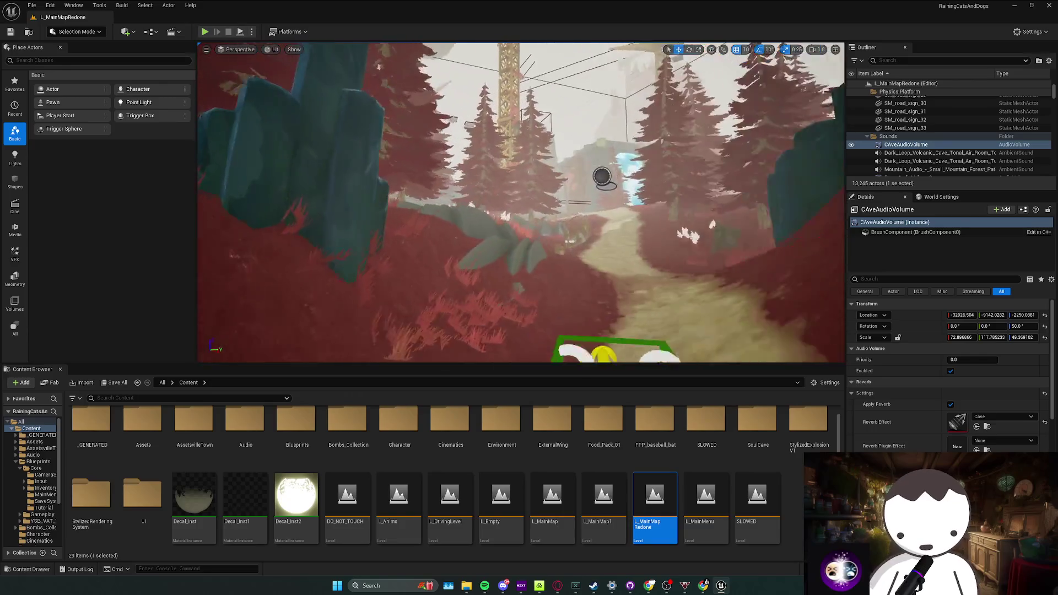
pyautogui.press('w')
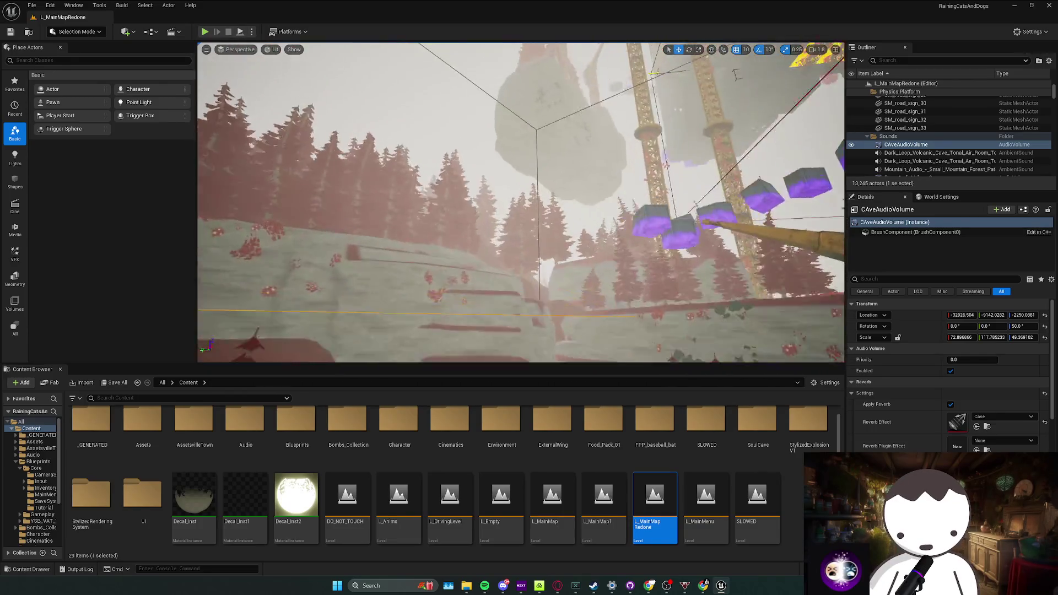
pyautogui.press('w')
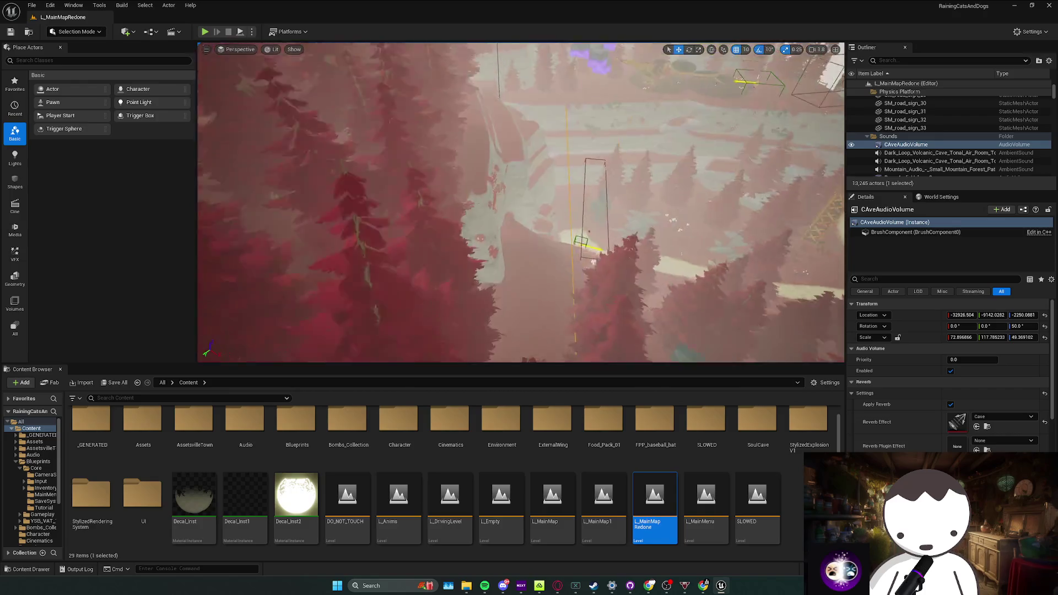
pyautogui.press('w')
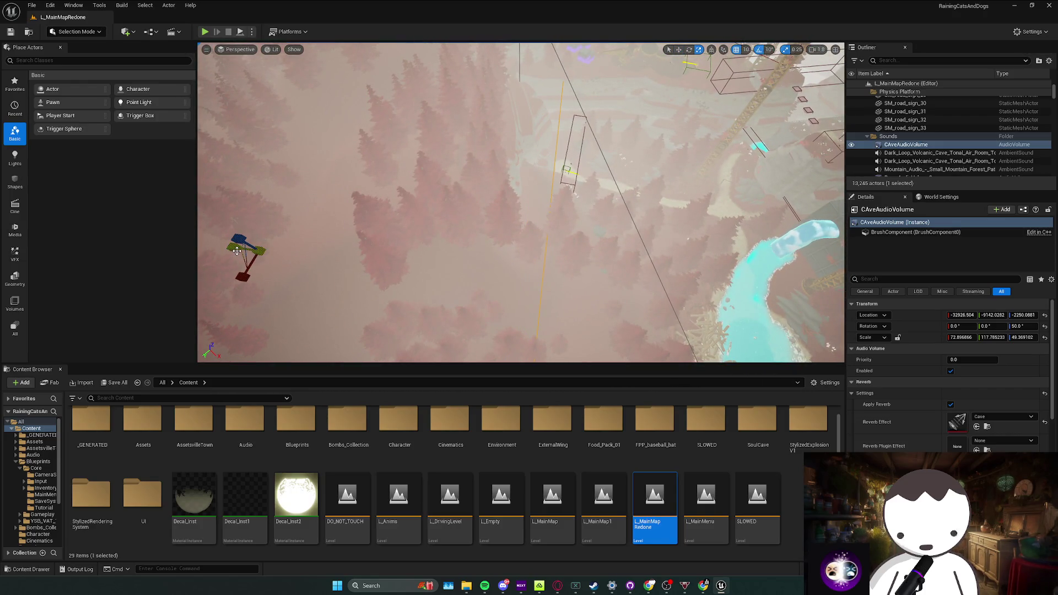
pyautogui.press('w')
pyautogui.press('w')
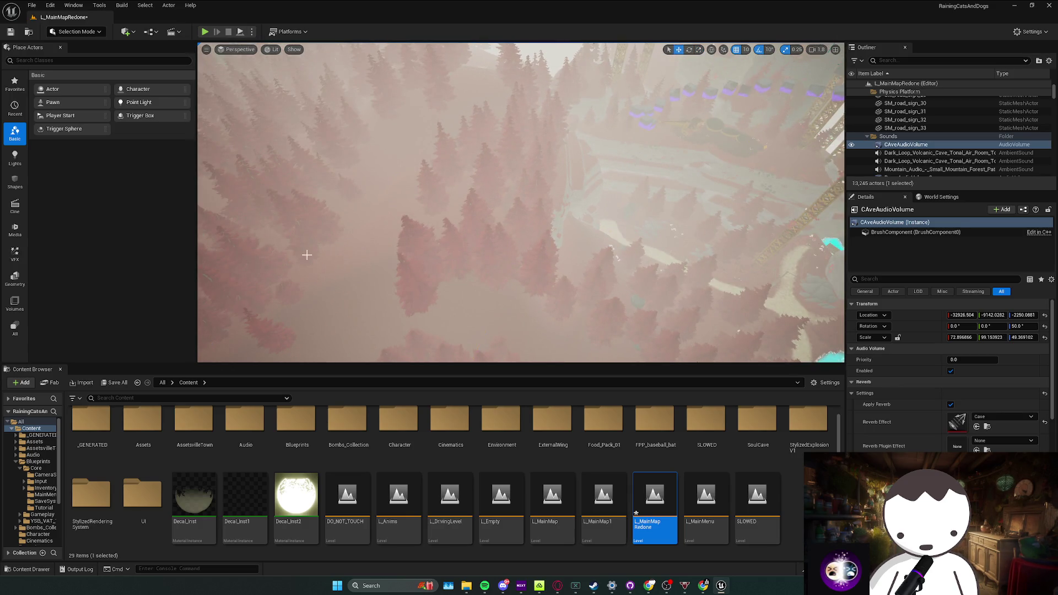
pyautogui.press('w')
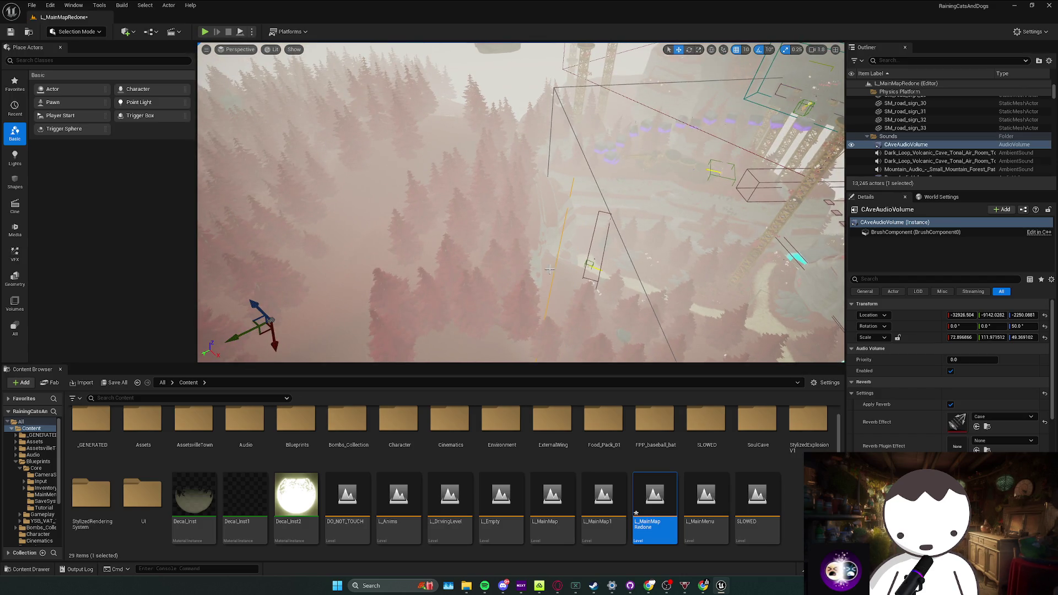
pyautogui.press('w')
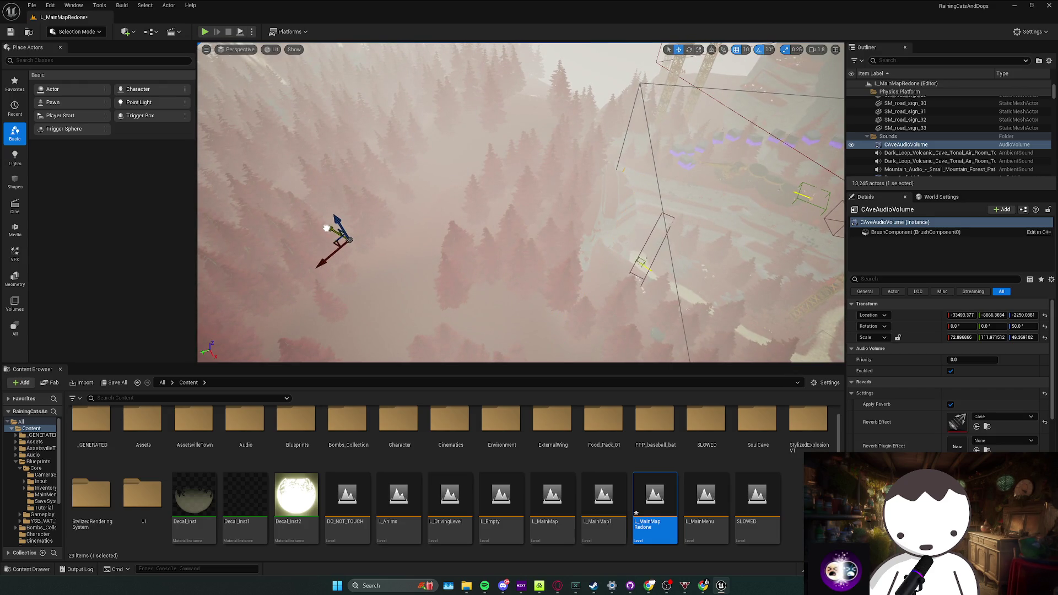
# Fly back down through the dark cave past the statues to the CAveAudioVolume and out above the forest
pyautogui.press('w')
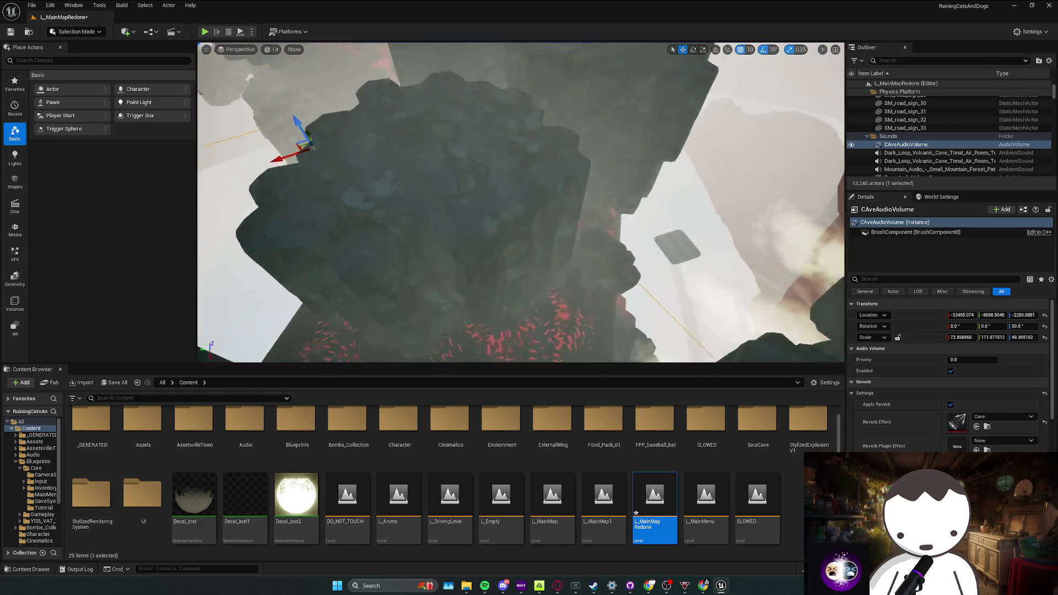
pyautogui.press('w')
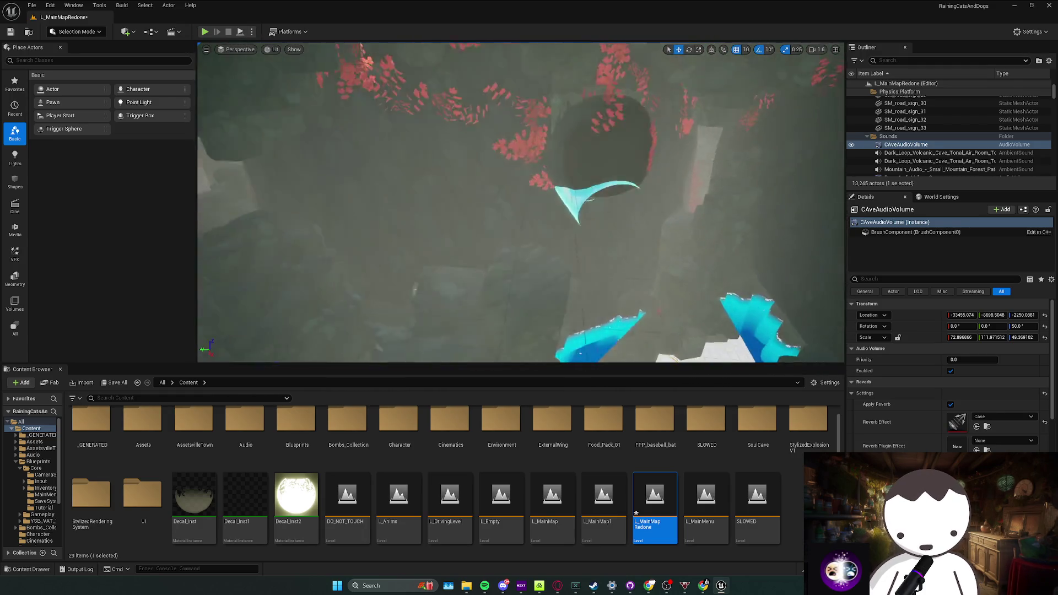
pyautogui.press('w')
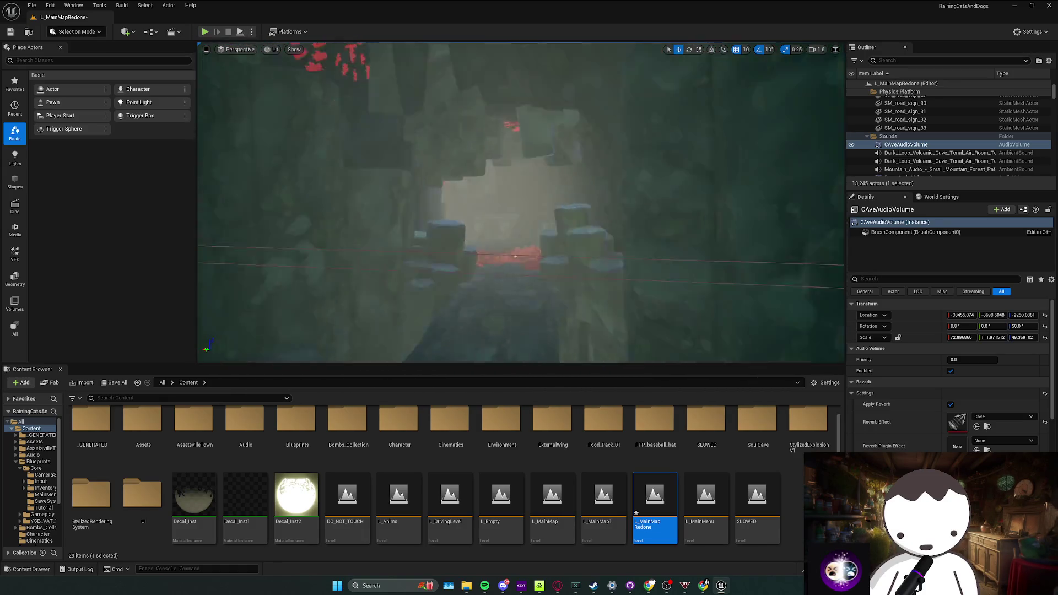
pyautogui.press('w')
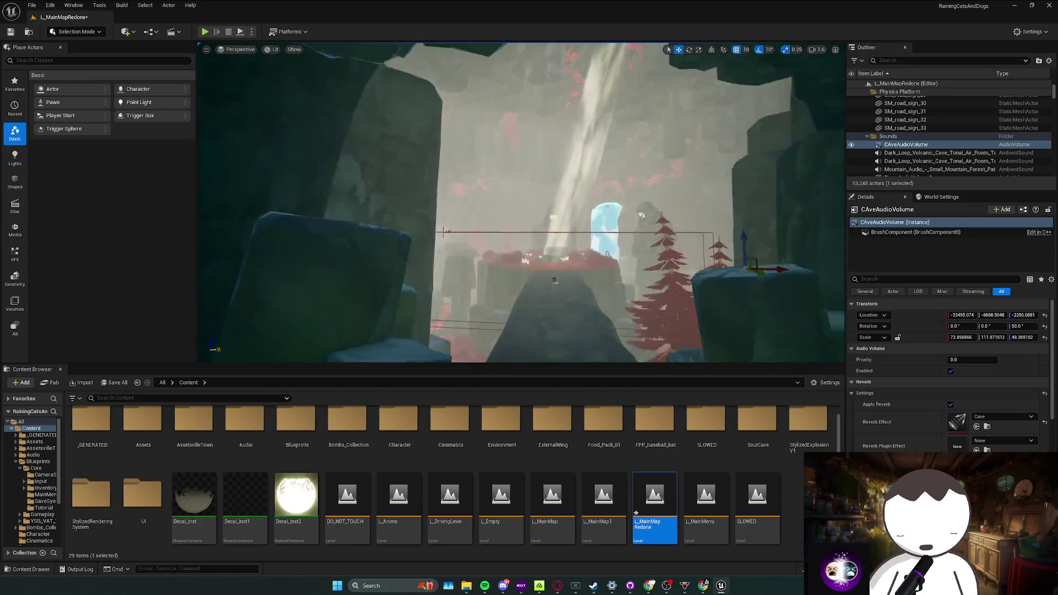
pyautogui.press('w')
pyautogui.press('w')
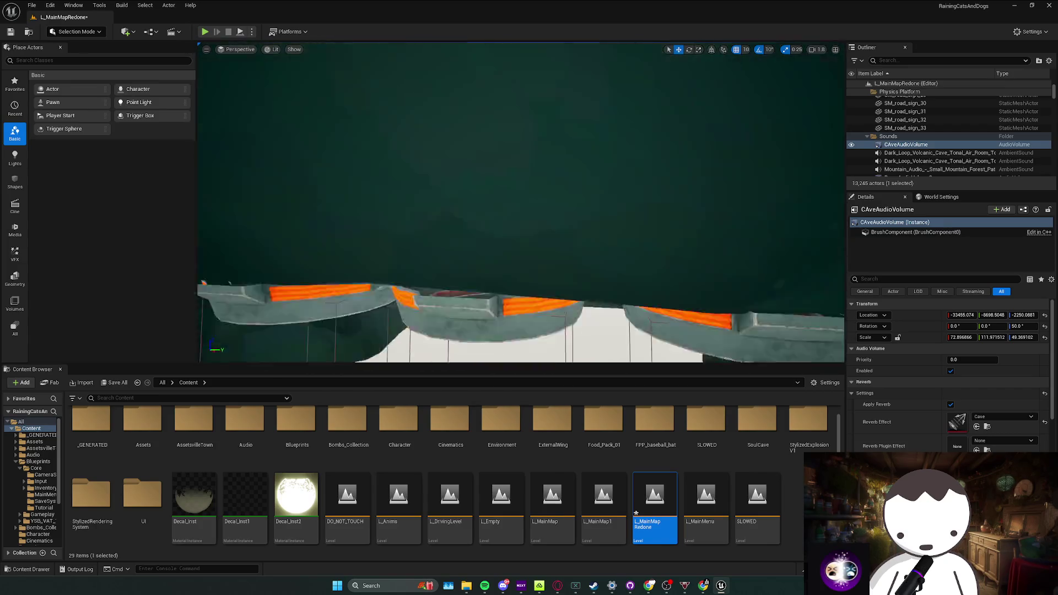
pyautogui.press('w')
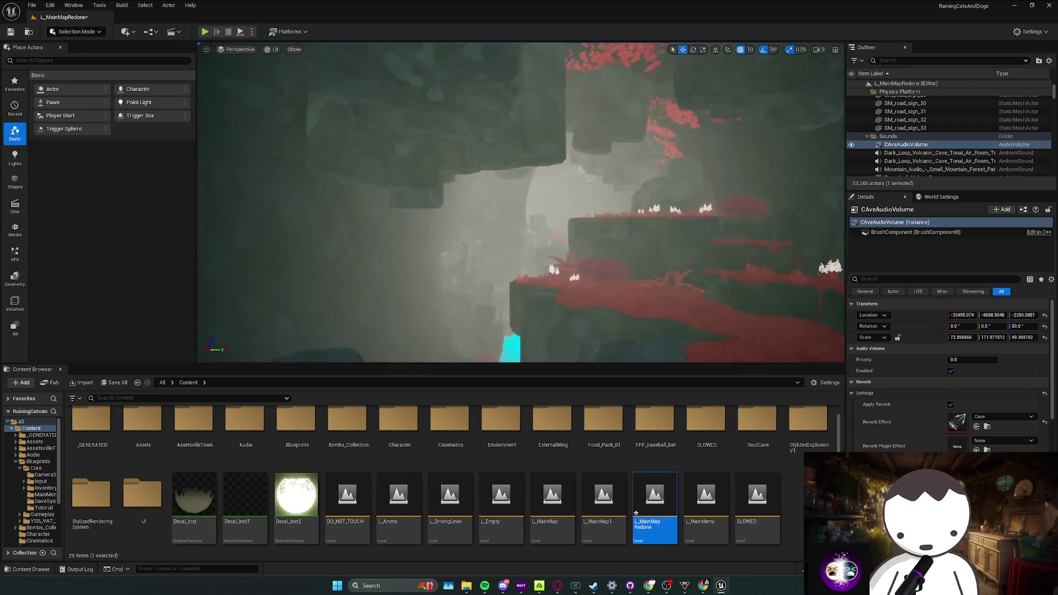
pyautogui.press('w')
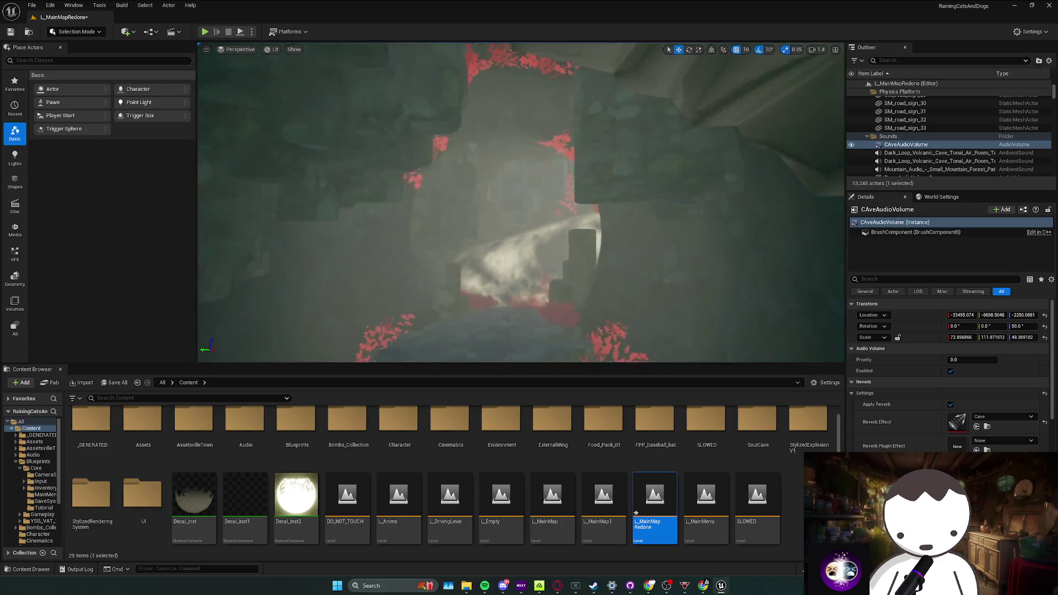
pyautogui.press('w')
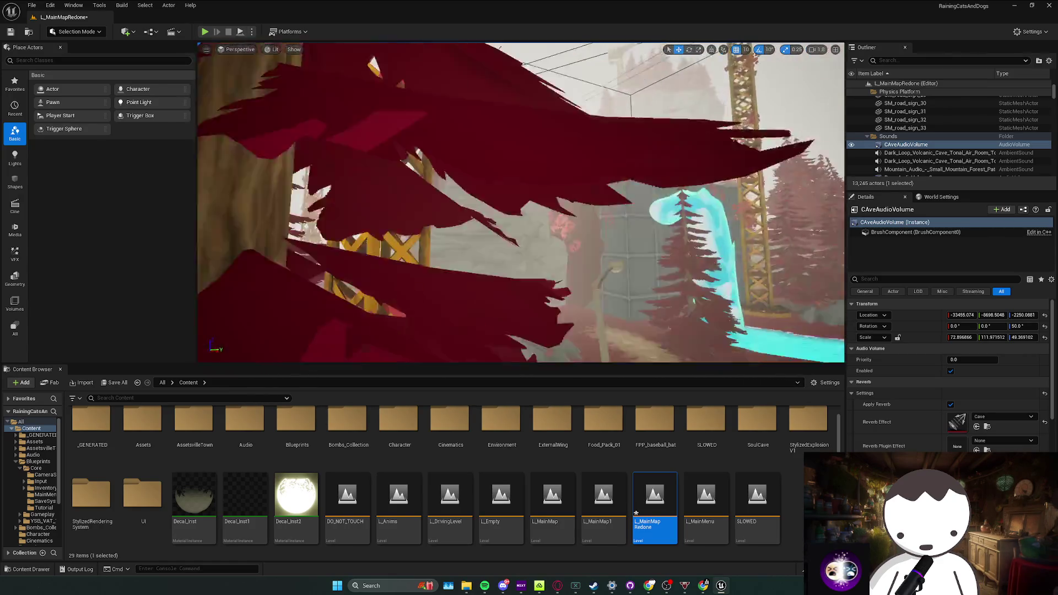
# Release the view and save the modified L_MainMapRedone level
pyautogui.press('w')
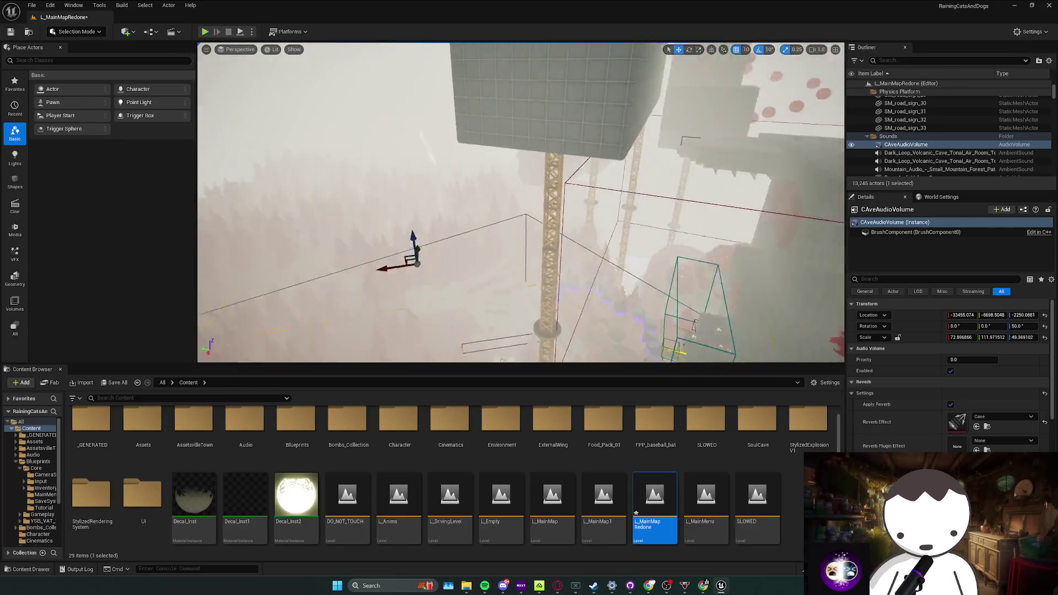
pyautogui.press('Escape')
pyautogui.hotkey('ctrl', 's')
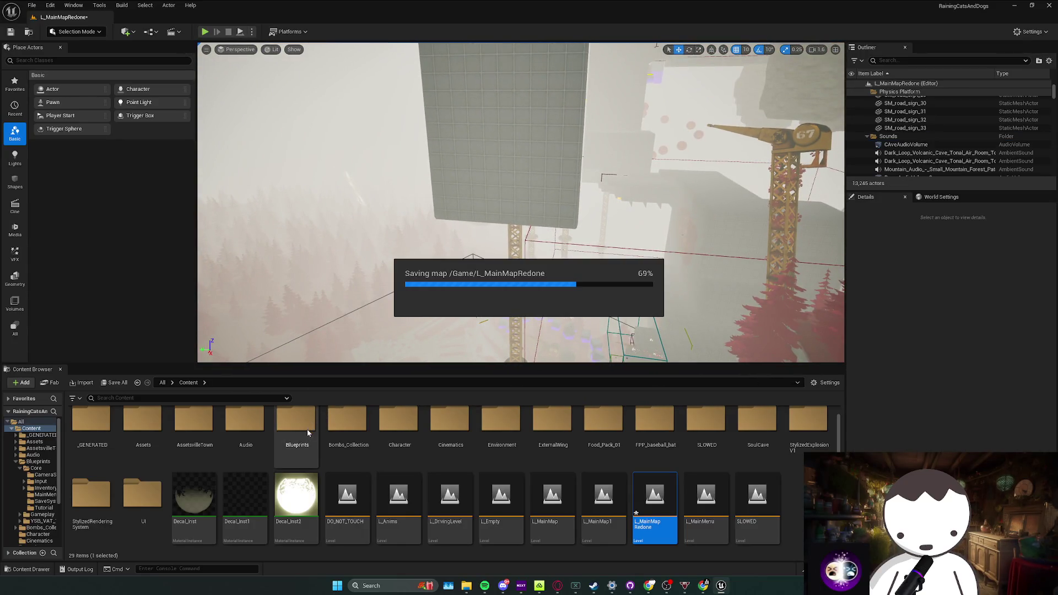
# Open the Blueprints/Core content folder, resave the level, and run a brief play-test before returning to editing
pyautogui.doubleClick(298, 428)
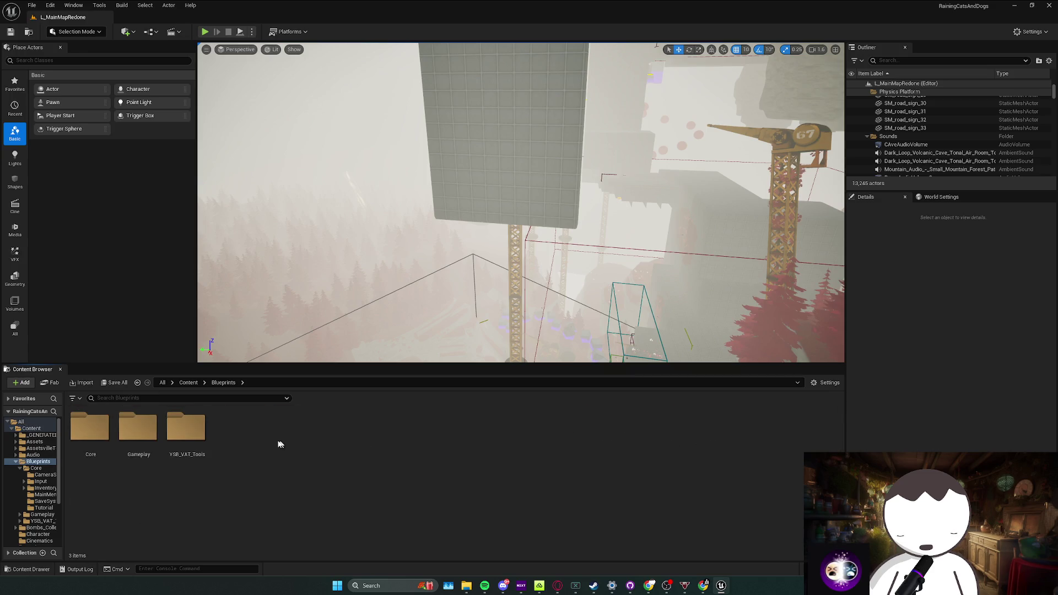
pyautogui.doubleClick(90, 428)
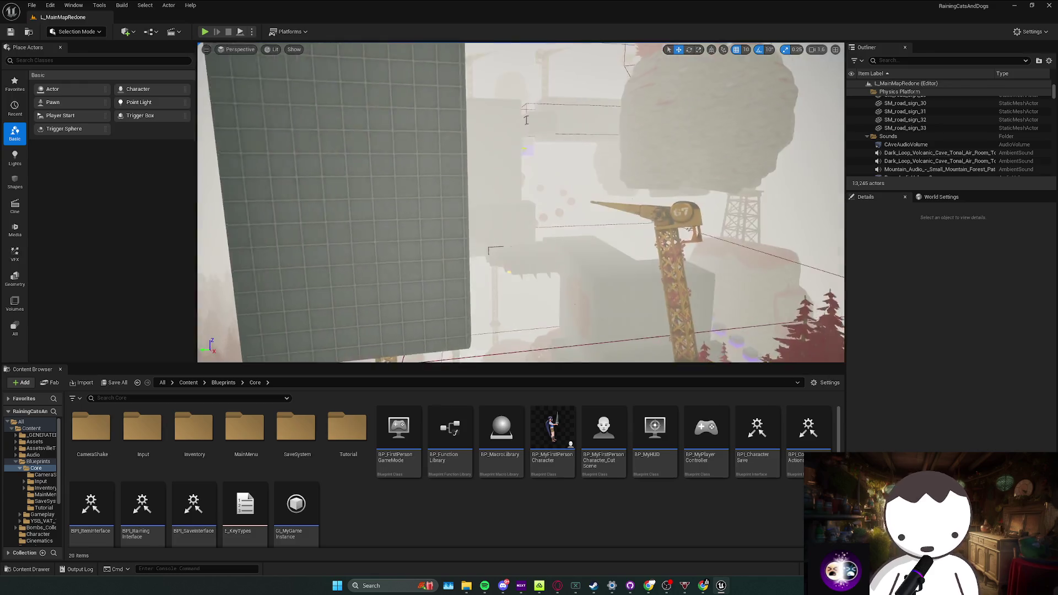
pyautogui.hotkey('ctrl', 's')
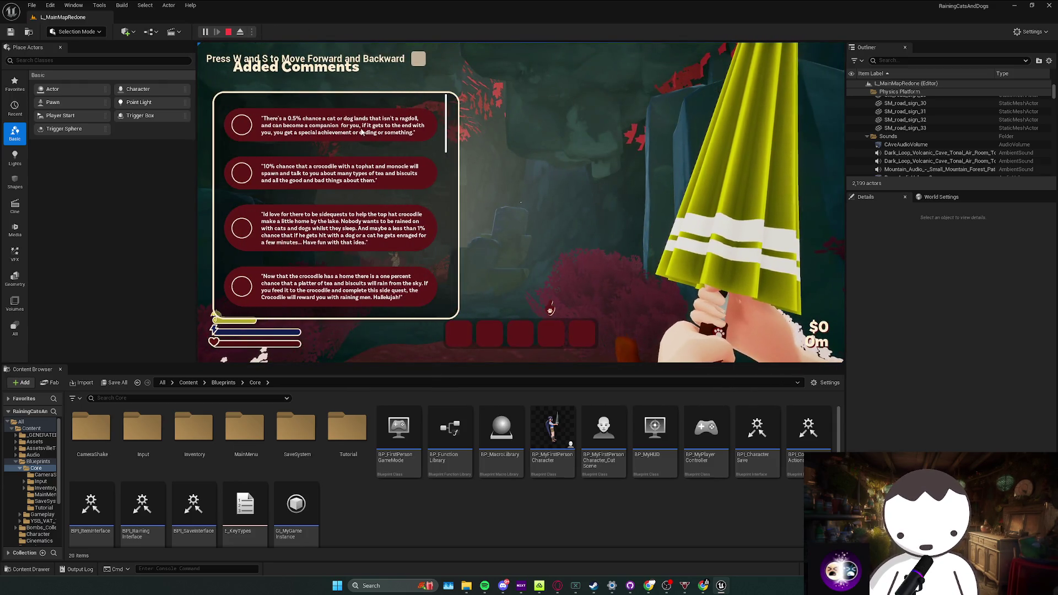
pyautogui.click(580, 309)
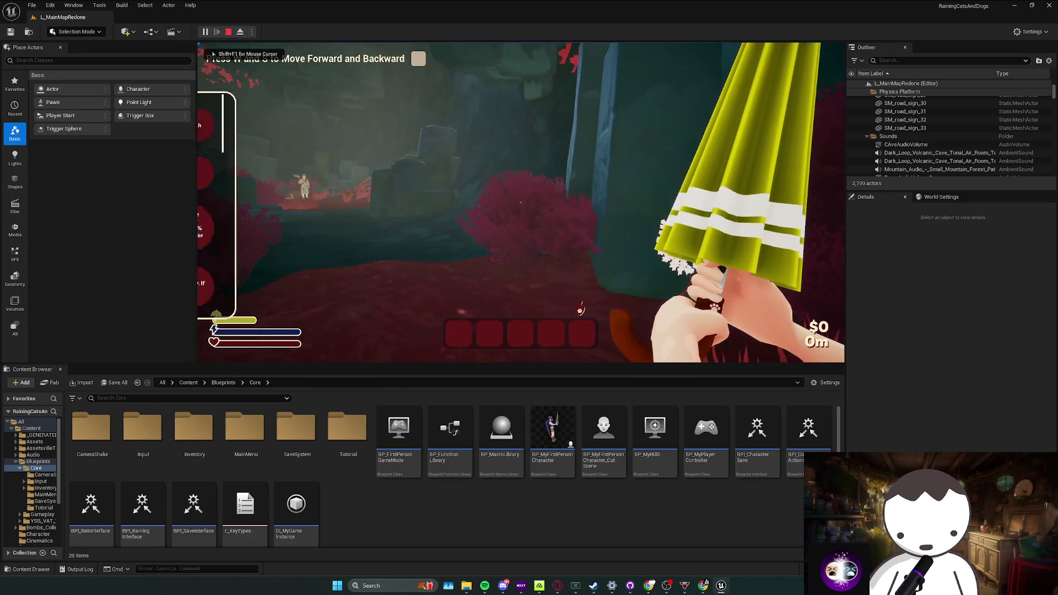
pyautogui.press('Escape')
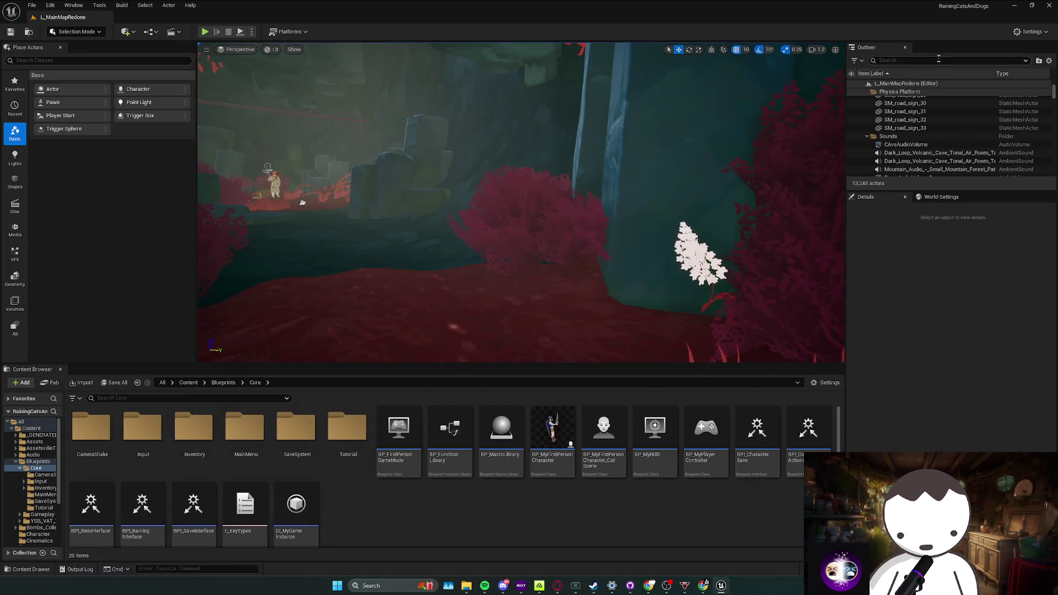
pyautogui.write('s-')
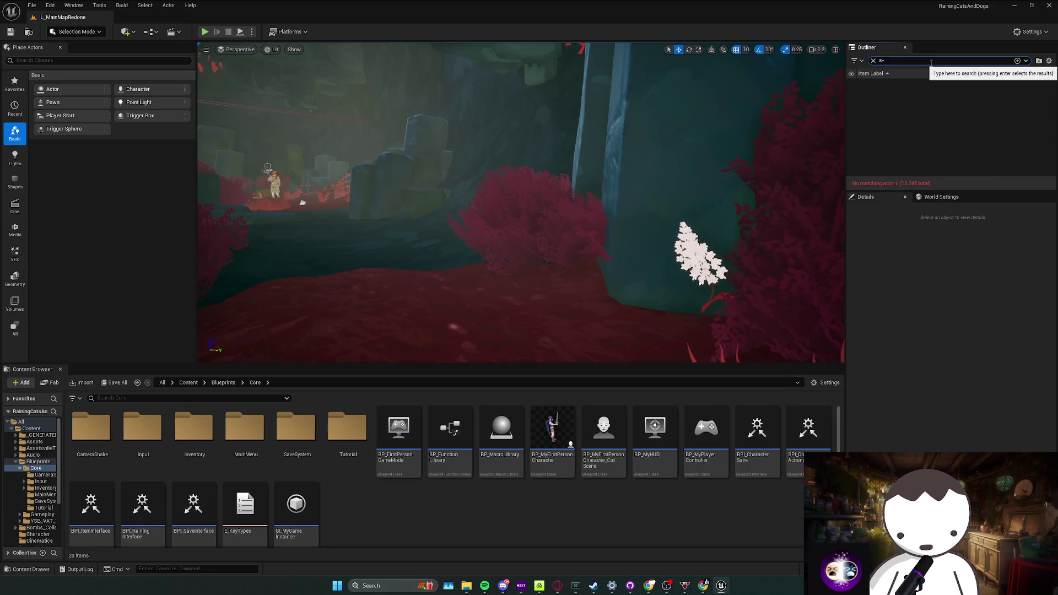
pyautogui.write('ppawn')
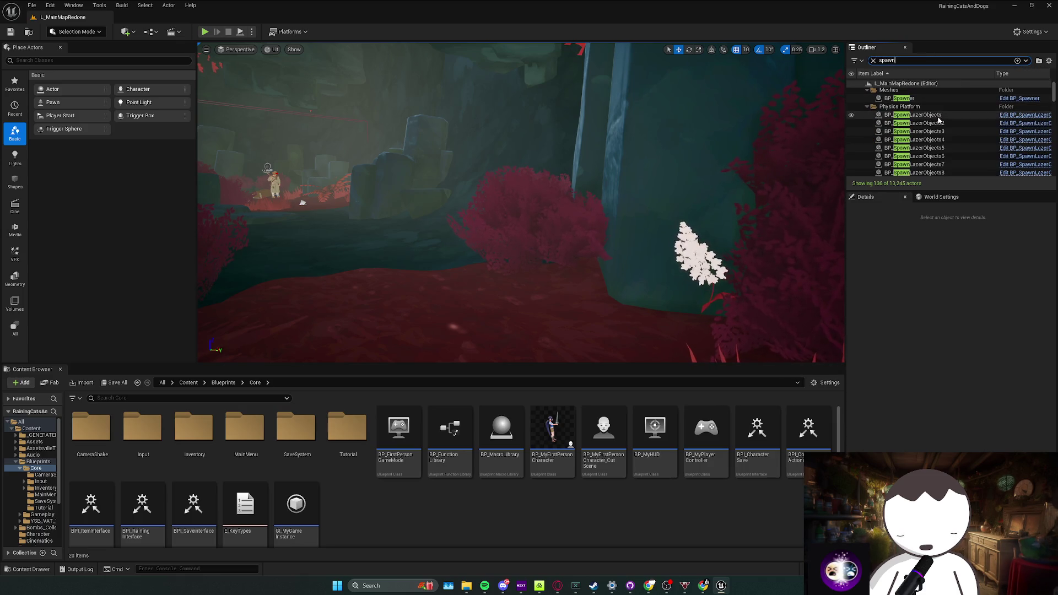
# Focus the view on BP_UniqueSpawner_BritishMan, then switch over to Discord
pyautogui.doubleClick(943, 99)
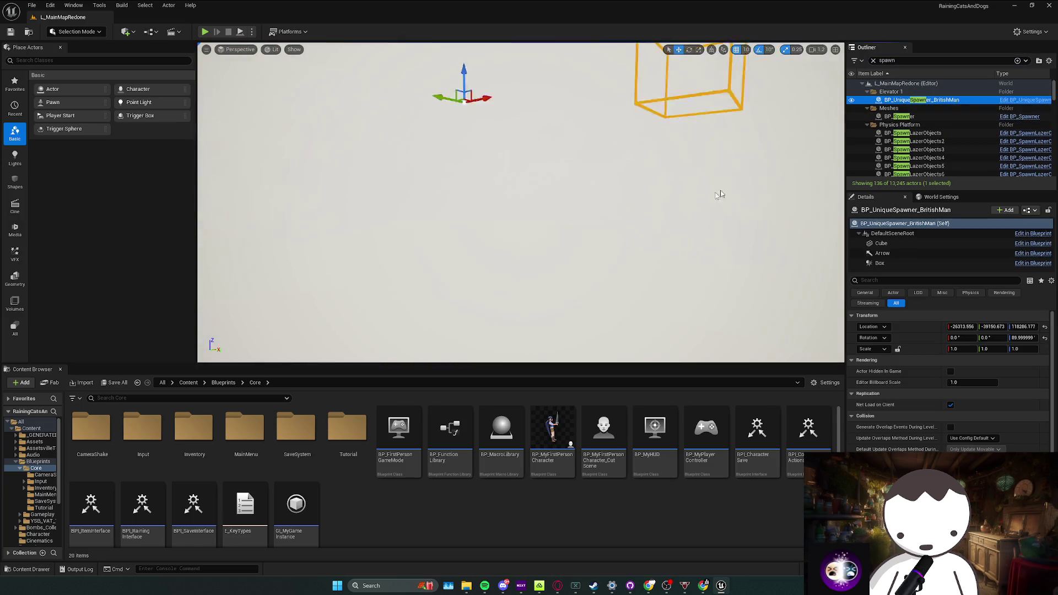
pyautogui.scroll(2, 521, 202)
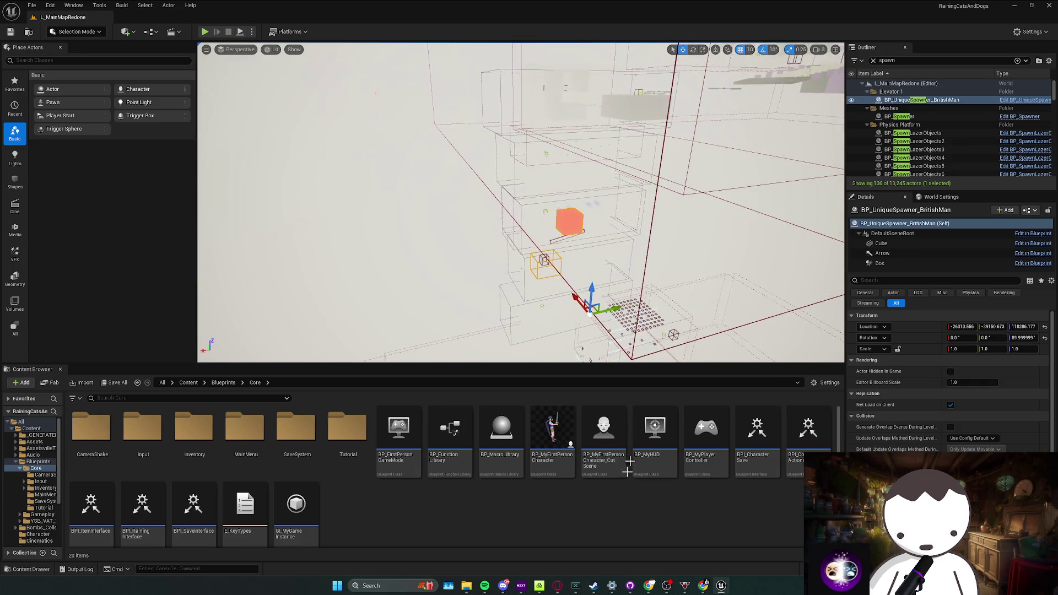
pyautogui.click(503, 586)
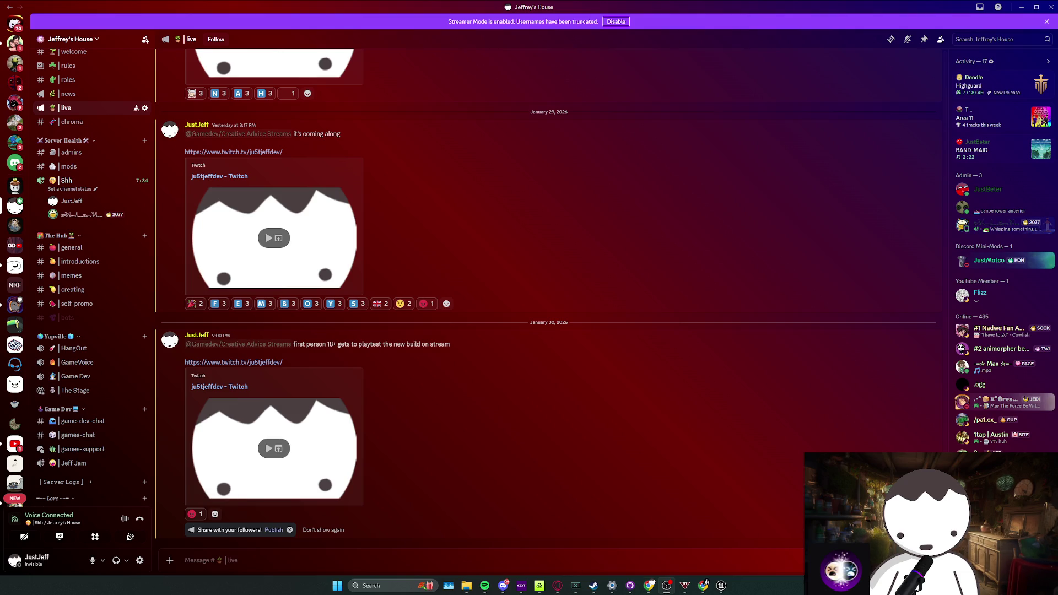
# Check a voice-channel member's options, then hide Discord to return to the level editor
pyautogui.rightClick(91, 217)
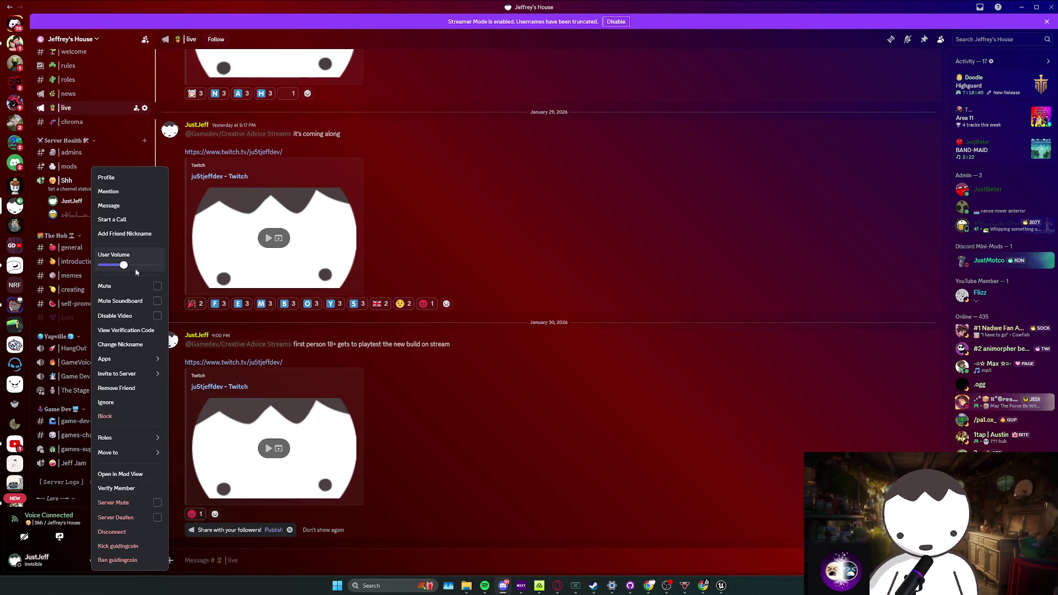
pyautogui.click(533, 196)
pyautogui.moveTo(697, 120)
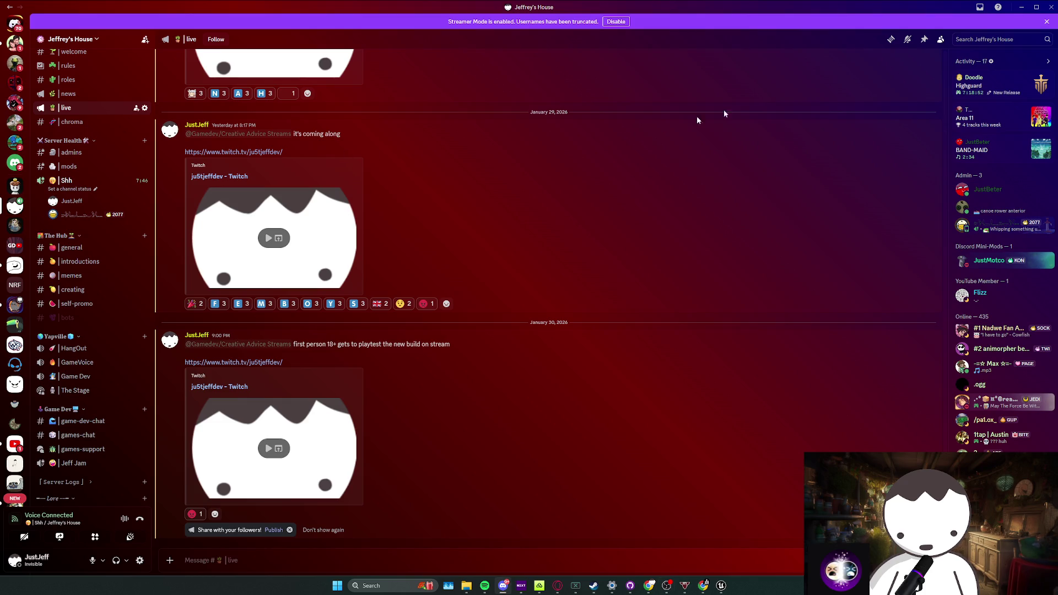
pyautogui.click(1024, 6)
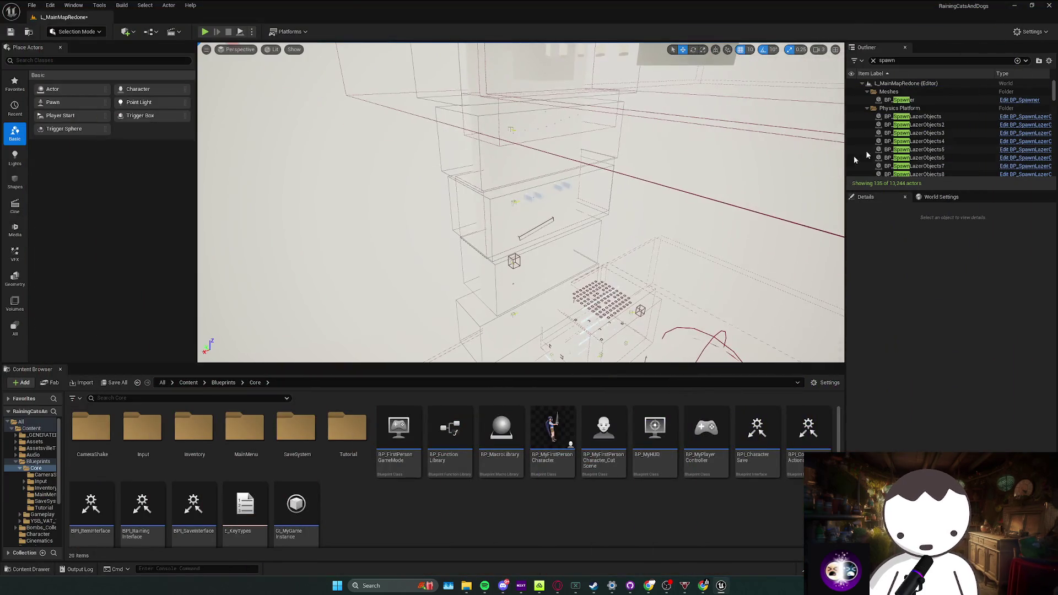
pyautogui.scroll(-3, 923, 98)
pyautogui.scroll(-3, 928, 107)
pyautogui.scroll(-3, 932, 115)
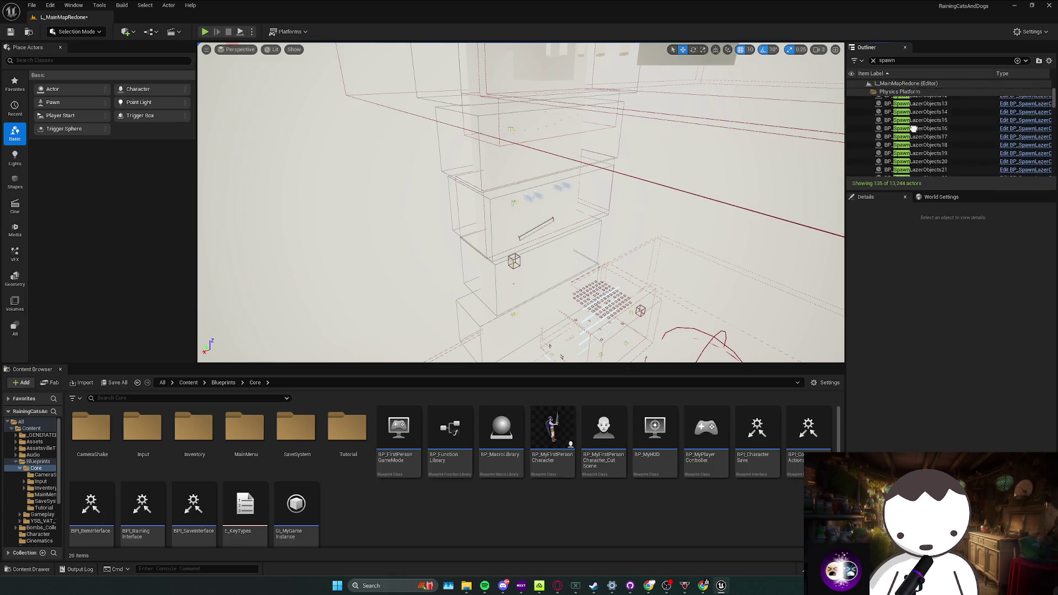
pyautogui.scroll(-3, 935, 125)
pyautogui.scroll(-4, 937, 133)
pyautogui.scroll(-4, 926, 106)
pyautogui.scroll(-4, 932, 108)
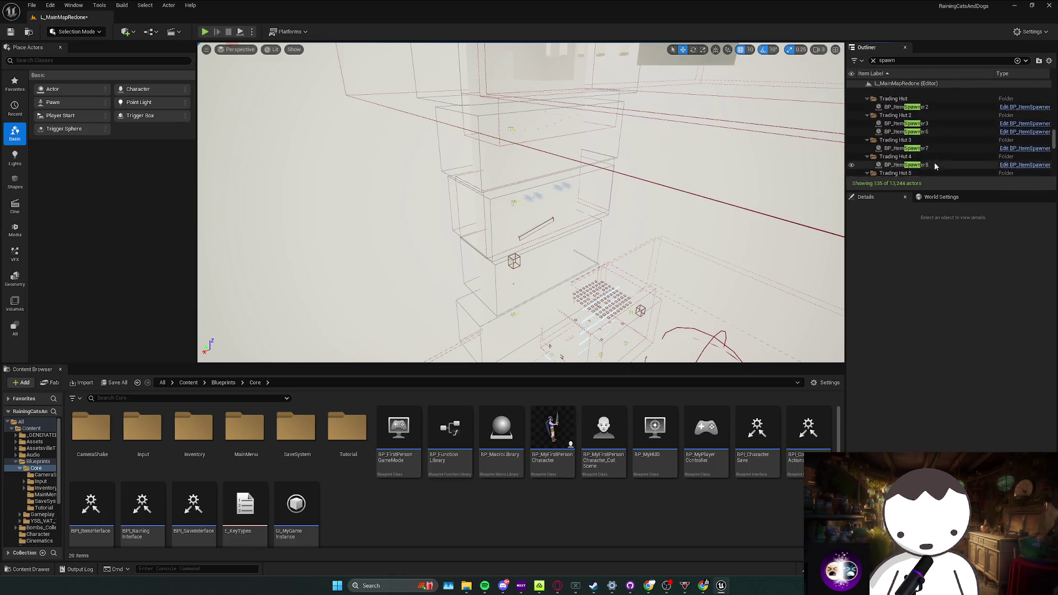
pyautogui.scroll(-4, 934, 124)
pyautogui.scroll(-3, 931, 139)
pyautogui.scroll(-3, 932, 141)
pyautogui.scroll(-3, 934, 144)
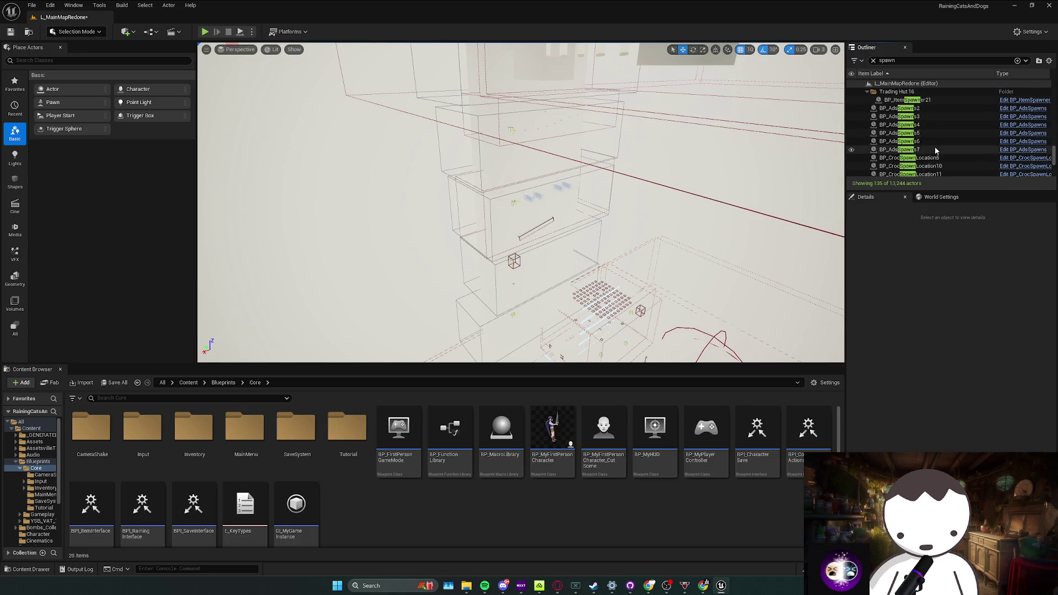
pyautogui.scroll(-3, 935, 148)
# Focus the view on each spawn actor in turn (AdsSpawns3, CrocSpawnLocation5, EnableSpawning, ItemSpawner, Respawn, SpawnCat, SpawnCthulhu), saving the map
pyautogui.doubleClick(927, 121)
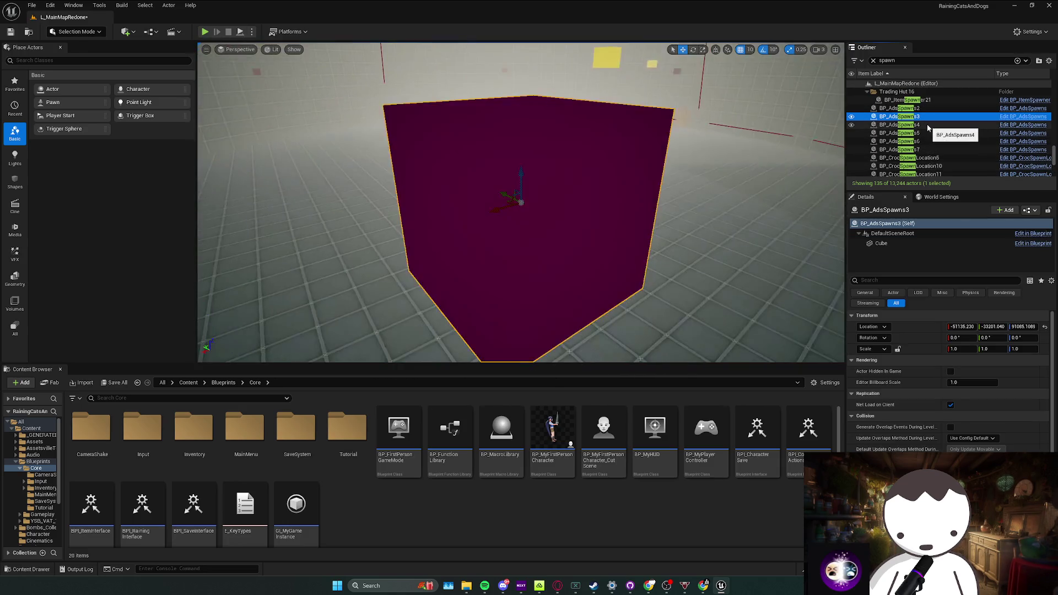
pyautogui.doubleClick(917, 157)
pyautogui.scroll(-2, 922, 153)
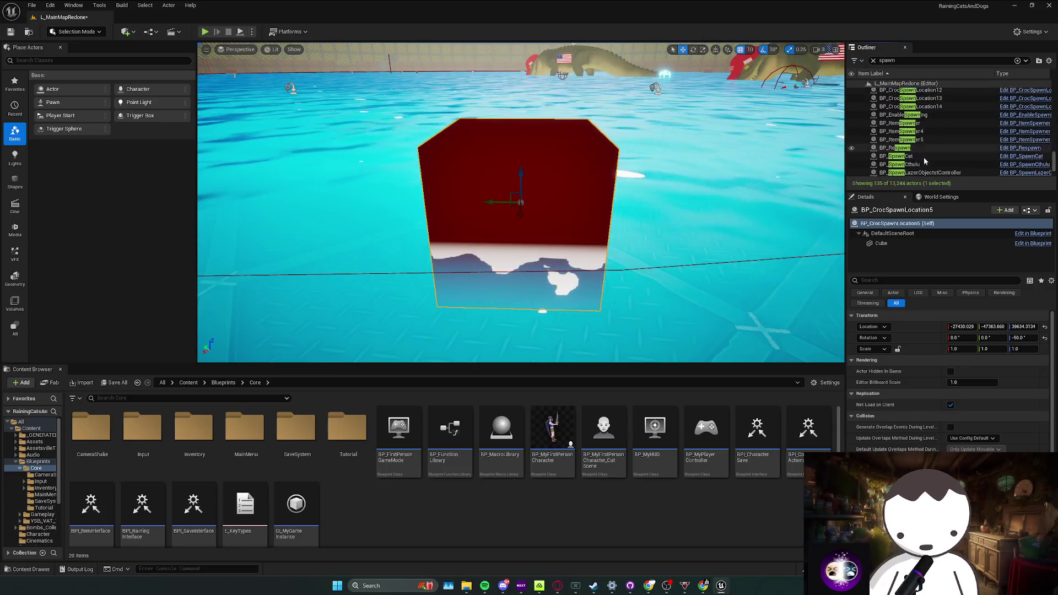
pyautogui.scroll(-2, 925, 155)
pyautogui.doubleClick(927, 143)
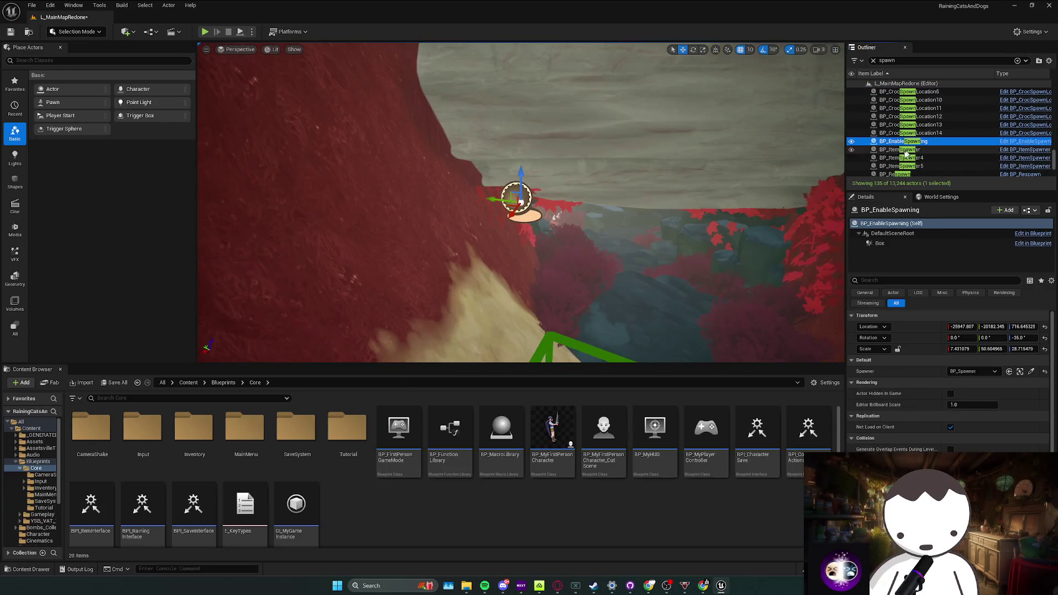
pyautogui.doubleClick(916, 150)
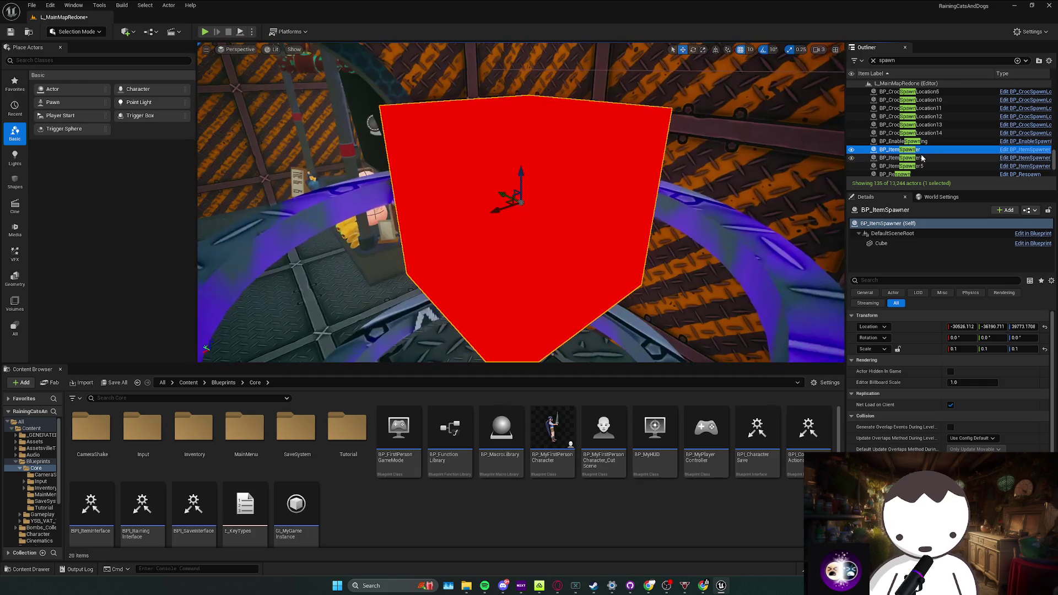
pyautogui.doubleClick(922, 157)
pyautogui.scroll(-1, 921, 159)
pyautogui.doubleClick(923, 162)
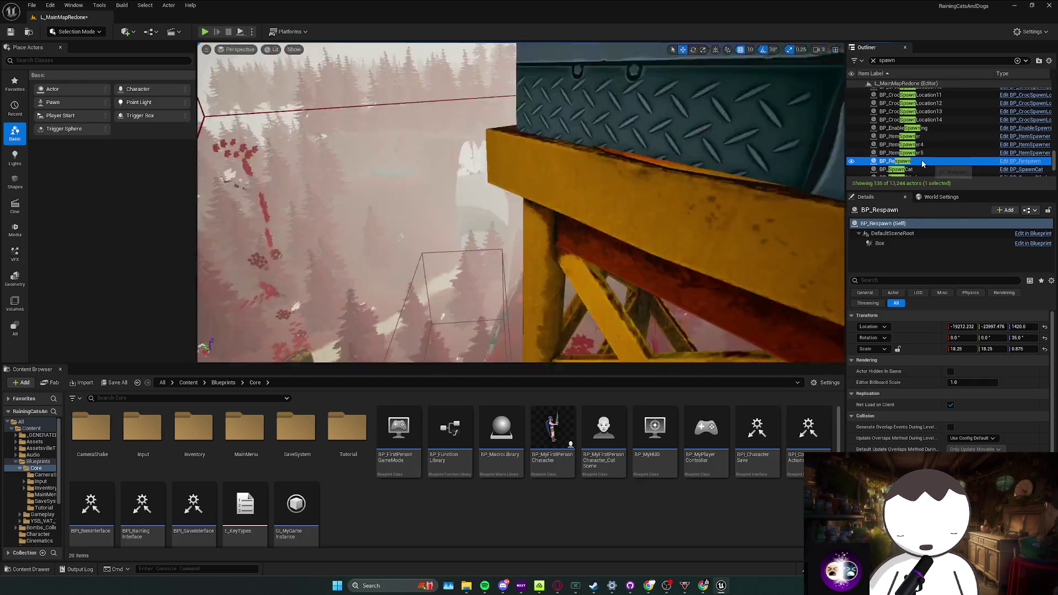
pyautogui.scroll(-1, 923, 163)
pyautogui.doubleClick(901, 142)
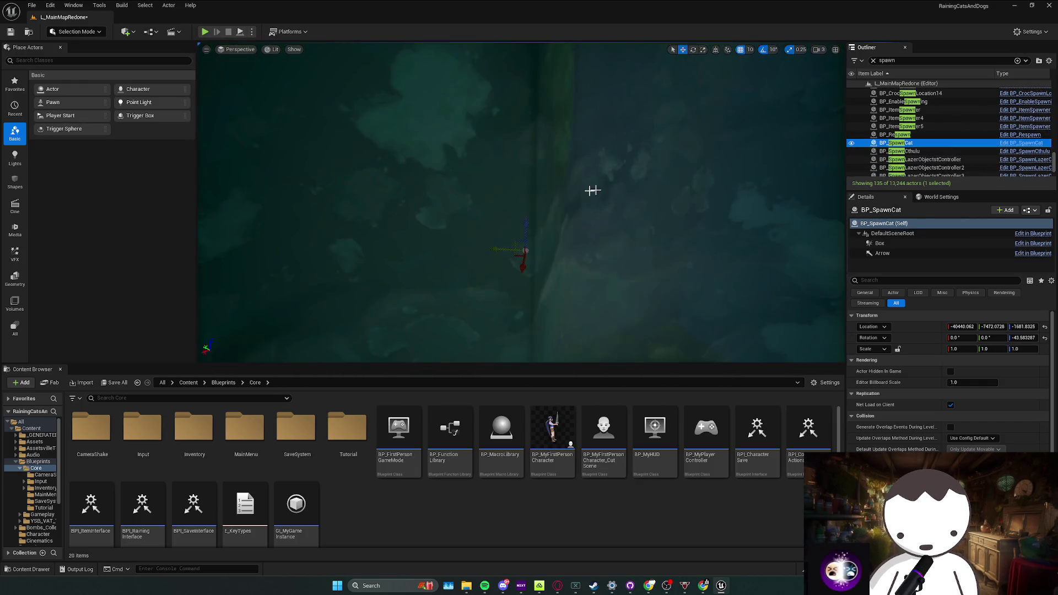
pyautogui.moveTo(592, 191); pyautogui.dragTo(593, 273)
pyautogui.scroll(-1, 907, 152)
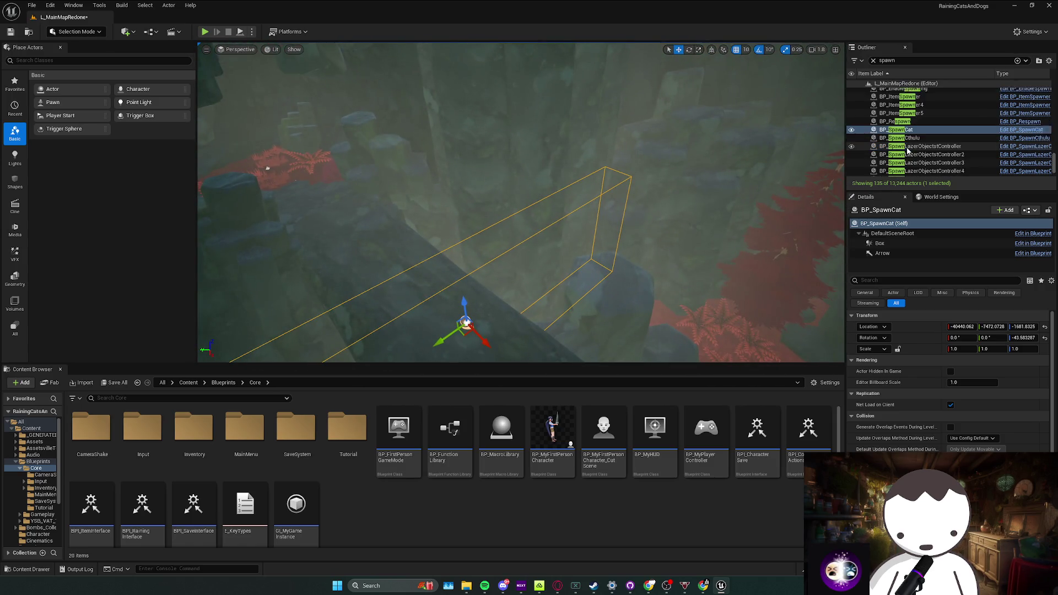
pyautogui.scroll(-1, 907, 151)
pyautogui.hotkey('ctrl', 's')
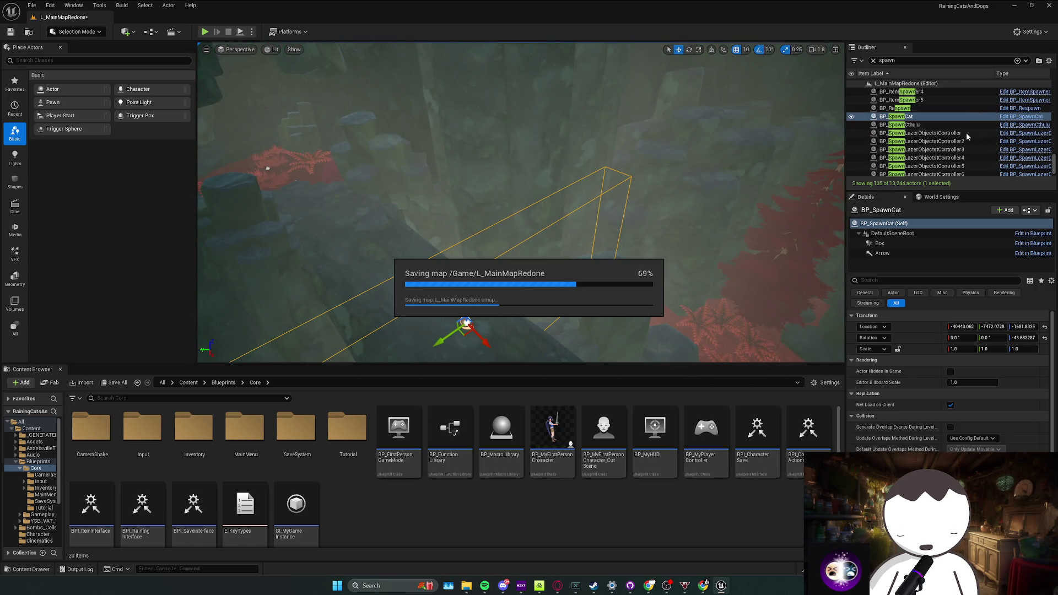
pyautogui.doubleClick(946, 125)
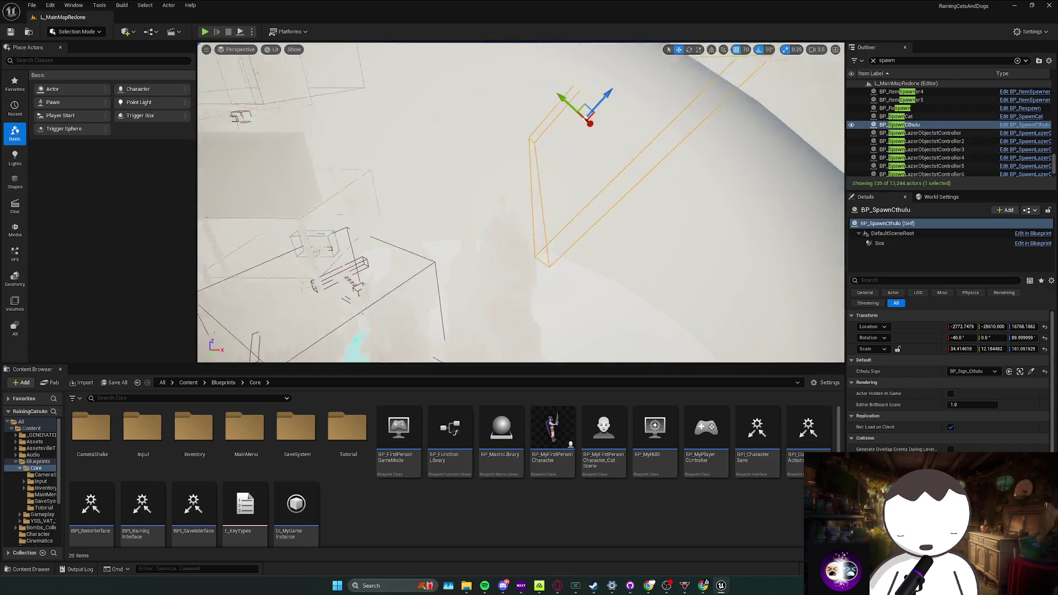
pyautogui.hotkey('ctrl', 's')
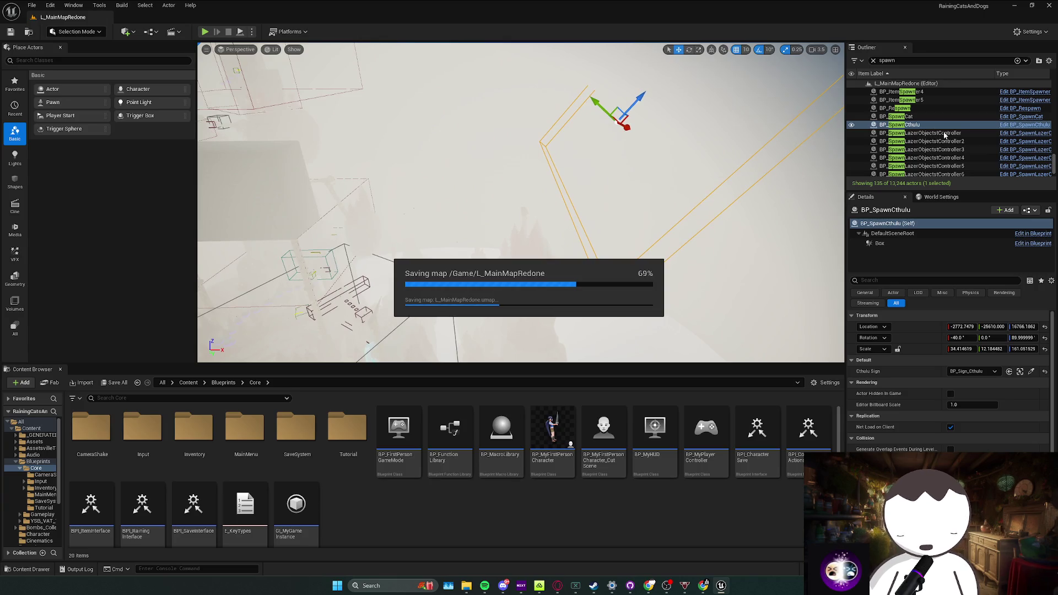
pyautogui.scroll(-1, 944, 135)
# Inspect BP_TriggerCrocSpawn, locate its asset, and delete it from the level
pyautogui.doubleClick(908, 156)
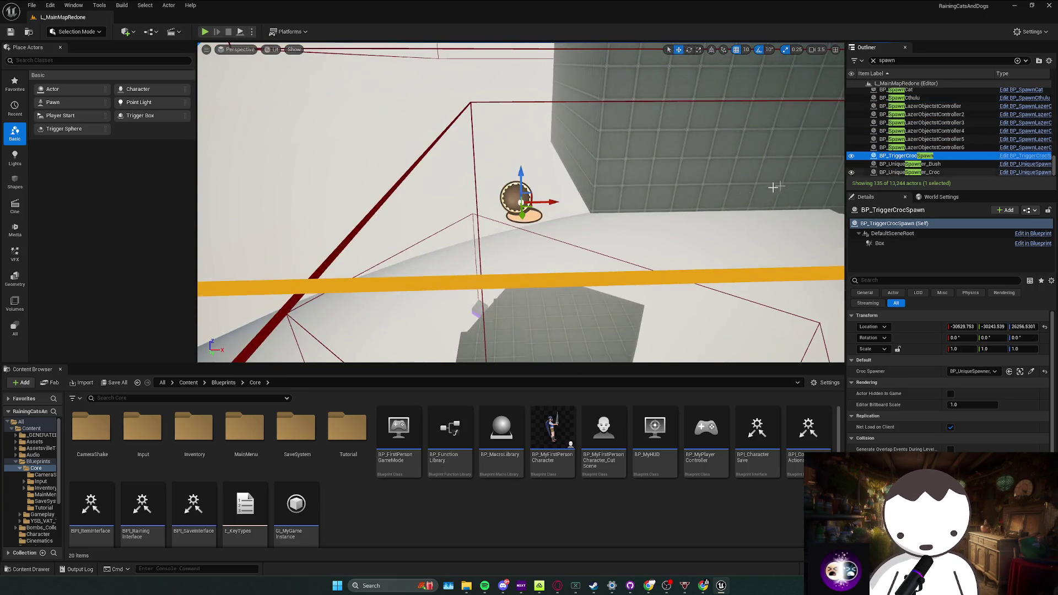
pyautogui.moveTo(774, 187)
pyautogui.mouseDown()
pyautogui.moveTo(530, 135)
pyautogui.moveTo(563, 125)
pyautogui.mouseUp()
pyautogui.press('Delete')
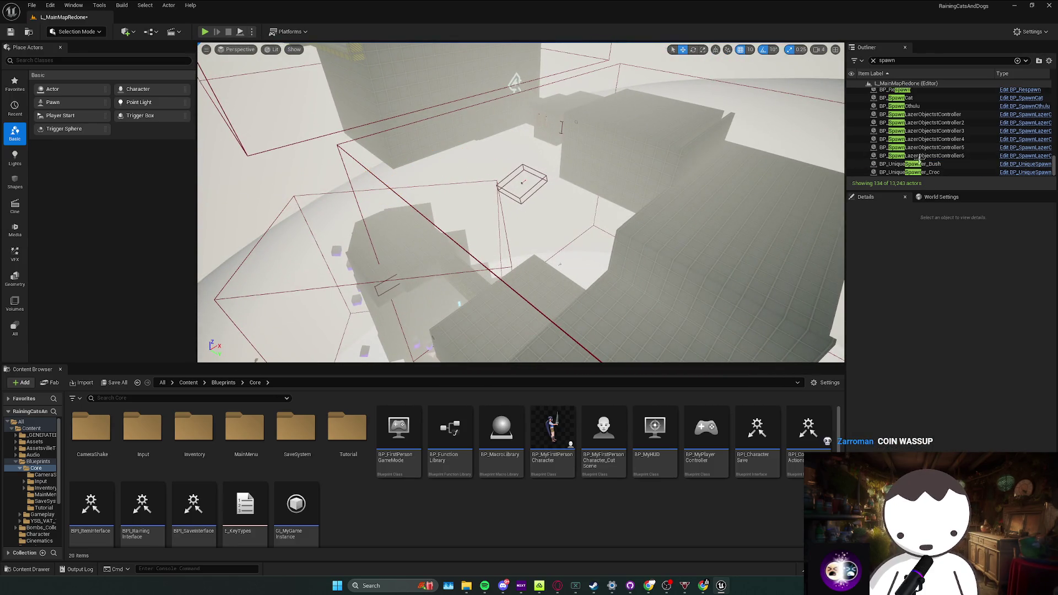
pyautogui.hotkey('ctrl', 'z')
pyautogui.rightClick(907, 164)
pyautogui.click(943, 194)
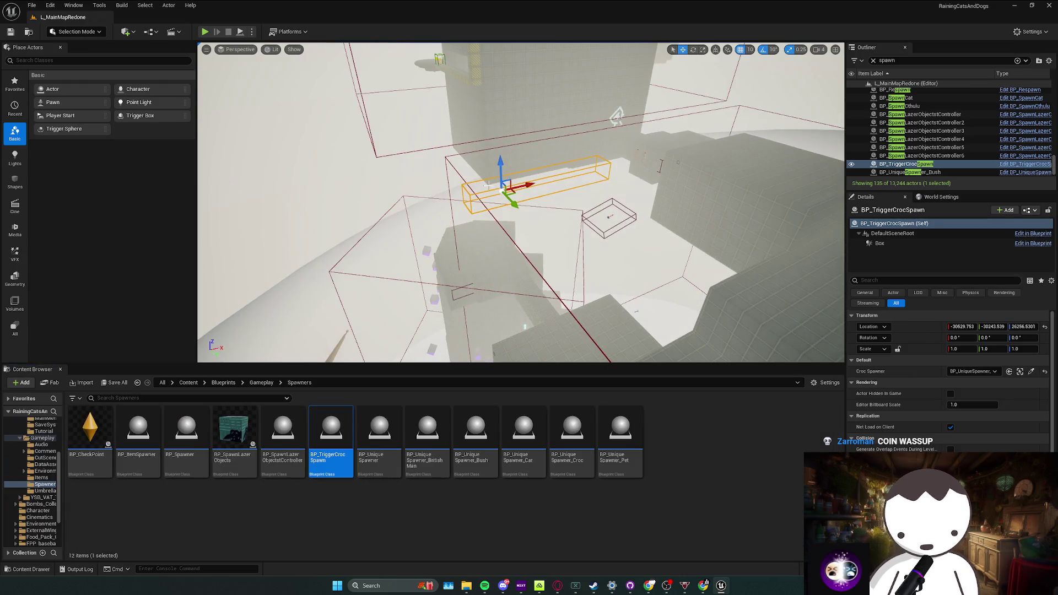
pyautogui.press('Delete')
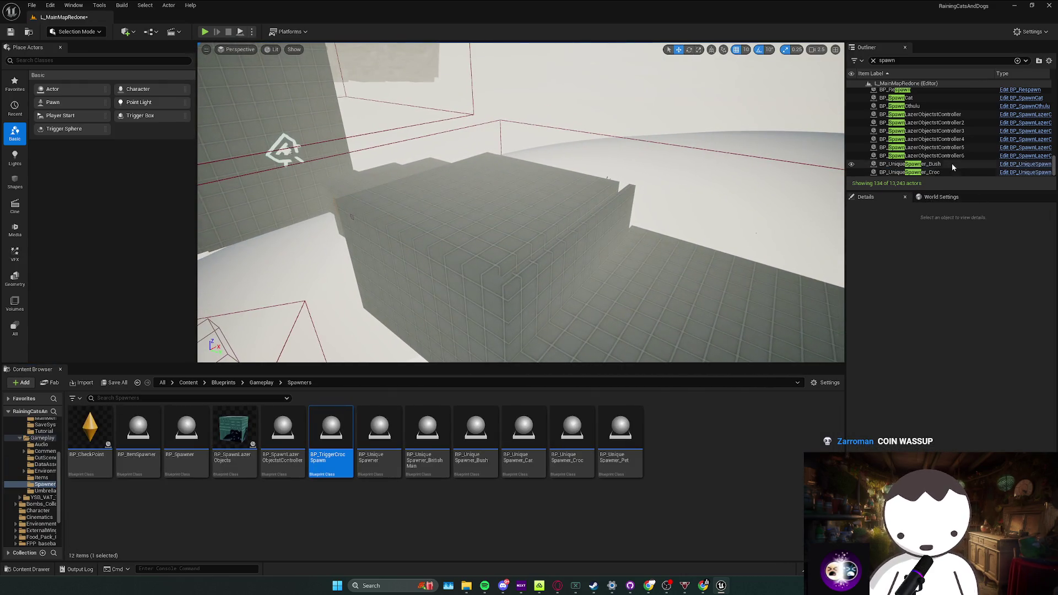
# Focus on BP_UniqueSpawner_Bush and BP_UniqueSpawner_Croc and save L_MainMapRedone
pyautogui.doubleClick(953, 164)
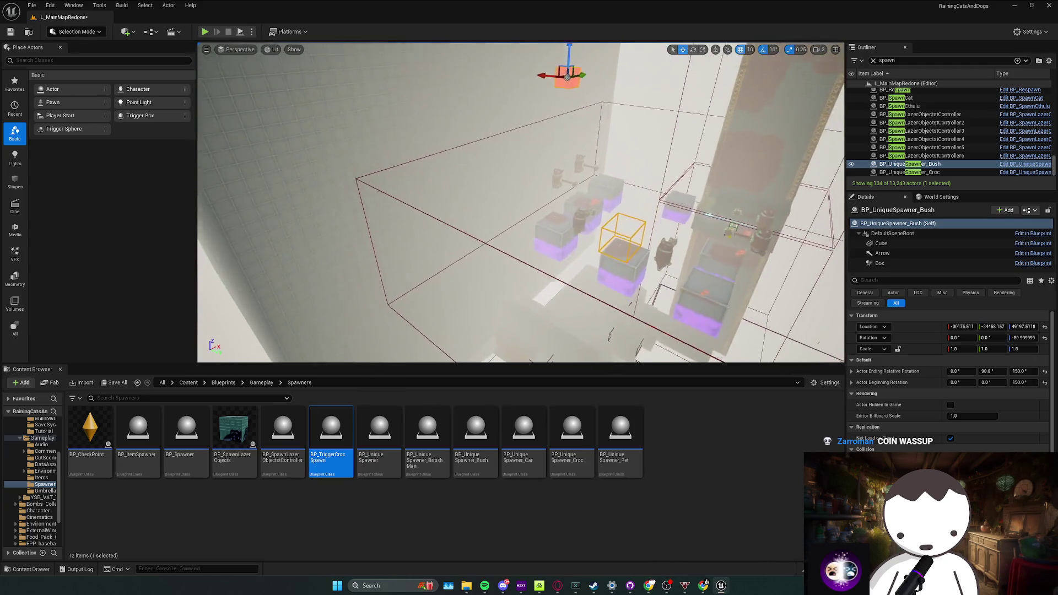
pyautogui.hotkey('ctrl', 's')
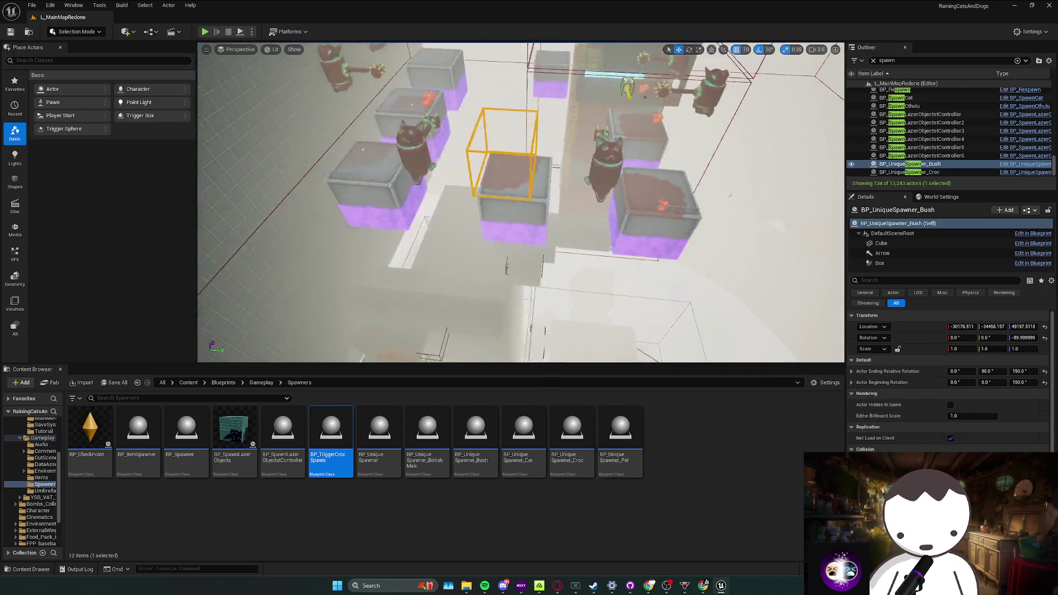
pyautogui.doubleClick(954, 171)
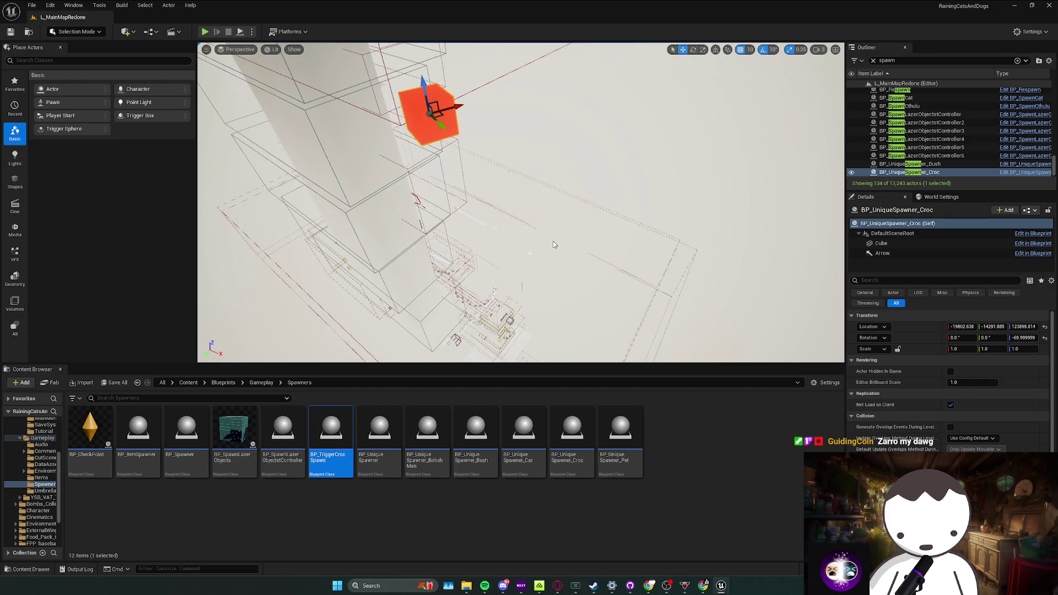
pyautogui.hotkey('ctrl', 's')
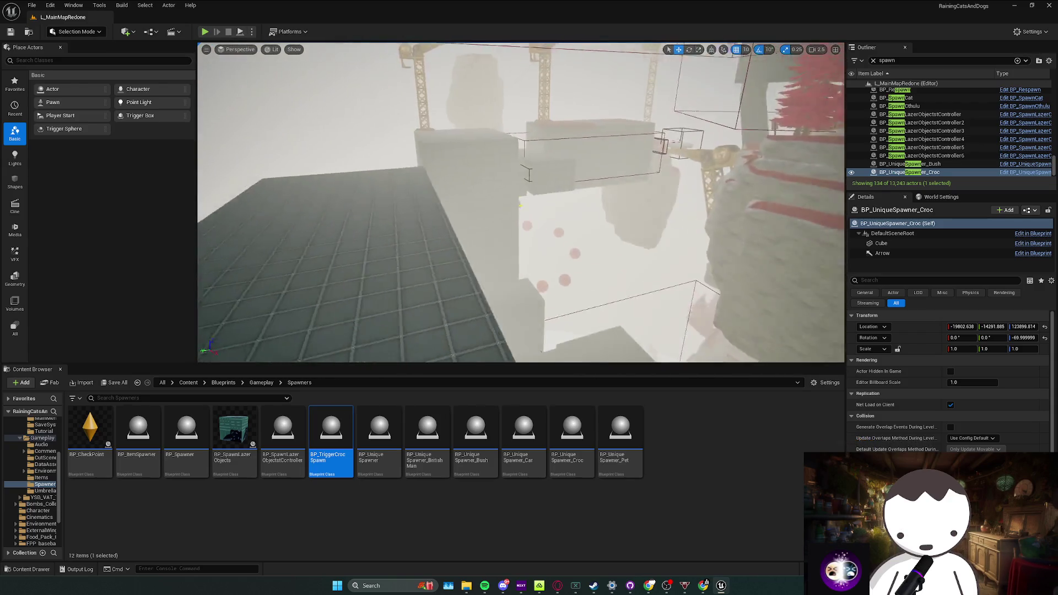
pyautogui.hotkey('ctrl', 's')
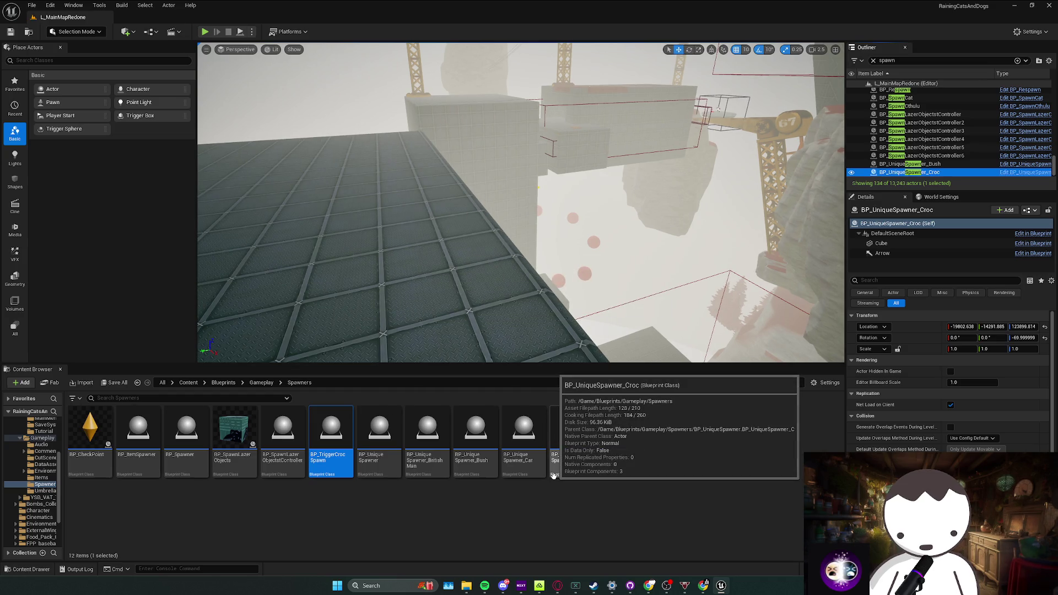
pyautogui.moveTo(605, 330); pyautogui.dragTo(605, 331)
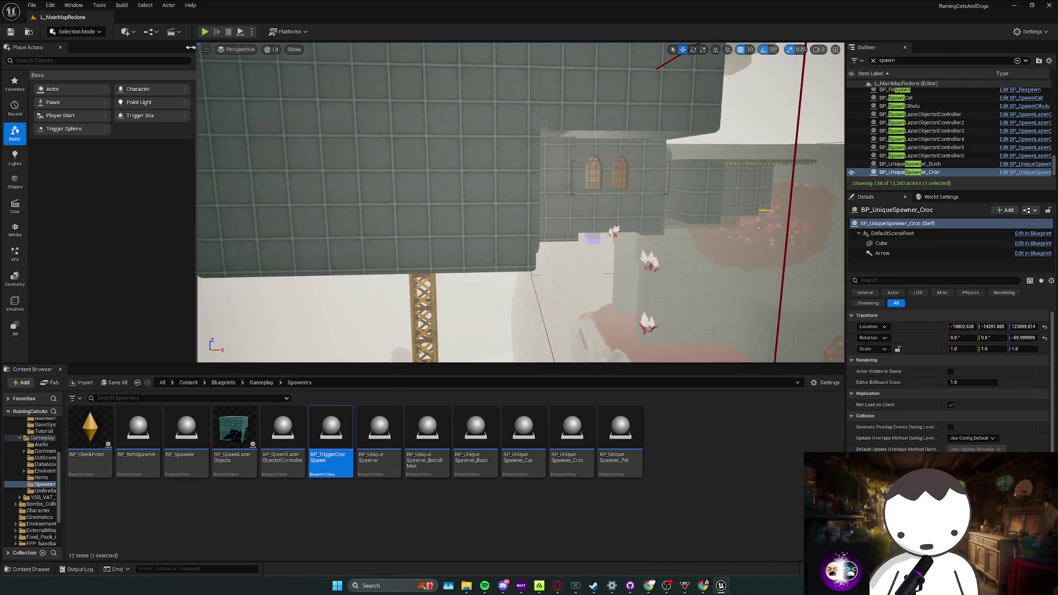
# Switch to foliage painting mode and select all the foliage types
pyautogui.click(87, 31)
pyautogui.click(96, 65)
pyautogui.moveTo(313, 177); pyautogui.dragTo(313, 177)
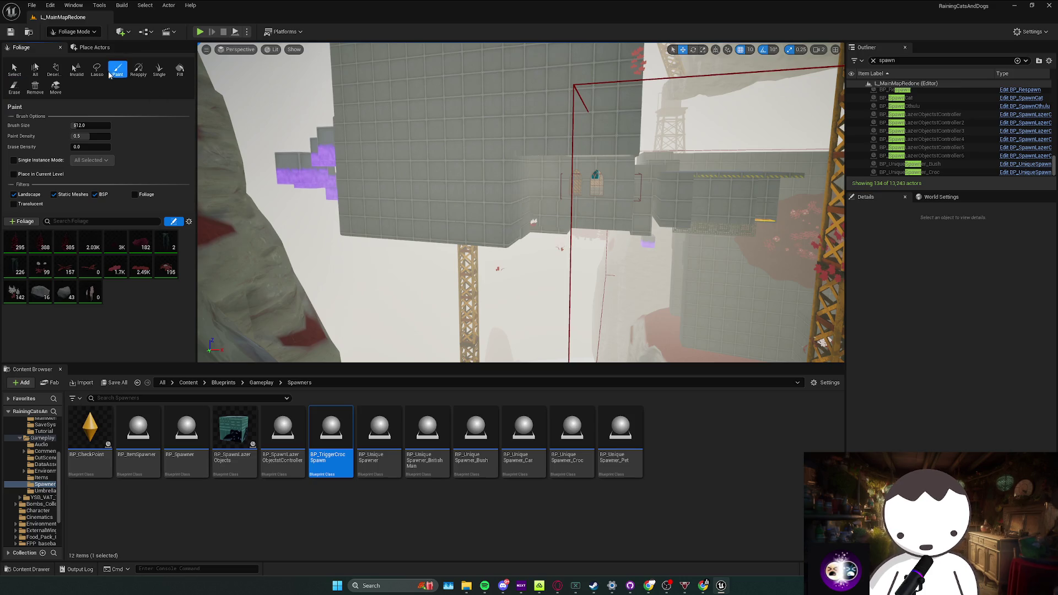
pyautogui.click(72, 31)
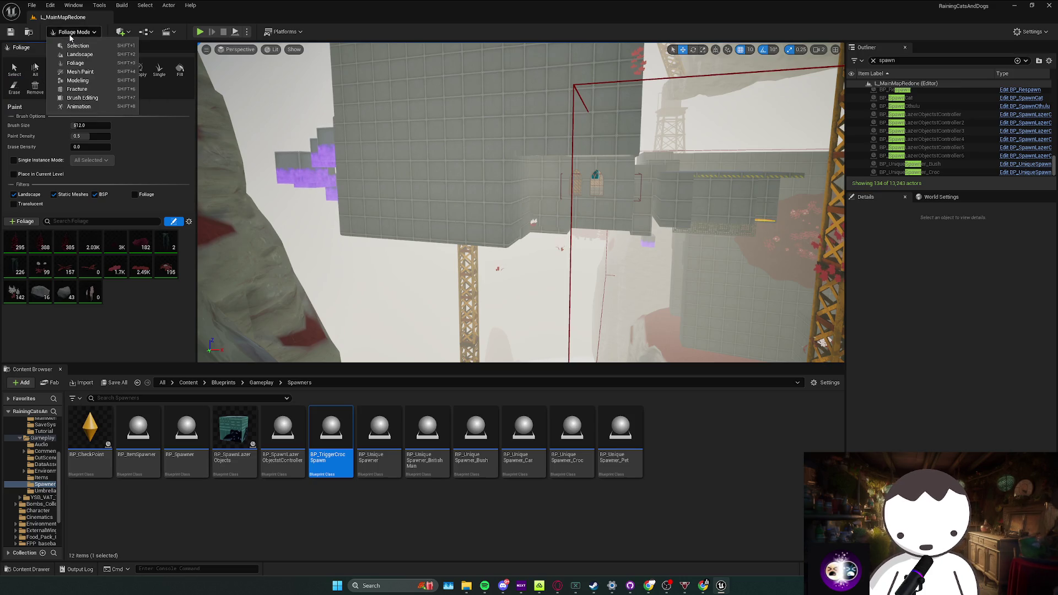
pyautogui.click(202, 141)
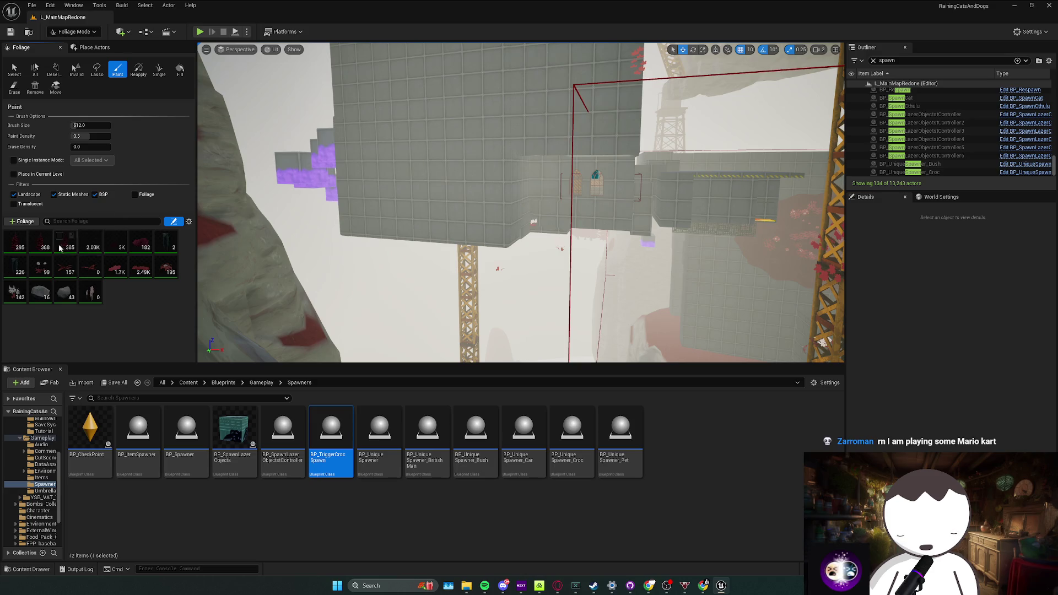
pyautogui.click(10, 239)
pyautogui.keyDown('shift'); pyautogui.click(92, 289); pyautogui.keyUp('shift')
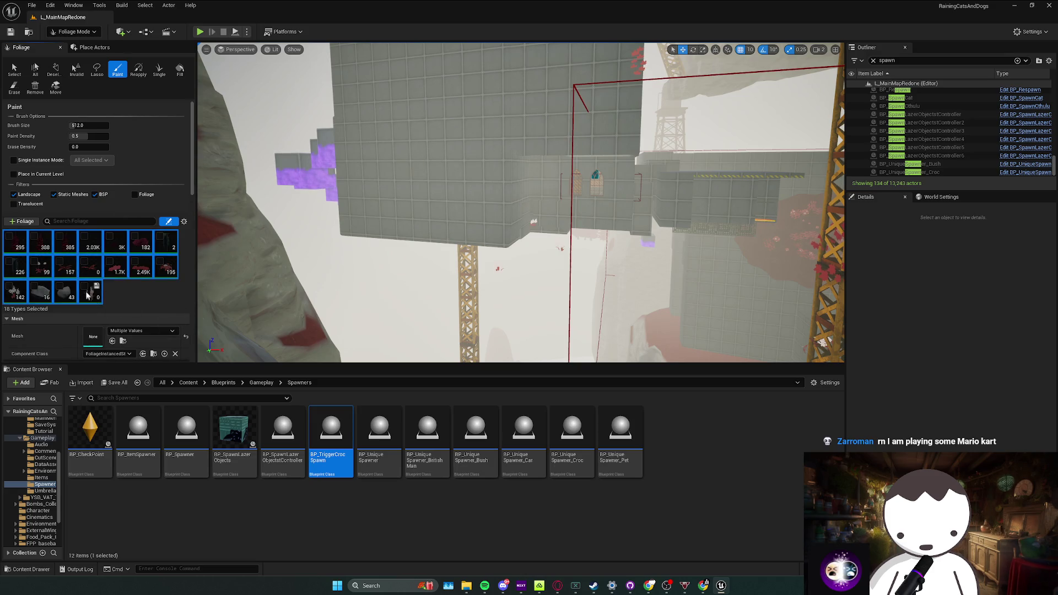
pyautogui.scroll(-2, 180, 316)
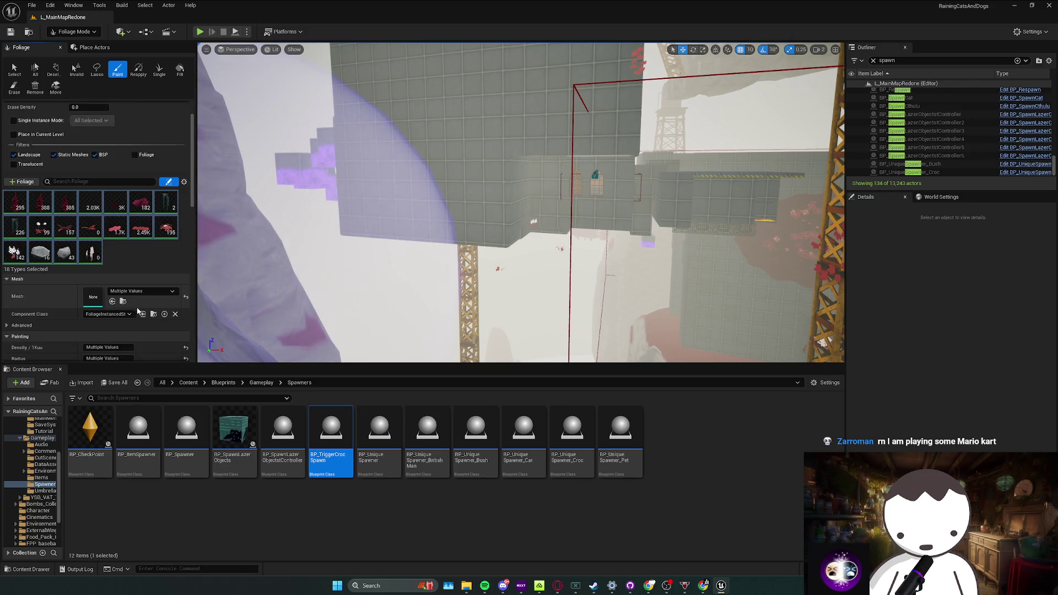
pyautogui.scroll(-2, 119, 319)
pyautogui.scroll(2, 126, 211)
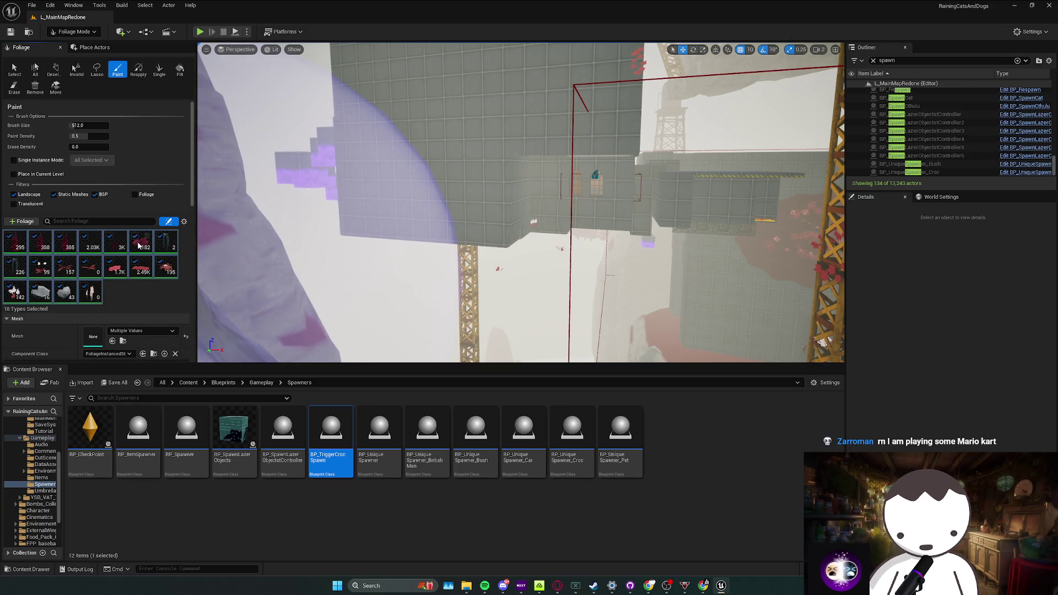
# Enlarge the foliage brush to about 2037, save the level, and return to Selection Mode
pyautogui.moveTo(90, 124); pyautogui.dragTo(165, 125)
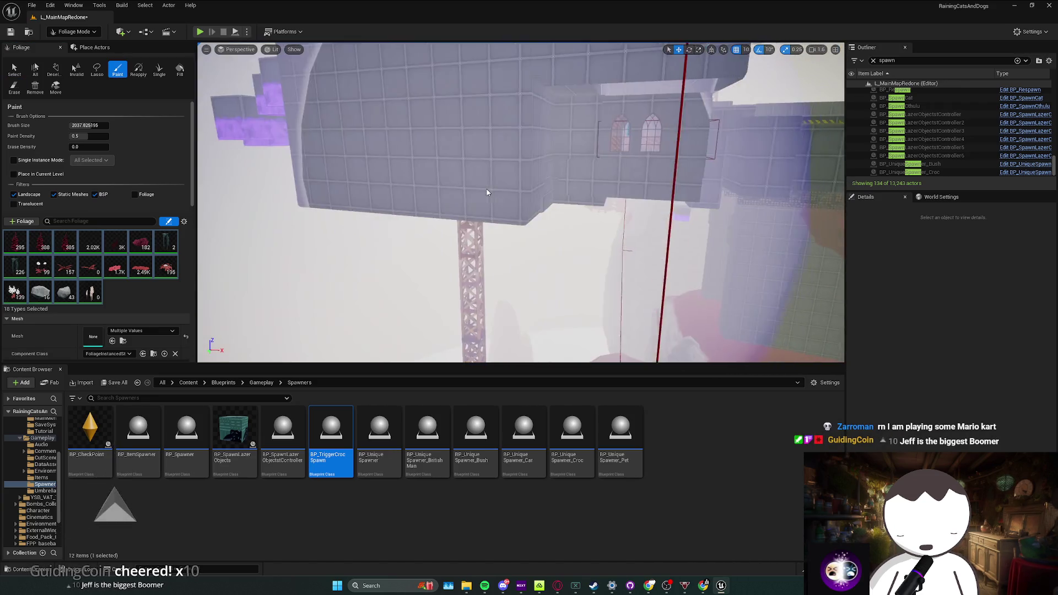
pyautogui.hotkey('ctrl', 's')
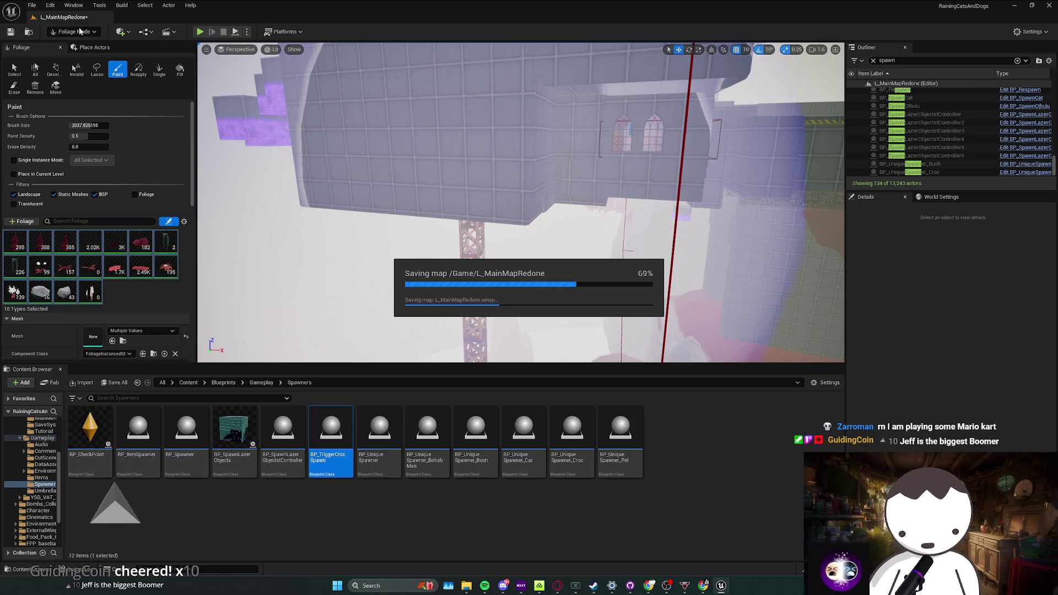
pyautogui.click(83, 31)
pyautogui.click(92, 50)
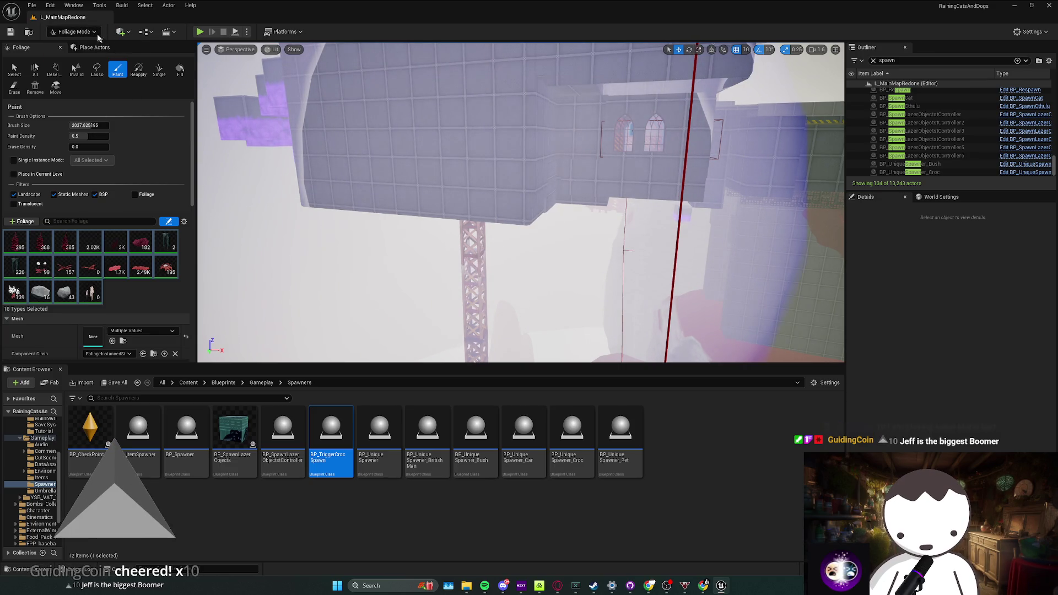
pyautogui.moveTo(370, 121); pyautogui.dragTo(560, 167)
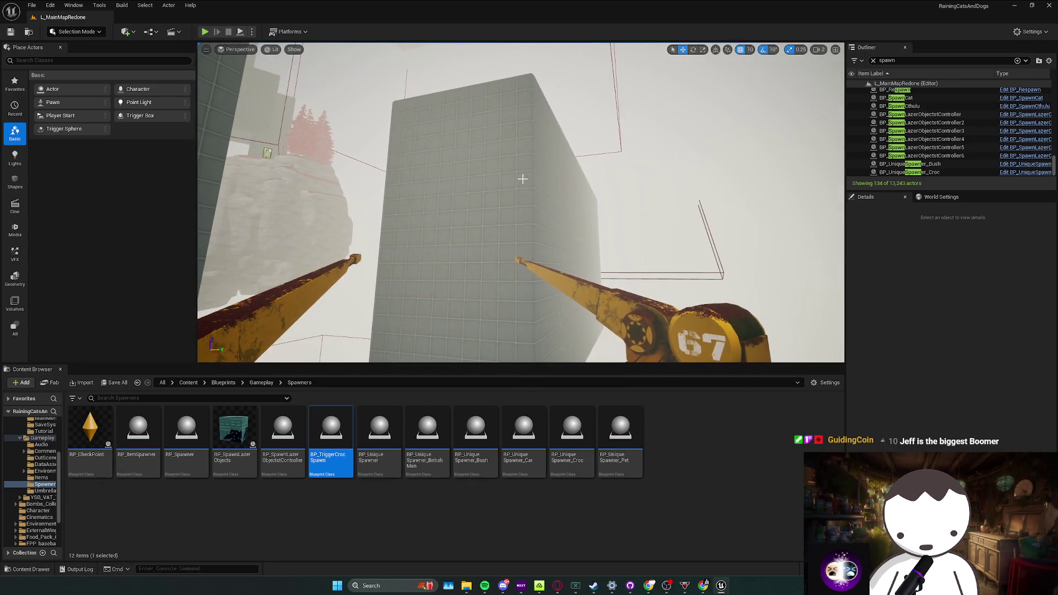
# Tour the level from the grey box down to the tiled floor, the crane, trigger boxes, rocks and towers
pyautogui.click(522, 177)
pyautogui.moveTo(521, 177)
pyautogui.mouseDown()
pyautogui.moveTo(529, 198)
pyautogui.moveTo(529, 149)
pyautogui.moveTo(529, 182)
pyautogui.mouseUp()
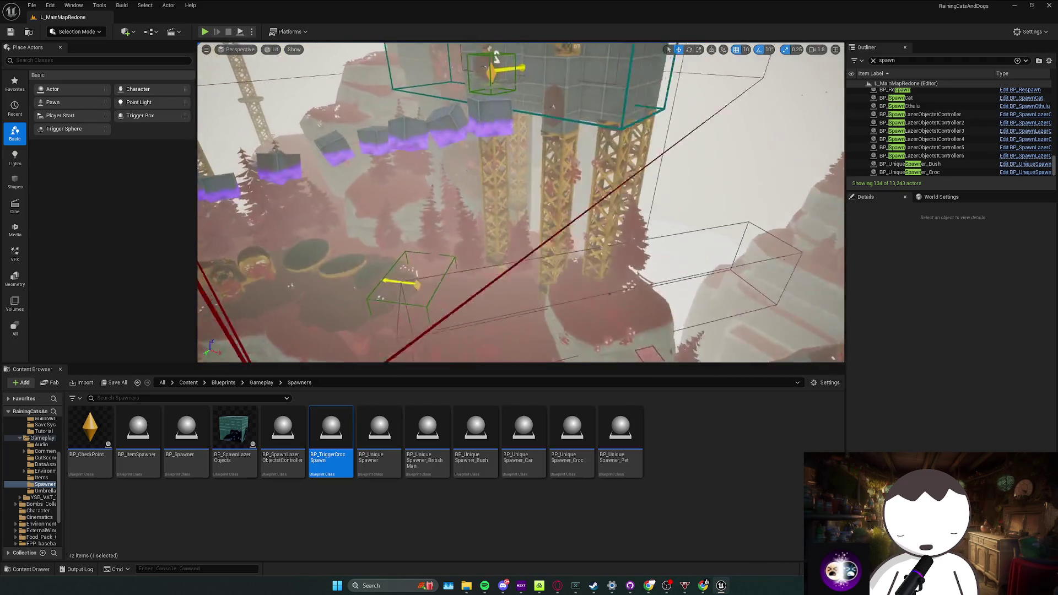
pyautogui.moveTo(529, 182); pyautogui.dragTo(529, 240)
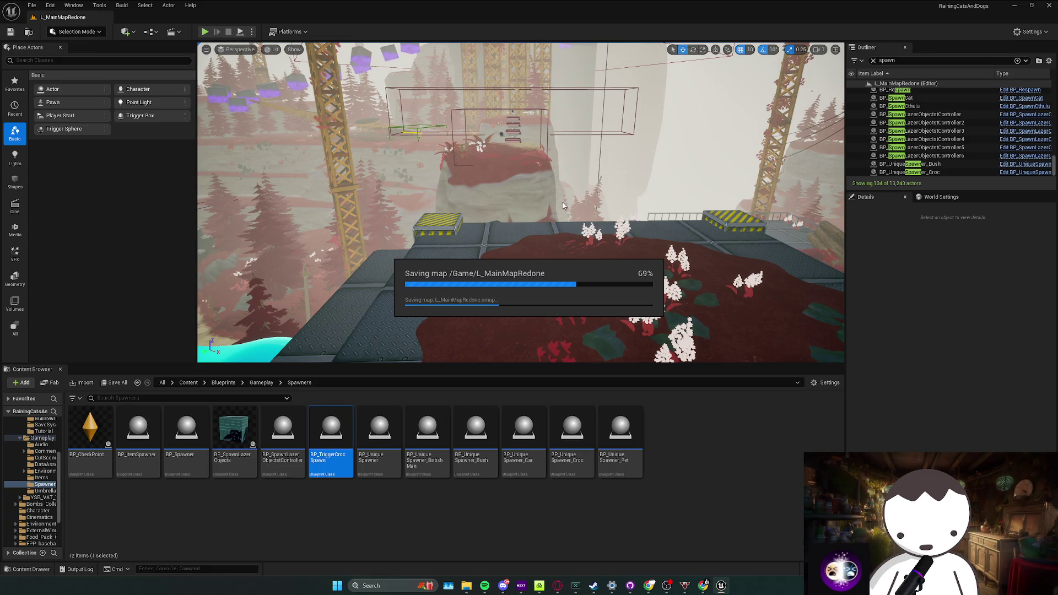
pyautogui.moveTo(562, 205)
pyautogui.mouseDown()
pyautogui.moveTo(563, 215)
pyautogui.moveTo(521, 215)
pyautogui.moveTo(521, 240)
pyautogui.moveTo(556, 192)
pyautogui.mouseUp()
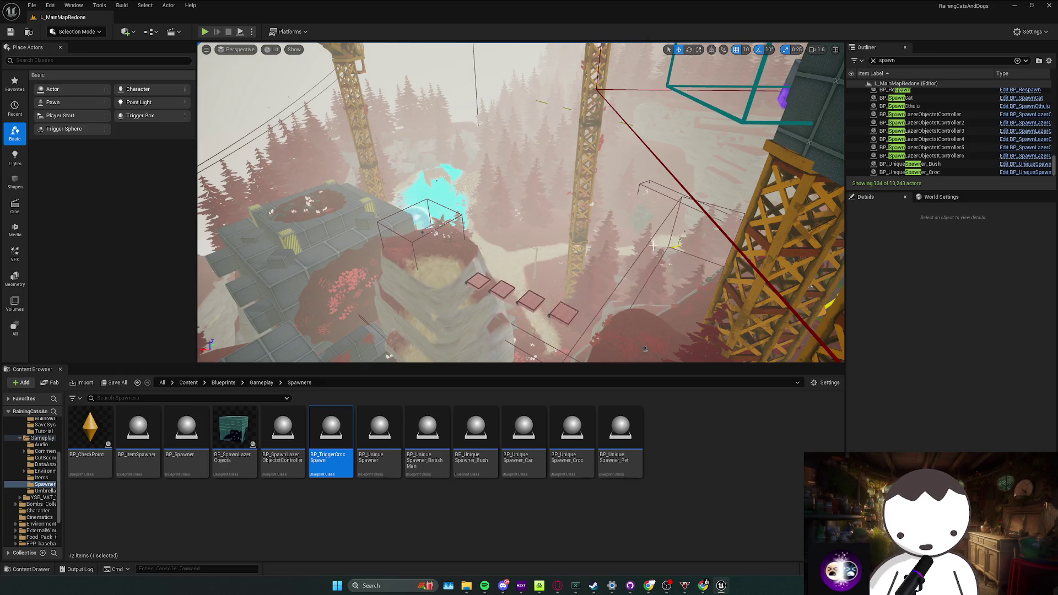
pyautogui.moveTo(653, 245)
pyautogui.mouseDown()
pyautogui.moveTo(579, 248)
pyautogui.moveTo(521, 199)
pyautogui.moveTo(530, 203)
pyautogui.mouseUp()
pyautogui.moveTo(593, 242); pyautogui.dragTo(593, 243)
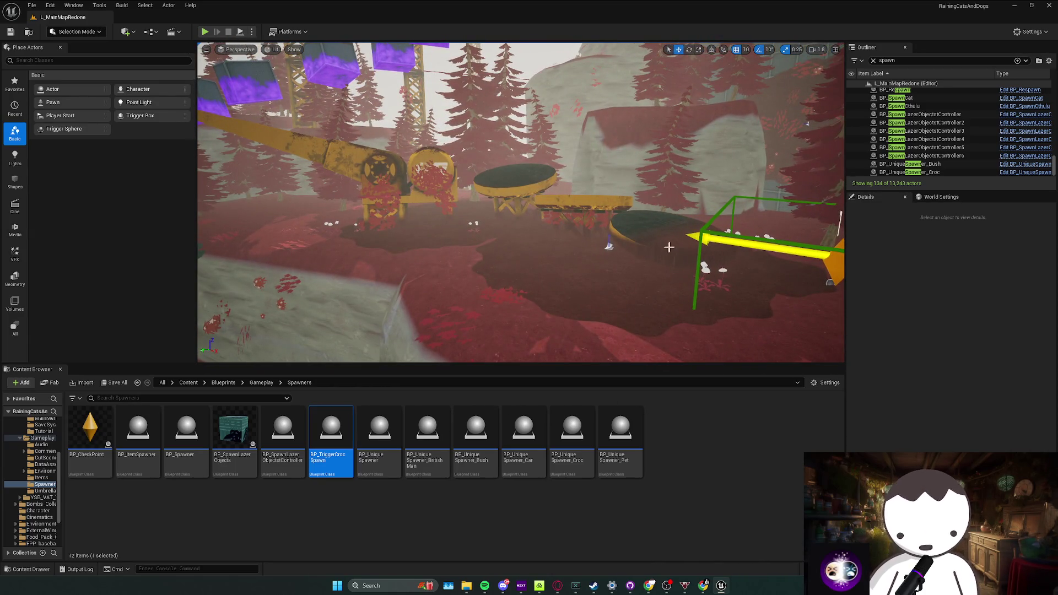
pyautogui.moveTo(620, 239); pyautogui.dragTo(620, 239)
pyautogui.moveTo(267, 80); pyautogui.dragTo(267, 81)
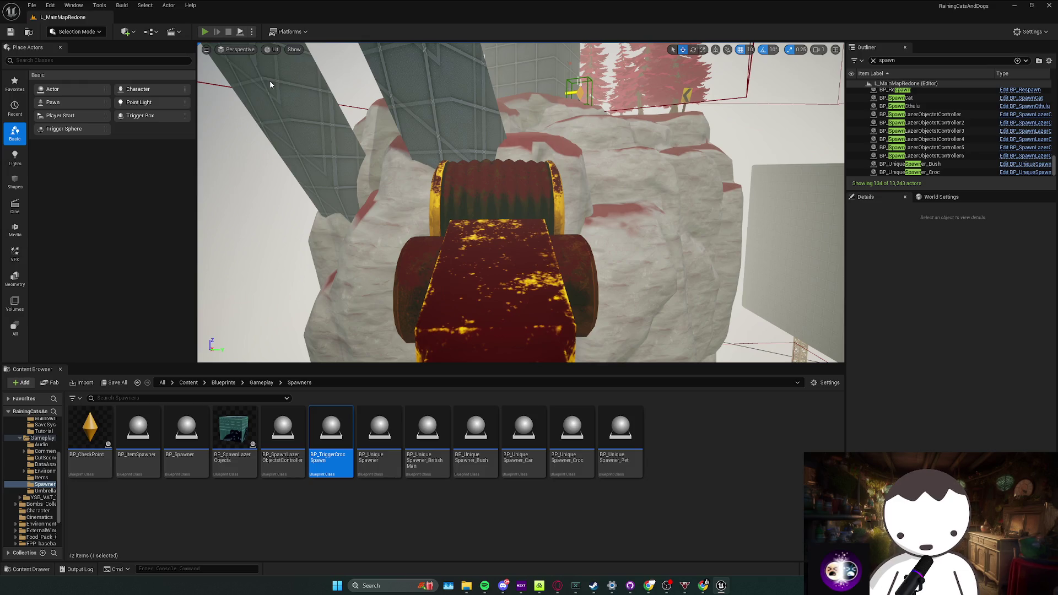
# Play-test the level, dismiss the Added Comments panel to take control, then stop and return to editing
pyautogui.hotkey('alt', 'p')
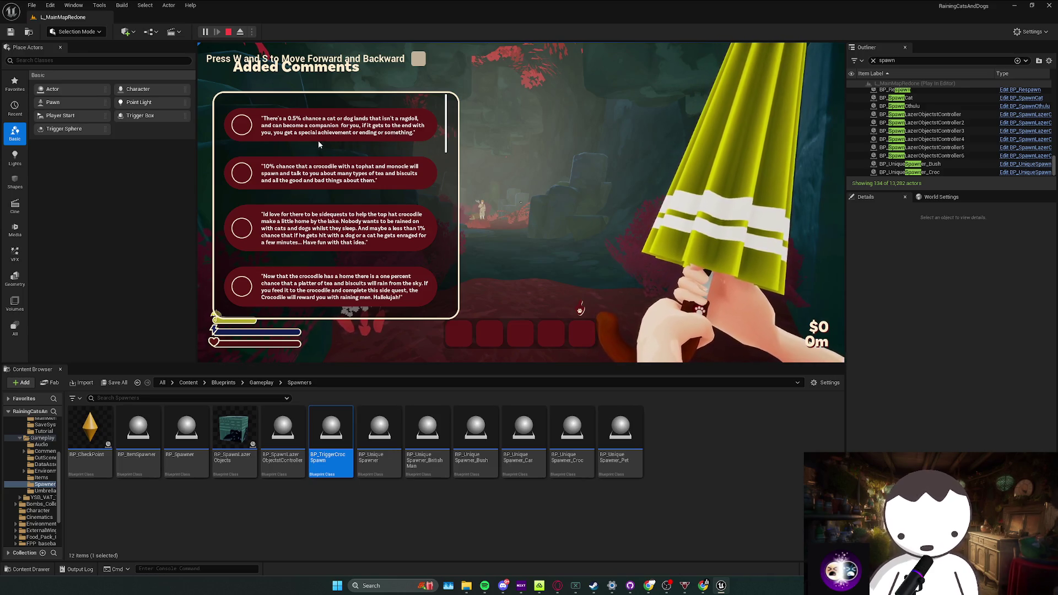
pyautogui.click(364, 142)
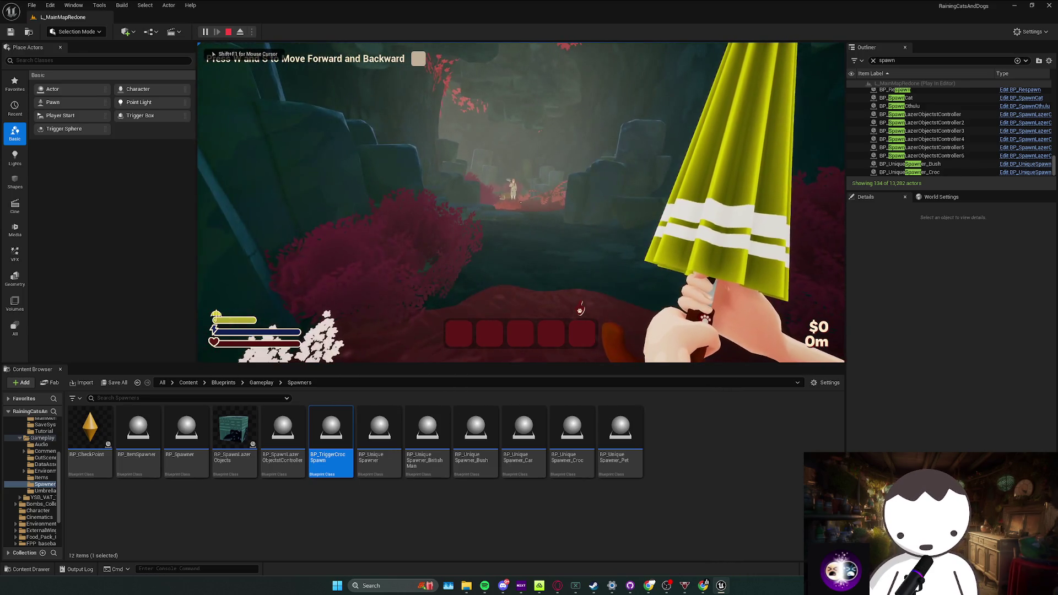
pyautogui.press('Escape')
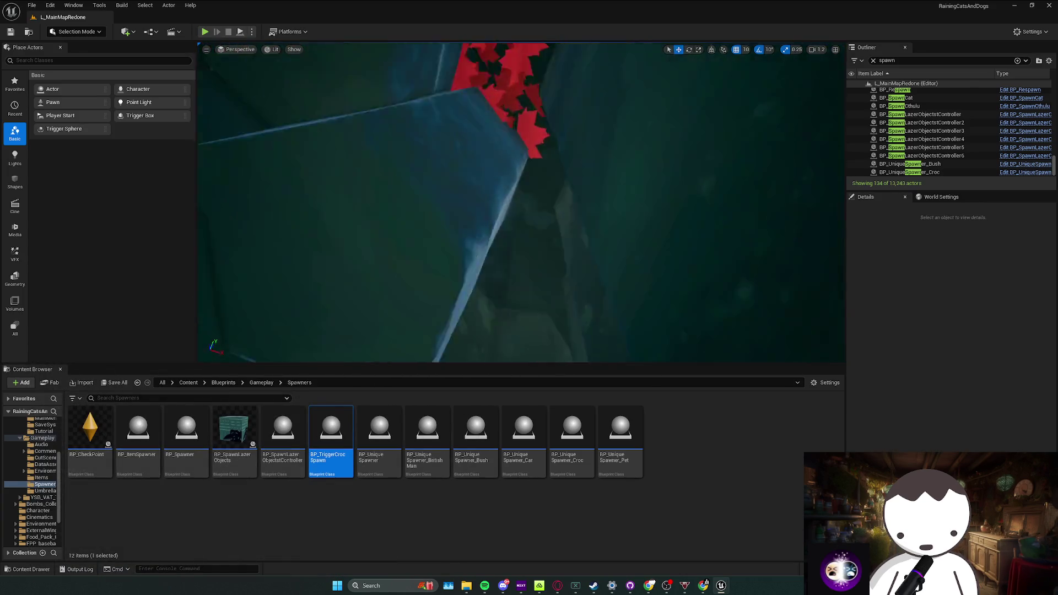
pyautogui.press('w')
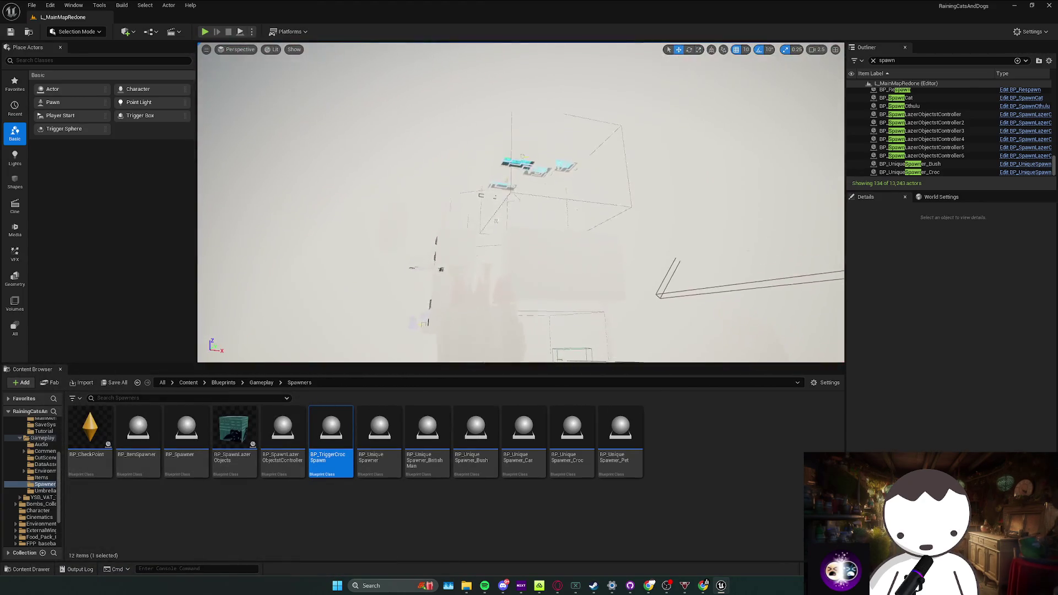
pyautogui.press('s')
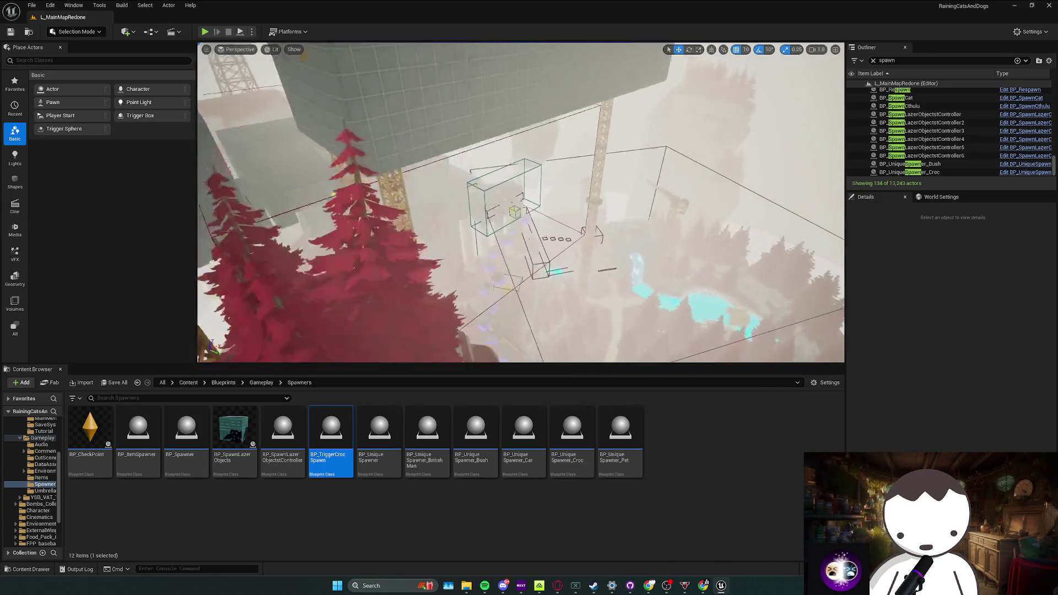
pyautogui.press('w')
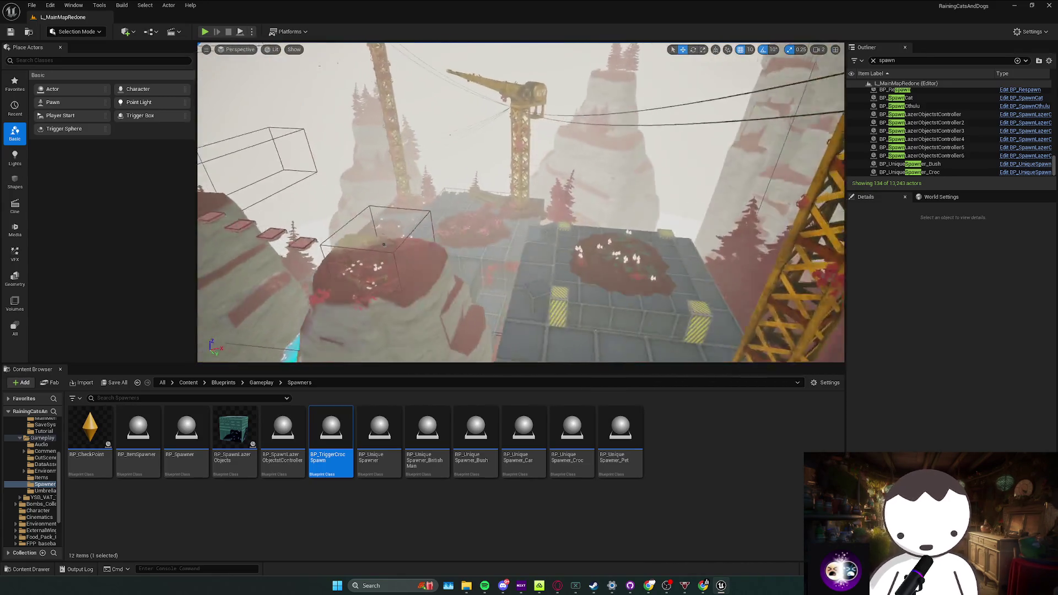
pyautogui.press('w')
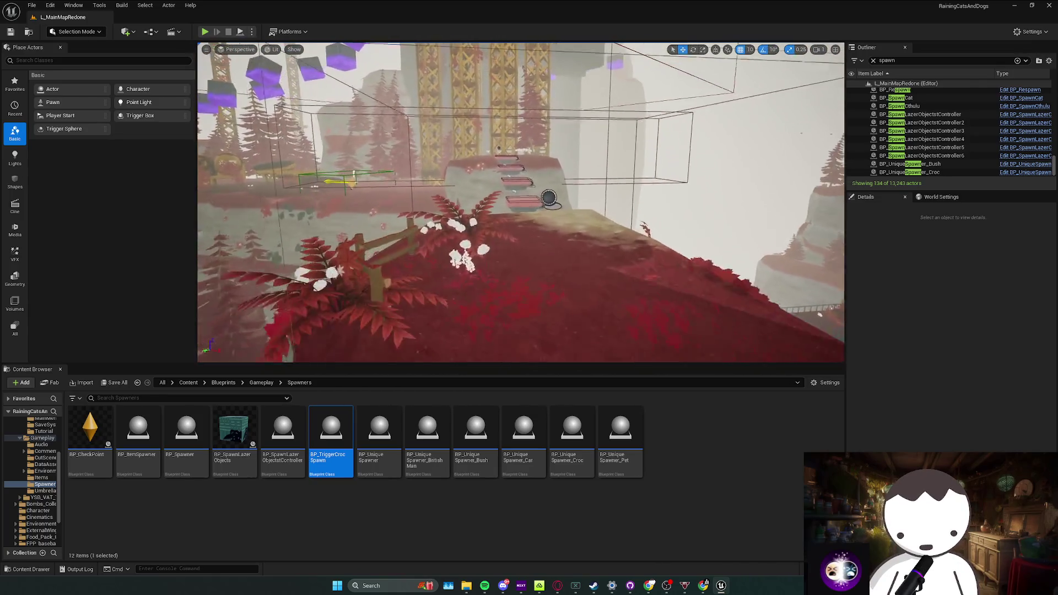
pyautogui.press('w')
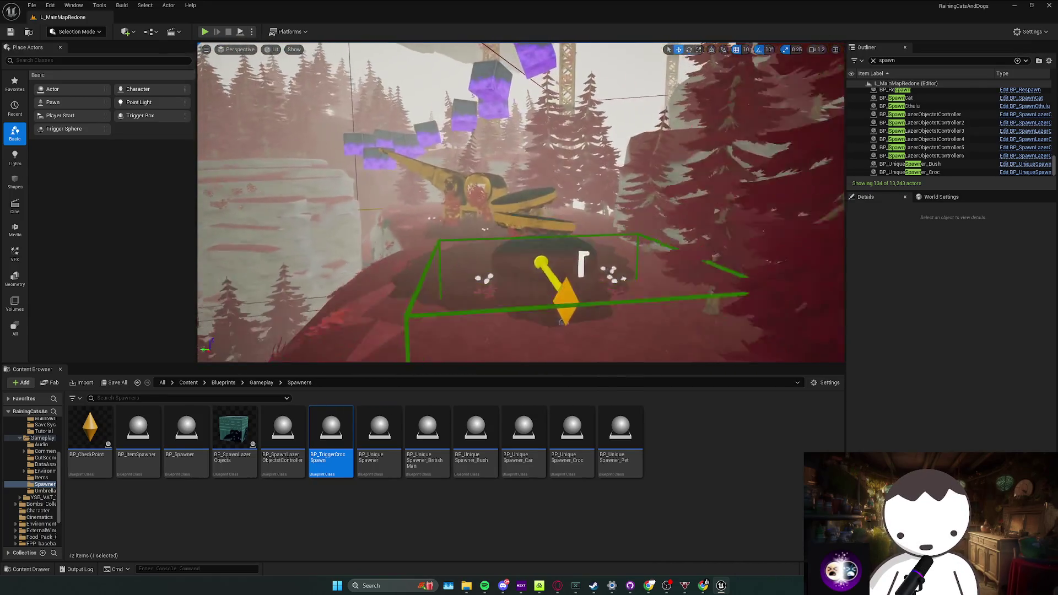
pyautogui.press('w')
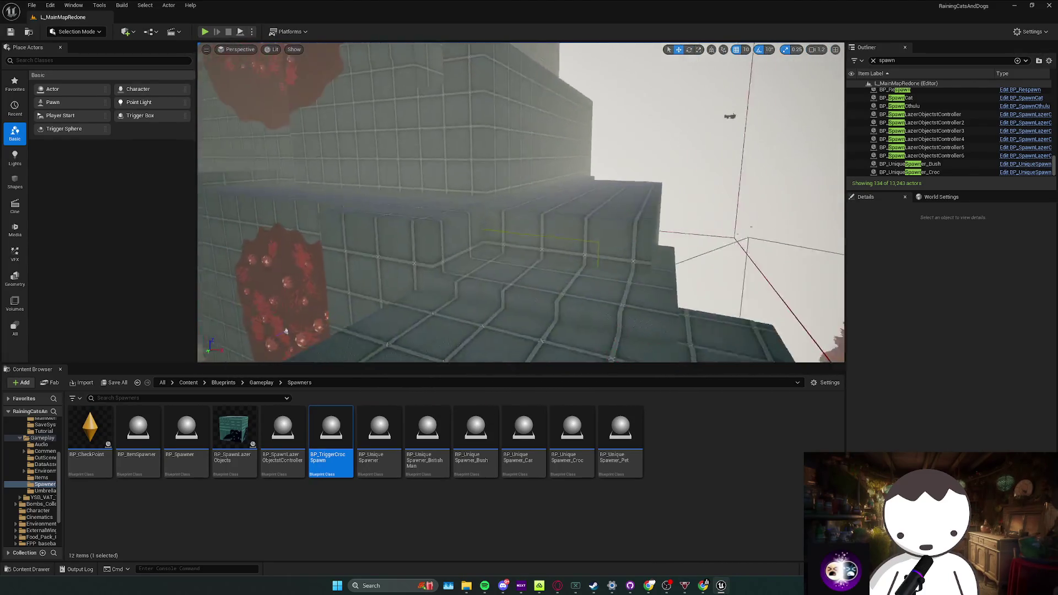
pyautogui.press('w')
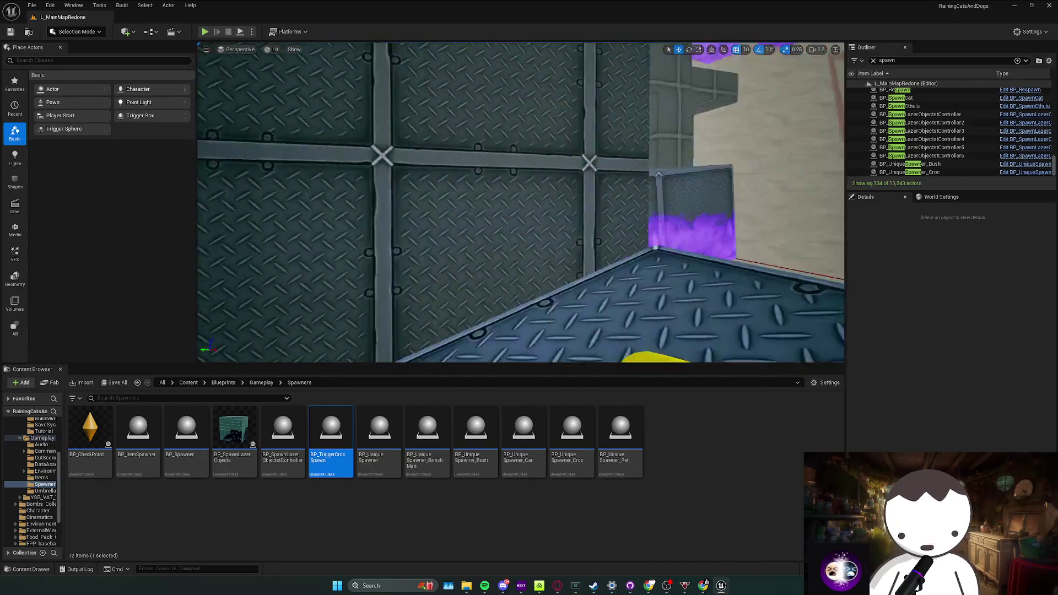
pyautogui.press('s')
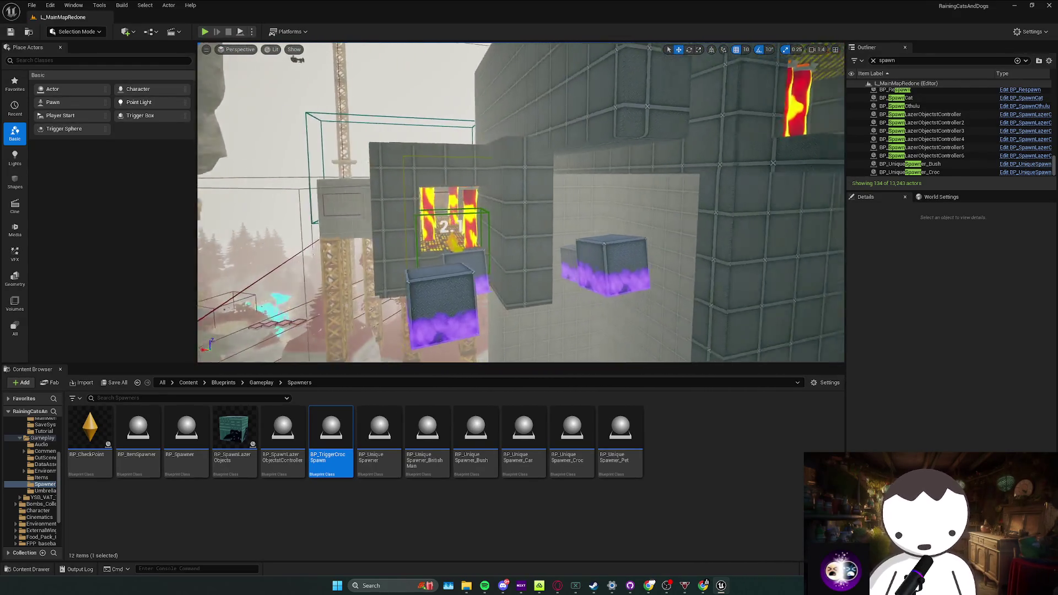
pyautogui.press('w')
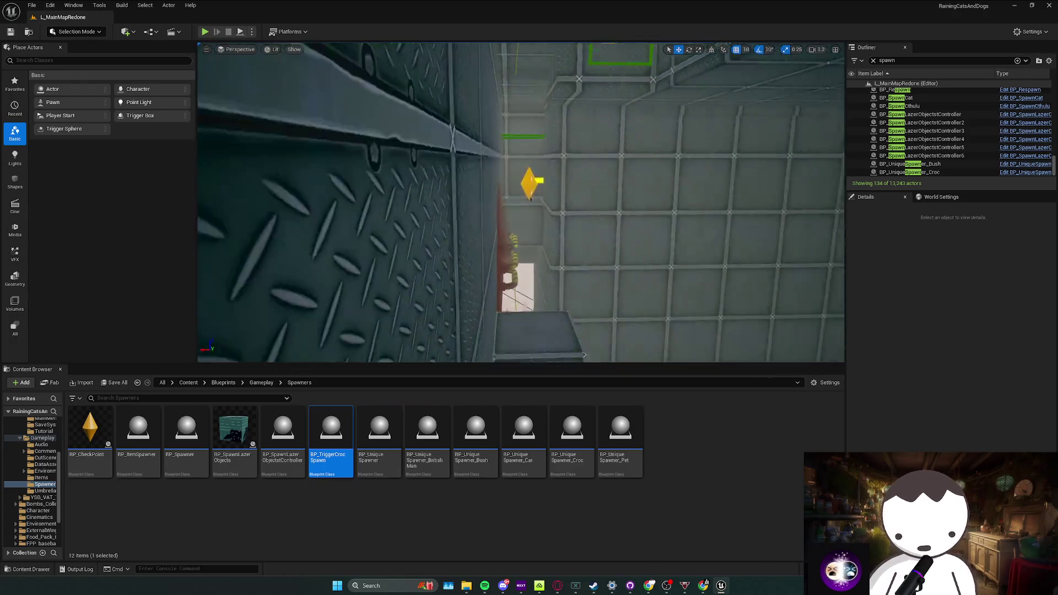
pyautogui.press('w')
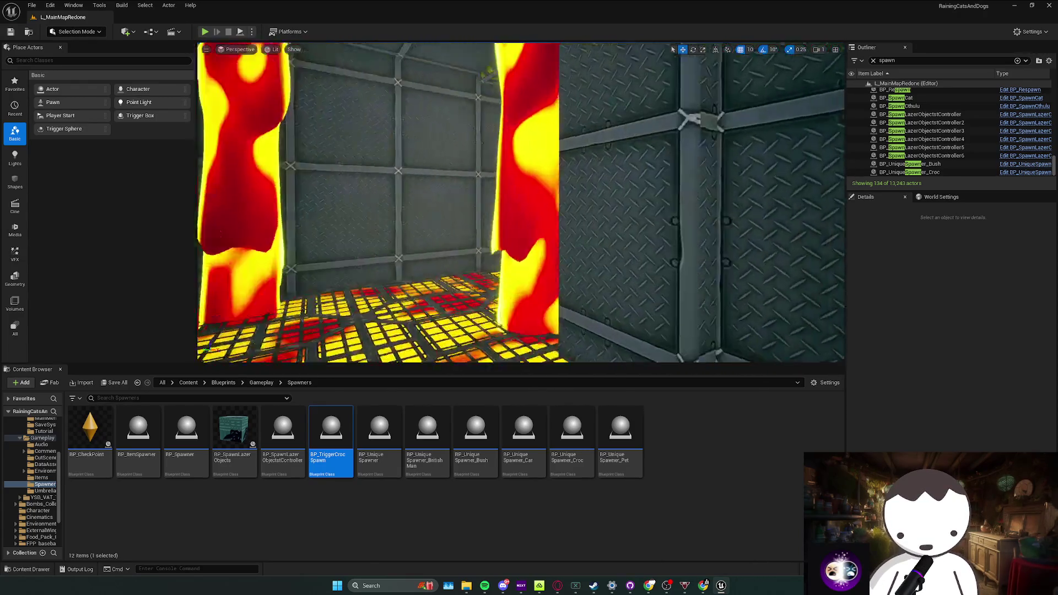
pyautogui.press('w')
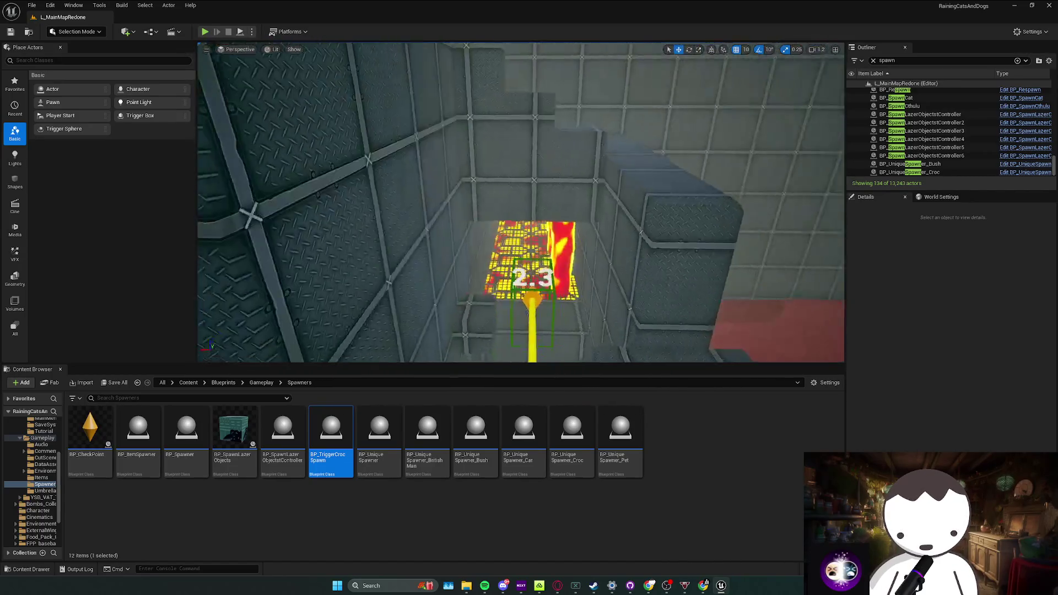
pyautogui.press('s')
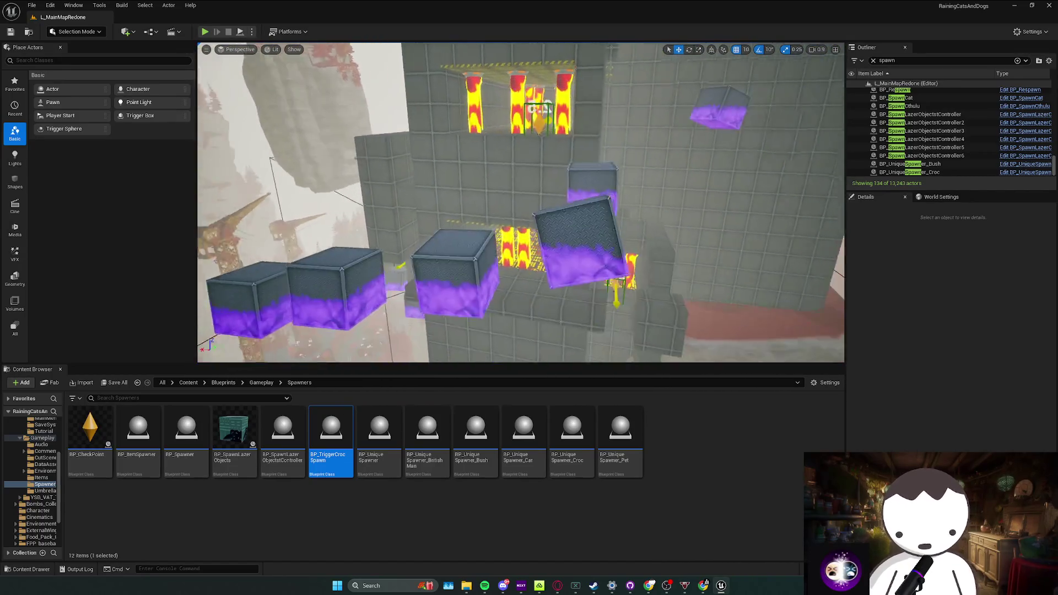
pyautogui.press('w')
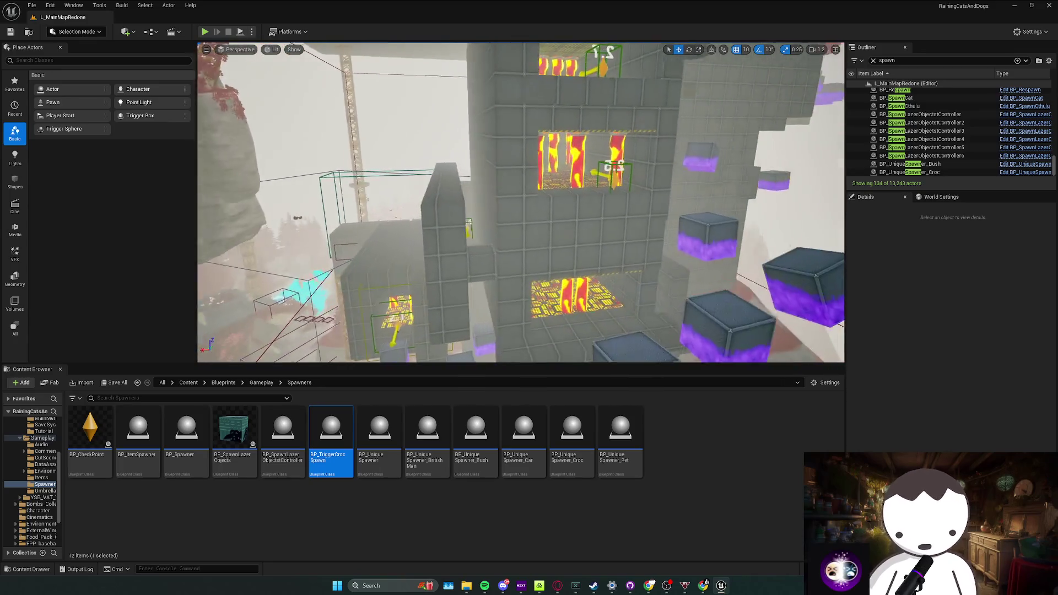
pyautogui.press('s')
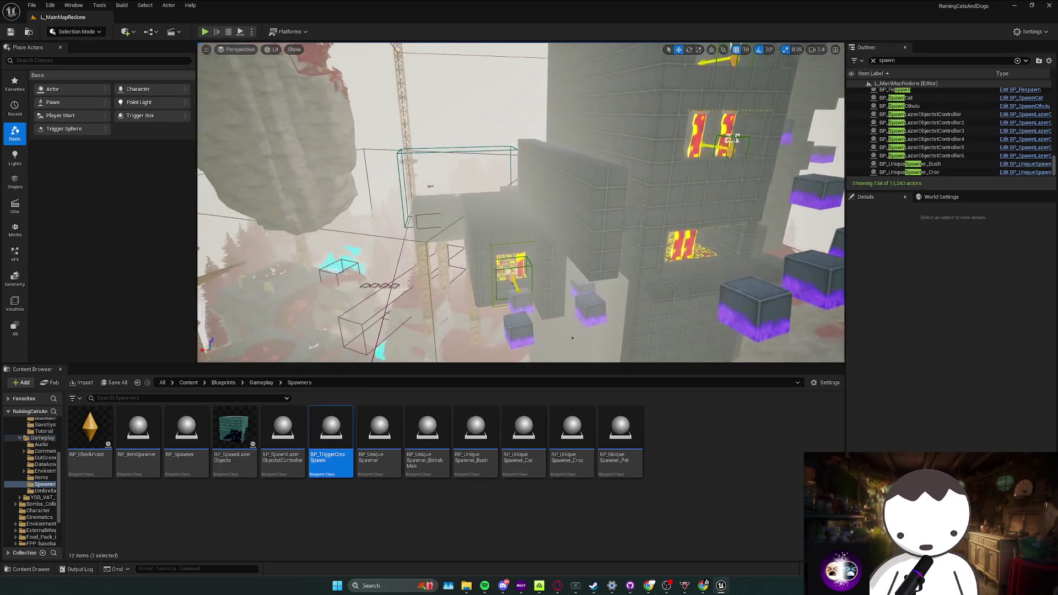
pyautogui.press('w')
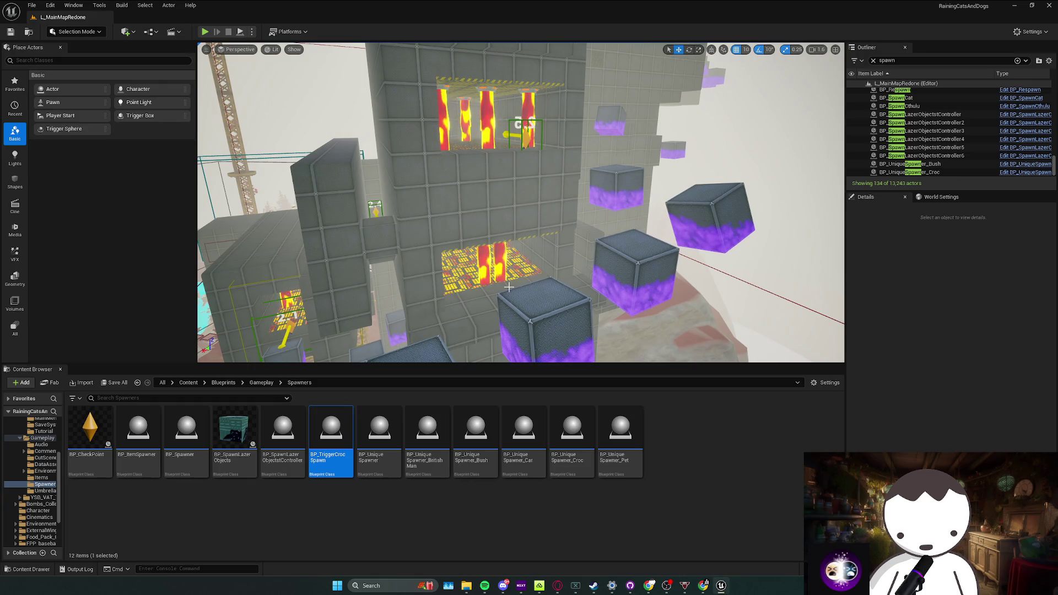
pyautogui.press('w')
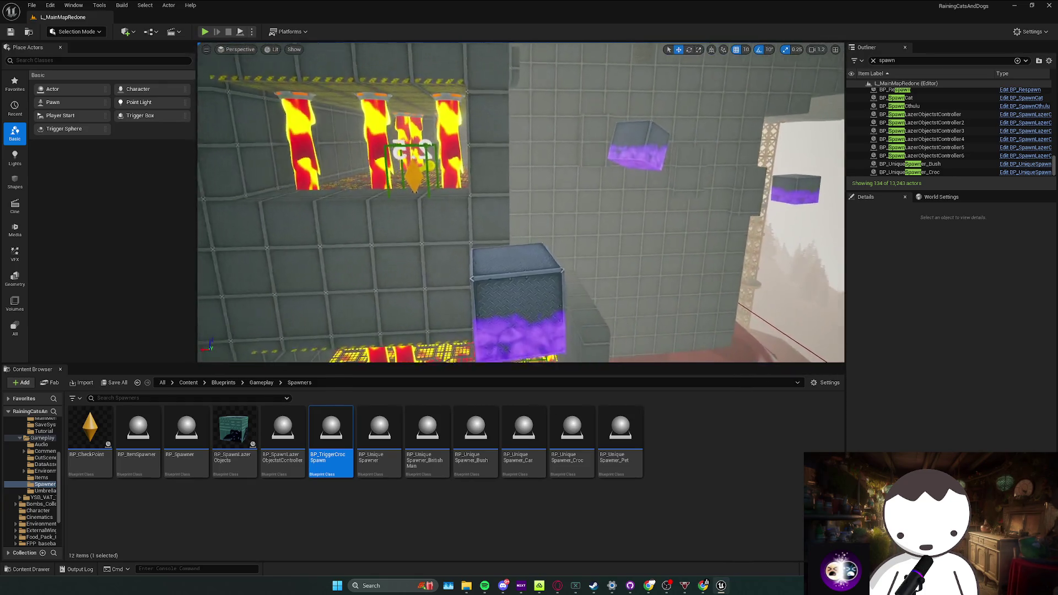
pyautogui.press('s')
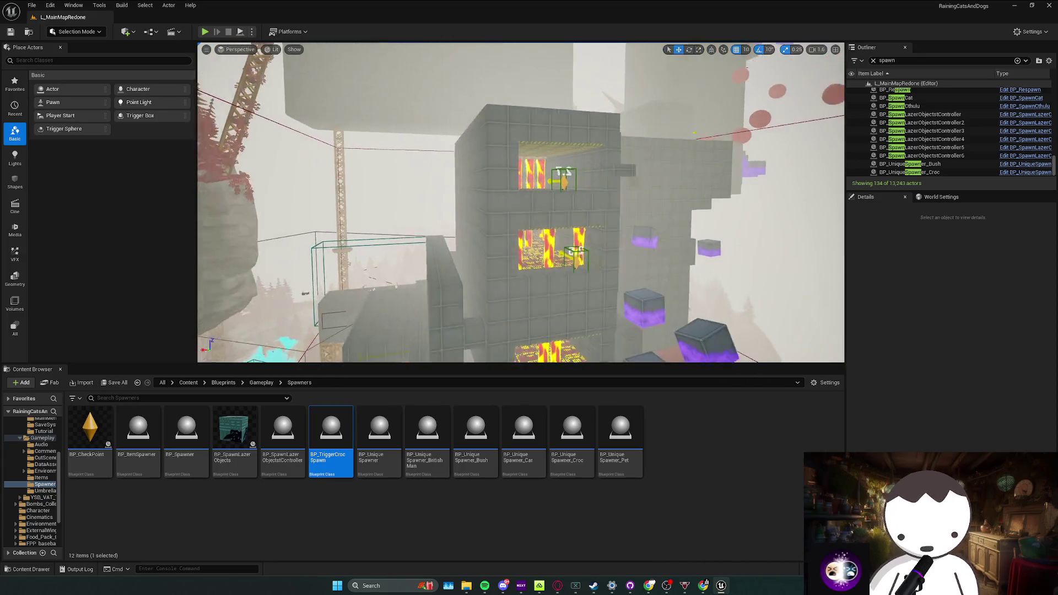
pyautogui.press('w')
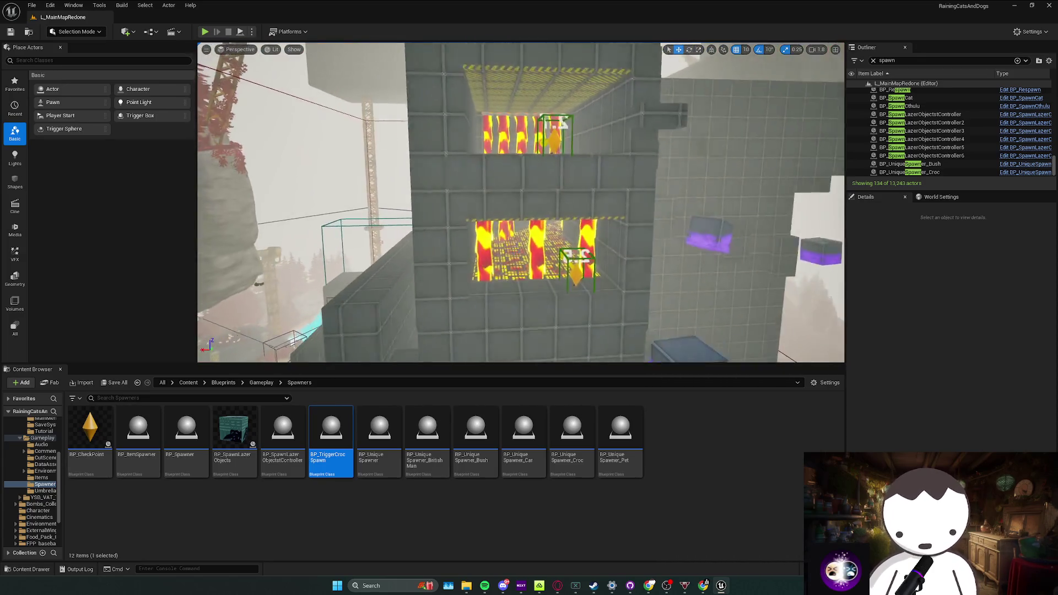
pyautogui.press('w')
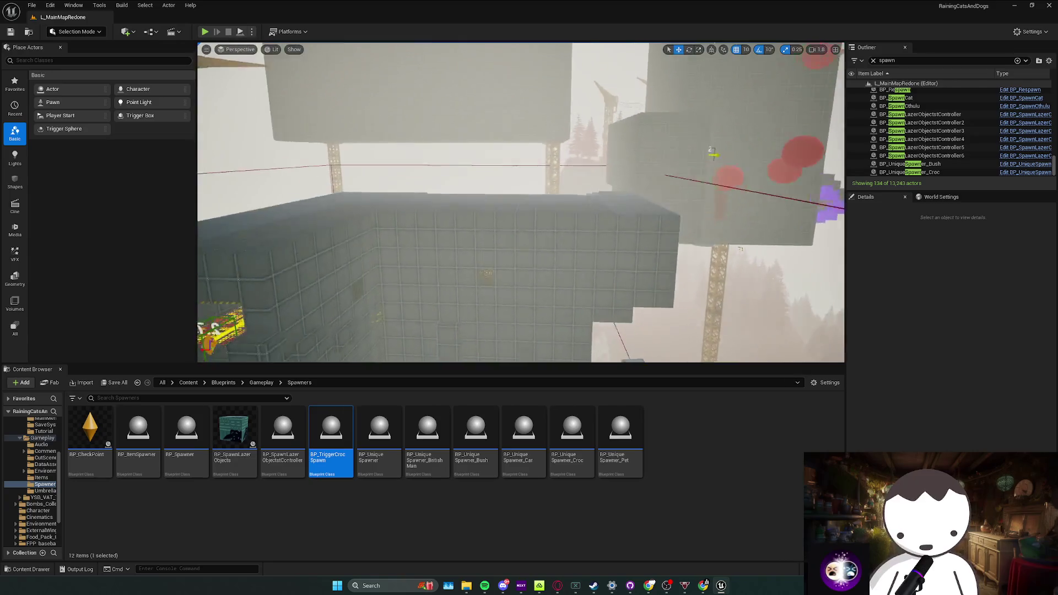
pyautogui.press('w')
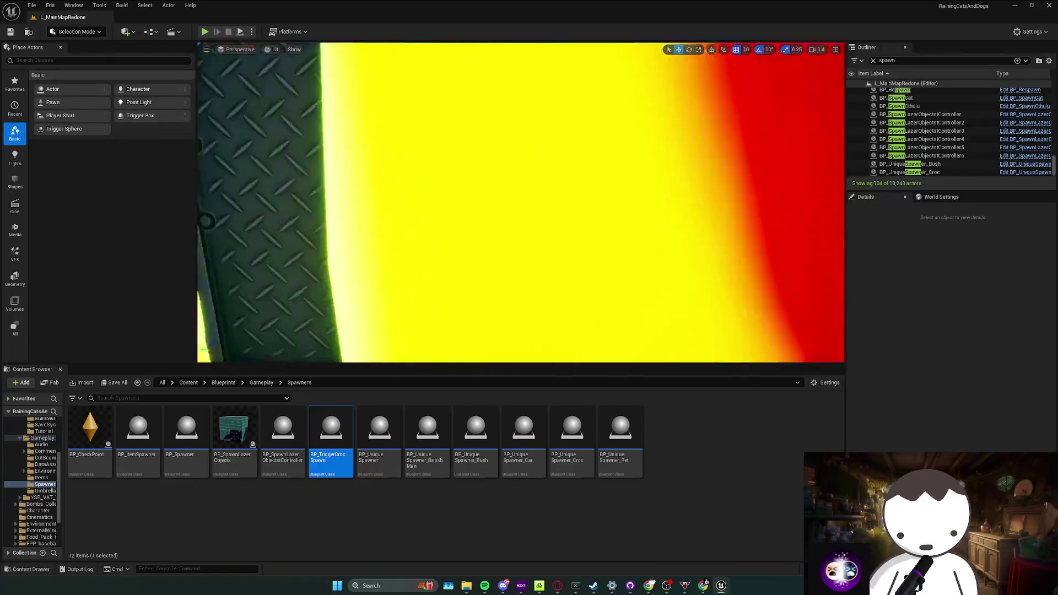
pyautogui.press('w')
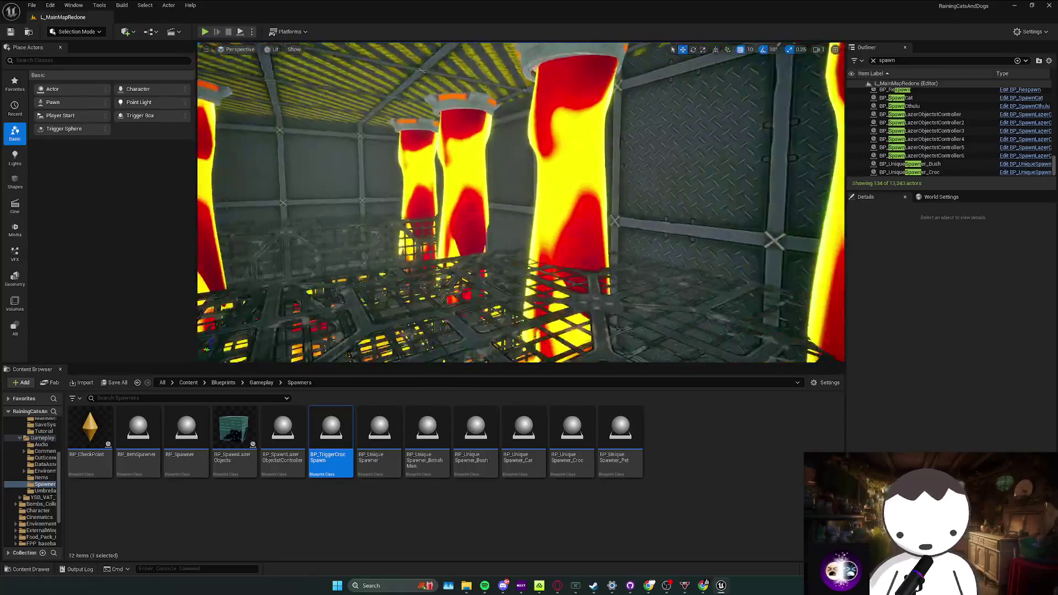
pyautogui.press('w')
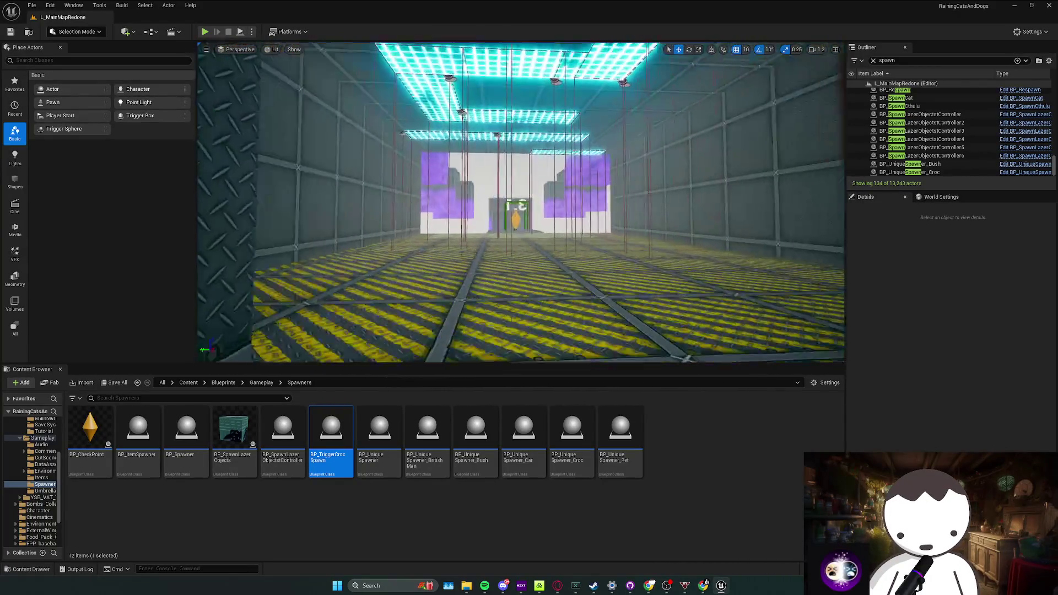
pyautogui.press('w')
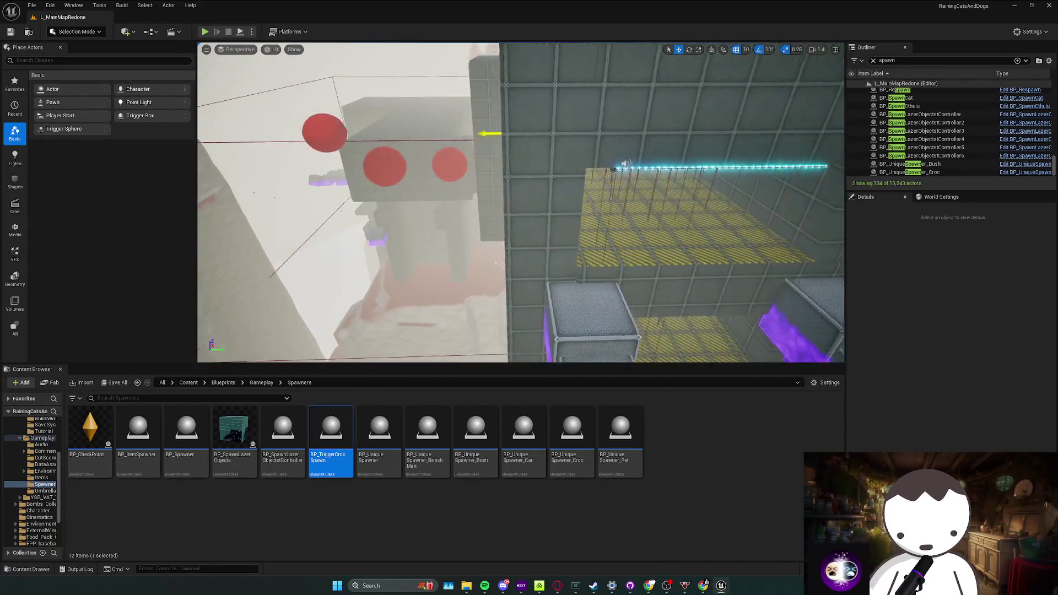
pyautogui.press('w')
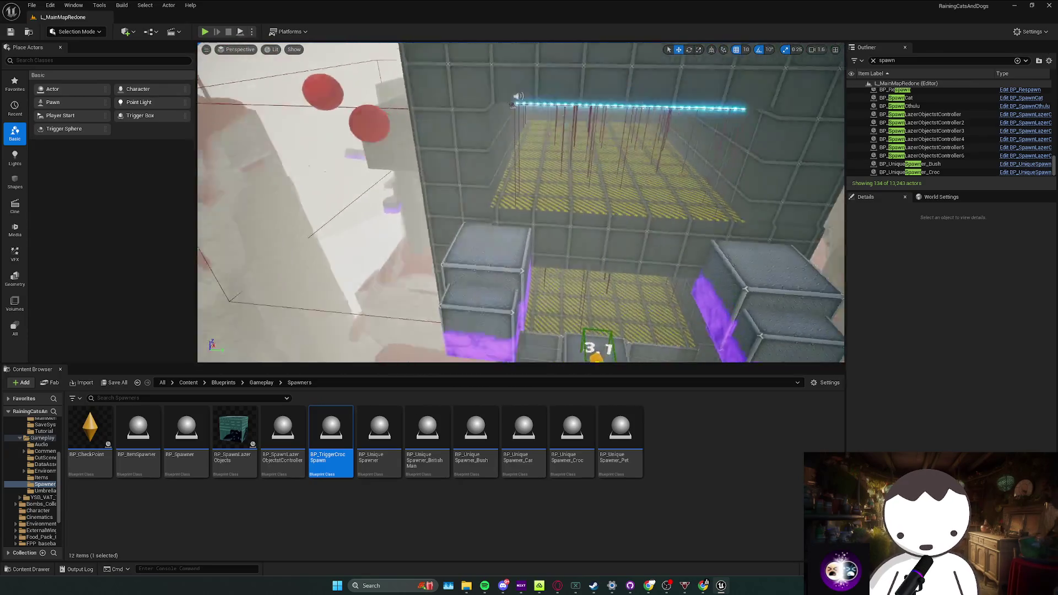
pyautogui.press('w')
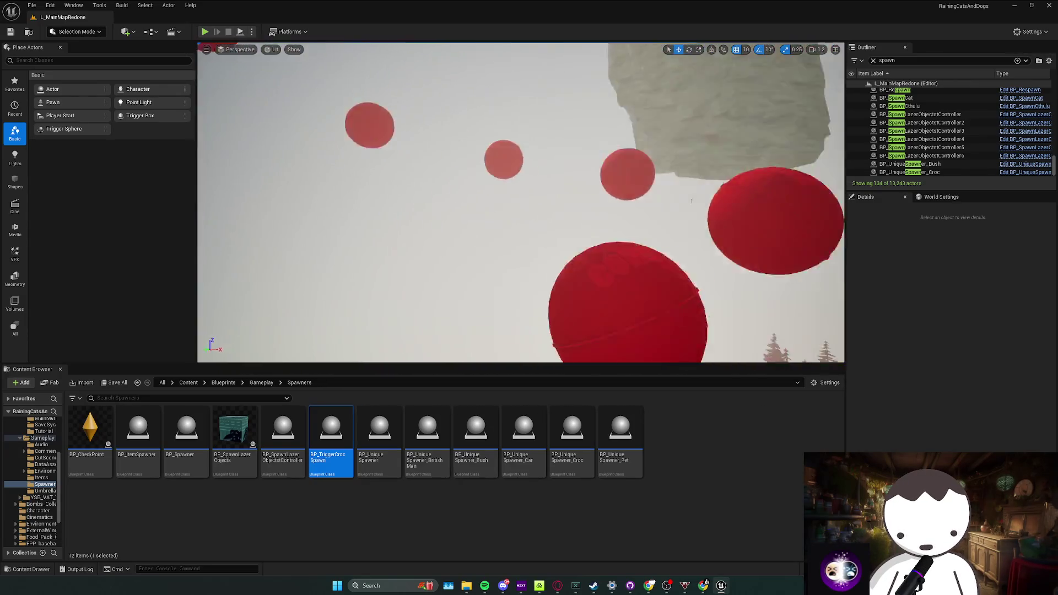
pyautogui.press('w')
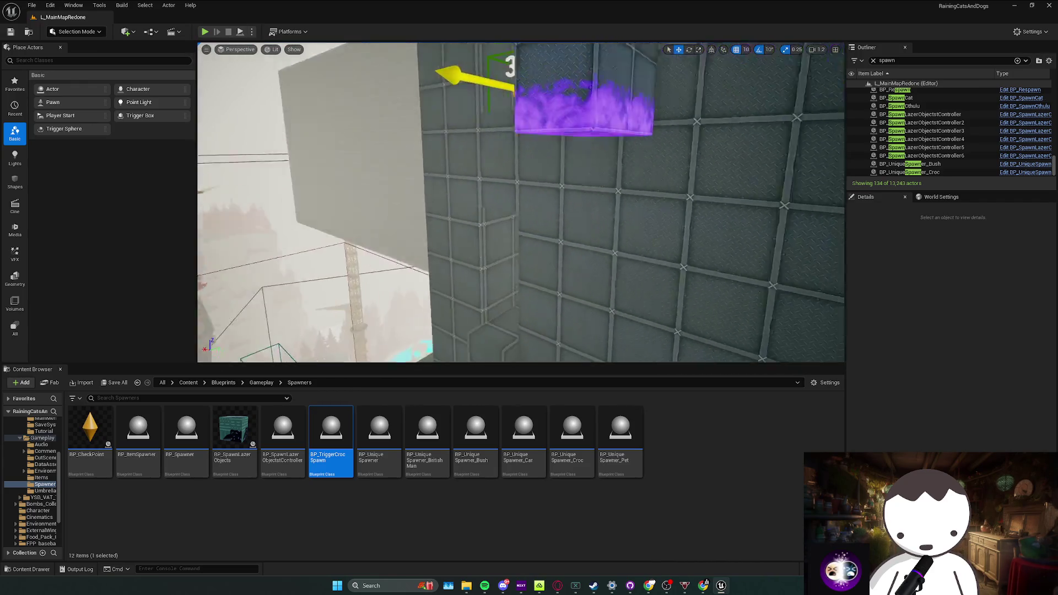
pyautogui.press('w')
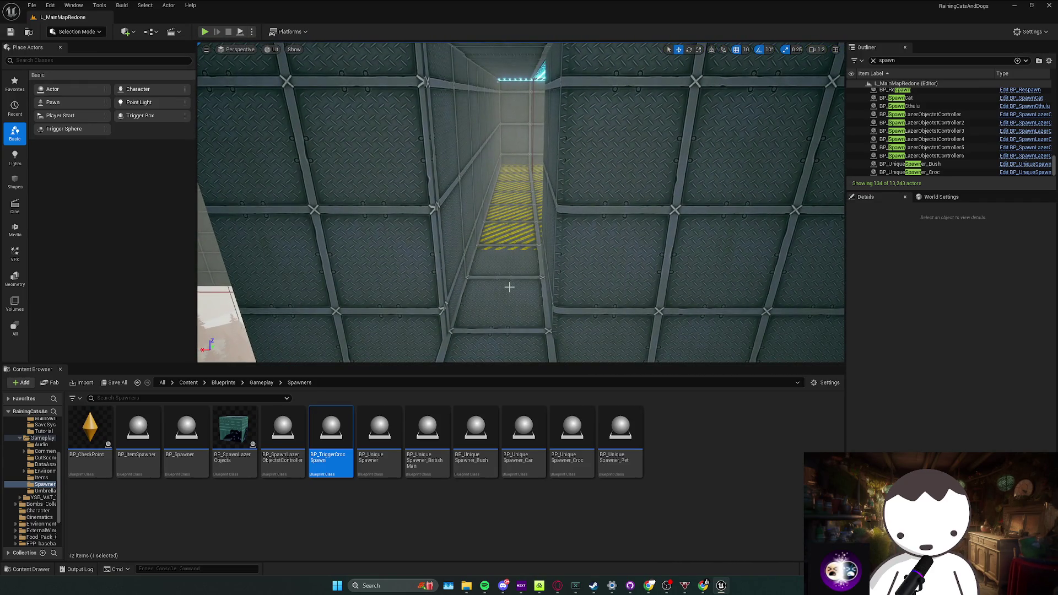
pyautogui.press('w')
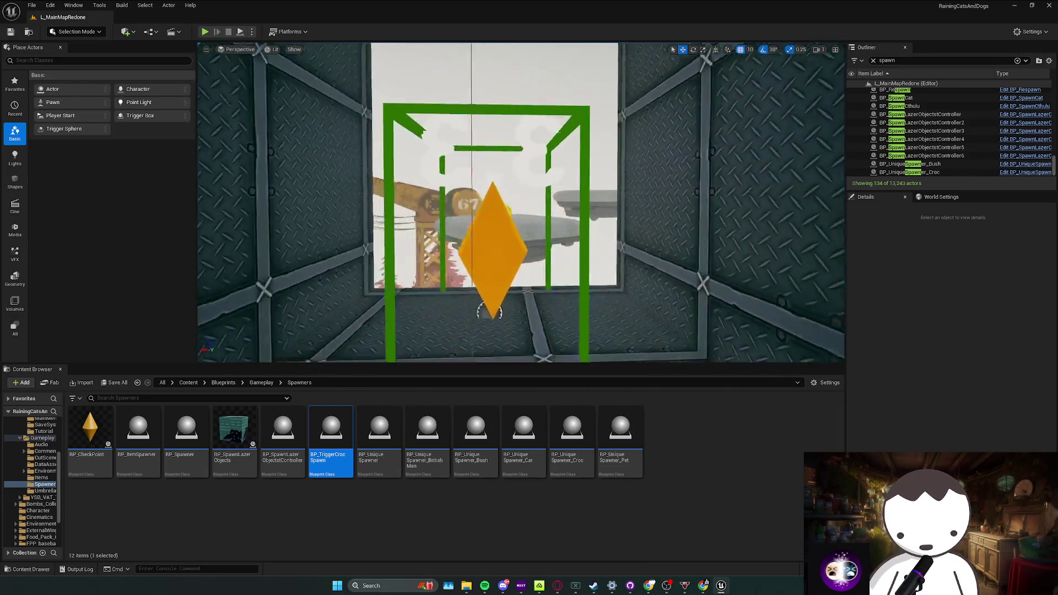
pyautogui.press('w')
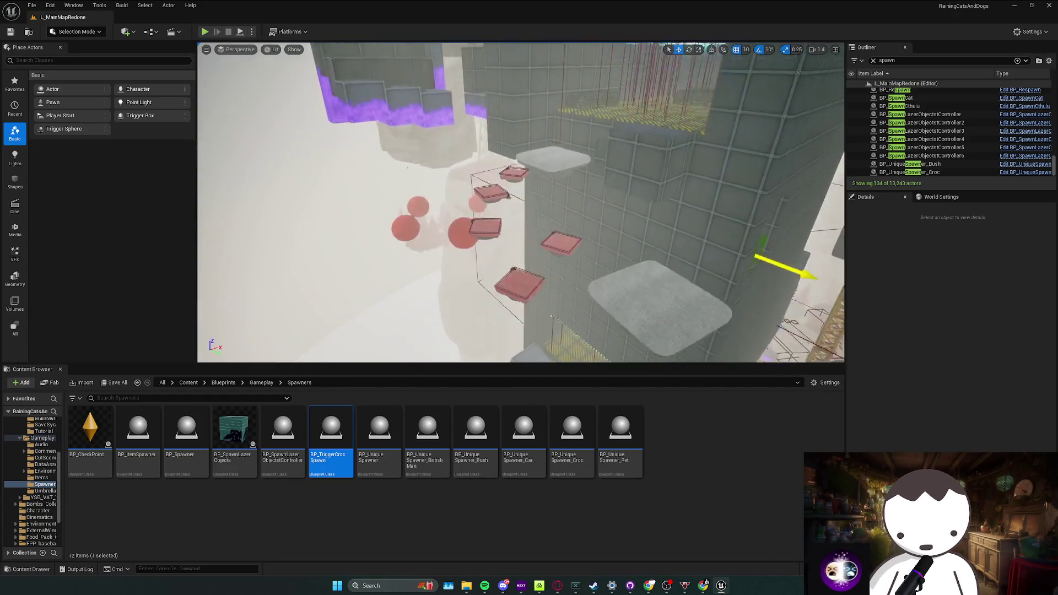
pyautogui.press('w')
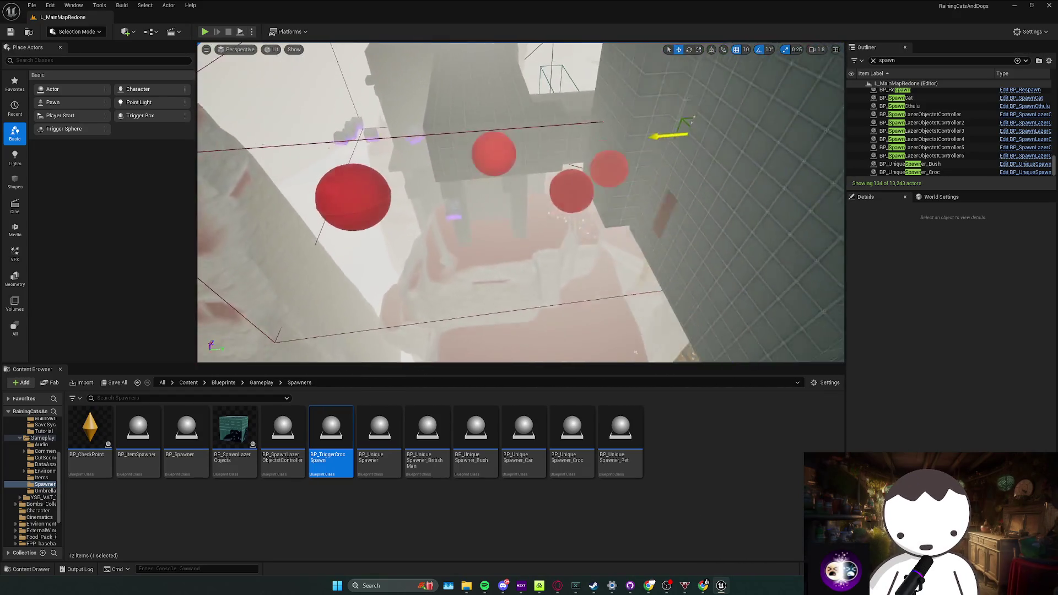
pyautogui.press('w')
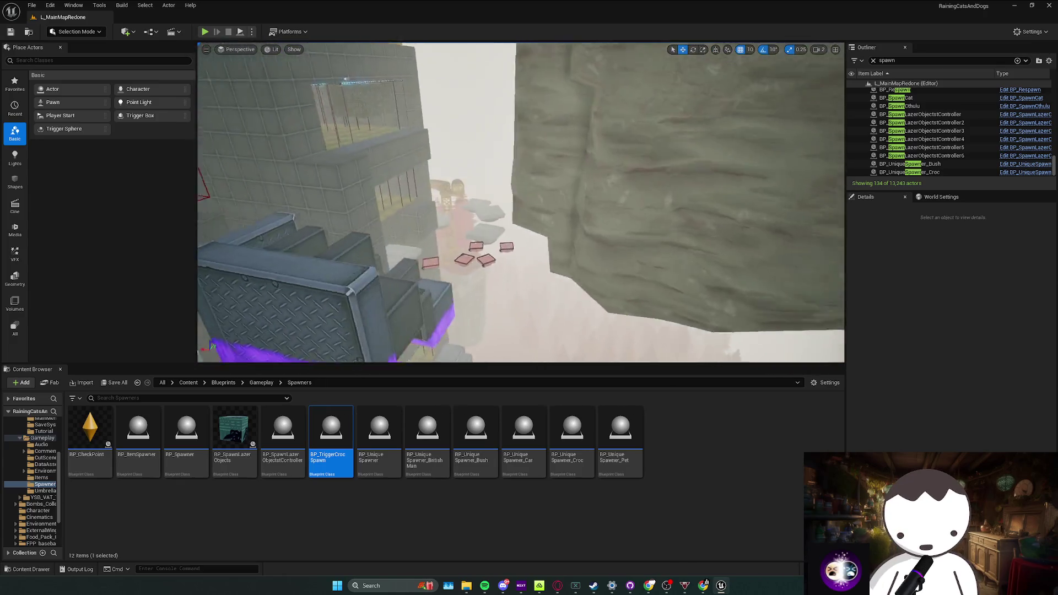
pyautogui.press('w')
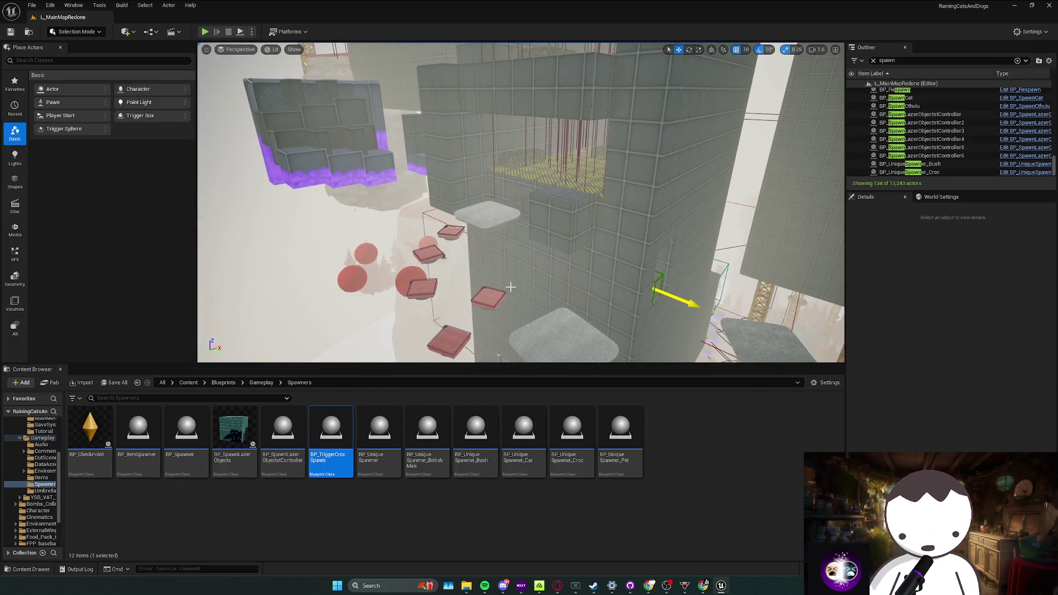
pyautogui.press('w')
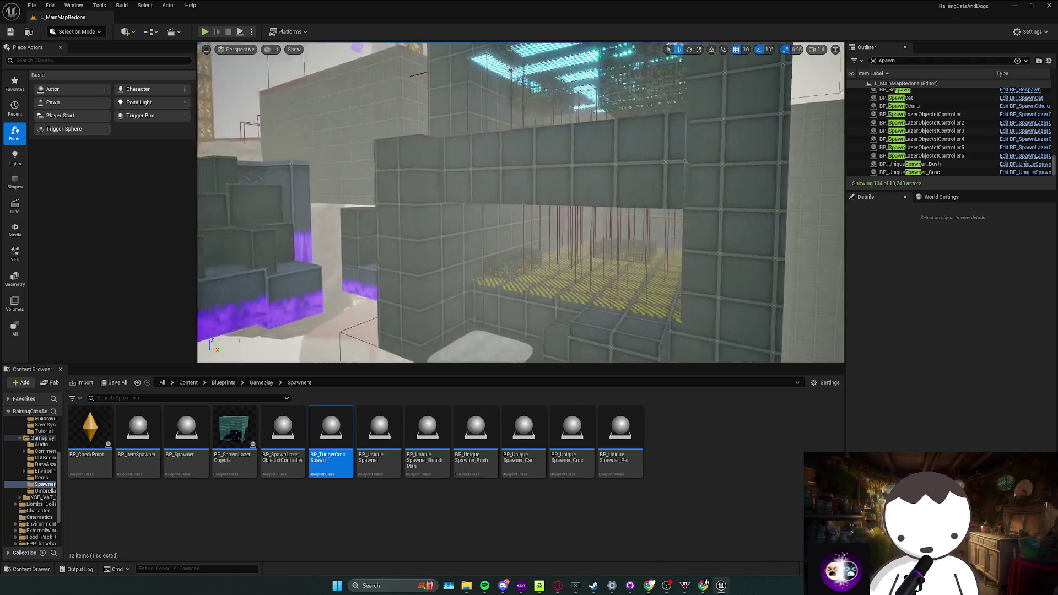
pyautogui.press('w')
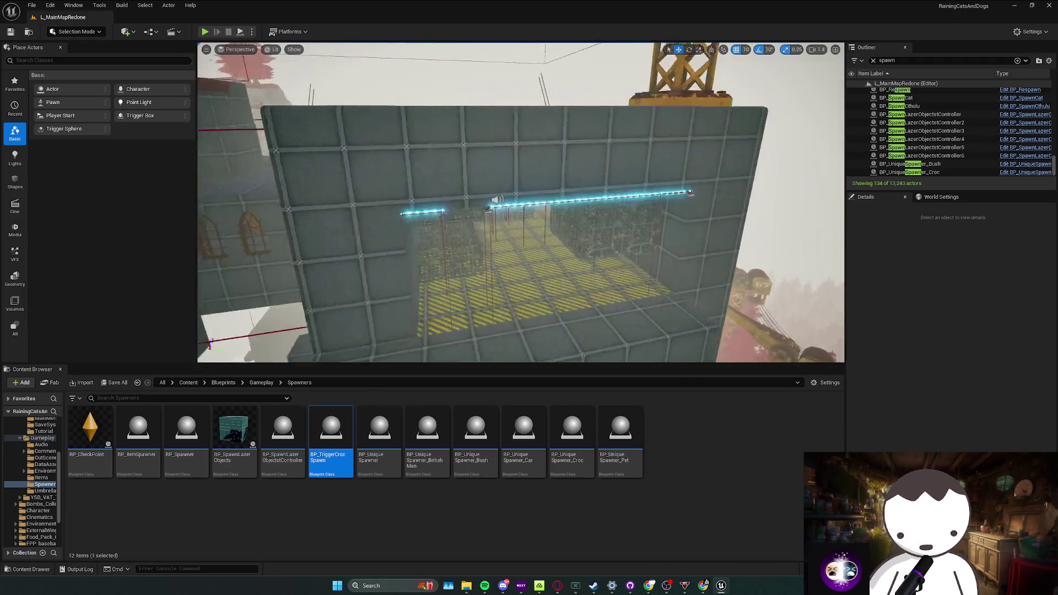
pyautogui.press('w')
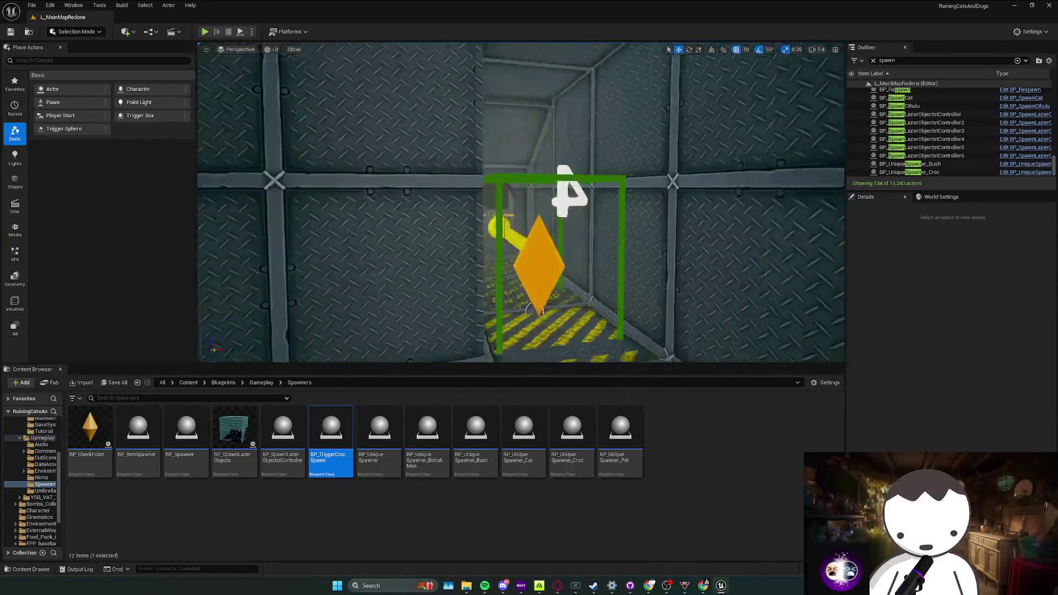
pyautogui.press('w')
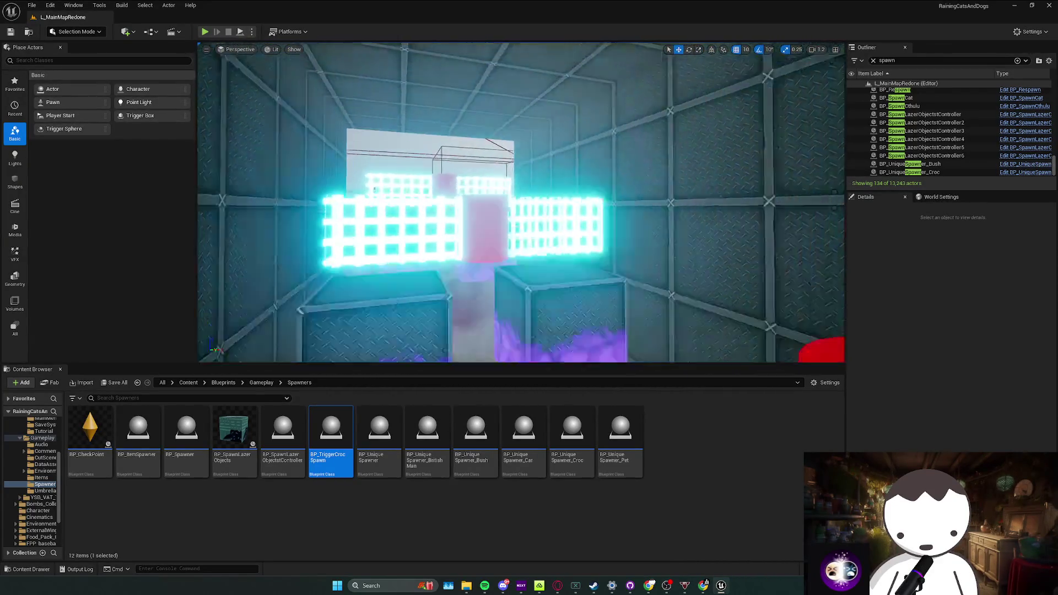
pyautogui.press('w')
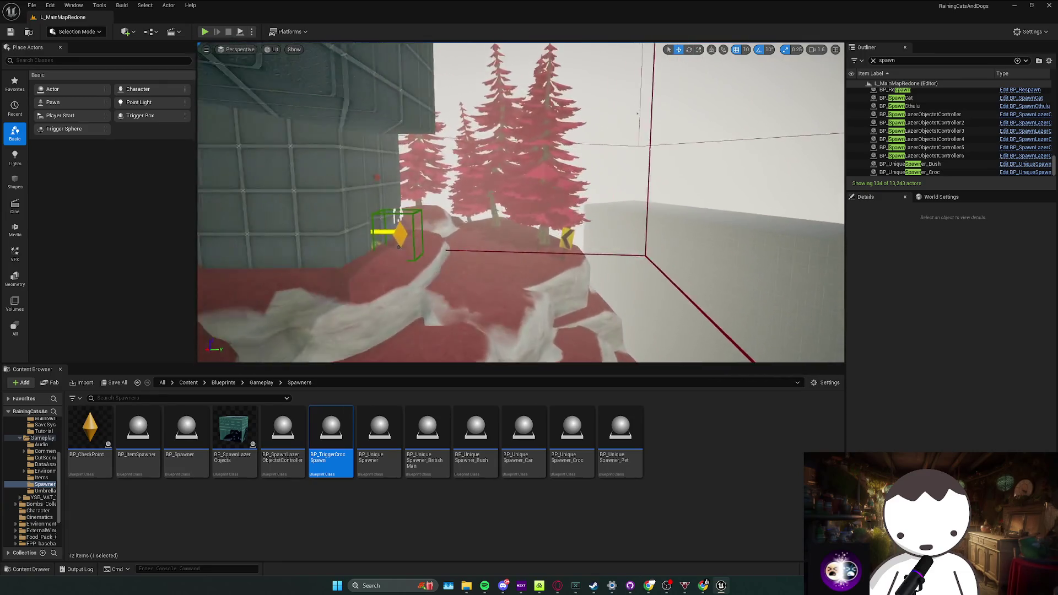
pyautogui.press('w')
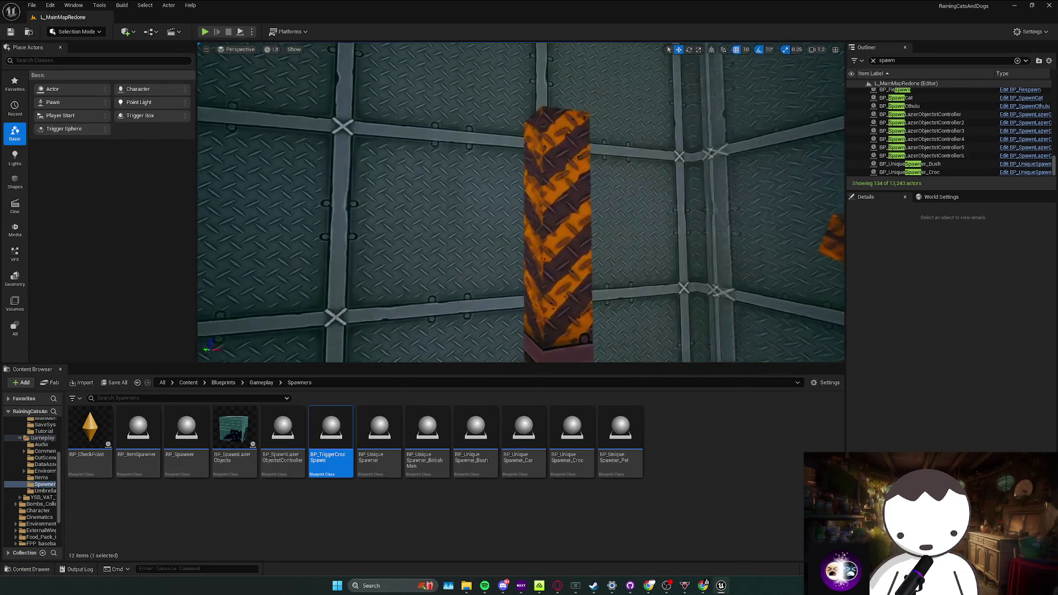
pyautogui.press('w')
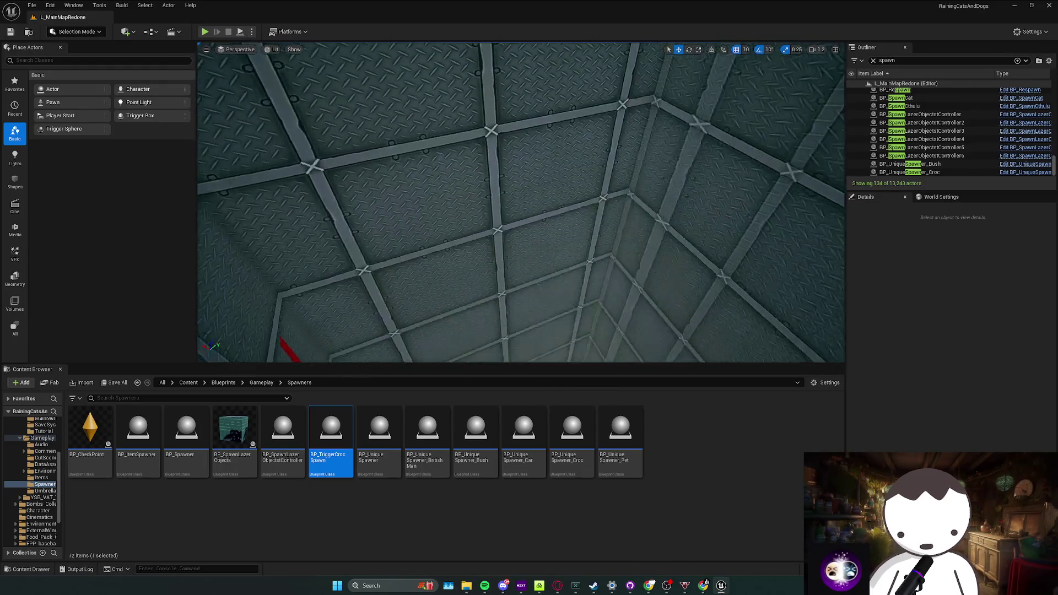
pyautogui.press('w')
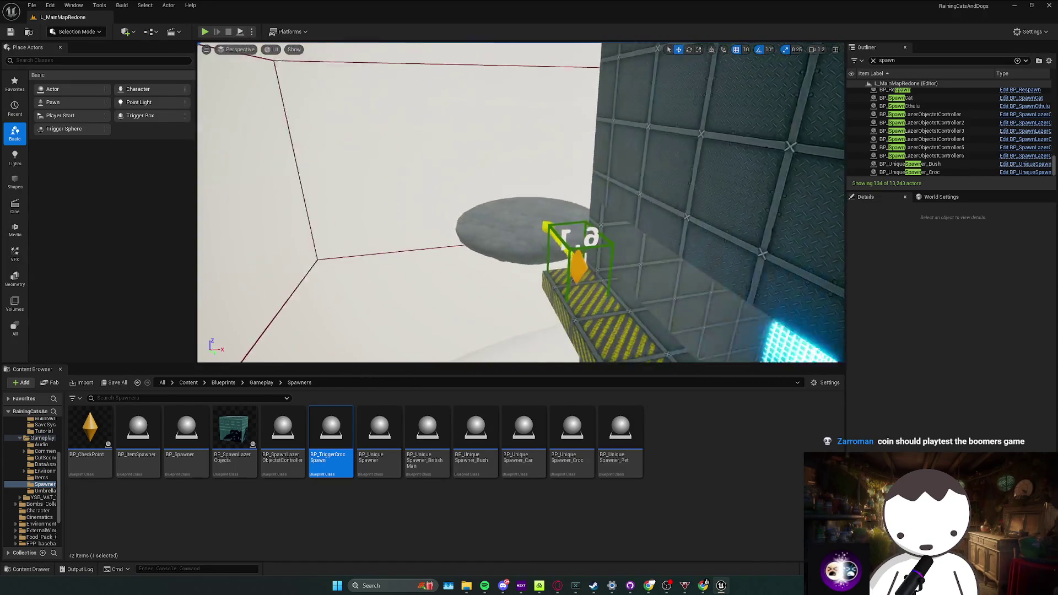
# Save all unsaved changes to L_MainMapRedone
pyautogui.hotkey('ctrl', 's')
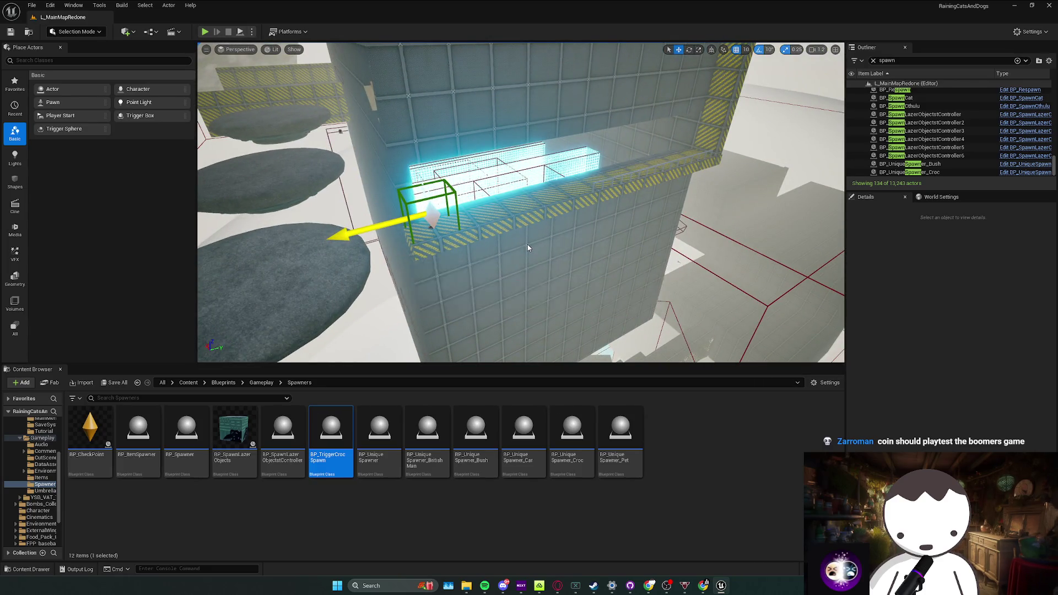
# Try duplicating and widening the hazard-striped SM_Cube77 ledge, undoing until a wider copy remains
pyautogui.click(528, 250)
pyautogui.press('a')
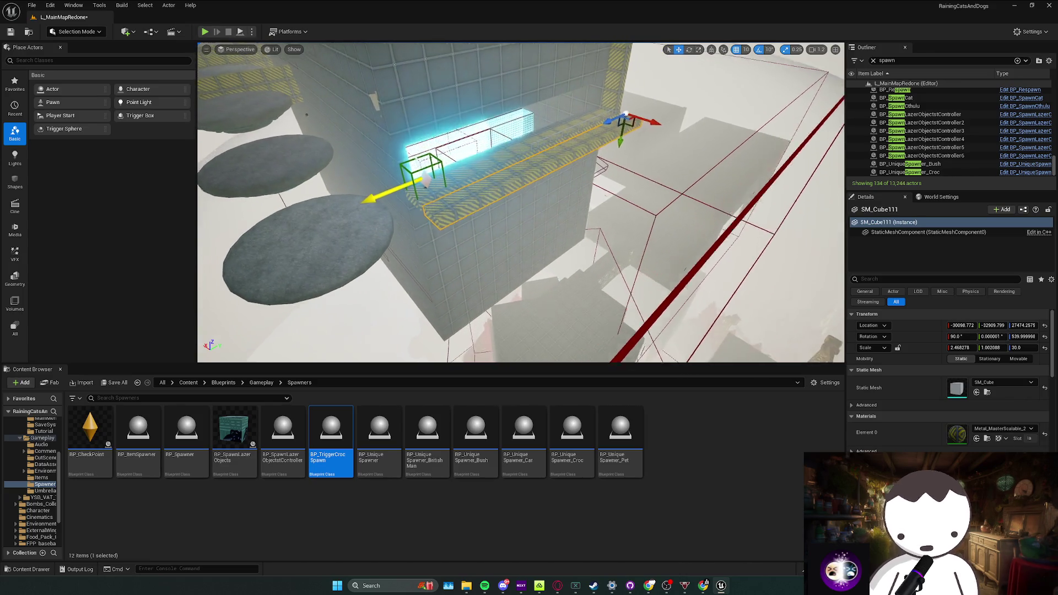
pyautogui.moveTo(625, 131); pyautogui.dragTo(743, 55)
pyautogui.hotkey('ctrl', 'z')
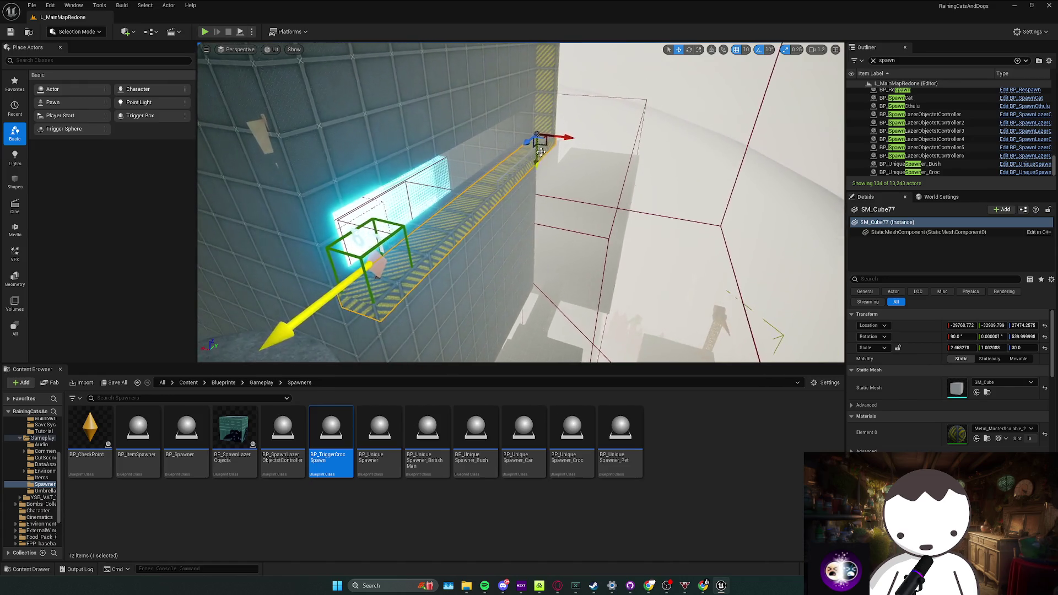
pyautogui.moveTo(563, 137); pyautogui.dragTo(628, 190)
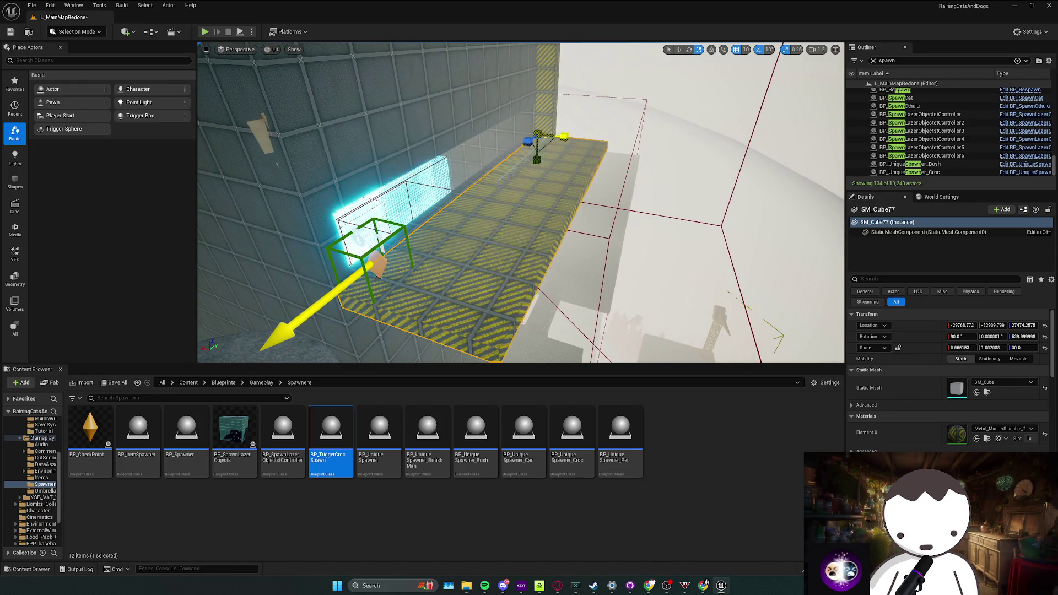
pyautogui.hotkey('ctrl', 'z')
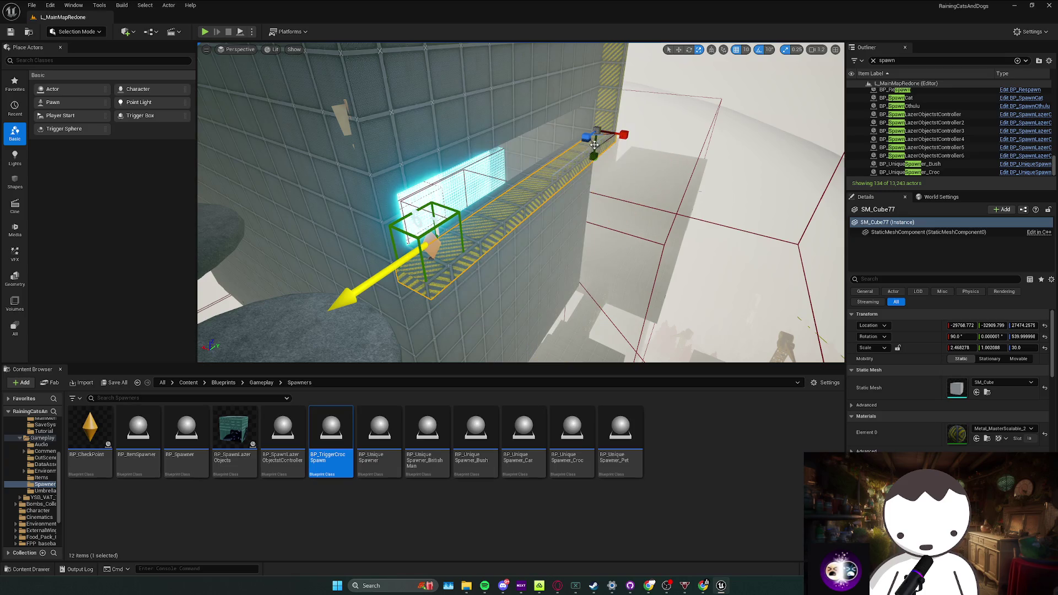
pyautogui.moveTo(586, 140)
pyautogui.mouseDown()
pyautogui.moveTo(519, 182)
pyautogui.moveTo(552, 184)
pyautogui.moveTo(537, 168)
pyautogui.mouseUp()
pyautogui.press('r')
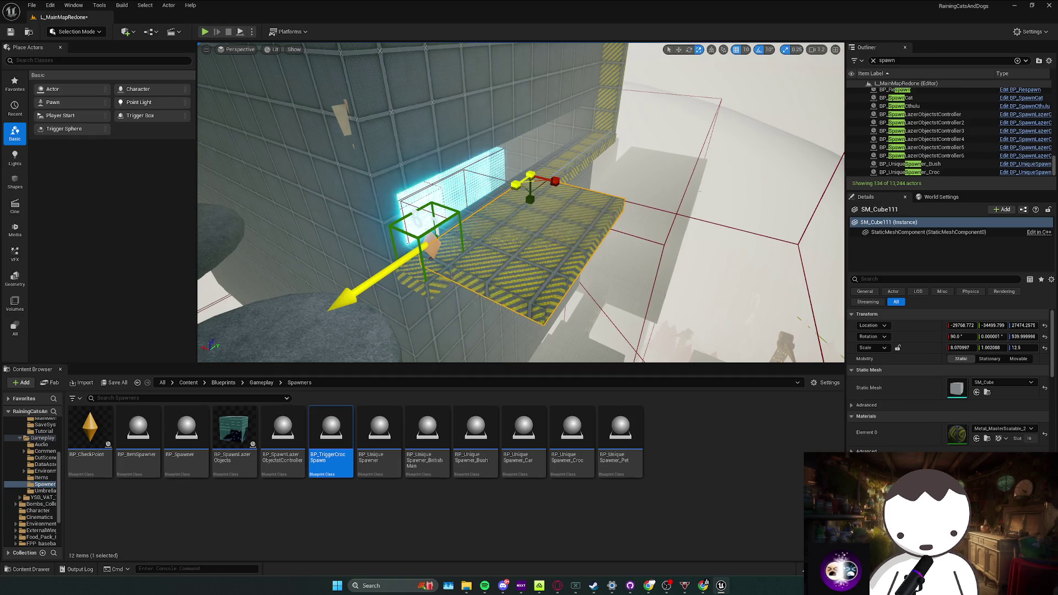
pyautogui.scroll(3, 536, 168)
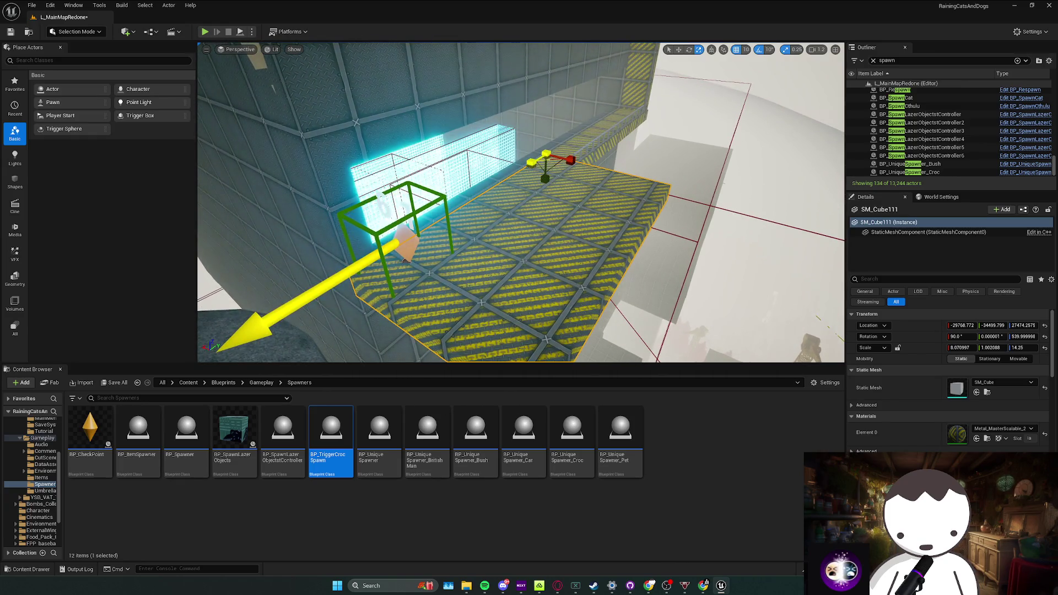
# Slide the striped catwalk floor slightly along X and save the map
pyautogui.press('w')
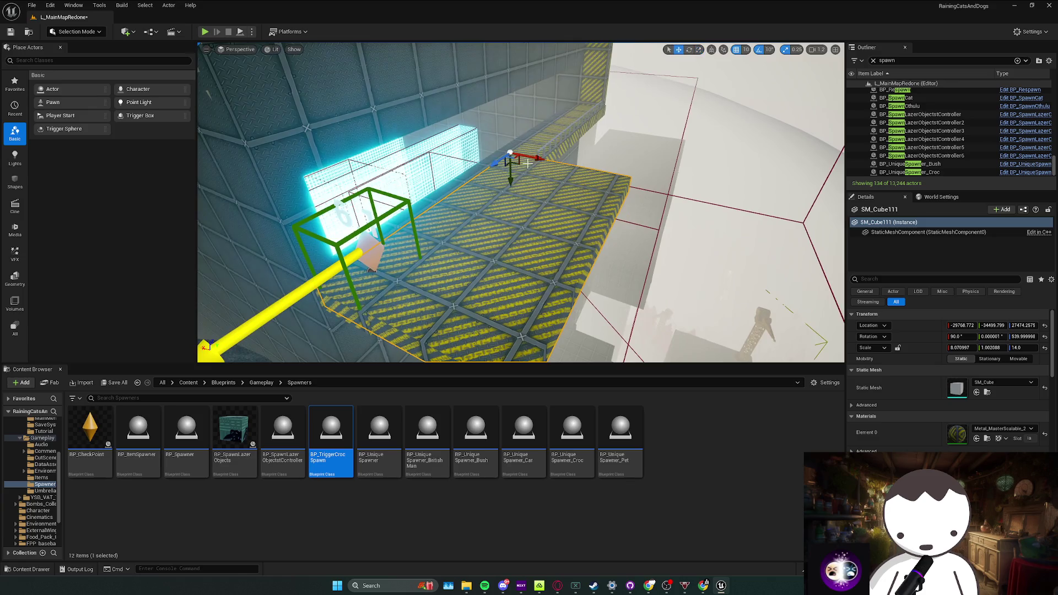
pyautogui.moveTo(534, 160)
pyautogui.mouseDown()
pyautogui.moveTo(567, 163)
pyautogui.moveTo(558, 163)
pyautogui.moveTo(651, 240)
pyautogui.mouseUp()
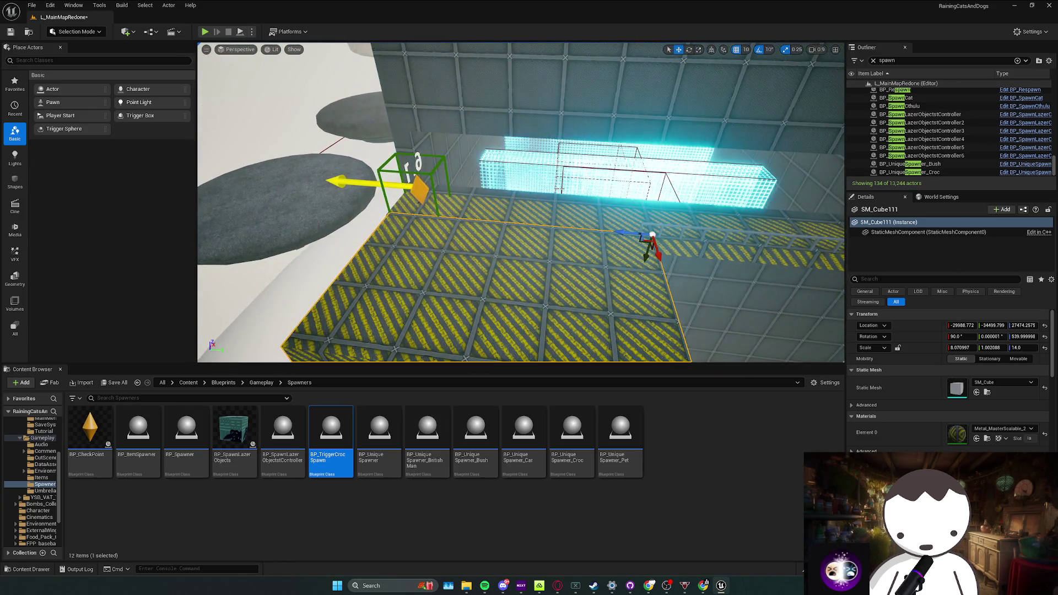
pyautogui.hotkey('ctrl', 's')
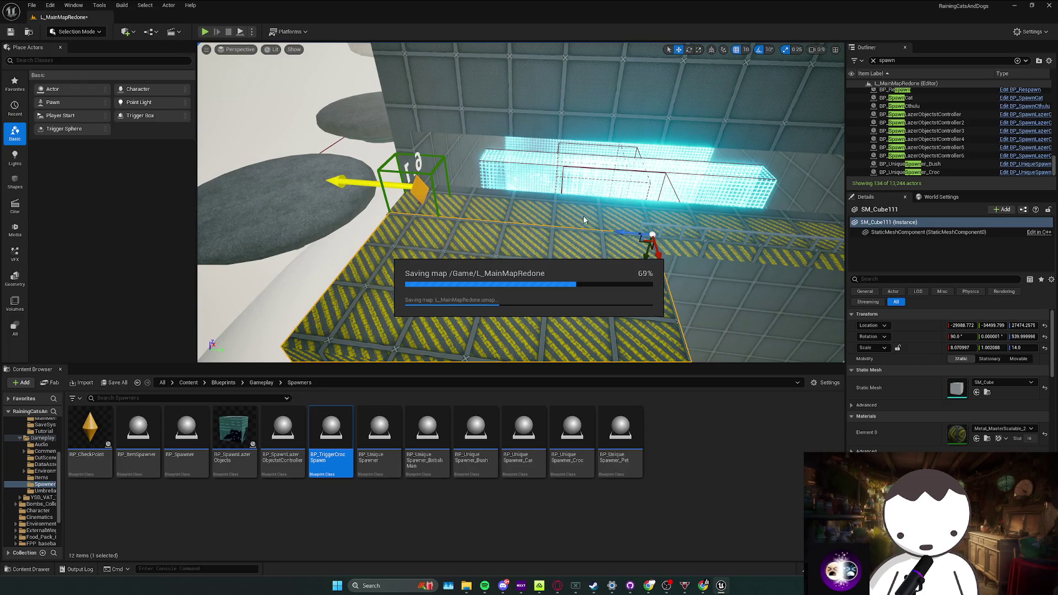
# Rotate the SM_Rail_5x1 railing 90 degrees on Z, then select the striped SM_Cube111 floor for widening
pyautogui.click(711, 237)
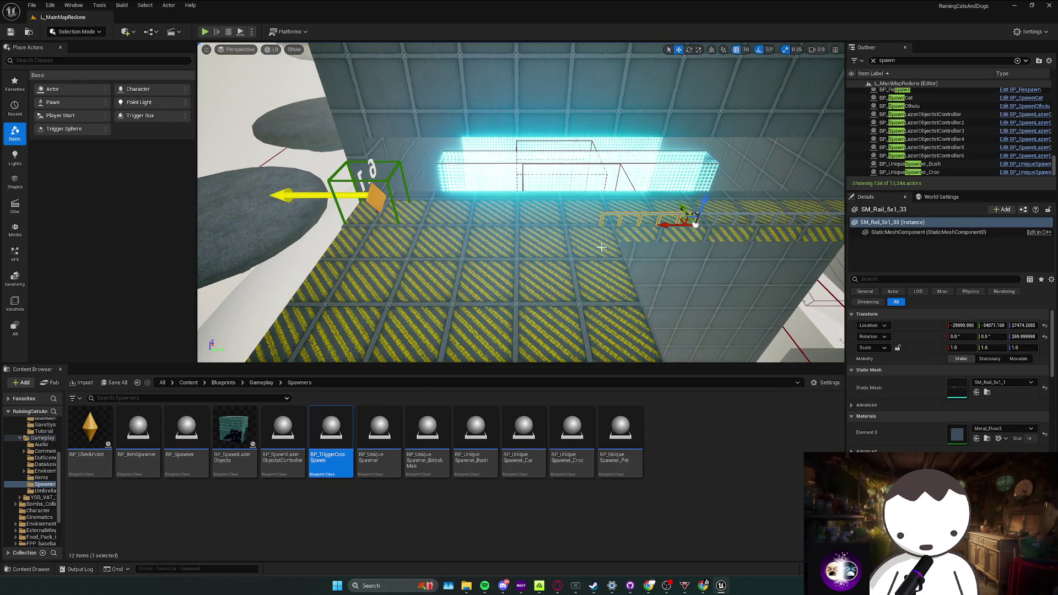
pyautogui.moveTo(600, 246); pyautogui.dragTo(620, 215)
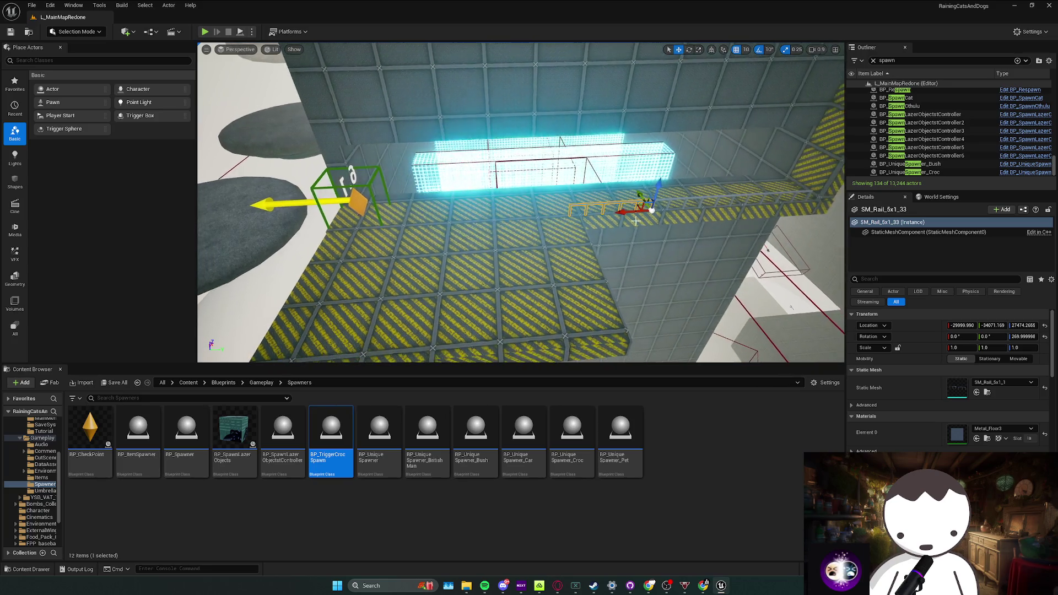
pyautogui.moveTo(559, 233)
pyautogui.mouseDown()
pyautogui.moveTo(606, 273)
pyautogui.moveTo(597, 288)
pyautogui.moveTo(565, 214)
pyautogui.moveTo(579, 182)
pyautogui.moveTo(578, 116)
pyautogui.moveTo(530, 248)
pyautogui.moveTo(513, 257)
pyautogui.moveTo(505, 219)
pyautogui.moveTo(520, 233)
pyautogui.mouseUp()
pyautogui.press('w')
pyautogui.click(560, 238)
# Select SM_Cube57 and neighbouring column cubes and rotate and shift them level with the gizmo
pyautogui.click(550, 203)
pyautogui.click(525, 252)
pyautogui.keyDown('ctrl'); pyautogui.click(505, 219); pyautogui.keyUp('ctrl')
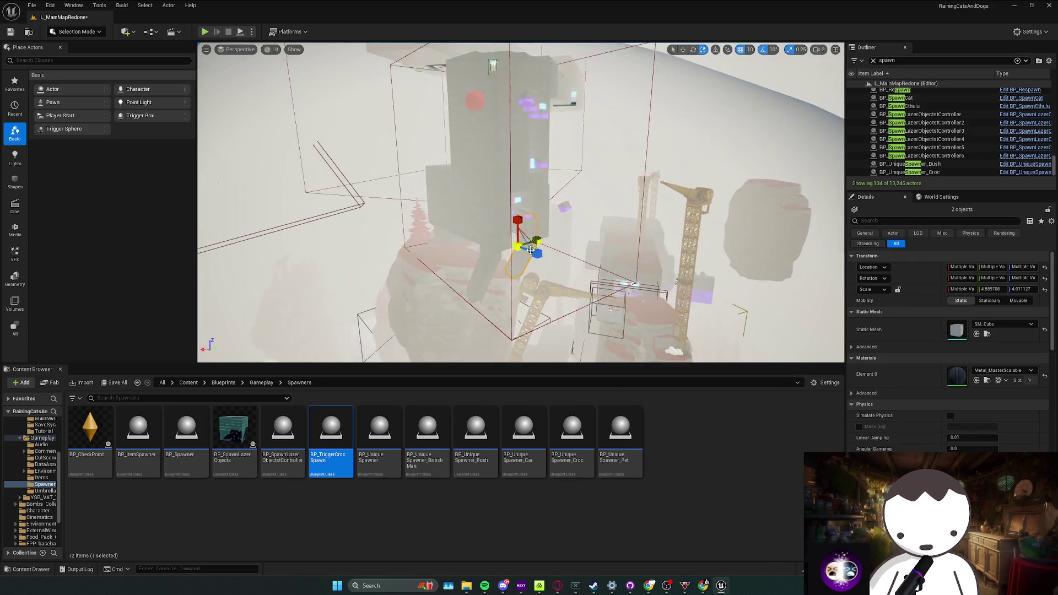
pyautogui.moveTo(526, 144); pyautogui.dragTo(557, 296)
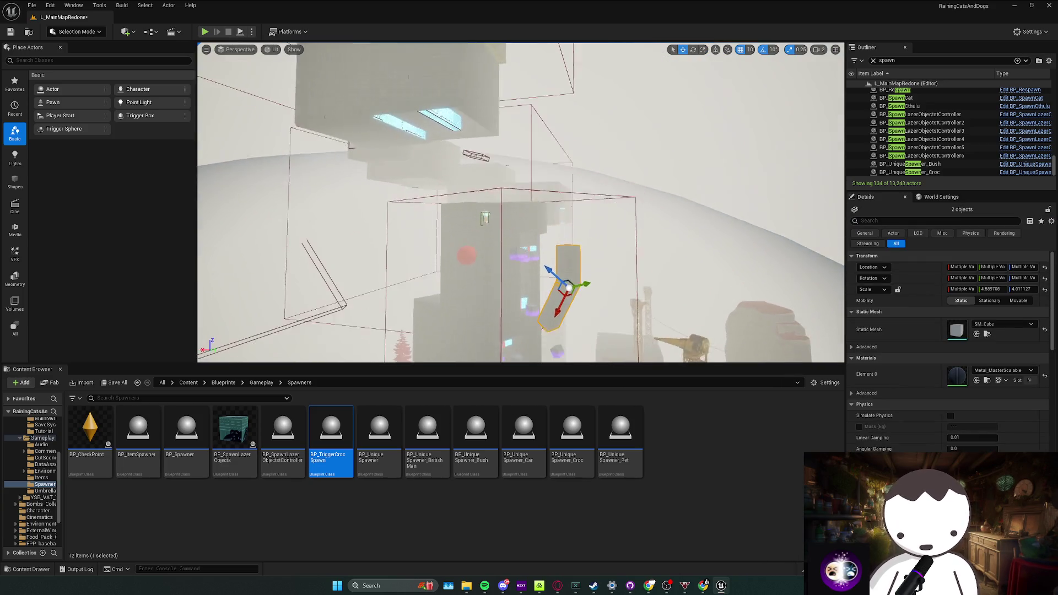
pyautogui.press('e')
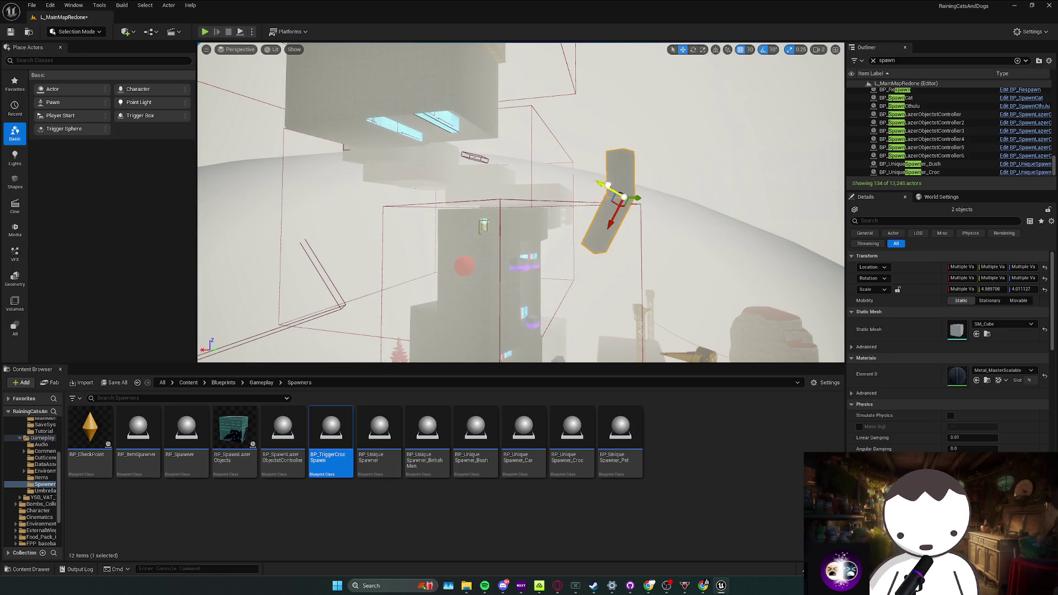
pyautogui.moveTo(608, 184)
pyautogui.mouseDown()
pyautogui.moveTo(553, 262)
pyautogui.moveTo(609, 108)
pyautogui.moveTo(580, 176)
pyautogui.mouseUp()
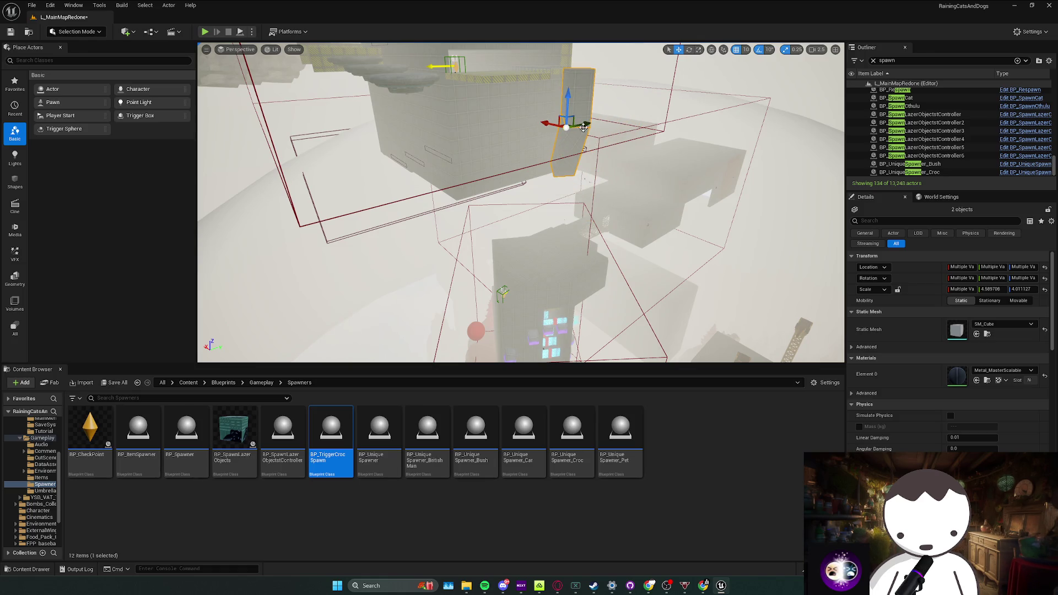
pyautogui.moveTo(583, 127); pyautogui.dragTo(536, 135)
pyautogui.press('f')
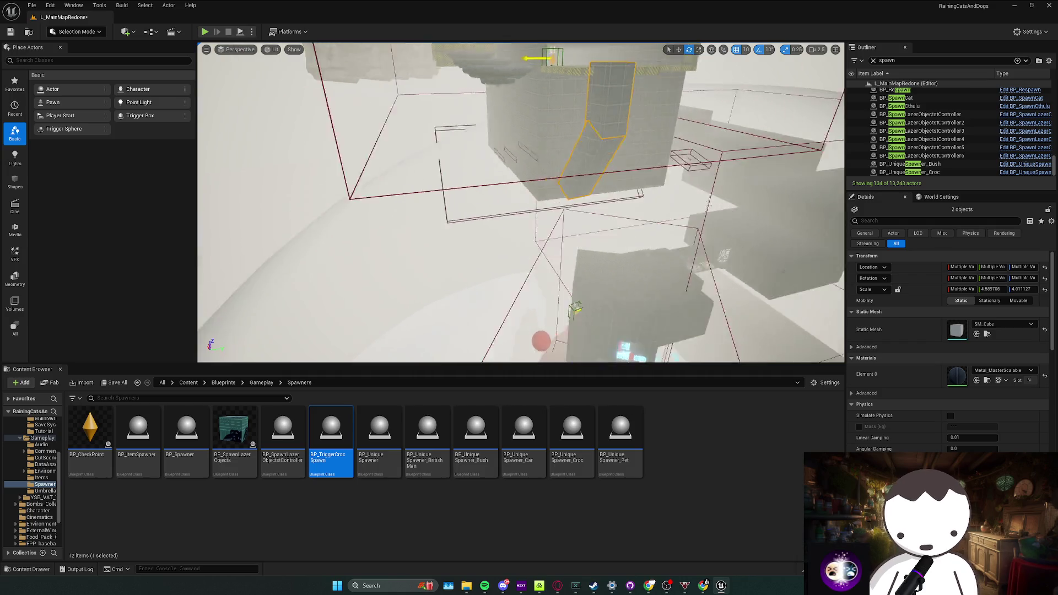
pyautogui.moveTo(527, 179)
pyautogui.mouseDown()
pyautogui.moveTo(652, 163)
pyautogui.moveTo(640, 164)
pyautogui.moveTo(632, 139)
pyautogui.moveTo(580, 177)
pyautogui.moveTo(597, 170)
pyautogui.mouseUp()
# Flatten and lengthen the slanted cube with the vertical cube into horizontal blocks, then save L_MainMapRedone
pyautogui.click(597, 198)
pyautogui.press('e')
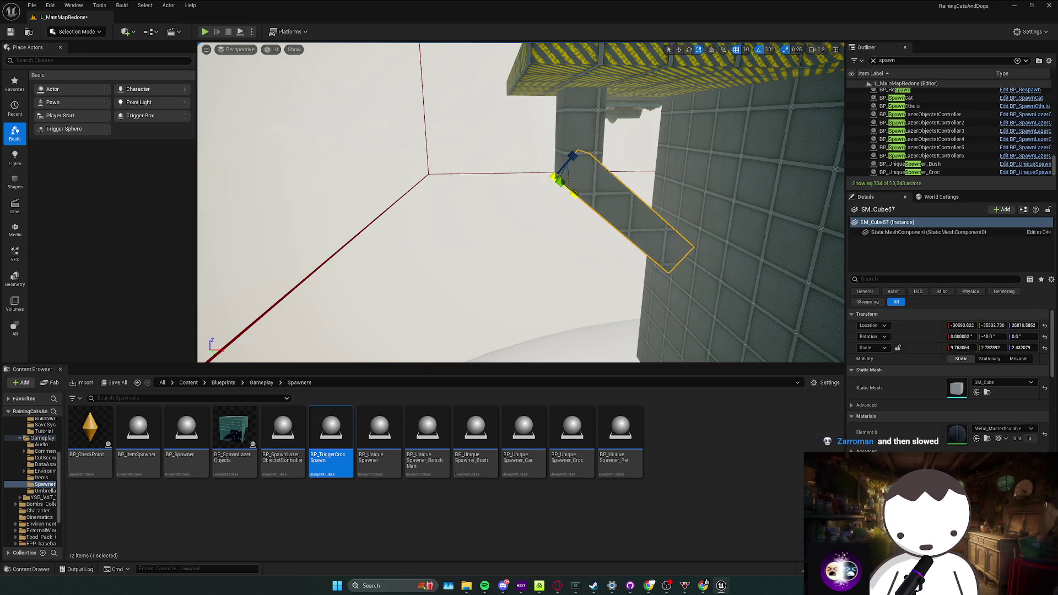
pyautogui.moveTo(562, 178); pyautogui.dragTo(570, 186)
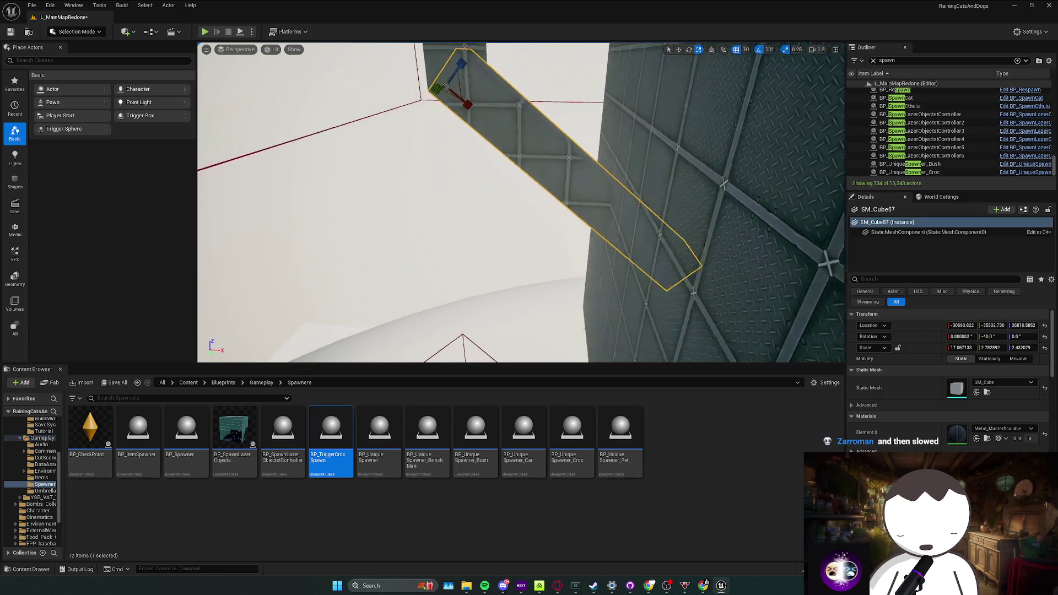
pyautogui.scroll(10, 526, 279)
pyautogui.moveTo(526, 278)
pyautogui.mouseDown()
pyautogui.moveTo(445, 142)
pyautogui.moveTo(463, 157)
pyautogui.moveTo(413, 145)
pyautogui.moveTo(337, 169)
pyautogui.mouseUp()
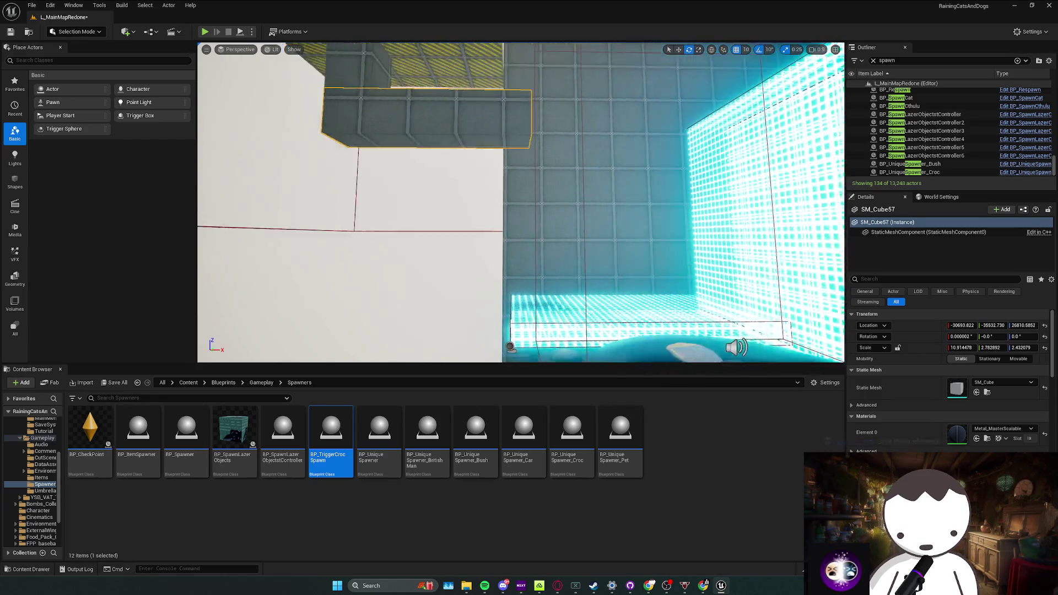
pyautogui.moveTo(338, 169)
pyautogui.mouseDown()
pyautogui.moveTo(440, 217)
pyautogui.moveTo(431, 190)
pyautogui.moveTo(445, 202)
pyautogui.mouseUp()
pyautogui.keyDown('ctrl'); pyautogui.click(432, 186); pyautogui.keyUp('ctrl')
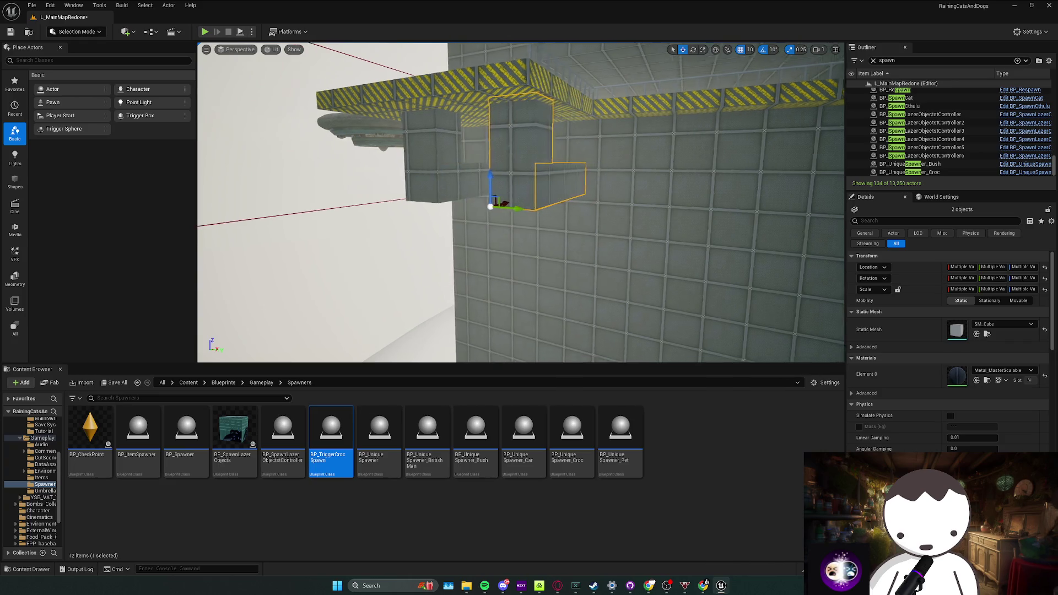
pyautogui.moveTo(517, 203)
pyautogui.mouseDown()
pyautogui.moveTo(417, 207)
pyautogui.moveTo(423, 261)
pyautogui.moveTo(451, 248)
pyautogui.moveTo(280, 383)
pyautogui.mouseUp()
pyautogui.hotkey('ctrl', 's')
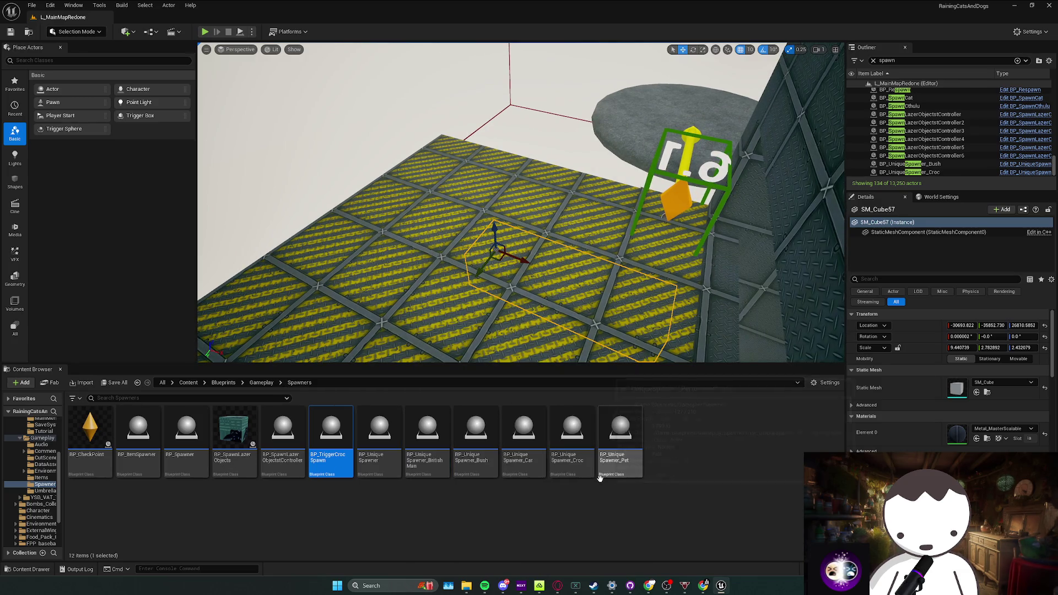
# Place BP_UniqueSpawner_Pet on the striped floor and review its event graph in the Blueprint editor
pyautogui.moveTo(501, 299); pyautogui.dragTo(499, 296)
pyautogui.scroll(-3, 504, 298)
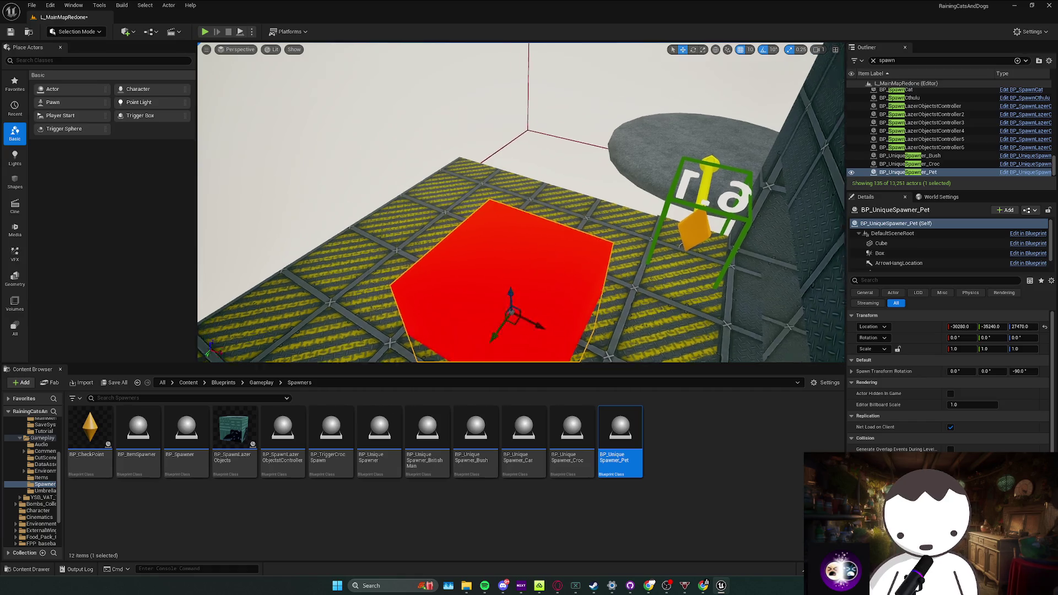
pyautogui.rightClick(523, 299)
pyautogui.click(552, 327)
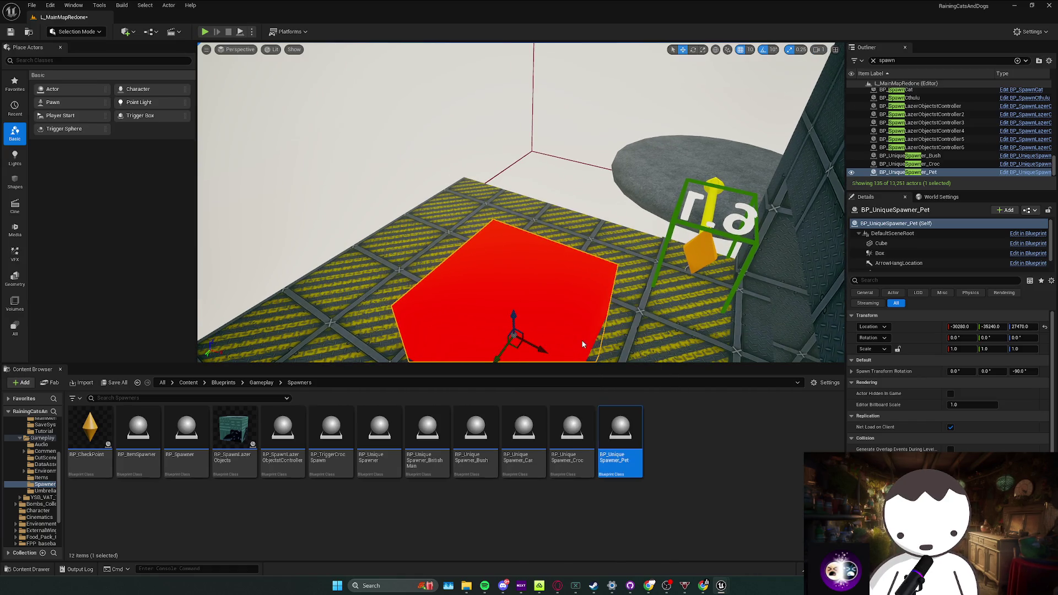
pyautogui.doubleClick(621, 438)
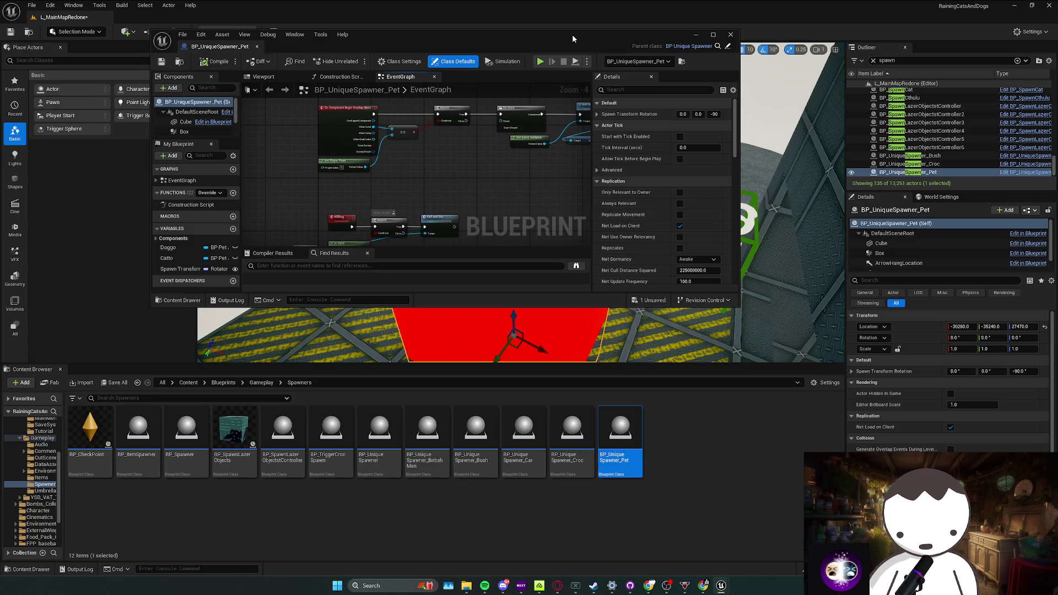
pyautogui.doubleClick(572, 34)
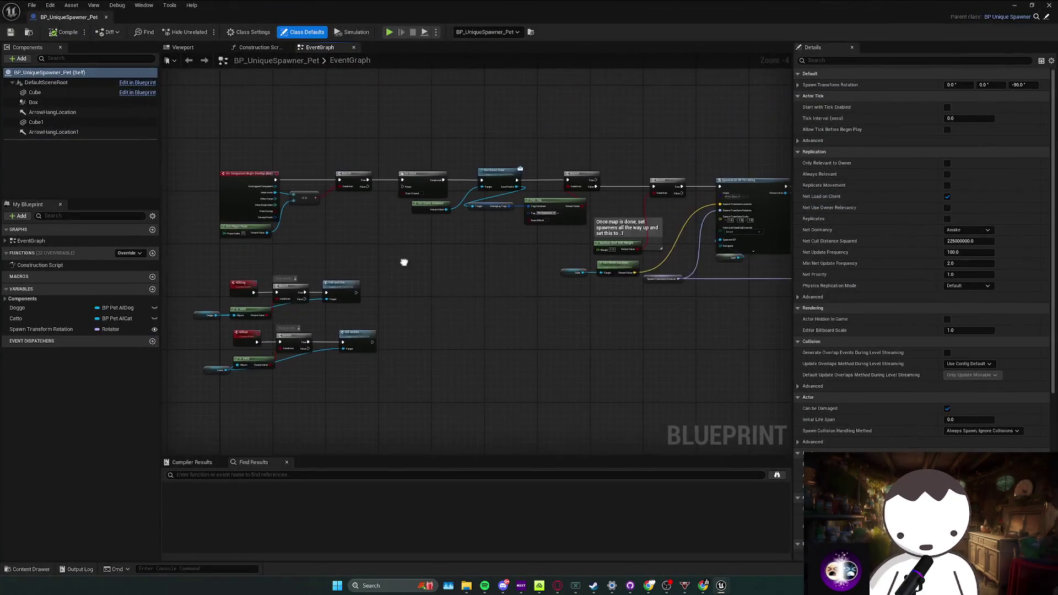
pyautogui.click(1014, 6)
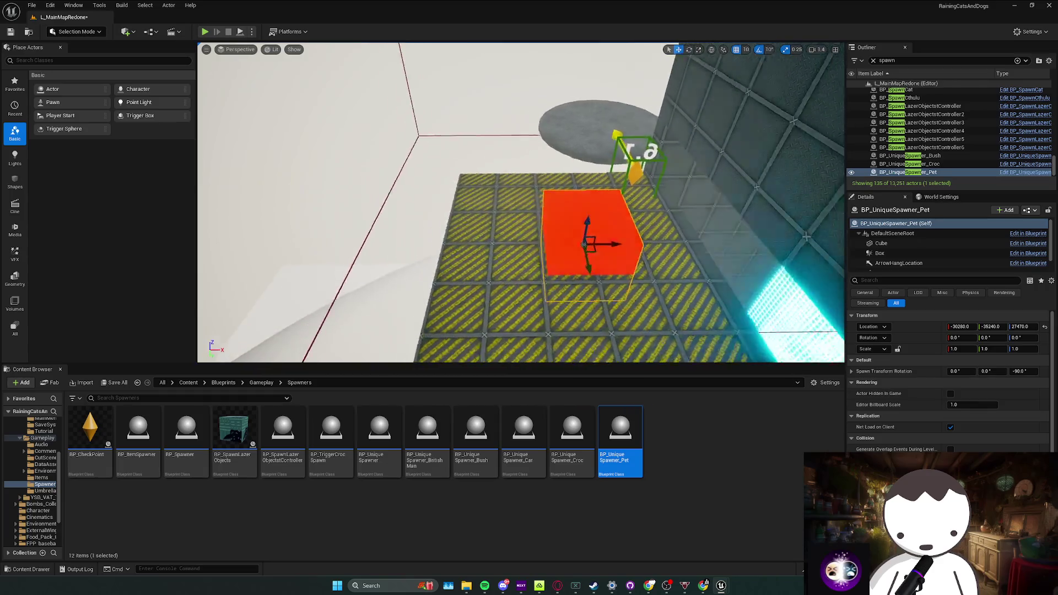
# Raise the pet spawner above the catwalk and lower its Box component to about Z -1960
pyautogui.moveTo(556, 240); pyautogui.dragTo(370, 83)
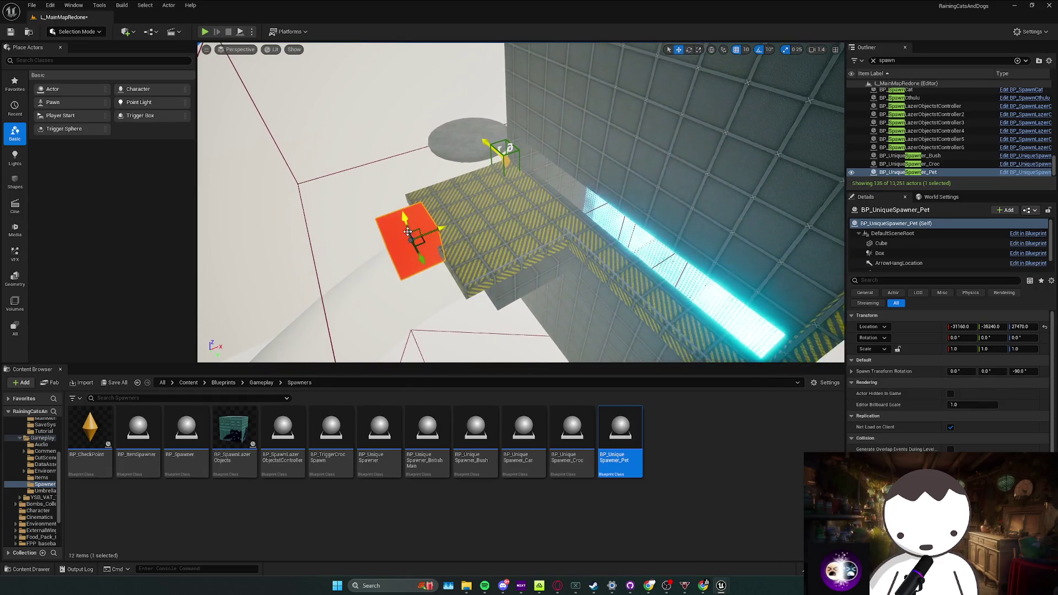
pyautogui.press('f')
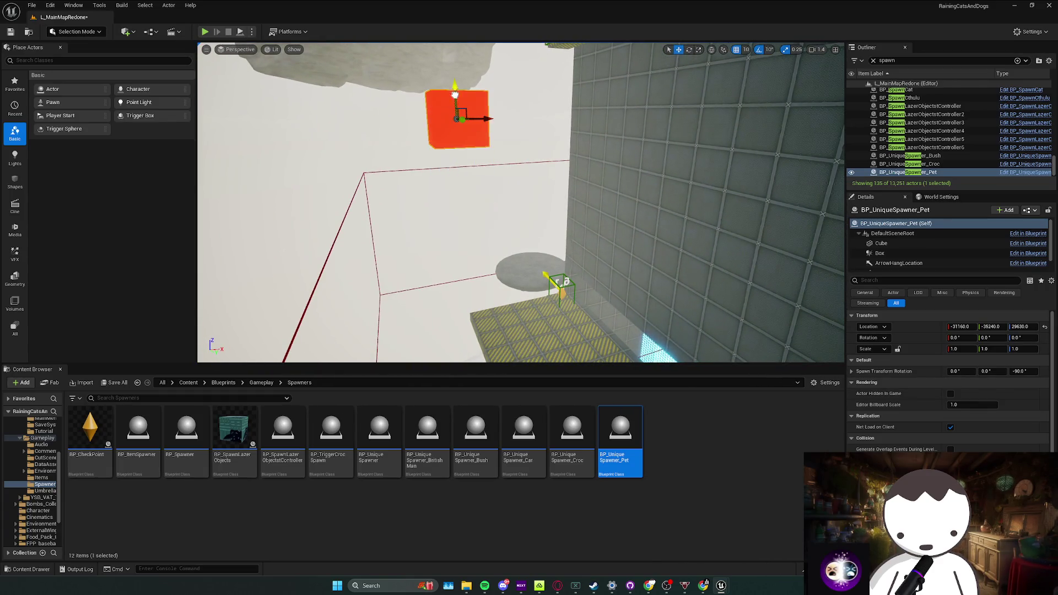
pyautogui.press('f')
pyautogui.click(880, 254)
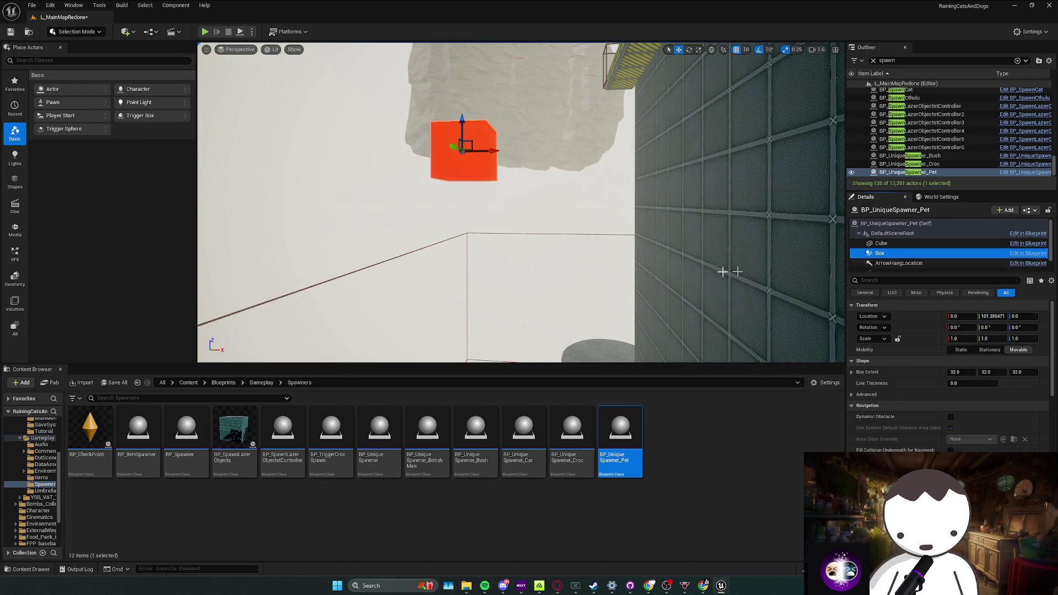
pyautogui.moveTo(493, 156); pyautogui.dragTo(480, 252)
pyautogui.press('f')
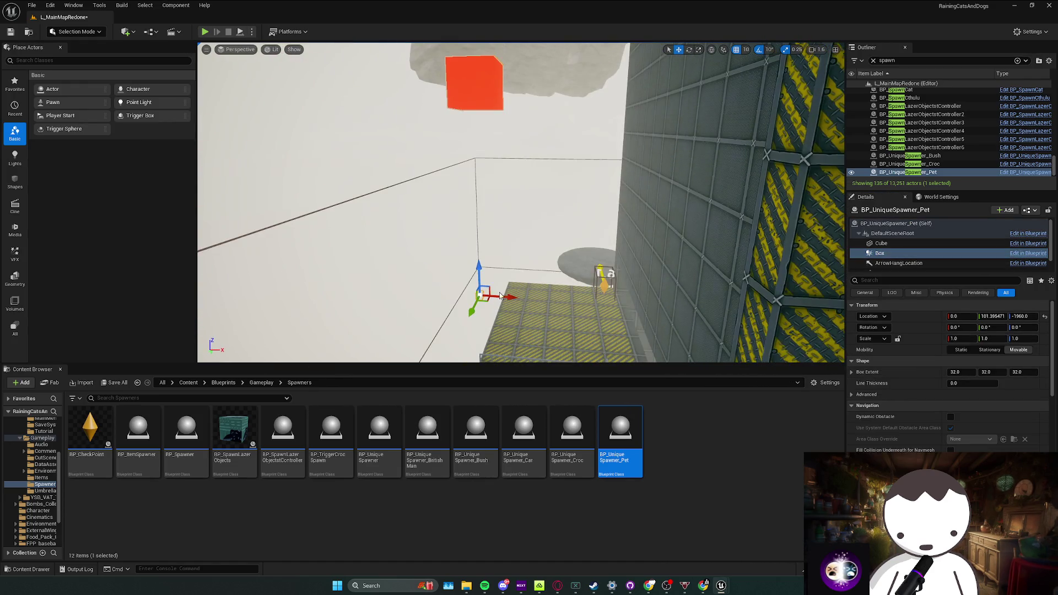
pyautogui.moveTo(632, 317); pyautogui.dragTo(554, 284)
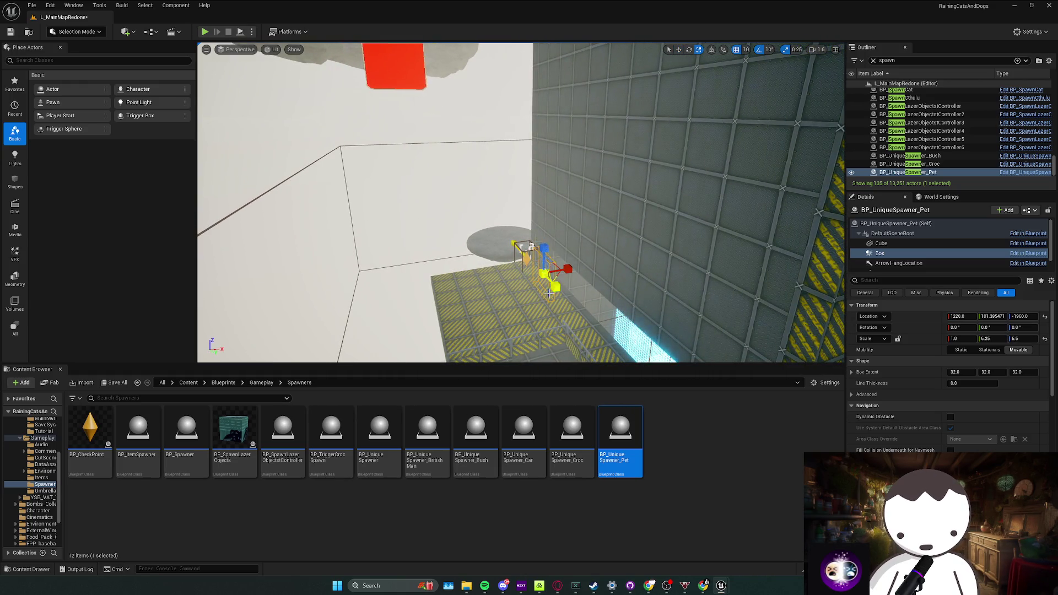
pyautogui.moveTo(549, 293); pyautogui.dragTo(539, 232)
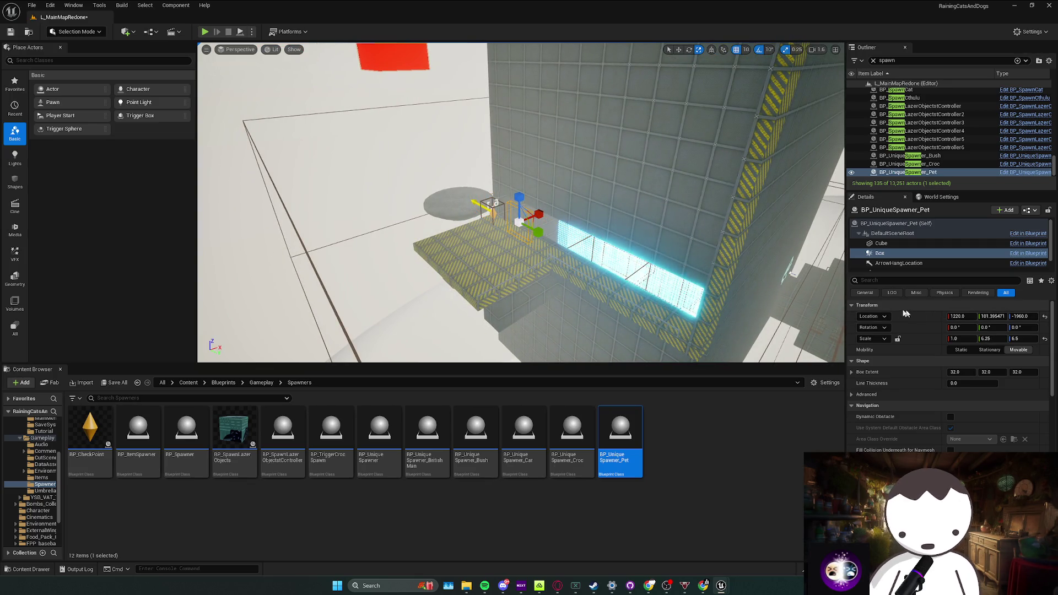
# Enlarge the Box Extent to about 155/510/184 over the floor and save the map
pyautogui.click(954, 373)
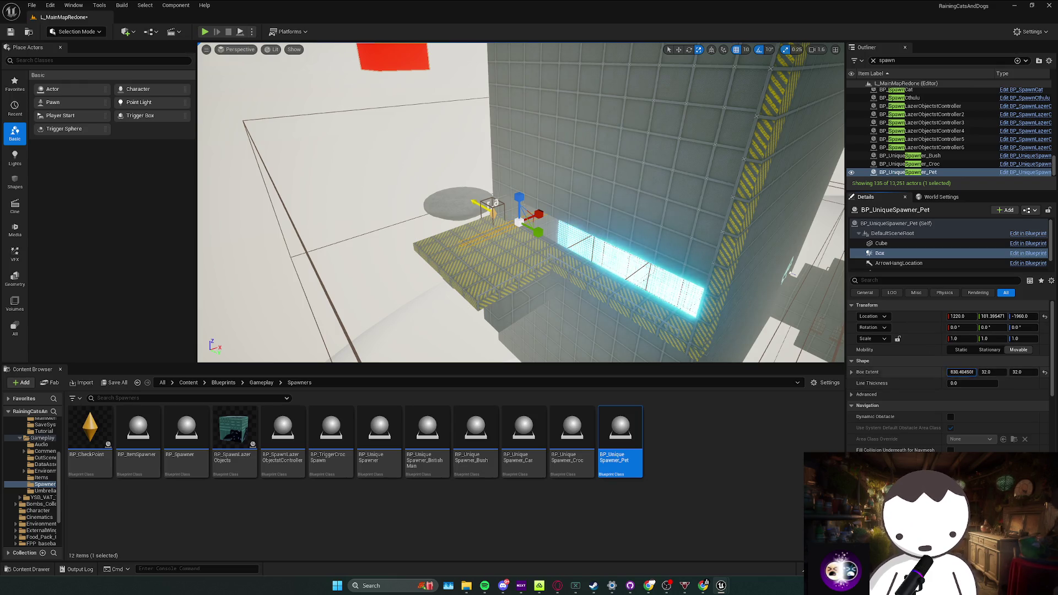
pyautogui.press('Return')
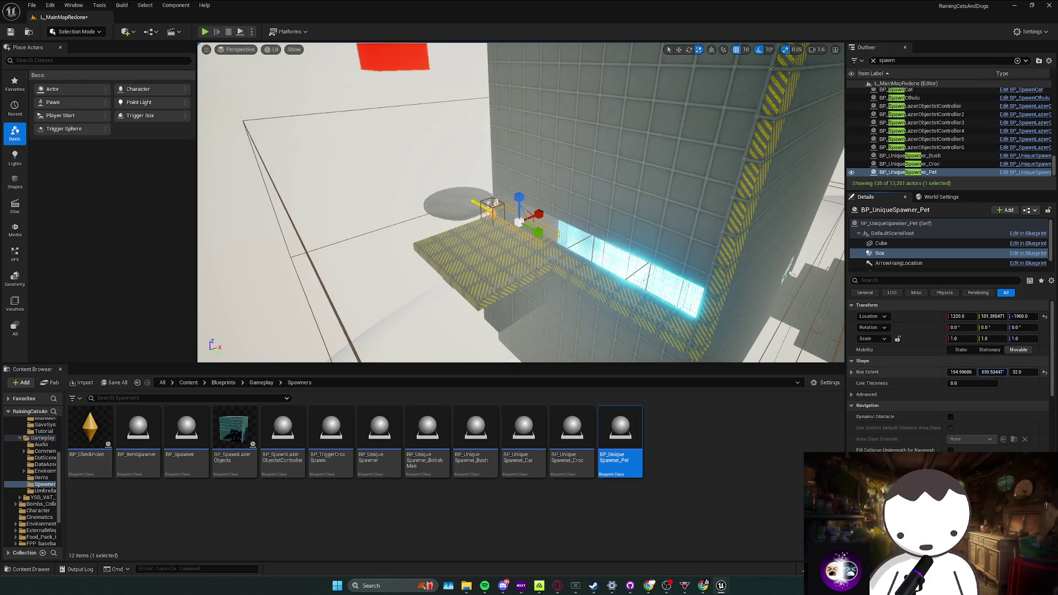
pyautogui.moveTo(821, 347); pyautogui.dragTo(678, 354)
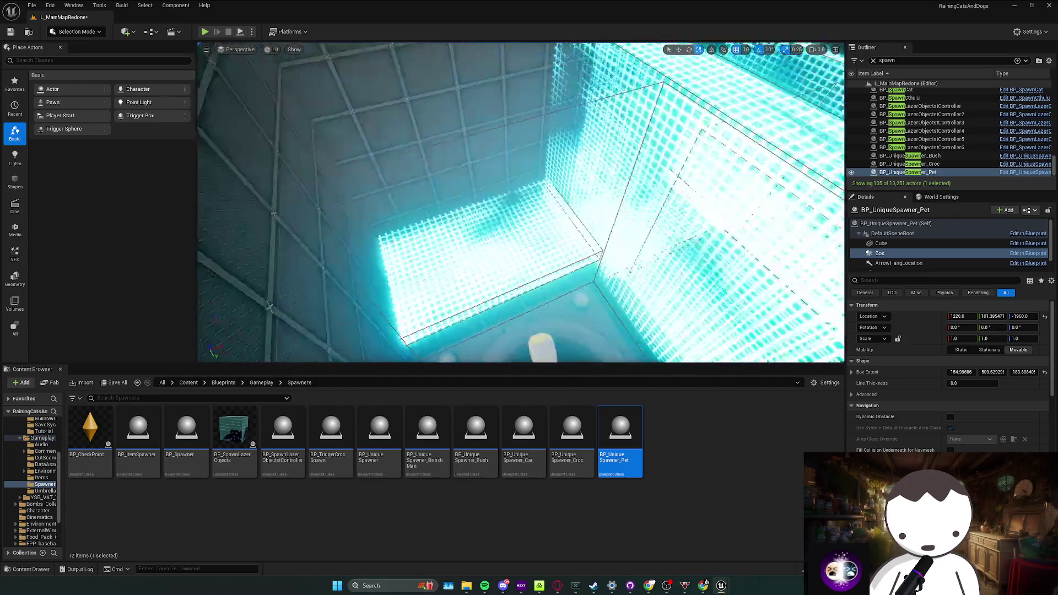
pyautogui.moveTo(679, 354)
pyautogui.mouseDown()
pyautogui.moveTo(603, 357)
pyautogui.moveTo(627, 279)
pyautogui.moveTo(615, 195)
pyautogui.moveTo(603, 208)
pyautogui.mouseUp()
pyautogui.hotkey('ctrl', 's')
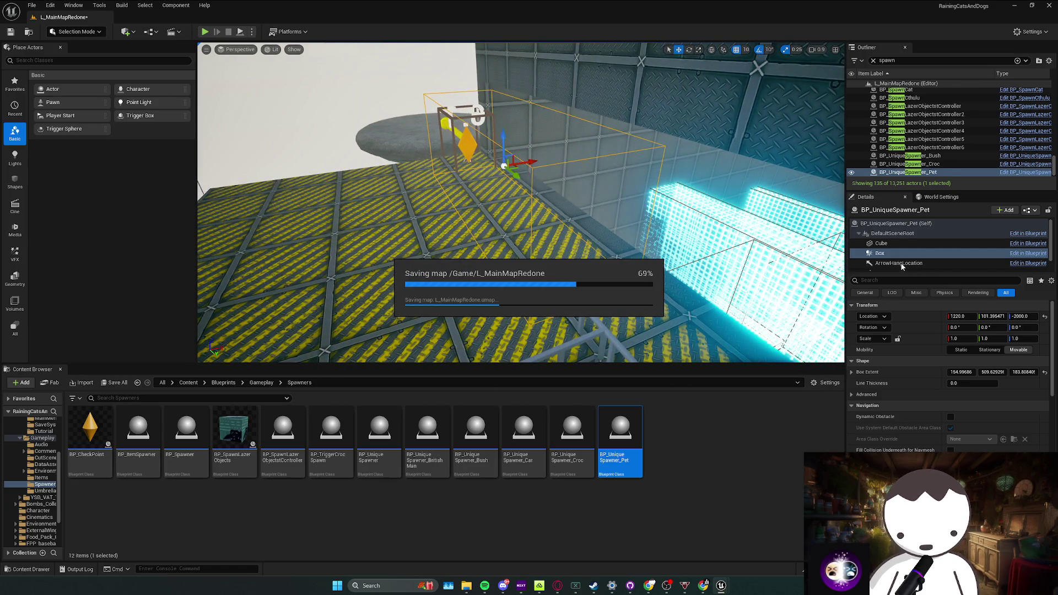
# Move the spawner's ArrowHangLocation arrow down onto the yellow-grated catwalk
pyautogui.click(911, 264)
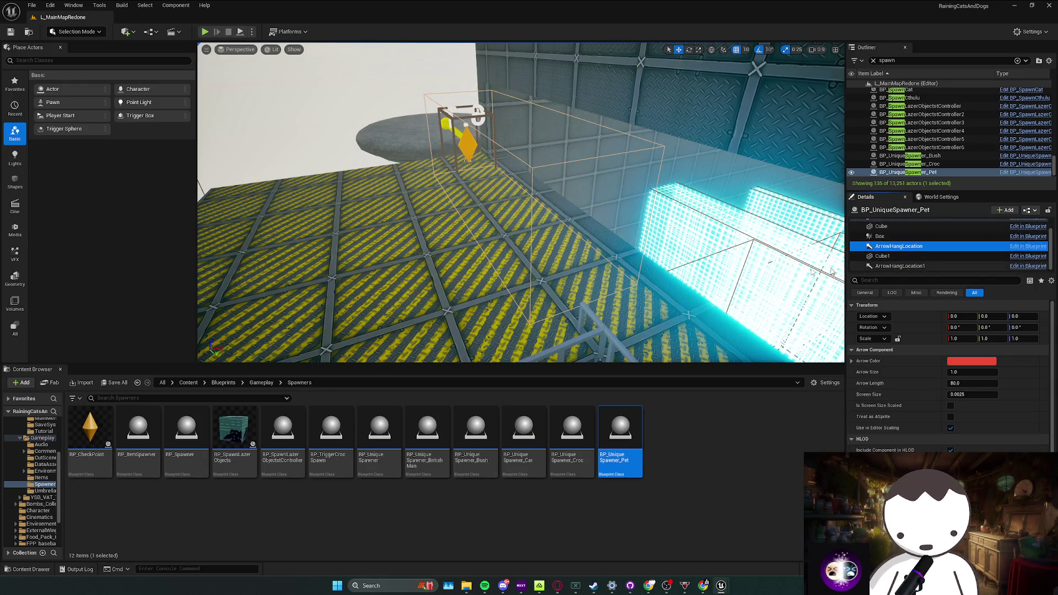
pyautogui.press('f')
pyautogui.moveTo(521, 203); pyautogui.dragTo(521, 203)
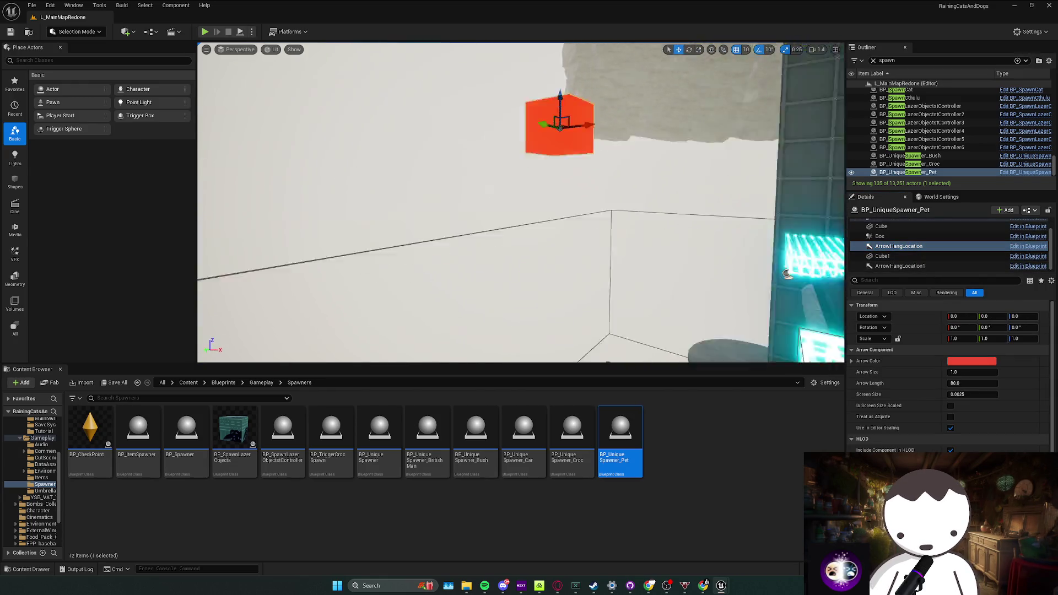
pyautogui.moveTo(527, 73); pyautogui.dragTo(526, 73)
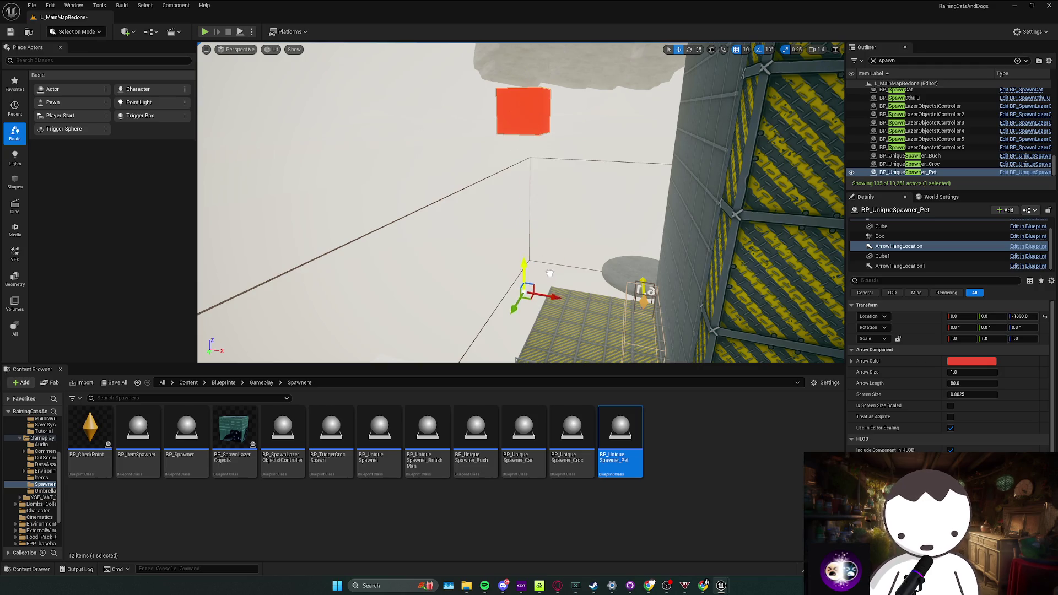
pyautogui.moveTo(549, 308); pyautogui.dragTo(503, 257)
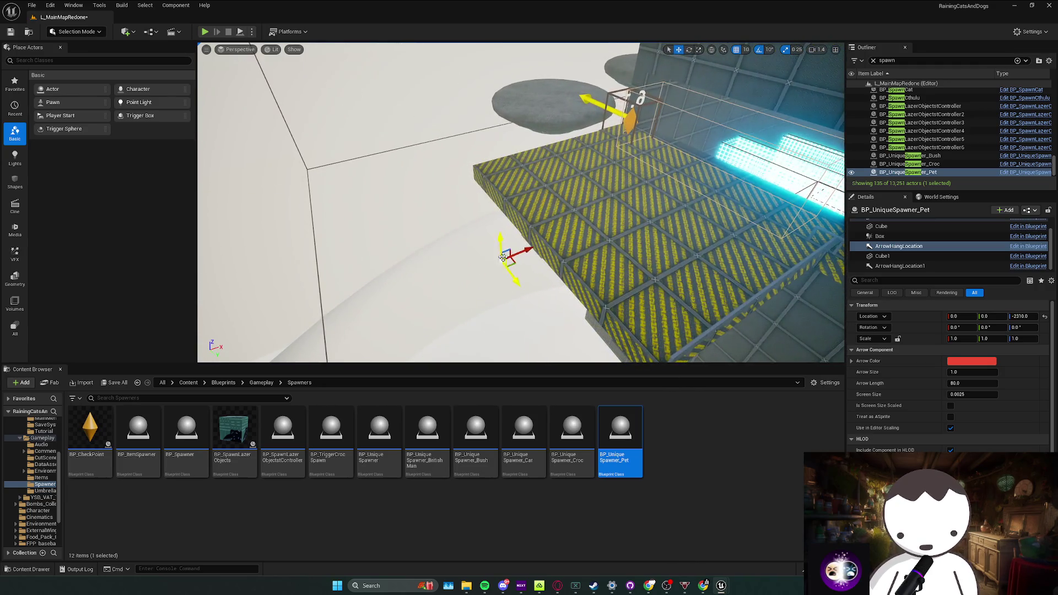
pyautogui.moveTo(501, 179); pyautogui.dragTo(517, 179)
pyautogui.moveTo(612, 131); pyautogui.dragTo(548, 209)
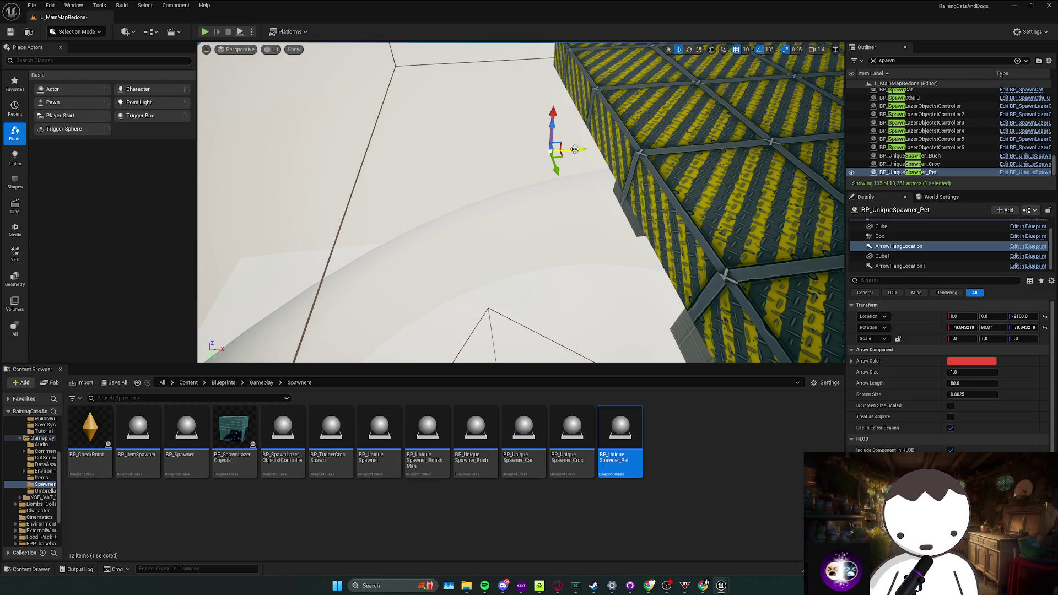
pyautogui.moveTo(626, 149)
pyautogui.mouseDown()
pyautogui.moveTo(624, 242)
pyautogui.moveTo(454, 196)
pyautogui.mouseUp()
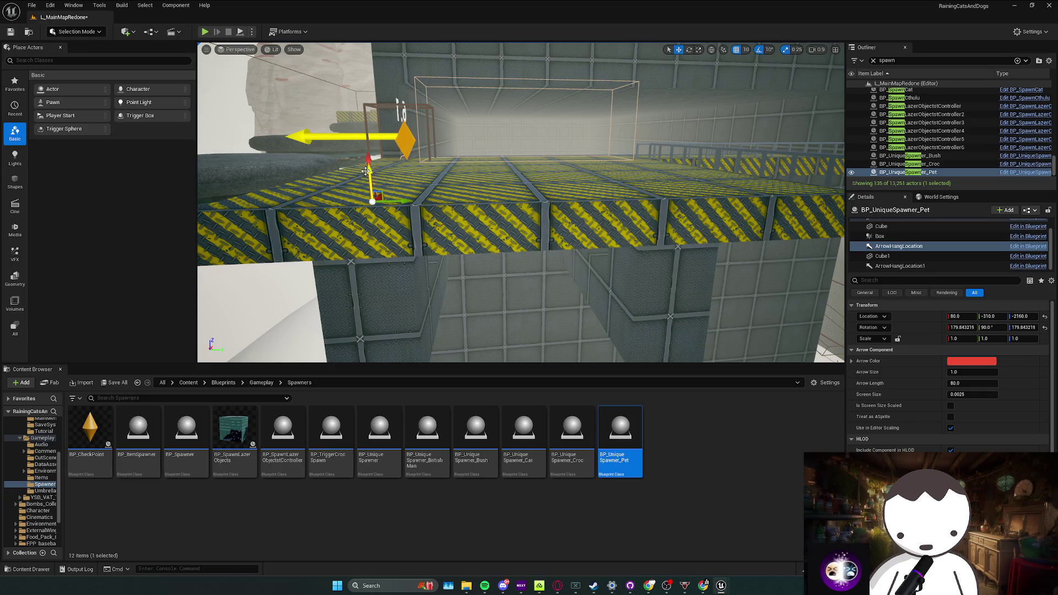
pyautogui.moveTo(366, 171); pyautogui.dragTo(442, 217)
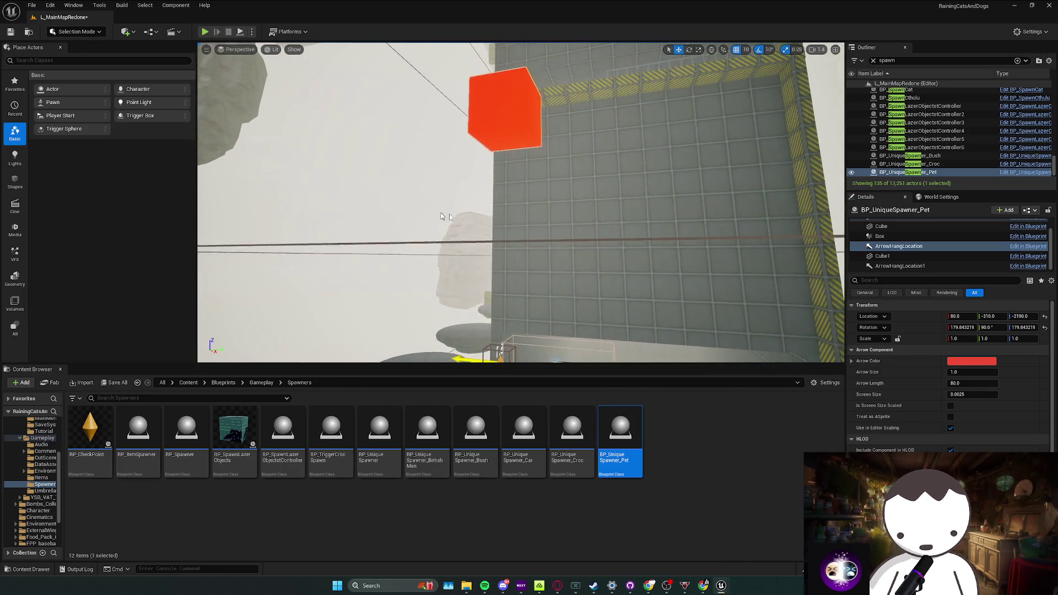
# Shift ArrowHangLocation1 down along the platform edge beside the first arrow
pyautogui.click(900, 265)
pyautogui.moveTo(509, 136)
pyautogui.mouseDown()
pyautogui.moveTo(496, 114)
pyautogui.moveTo(569, 133)
pyautogui.moveTo(570, 185)
pyautogui.mouseUp()
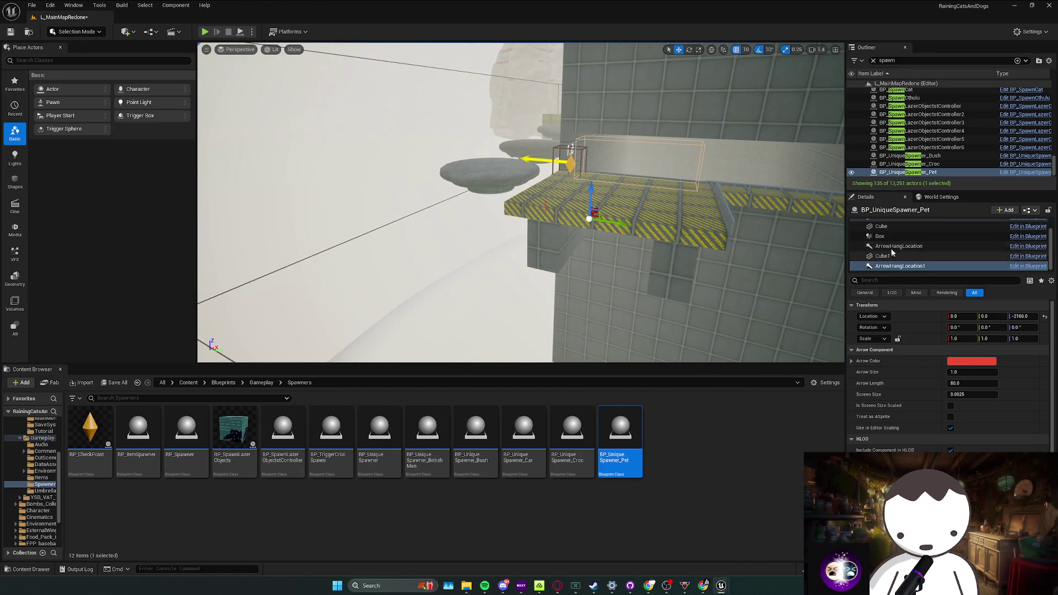
pyautogui.click(577, 215)
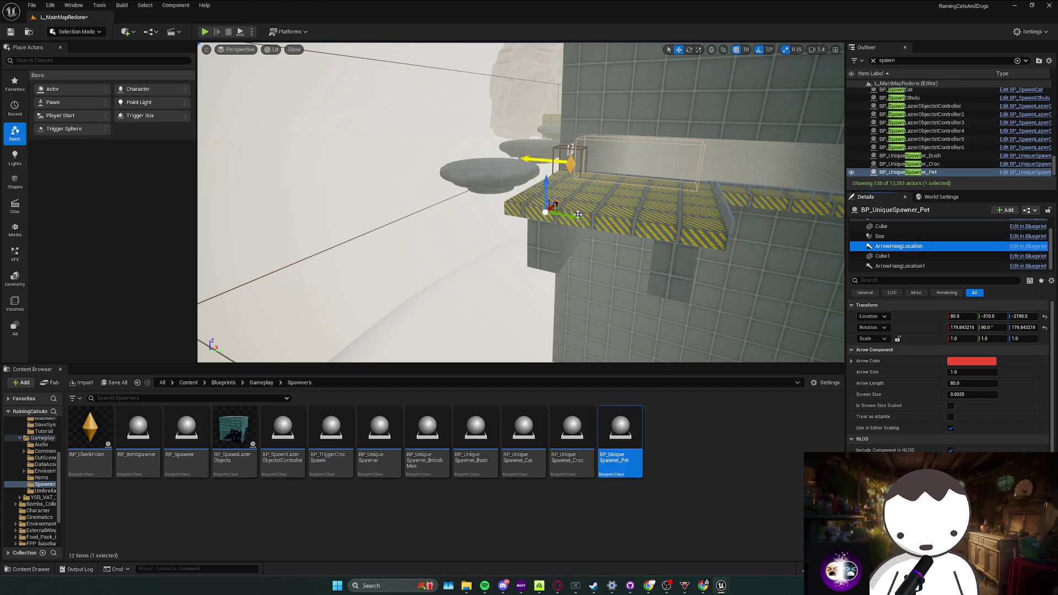
pyautogui.click(900, 266)
pyautogui.press('f')
pyautogui.press('e')
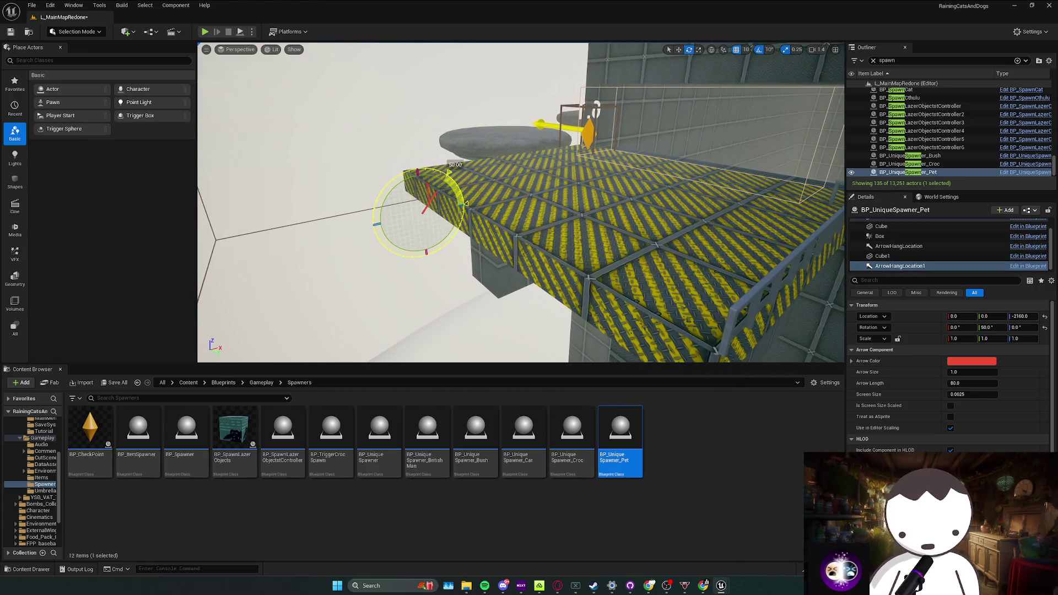
pyautogui.press('w')
pyautogui.moveTo(420, 194)
pyautogui.mouseDown()
pyautogui.moveTo(360, 196)
pyautogui.moveTo(496, 215)
pyautogui.mouseUp()
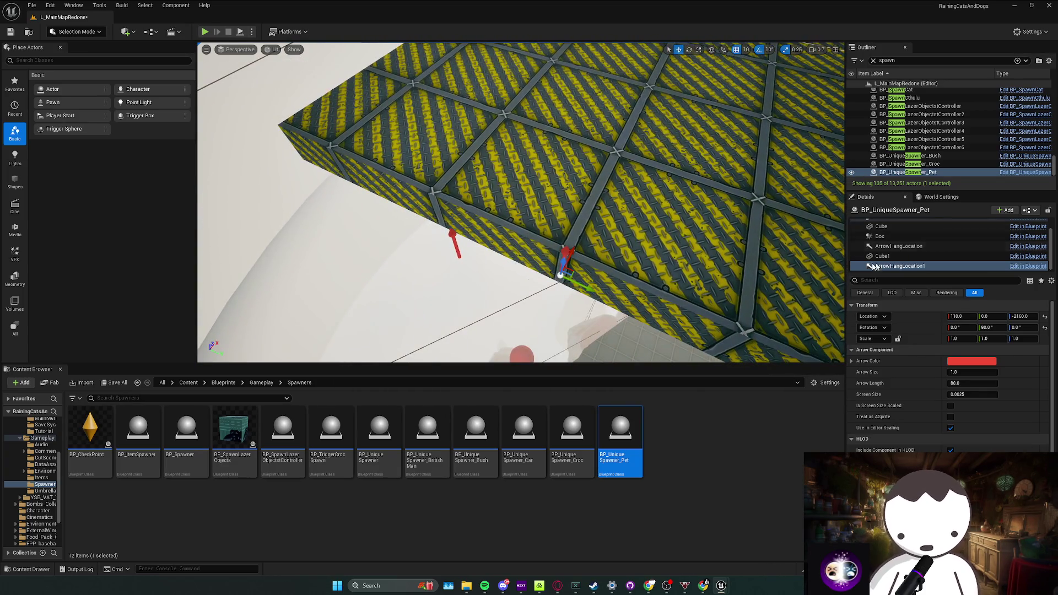
pyautogui.click(453, 244)
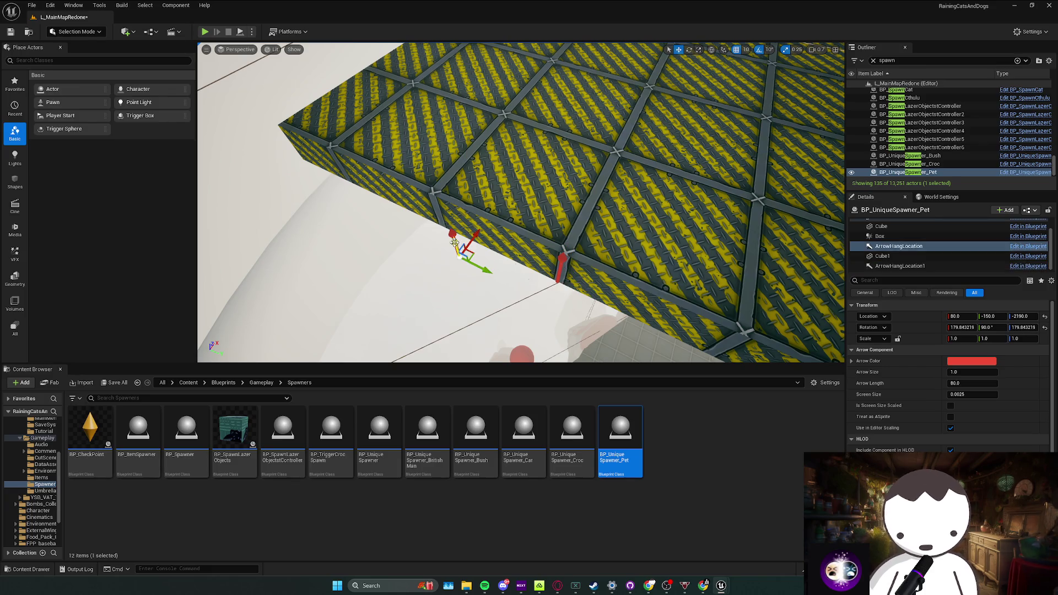
pyautogui.moveTo(487, 231)
pyautogui.mouseDown()
pyautogui.moveTo(497, 232)
pyautogui.moveTo(534, 177)
pyautogui.mouseUp()
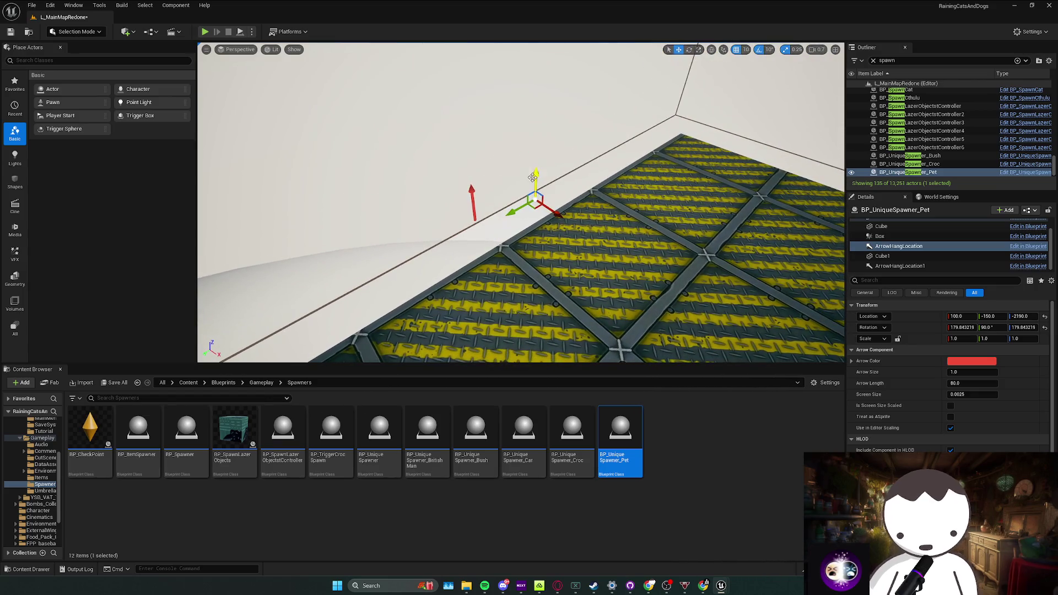
pyautogui.click(899, 265)
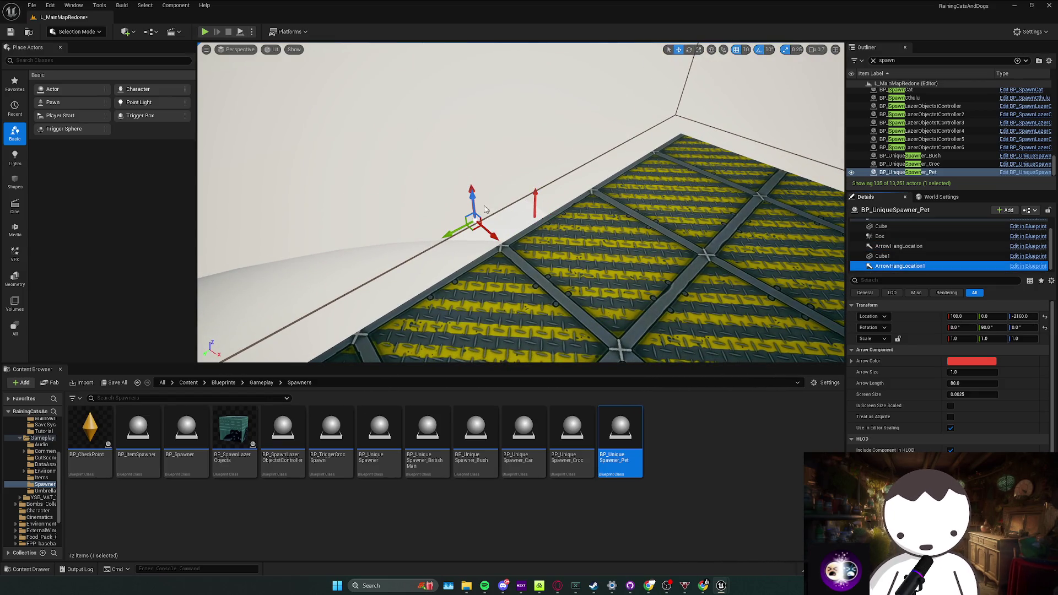
pyautogui.moveTo(488, 248)
pyautogui.mouseDown()
pyautogui.moveTo(451, 266)
pyautogui.moveTo(485, 206)
pyautogui.mouseUp()
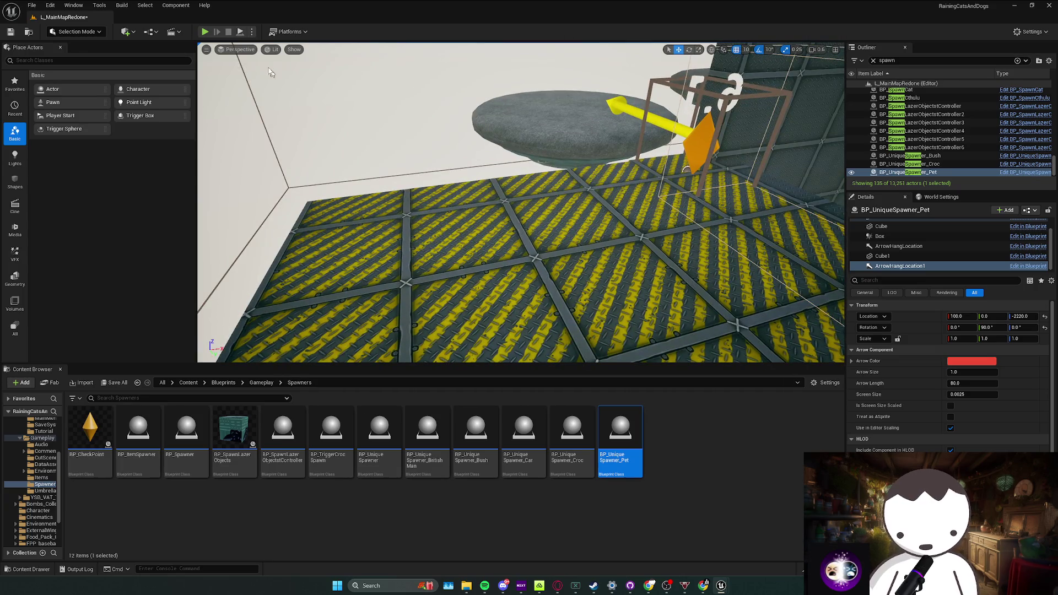
# Run a quick Play-In-Editor test, stop it and close the Message Log
pyautogui.hotkey('alt', 'p')
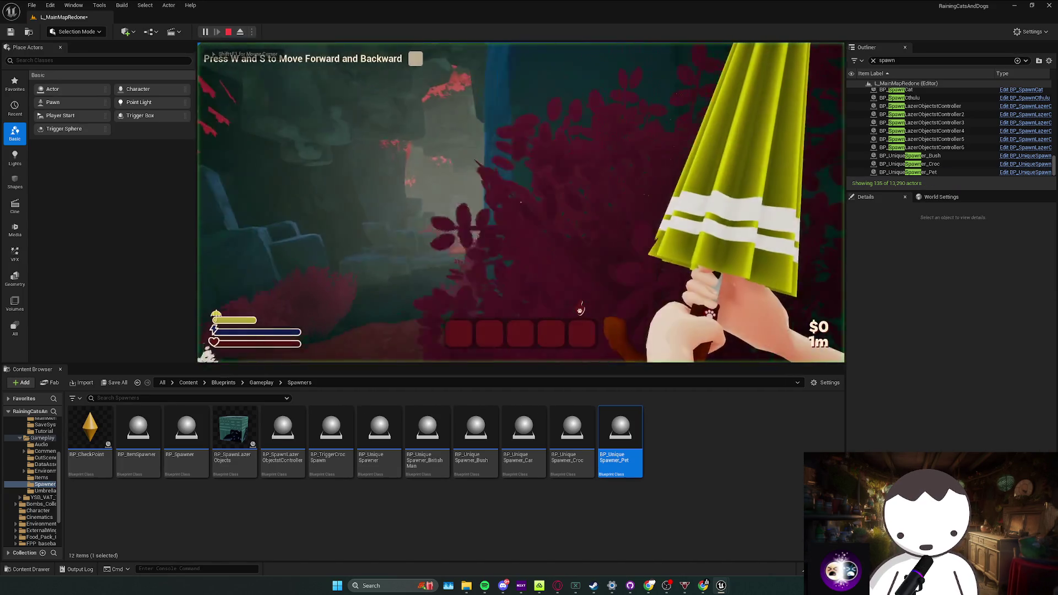
pyautogui.press('Escape')
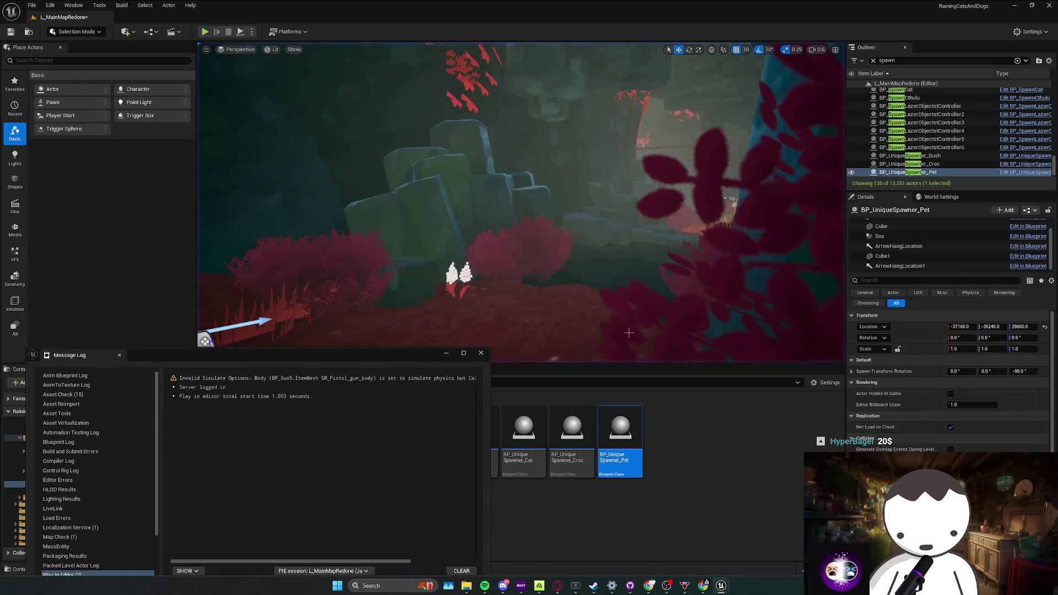
pyautogui.click(480, 354)
# Browse the Platforms, Show and Lit viewport menus, then return to the level editor
pyautogui.click(289, 31)
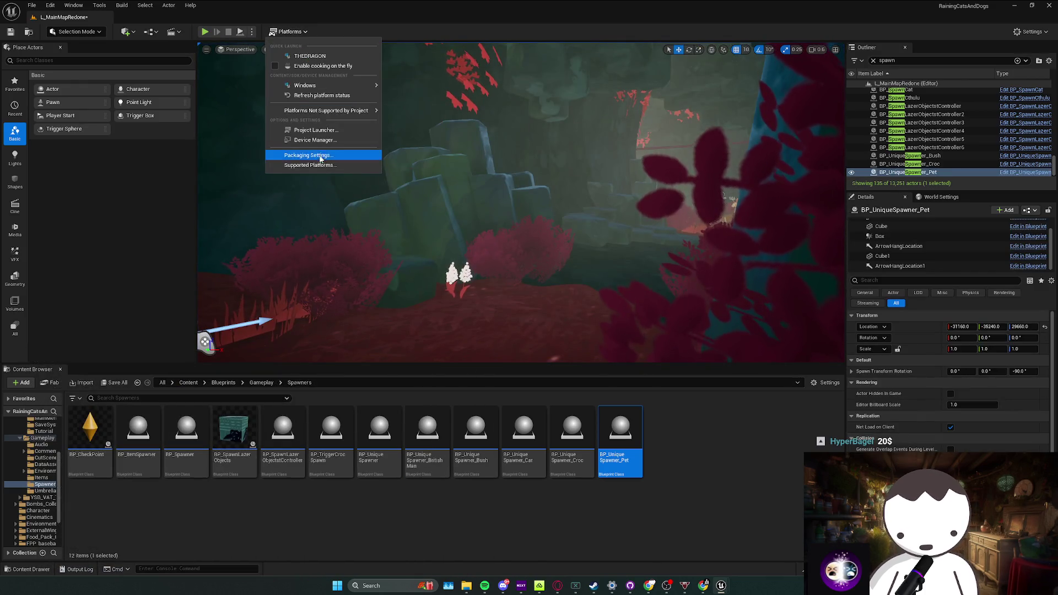
pyautogui.press('Escape')
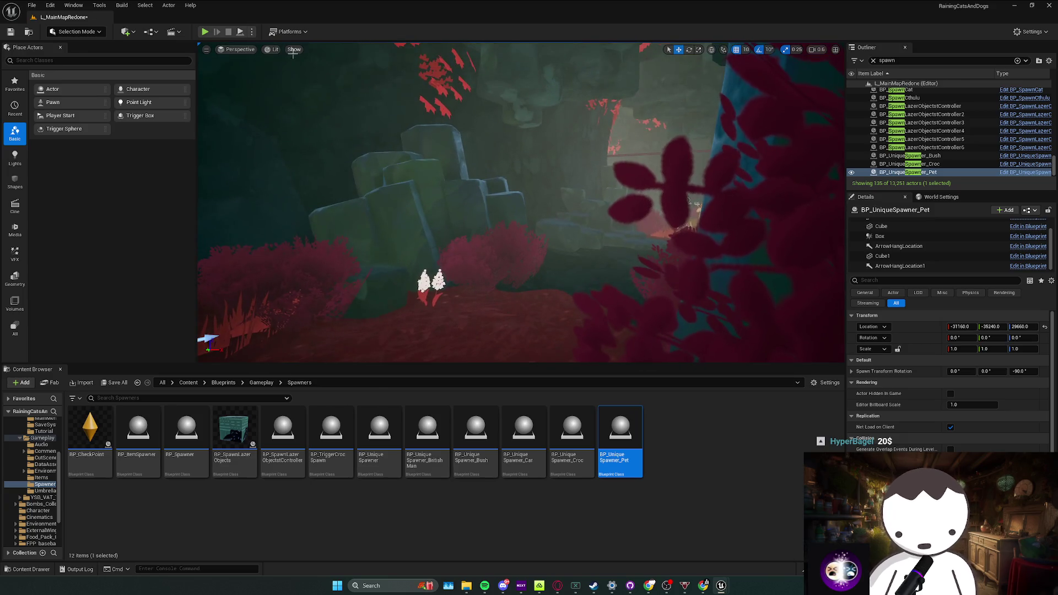
pyautogui.click(293, 49)
pyautogui.click(273, 50)
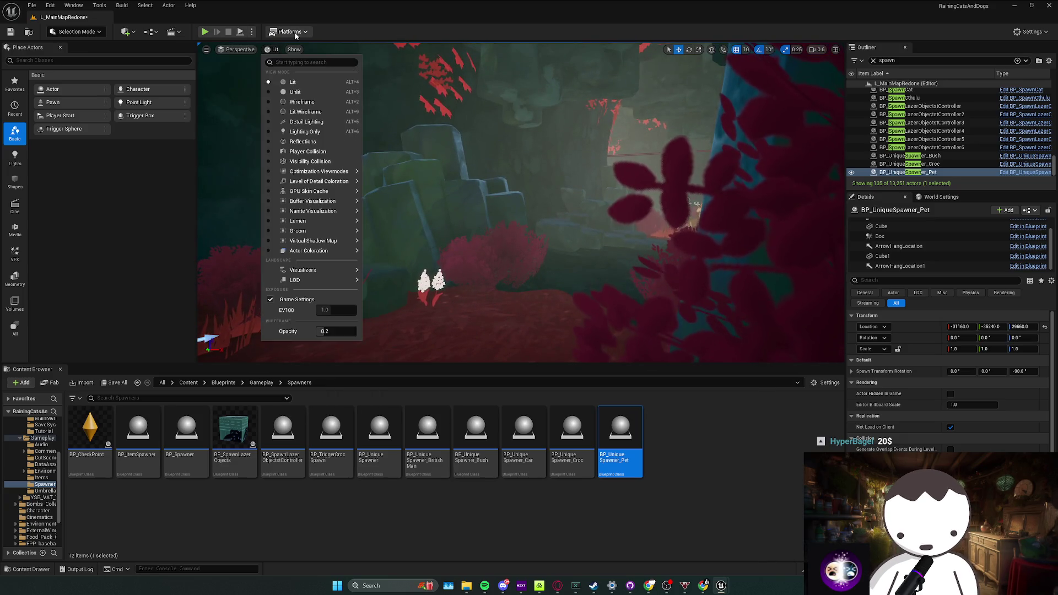
pyautogui.click(295, 33)
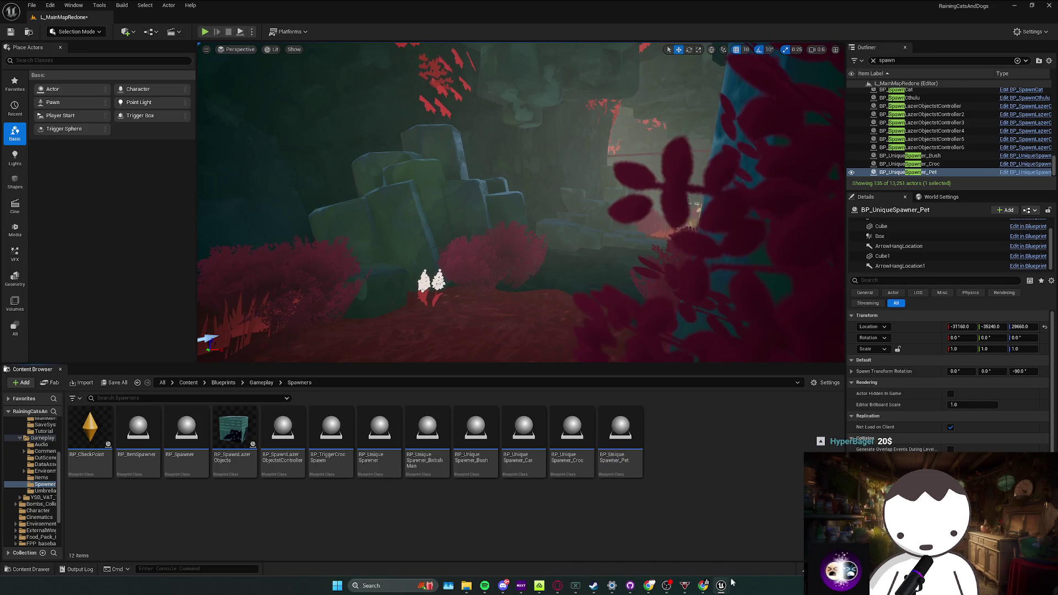
pyautogui.moveTo(721, 585)
pyautogui.click(762, 554)
pyautogui.hotkey('alt', 'Tab')
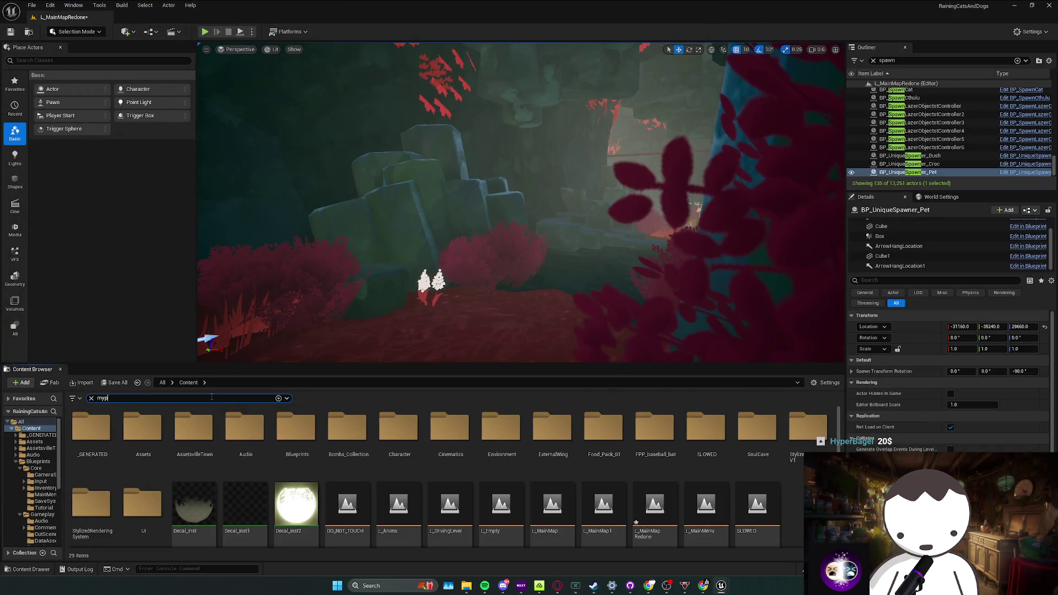
pyautogui.write('lay')
# Open BP_MyFirstPersonCharacter from the Content Browser to its event graph, then minimize it
pyautogui.click(79, 463)
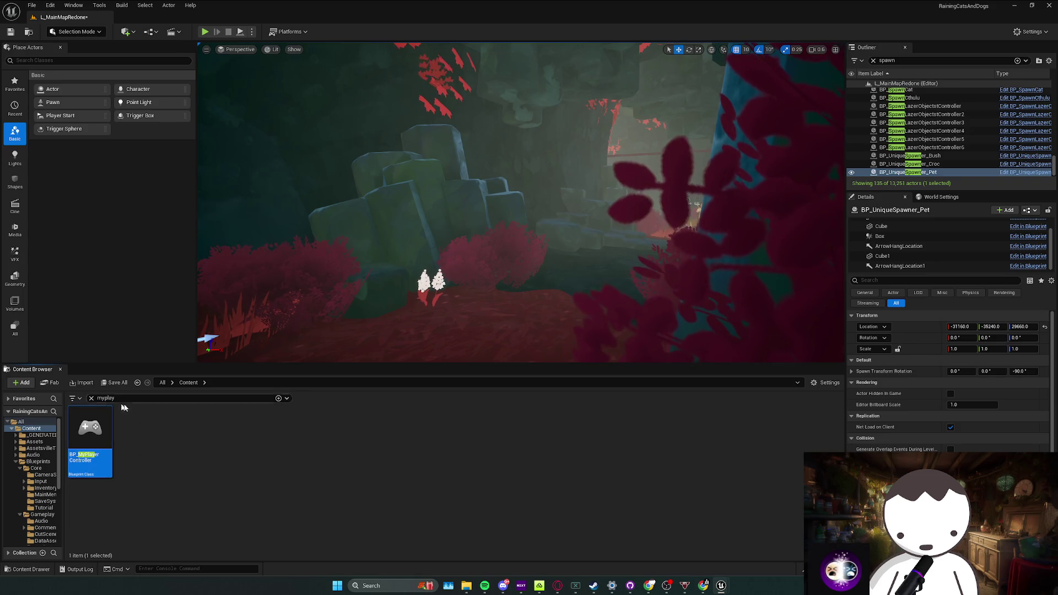
pyautogui.write('firstpe')
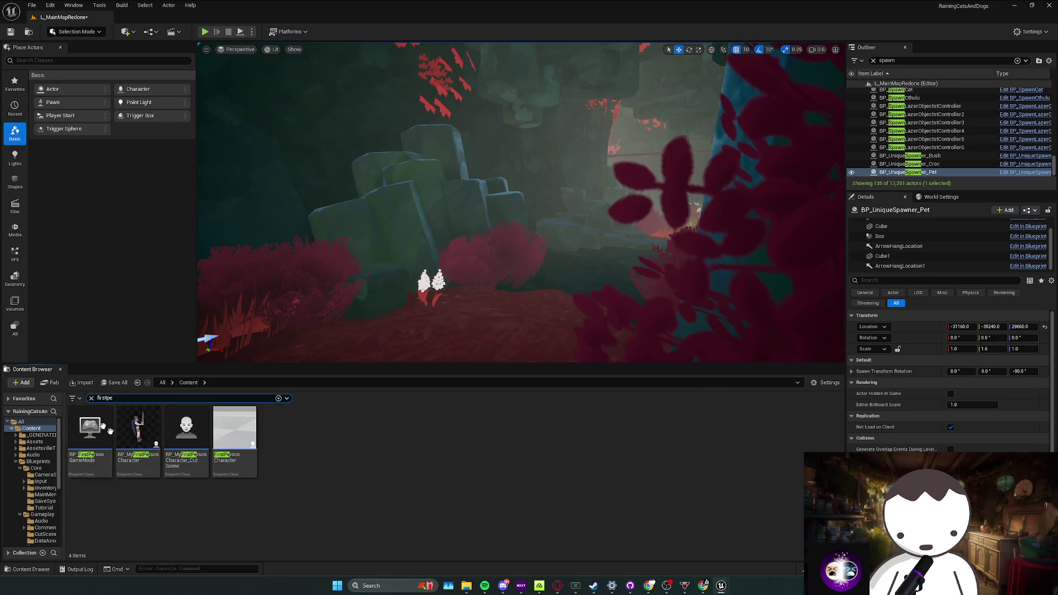
pyautogui.click(138, 442)
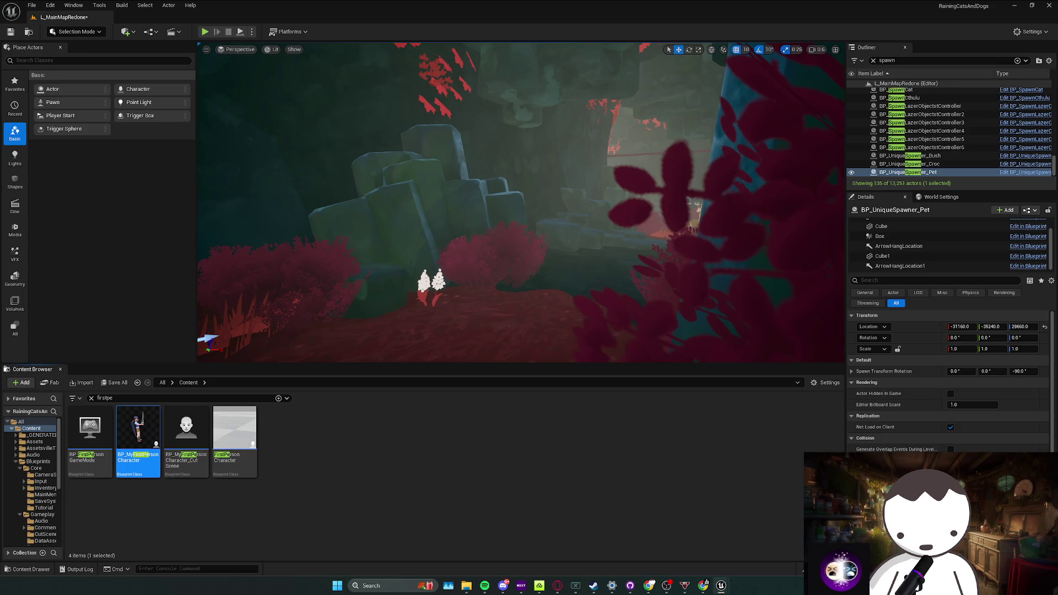
pyautogui.doubleClick(138, 446)
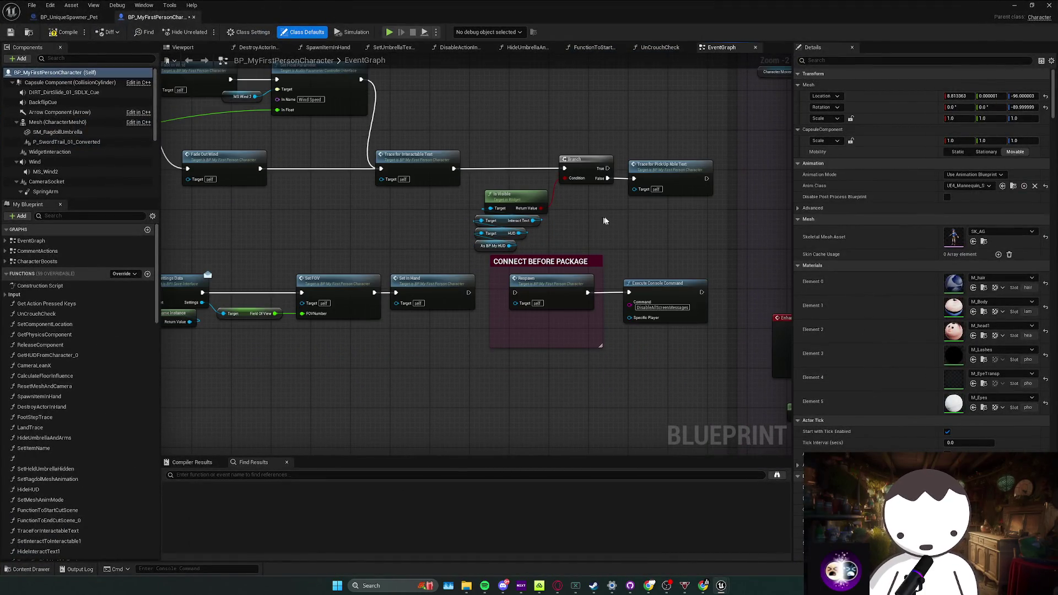
pyautogui.click(1016, 6)
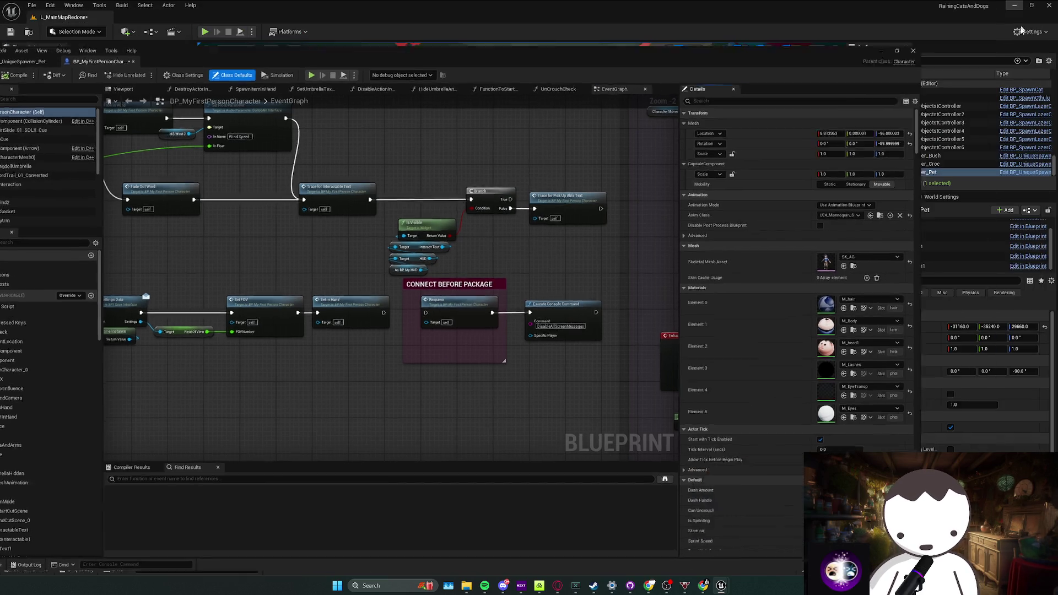
# Save all changed assets and glance at the play options
pyautogui.press('f')
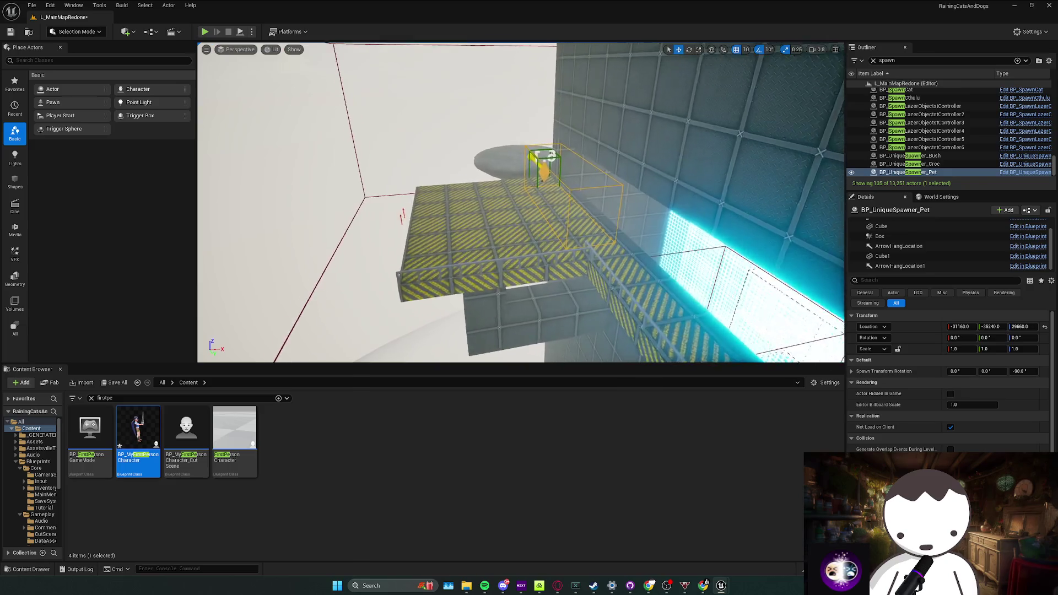
pyautogui.hotkey('ctrl', 's')
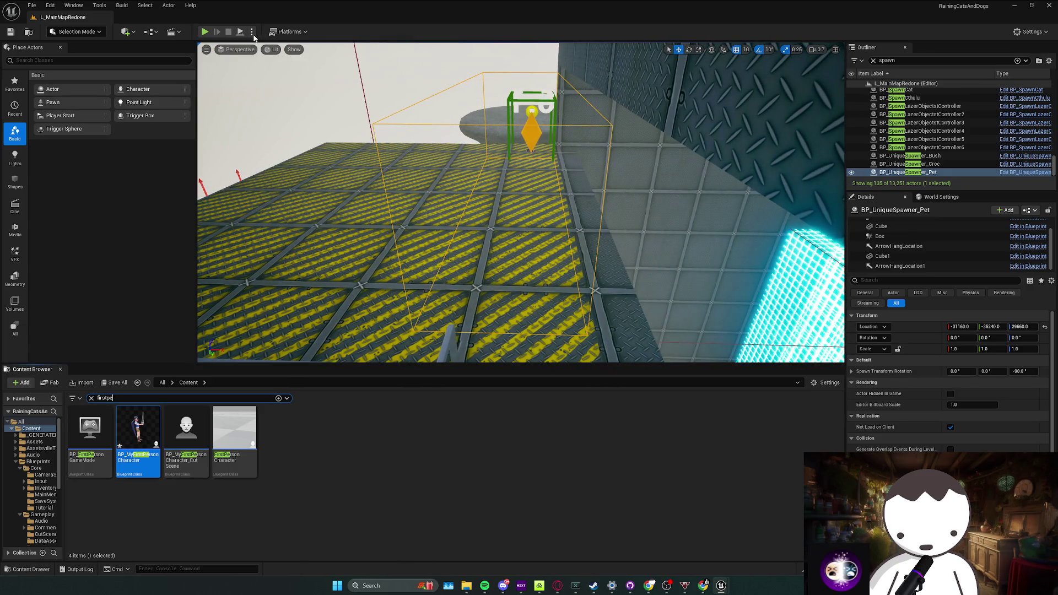
pyautogui.click(251, 32)
pyautogui.click(296, 178)
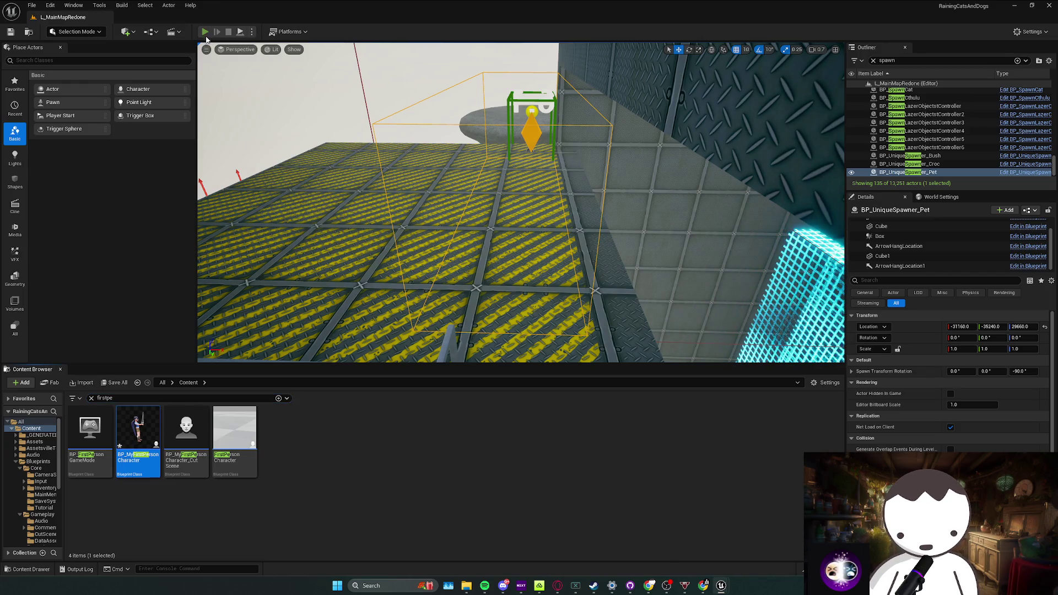
# Play-test the pets, stop with Esc, close the Message Log and reselect ArrowHangLocation
pyautogui.click(205, 32)
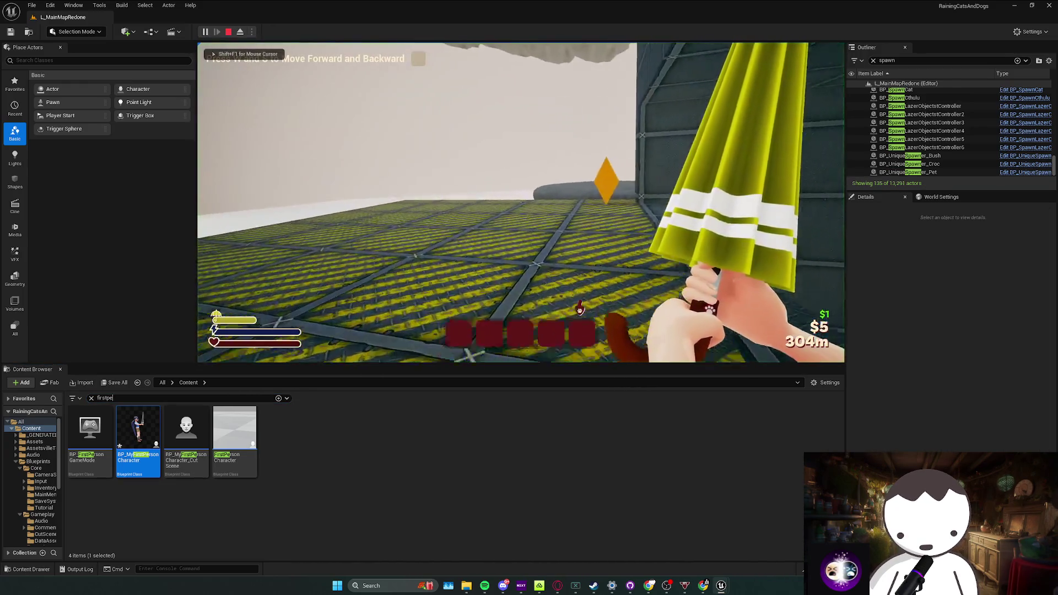
pyautogui.hotkey('shift', 'F1')
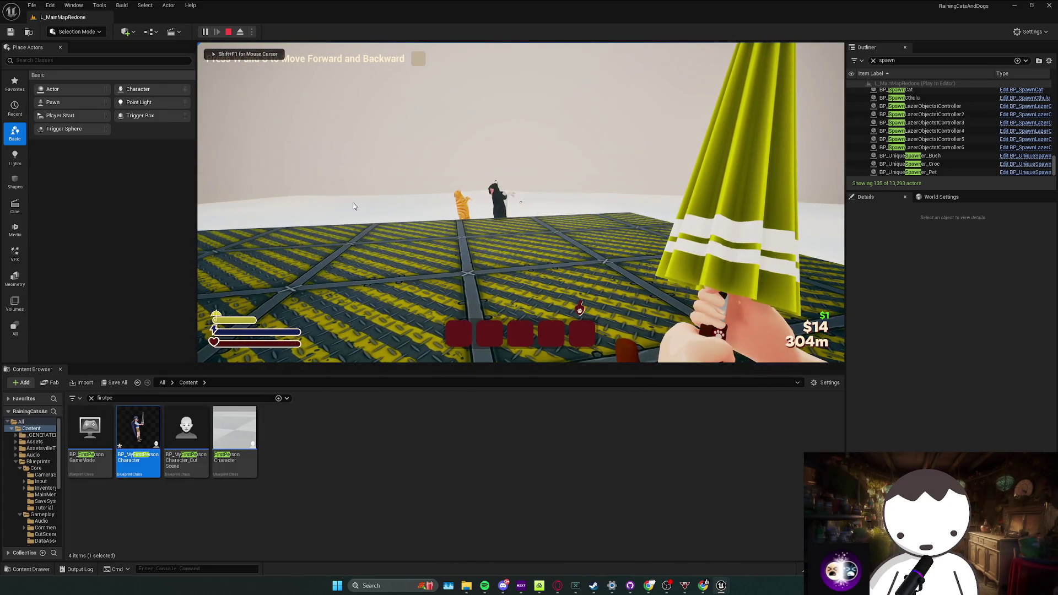
pyautogui.press('Escape')
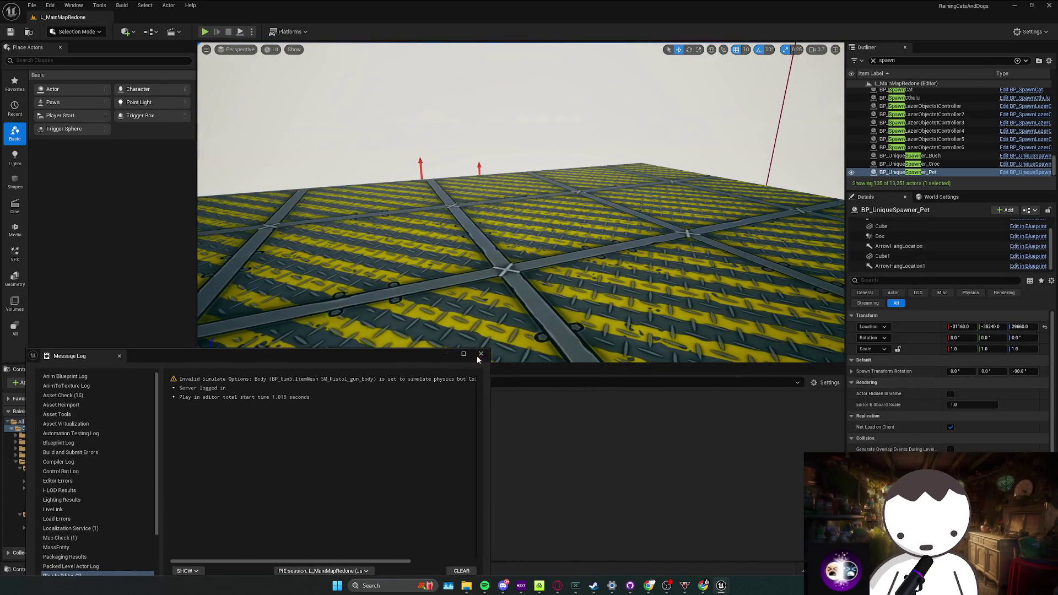
pyautogui.click(481, 355)
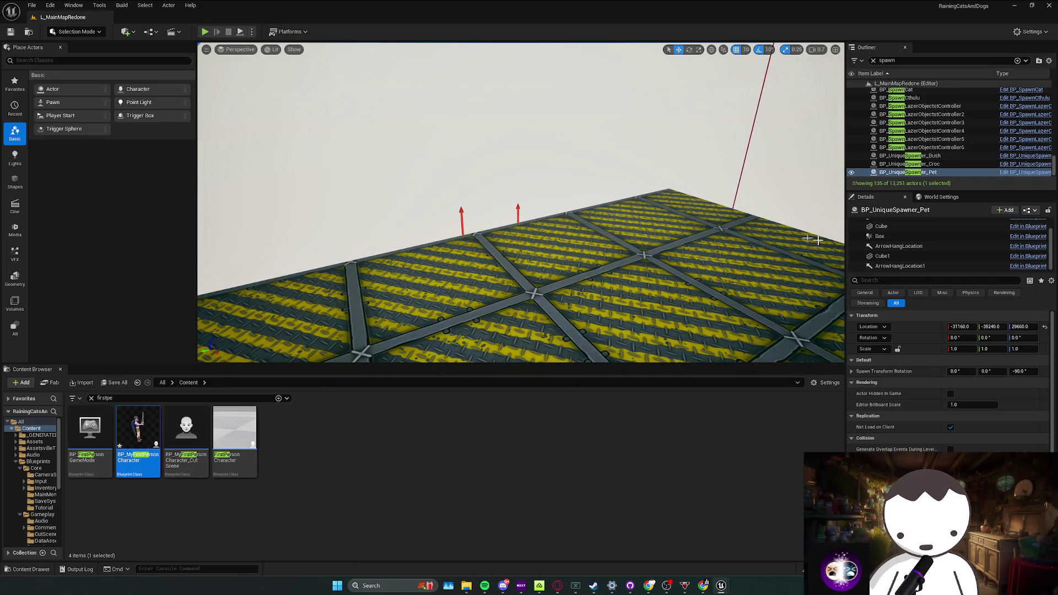
pyautogui.click(906, 250)
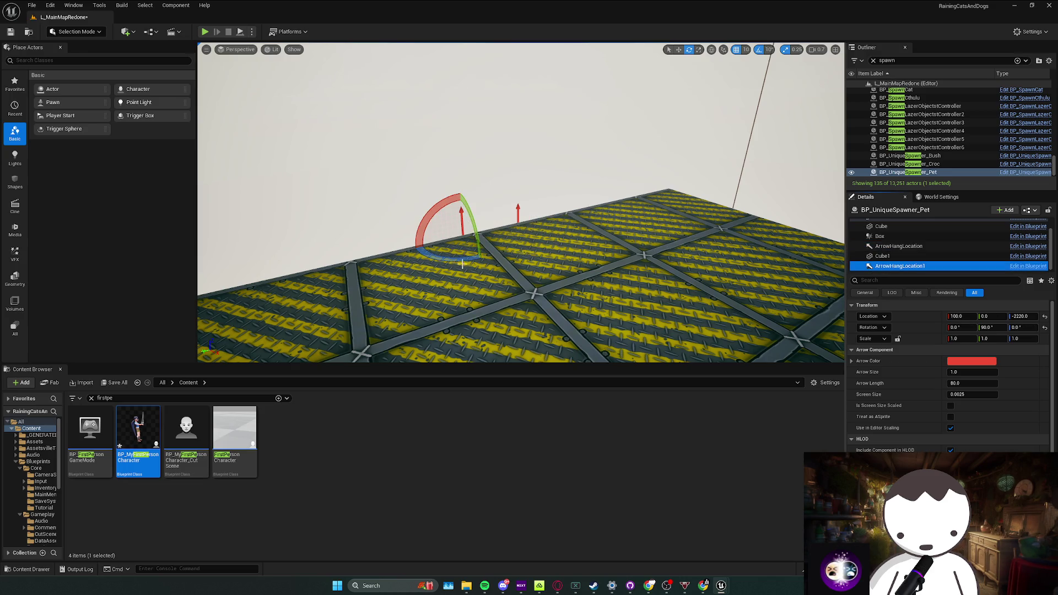
# Select the catwalk slab SM_Cube111 and stretch its Scale Z from 13.0 to 13.25
pyautogui.click(880, 266)
pyautogui.moveTo(401, 259)
pyautogui.mouseDown()
pyautogui.moveTo(552, 239)
pyautogui.moveTo(551, 273)
pyautogui.moveTo(630, 199)
pyautogui.mouseUp()
pyautogui.click(551, 239)
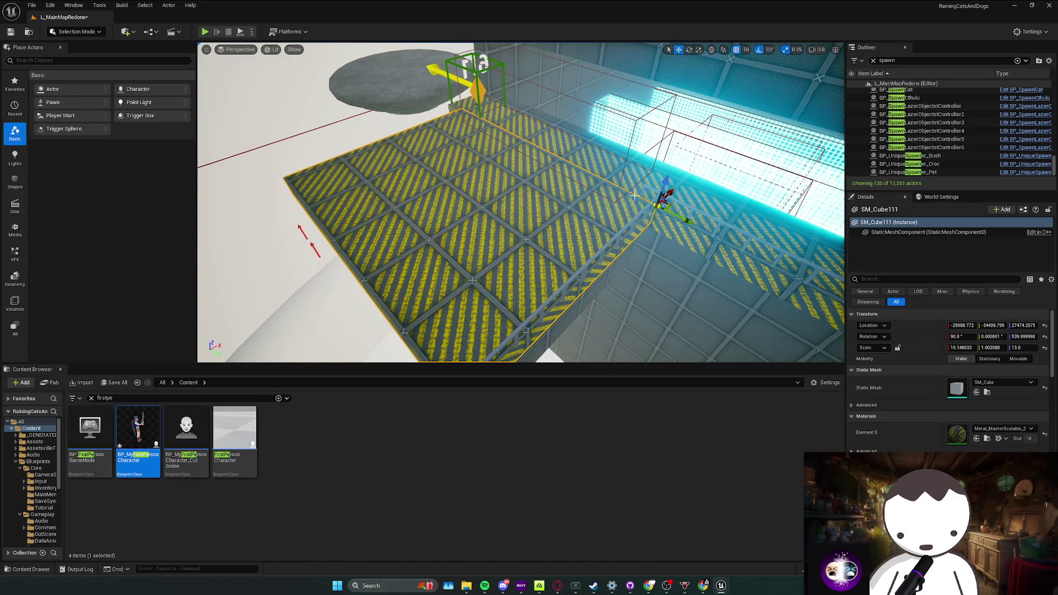
pyautogui.click(684, 217)
pyautogui.keyDown('ctrl'); pyautogui.click(633, 221); pyautogui.keyUp('ctrl')
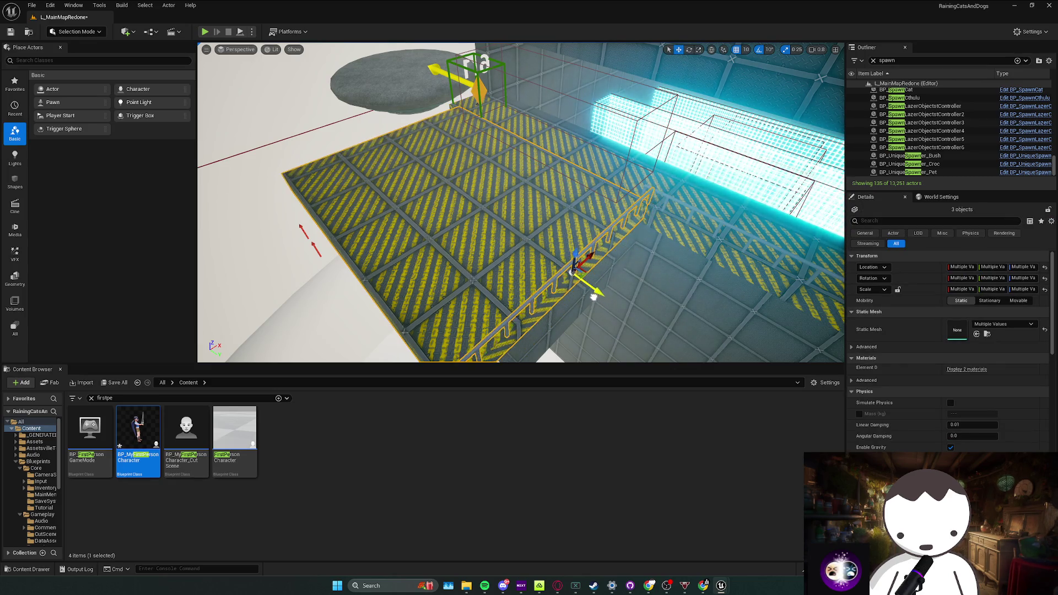
pyautogui.moveTo(594, 296); pyautogui.dragTo(584, 282)
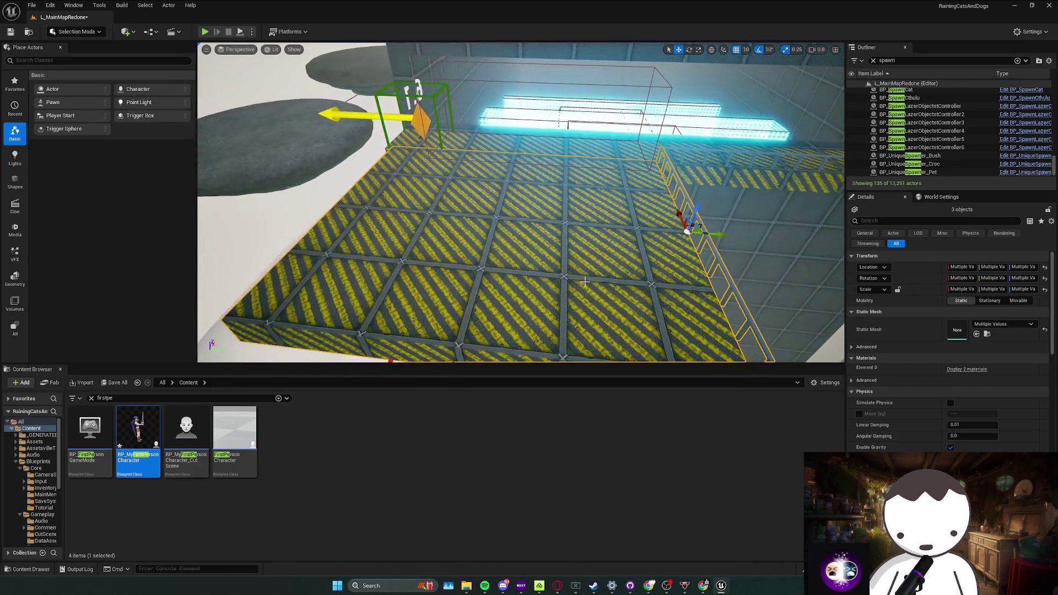
pyautogui.click(582, 257)
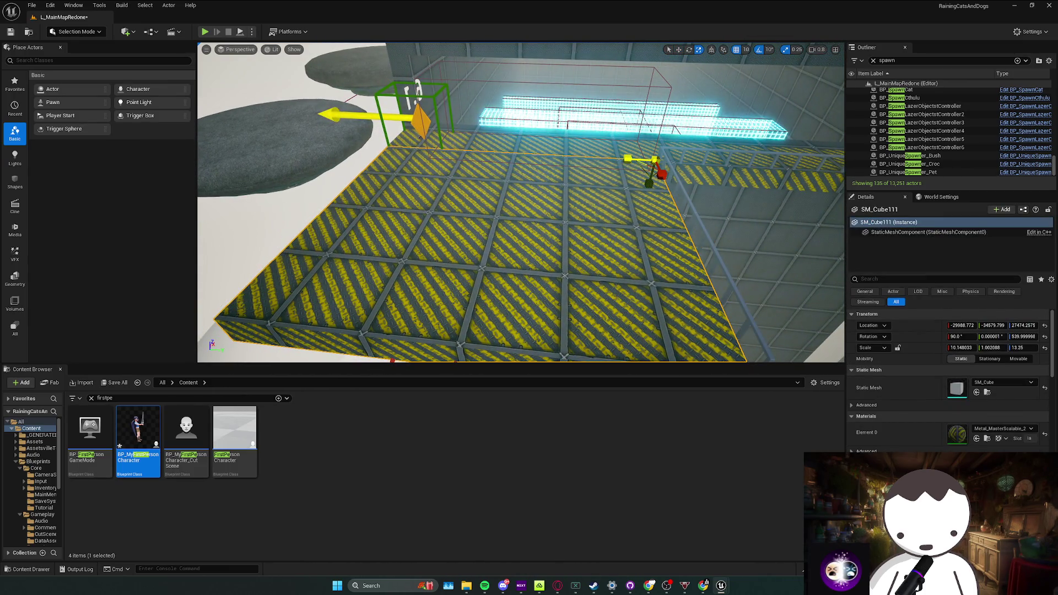
pyautogui.moveTo(607, 219); pyautogui.dragTo(607, 219)
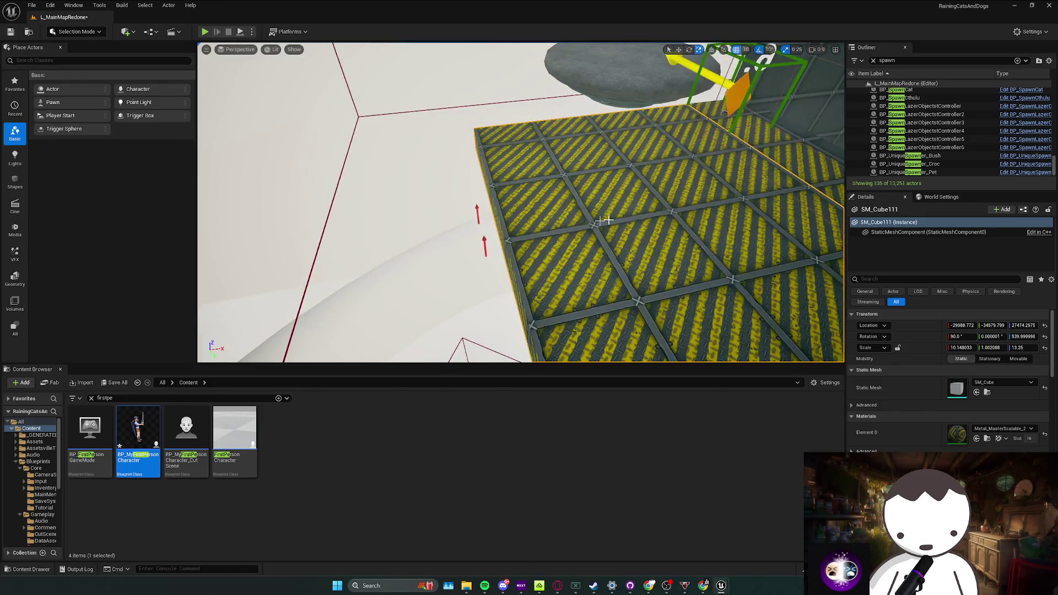
pyautogui.moveTo(607, 219); pyautogui.dragTo(313, 67)
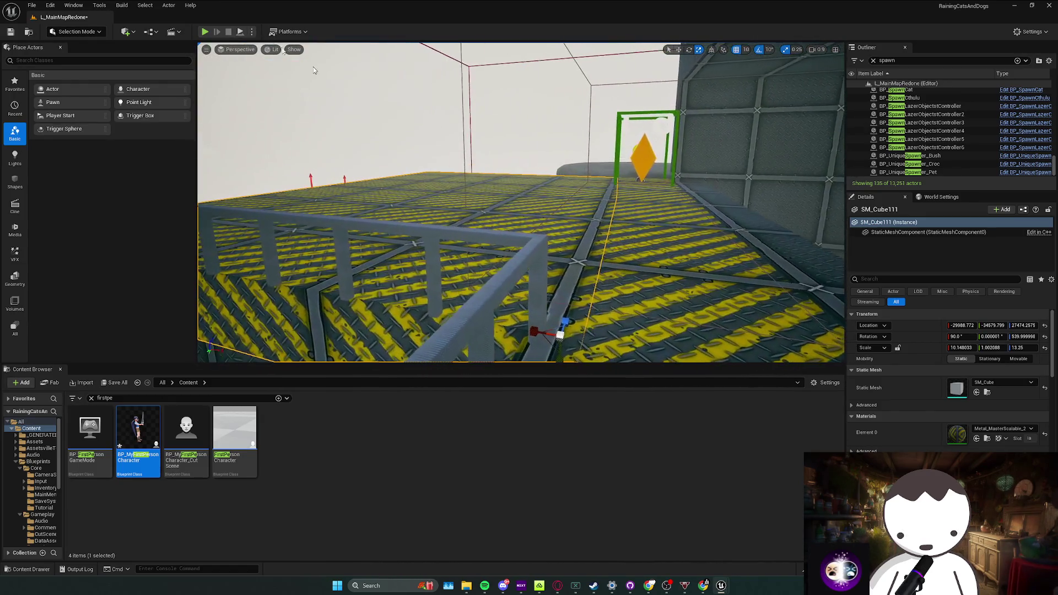
# Play-test the pets on the reshaped catwalk, stop, and select BP_UniqueSpawner_Pet
pyautogui.hotkey('alt', 'p')
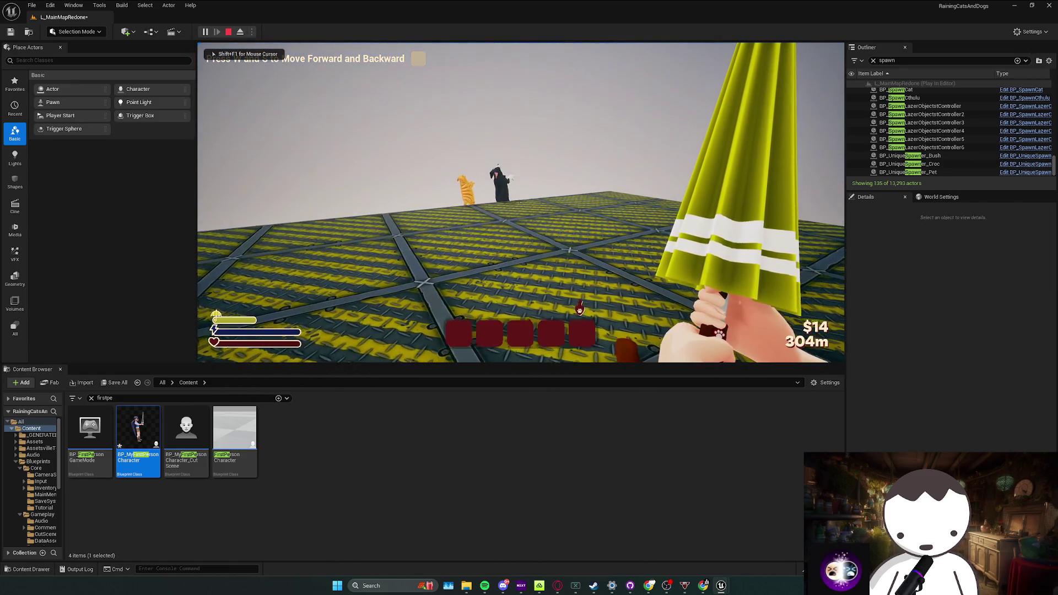
pyautogui.press('Escape')
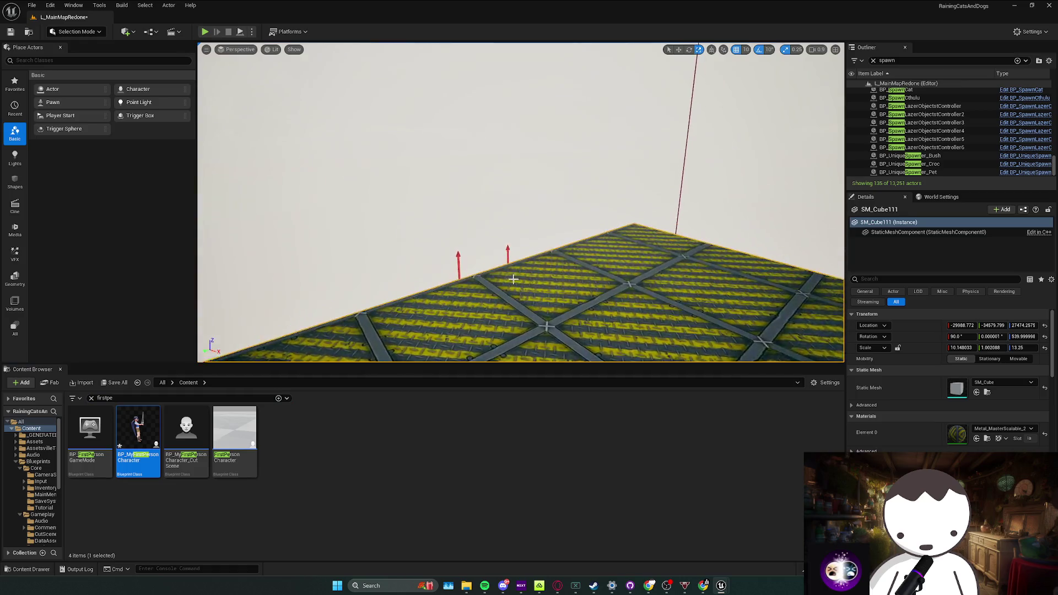
pyautogui.moveTo(508, 277); pyautogui.dragTo(824, 263)
pyautogui.click(555, 275)
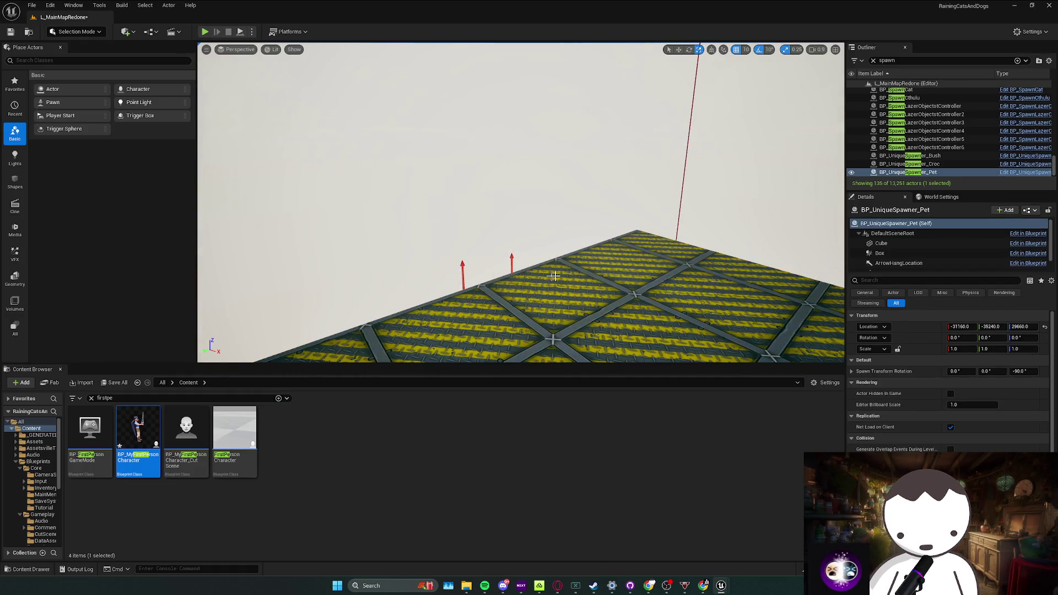
# Save the level, queue Maniac in Spotify, and return to frame the pet spawner
pyautogui.hotkey('ctrl', 's')
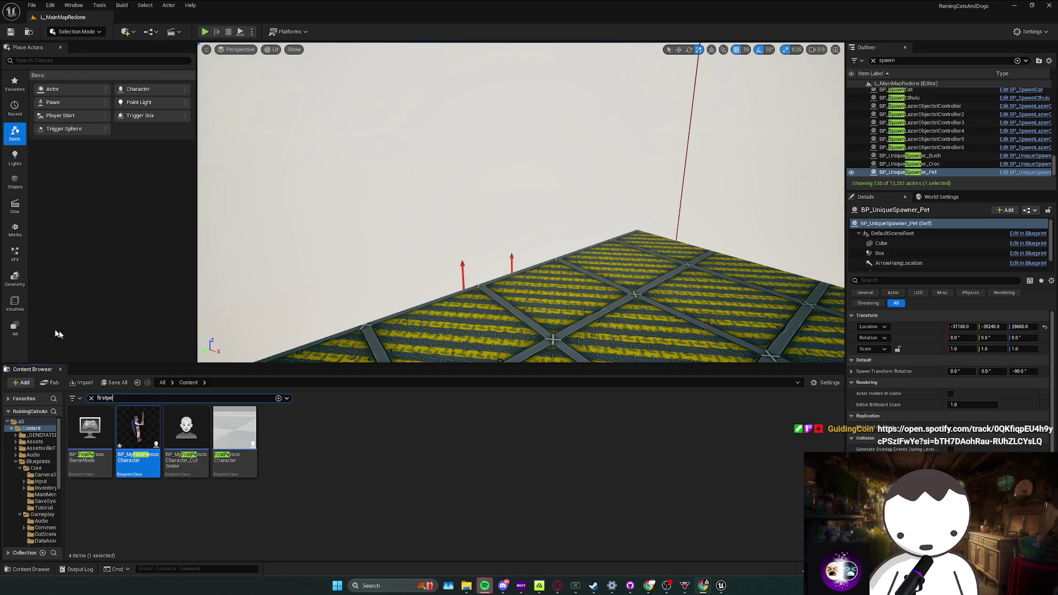
pyautogui.click(485, 585)
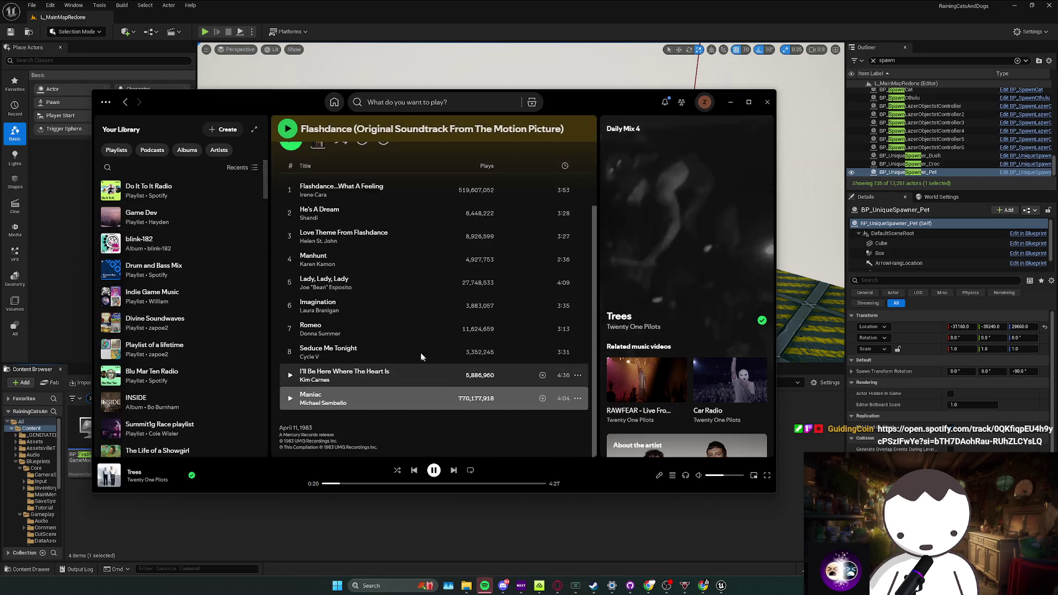
pyautogui.rightClick(385, 390)
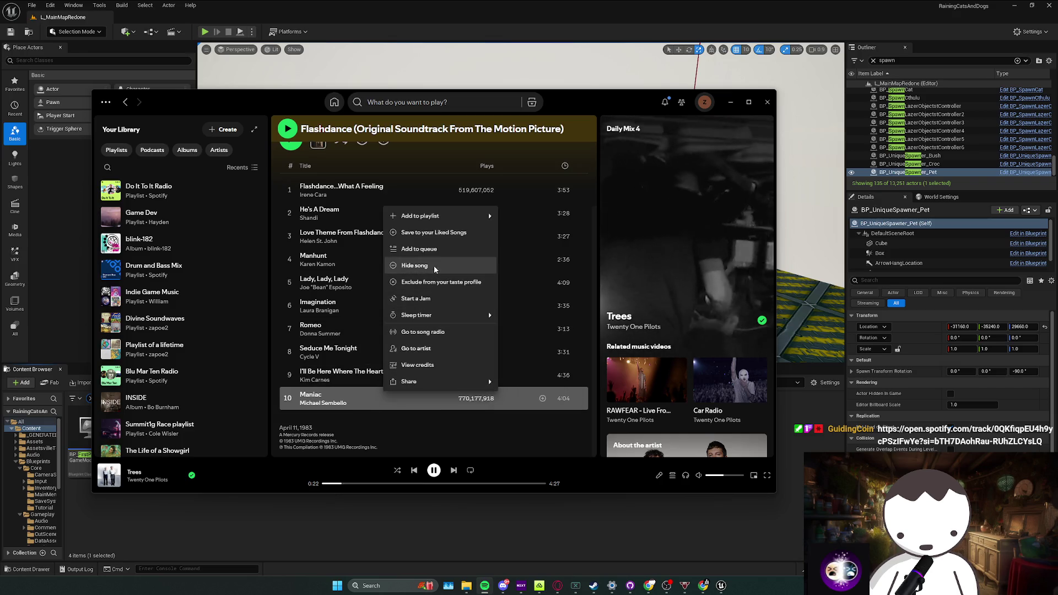
pyautogui.click(419, 249)
pyautogui.click(532, 523)
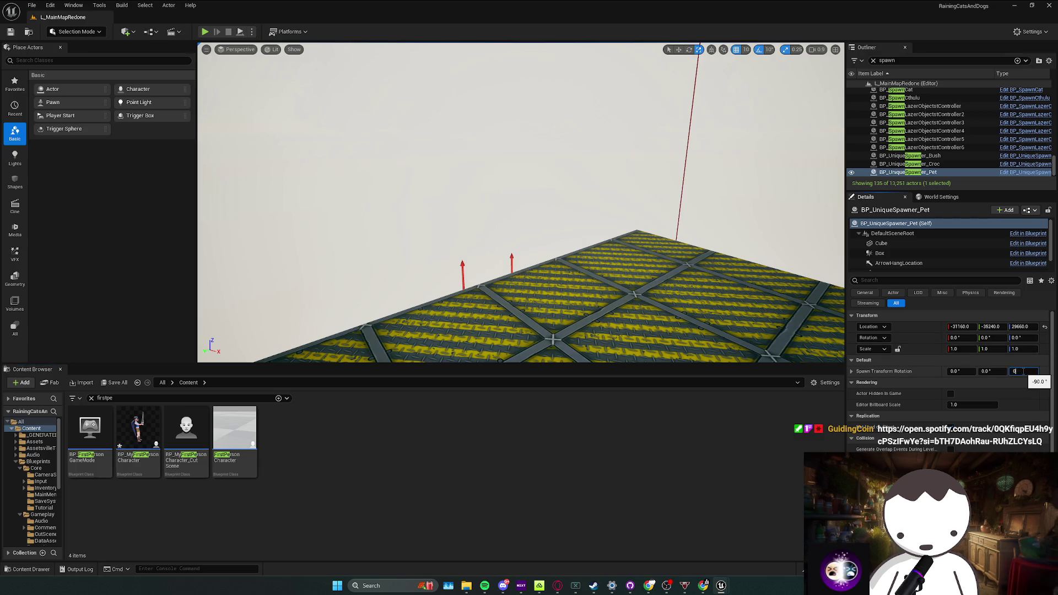
pyautogui.moveTo(726, 335); pyautogui.dragTo(254, 92)
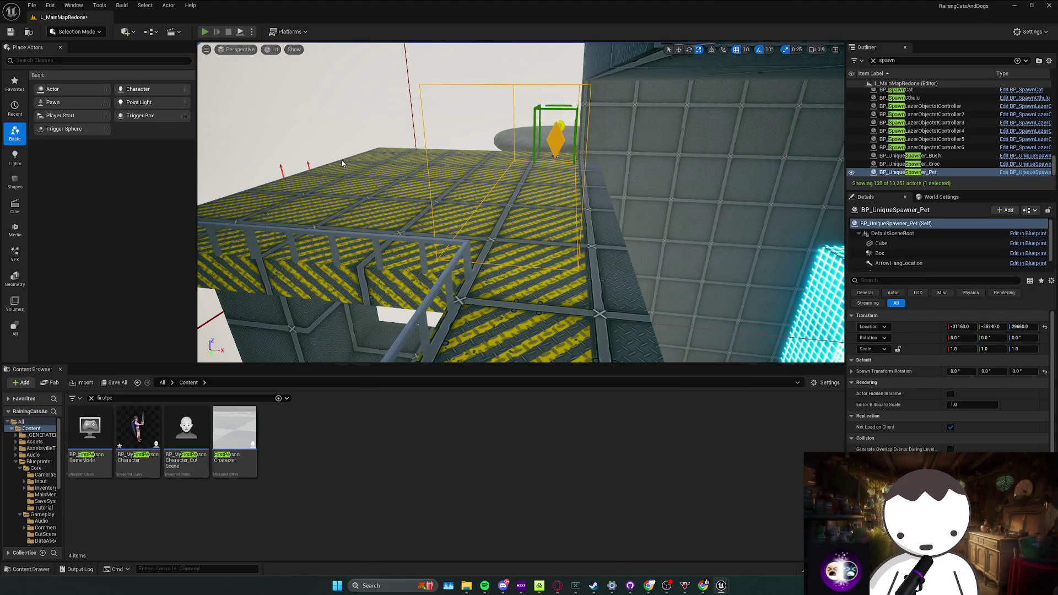
# Play-test briefly, close the Message Log and focus on the ArrowHangLocation component
pyautogui.hotkey('alt', 'p')
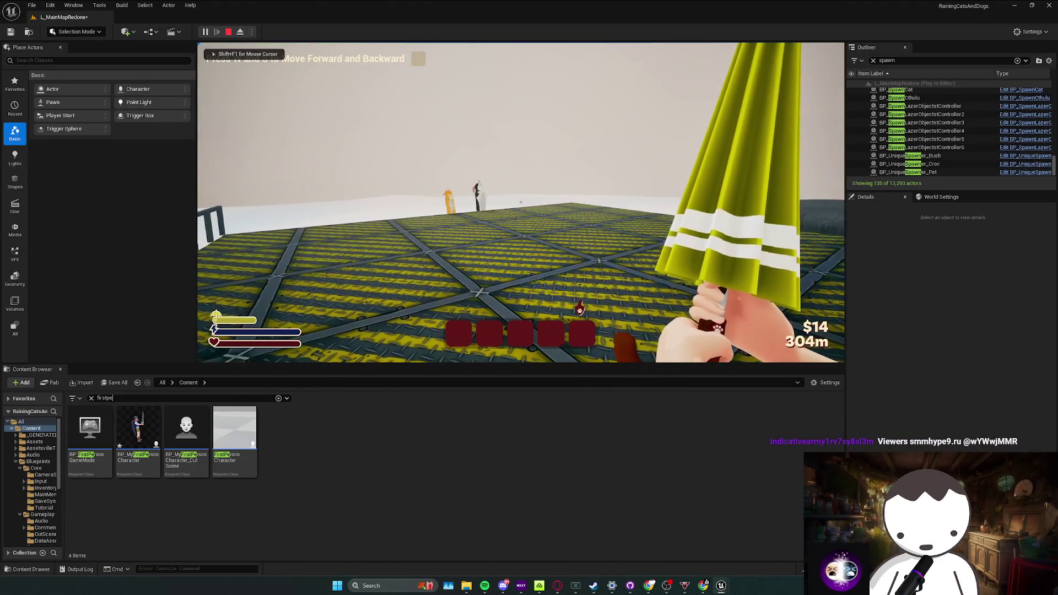
pyautogui.press('Escape')
pyautogui.click(481, 354)
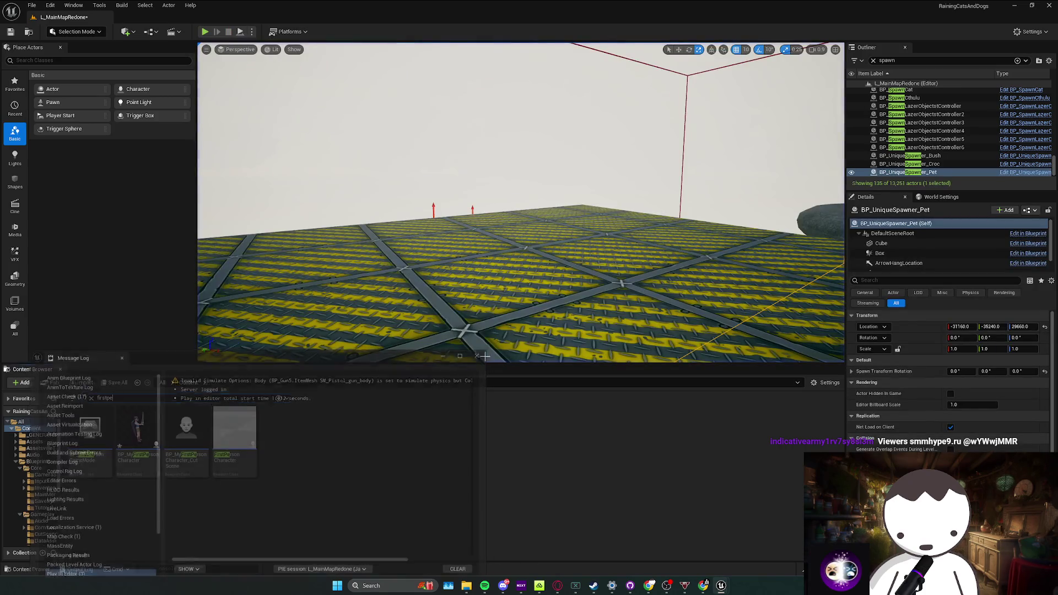
pyautogui.click(918, 263)
pyautogui.press('f')
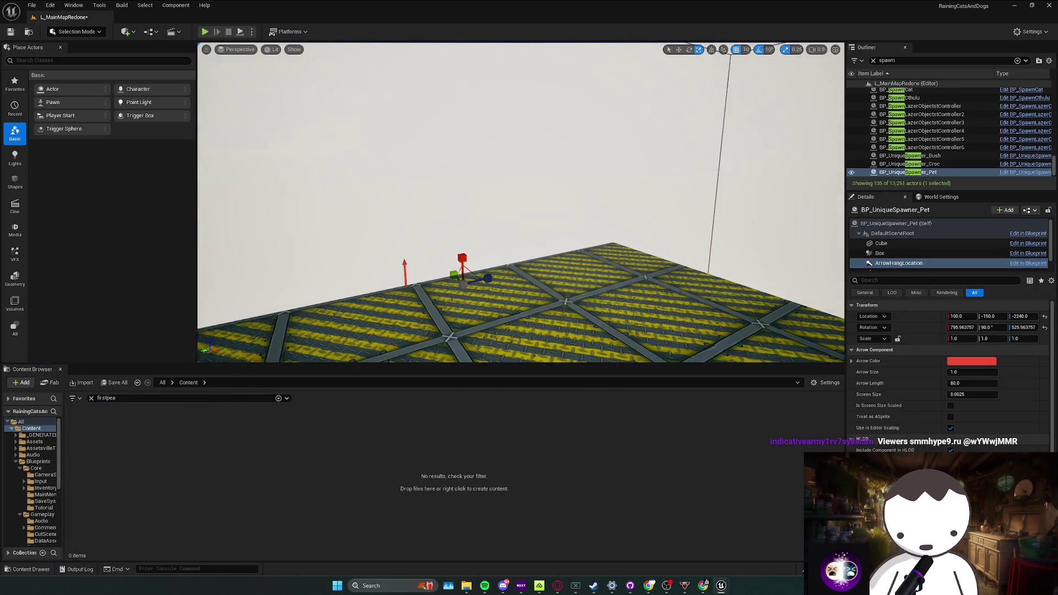
pyautogui.scroll(-1, 909, 248)
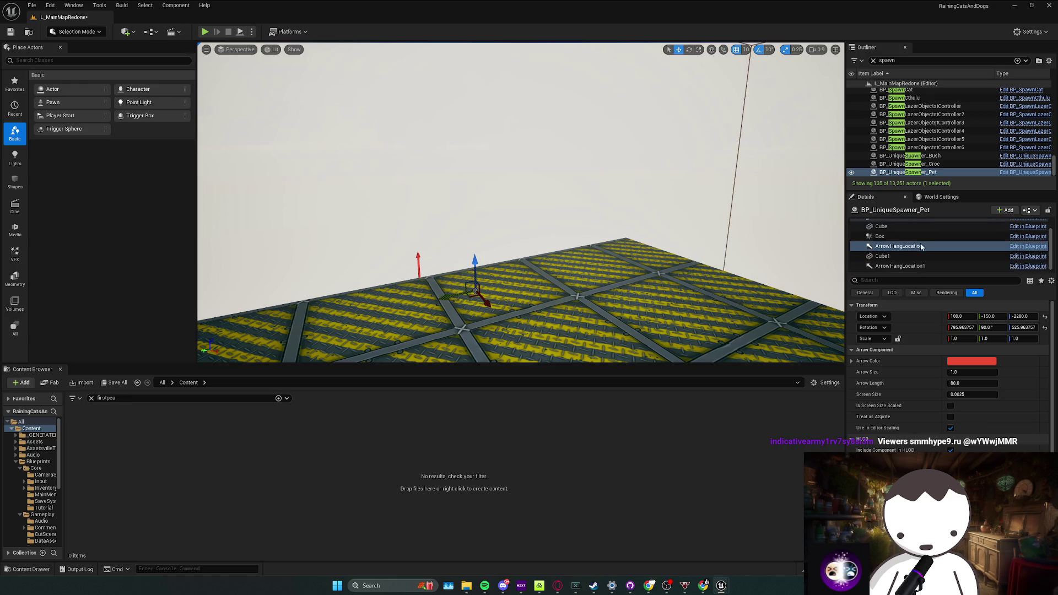
# Lower ArrowHangLocation1 to Z -2270 and play-test walking toward the cat and dog
pyautogui.click(877, 266)
pyautogui.moveTo(421, 266); pyautogui.dragTo(421, 277)
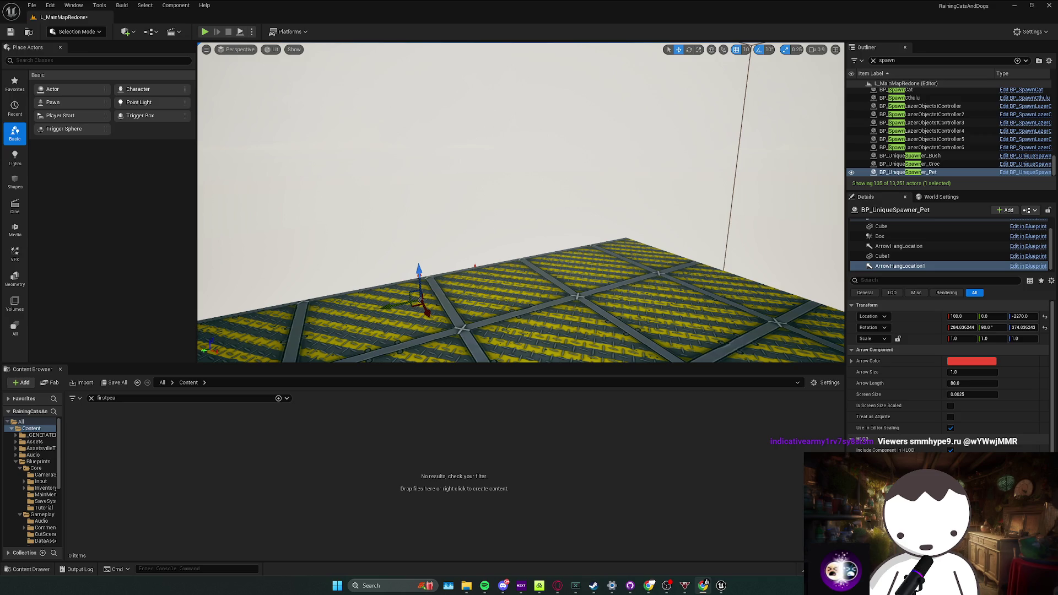
pyautogui.moveTo(201, 62); pyautogui.dragTo(200, 62)
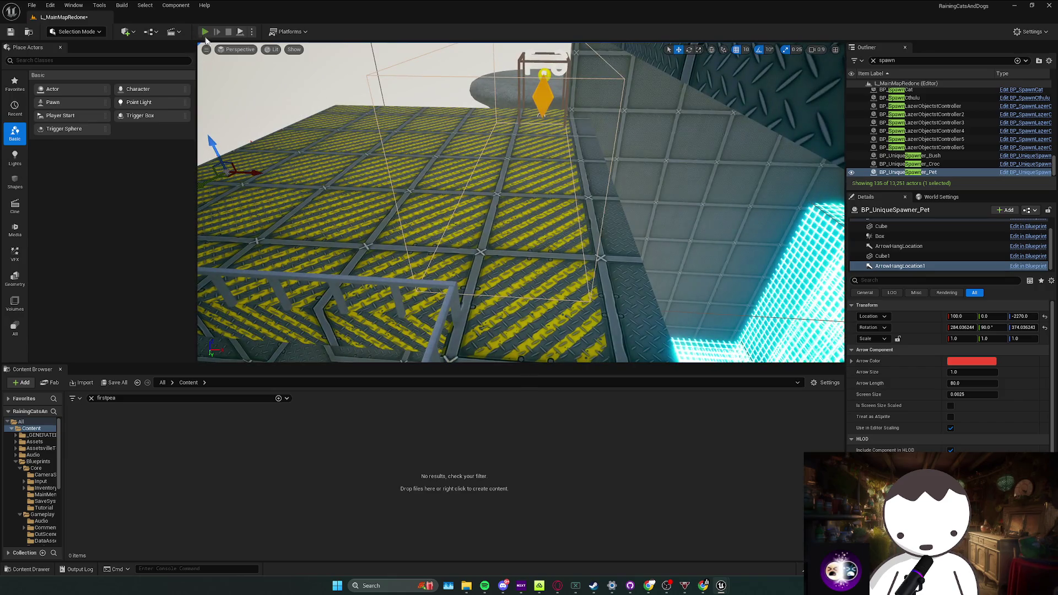
pyautogui.click(204, 31)
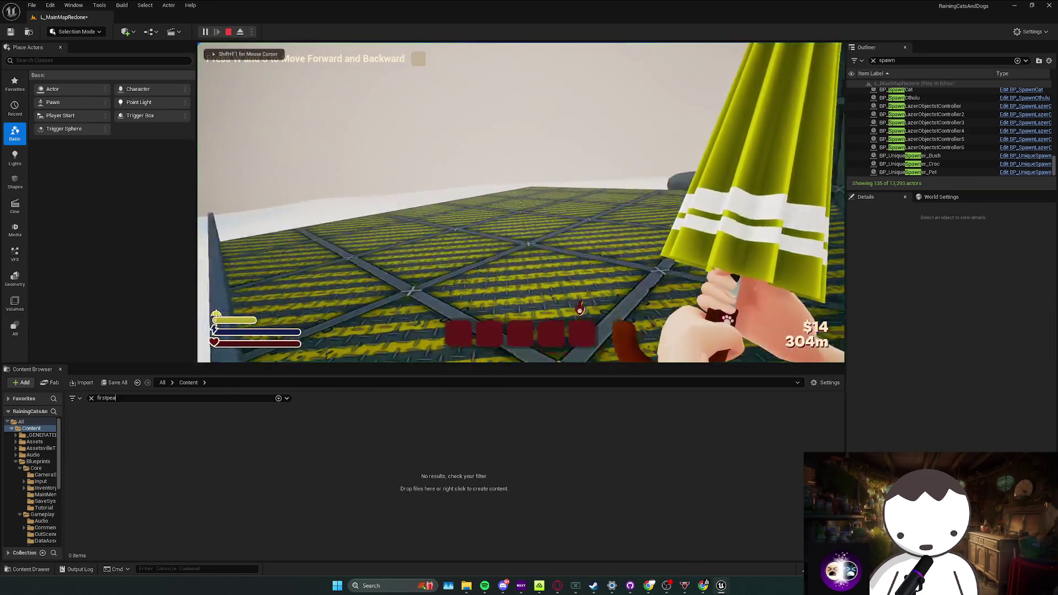
pyautogui.press('w')
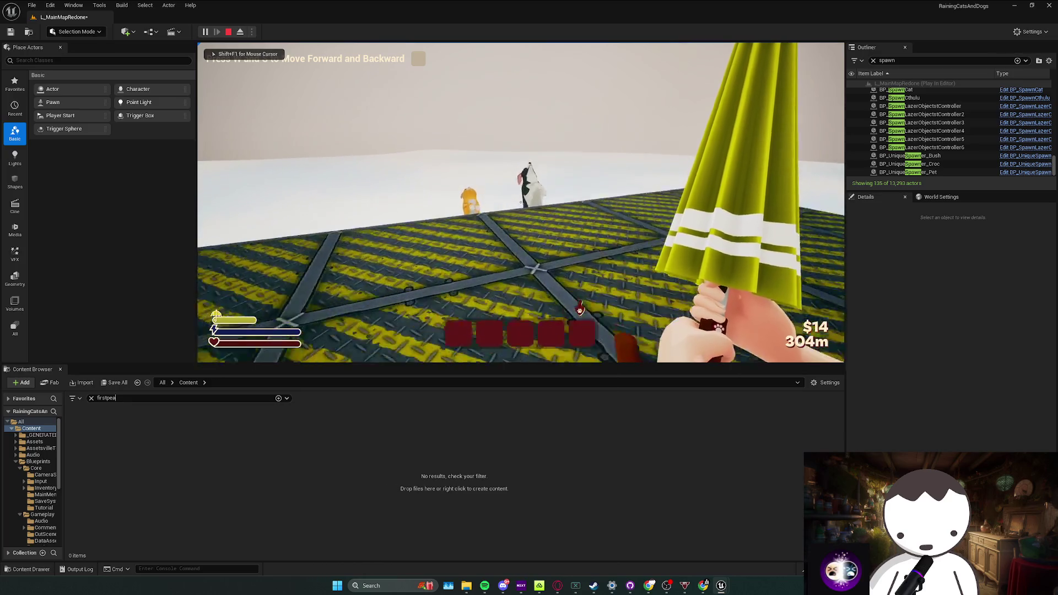
pyautogui.press('Escape')
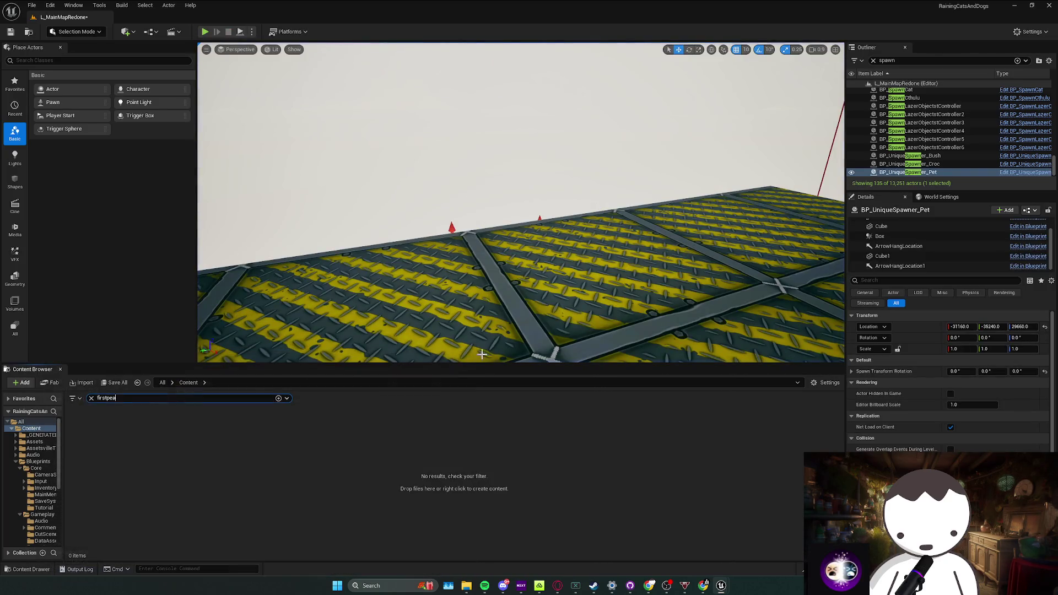
pyautogui.click(898, 247)
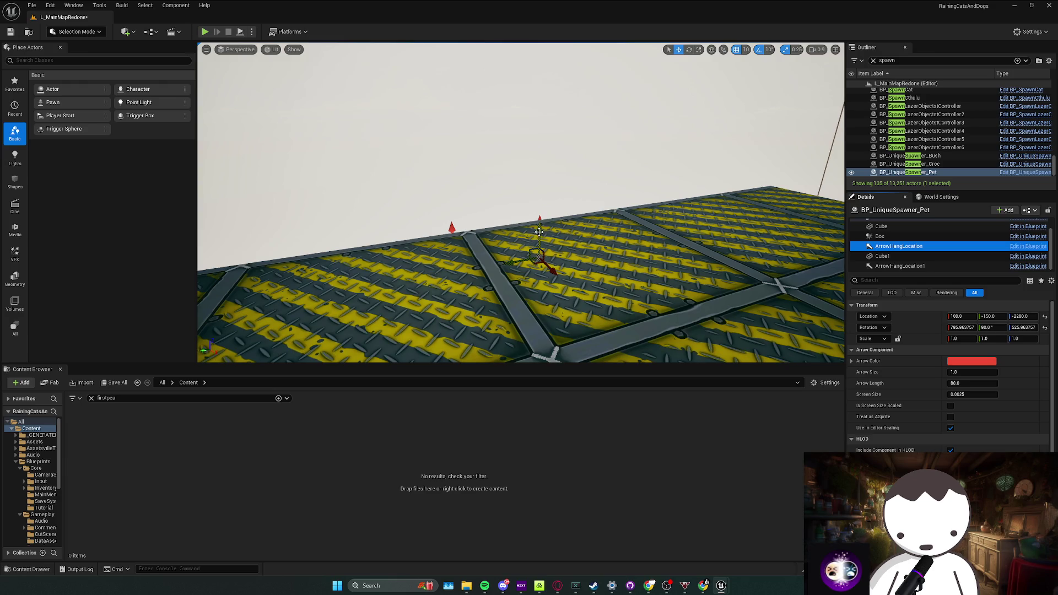
# Rename the first arrow component of BP_UniqueSpawner_Pet to DogHangLocation
pyautogui.click(784, 541)
pyautogui.click(70, 17)
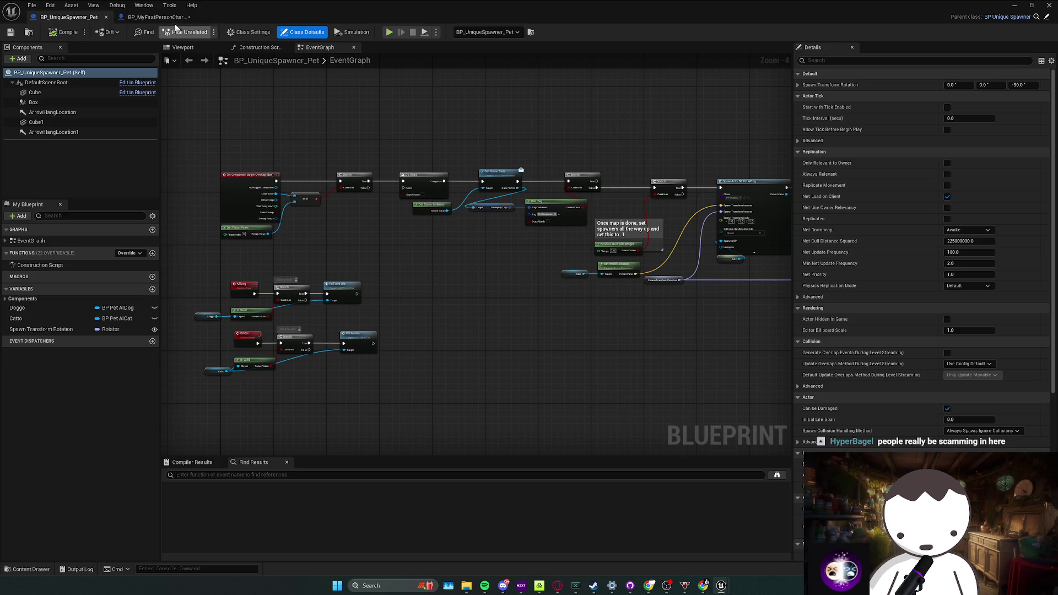
pyautogui.hotkey('alt', 'Tab')
pyautogui.hotkey('alt', 'Tab')
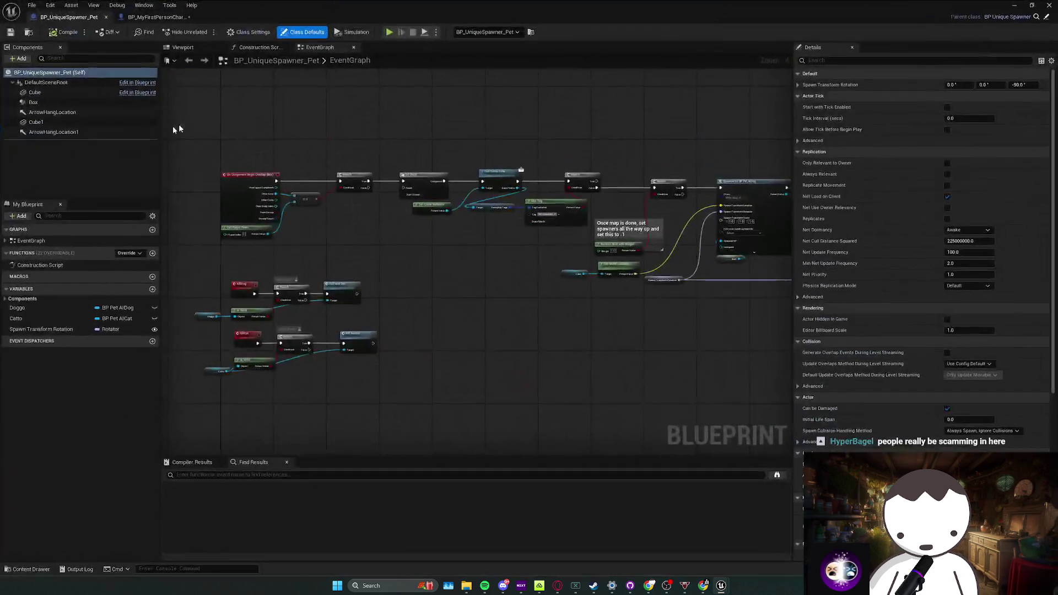
pyautogui.click(56, 113)
pyautogui.press('F2')
pyautogui.moveTo(48, 114); pyautogui.dragTo(4, 122)
pyautogui.write('Dog')
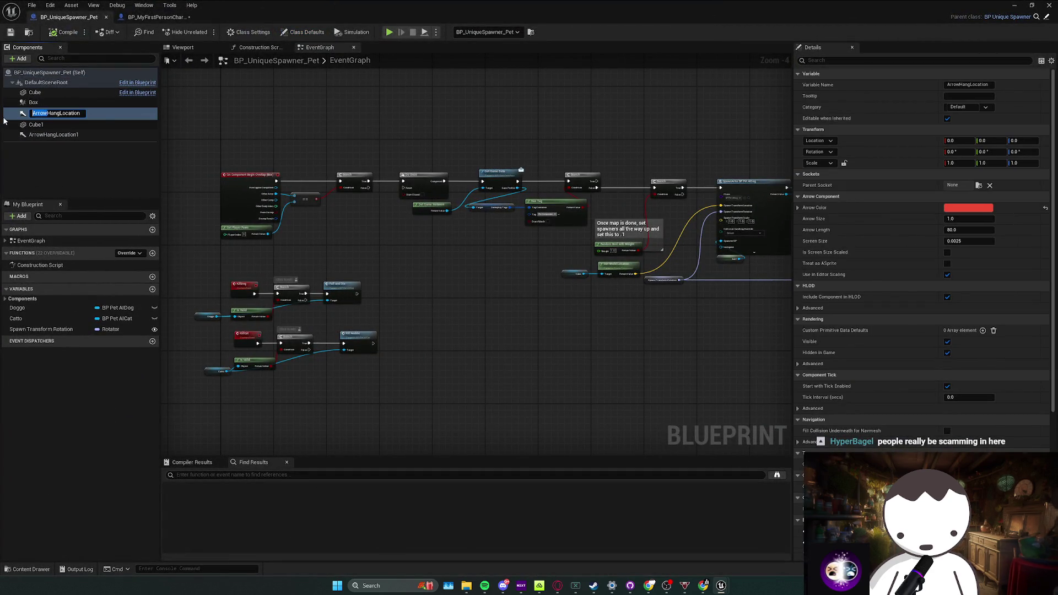
# Rename the second arrow component to CatHangLocation1 and return to the level view
pyautogui.click(47, 136)
pyautogui.press('F2')
pyautogui.moveTo(49, 133); pyautogui.dragTo(11, 139)
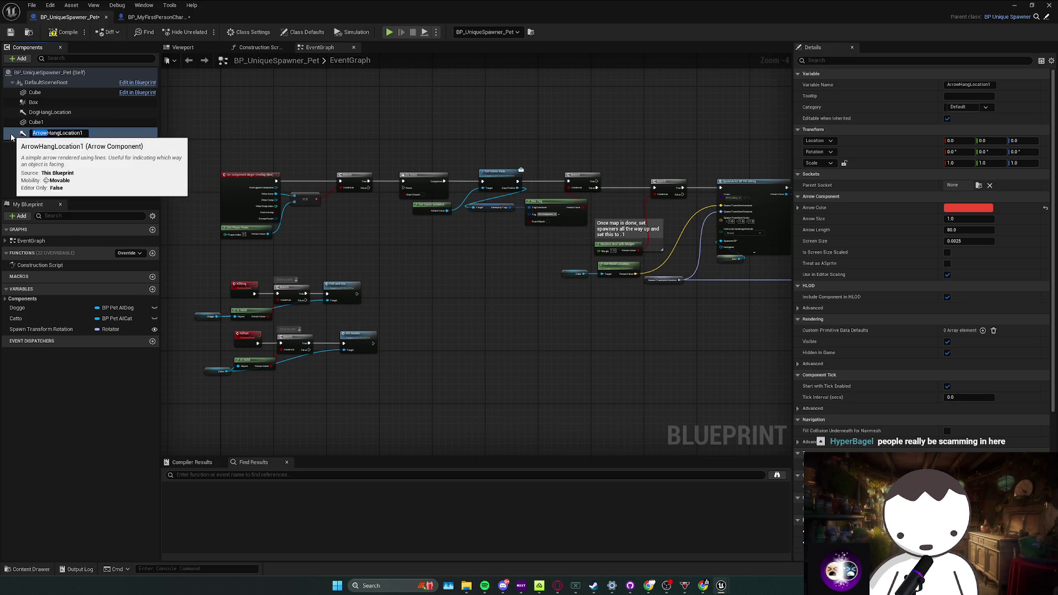
pyautogui.write('Cat')
pyautogui.press('Return')
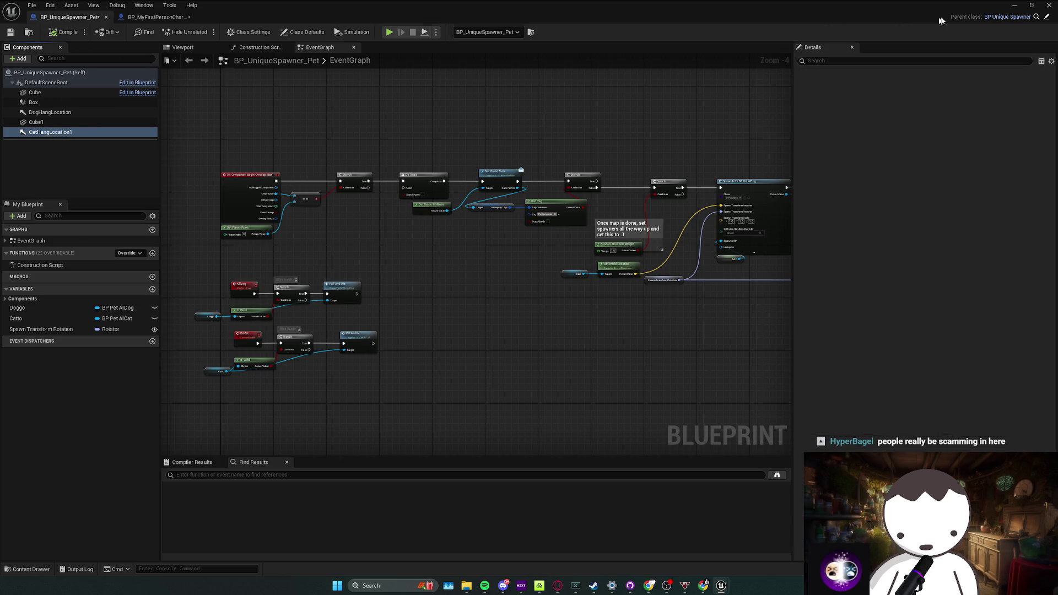
pyautogui.scroll(1, 579, 248)
pyautogui.scroll(1, 531, 260)
pyautogui.scroll(1, 553, 265)
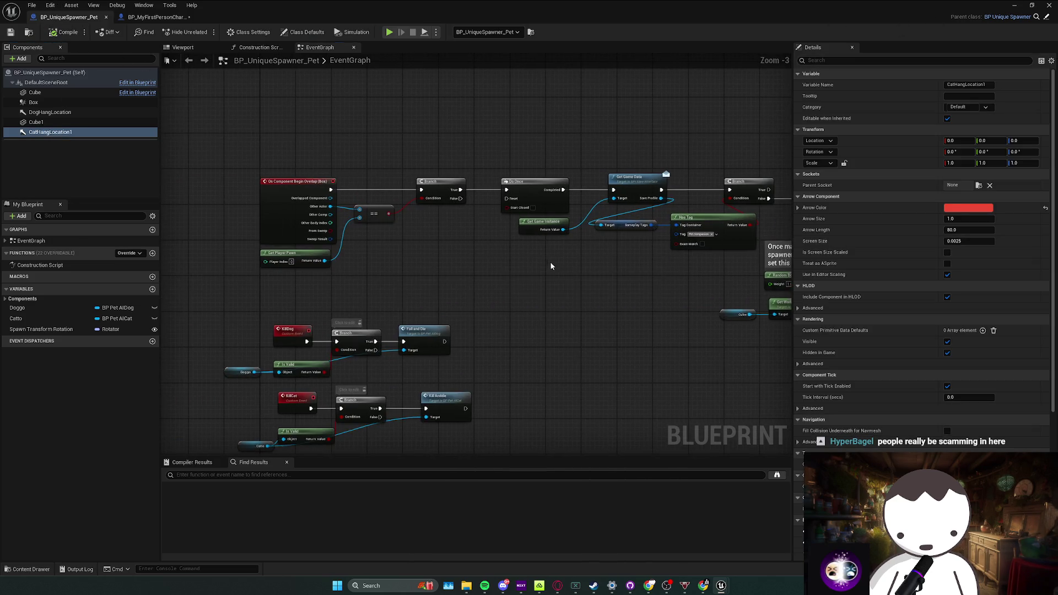
pyautogui.scroll(2, 441, 327)
pyautogui.click(441, 327)
pyautogui.scroll(-1, 459, 302)
pyautogui.scroll(-1, 477, 276)
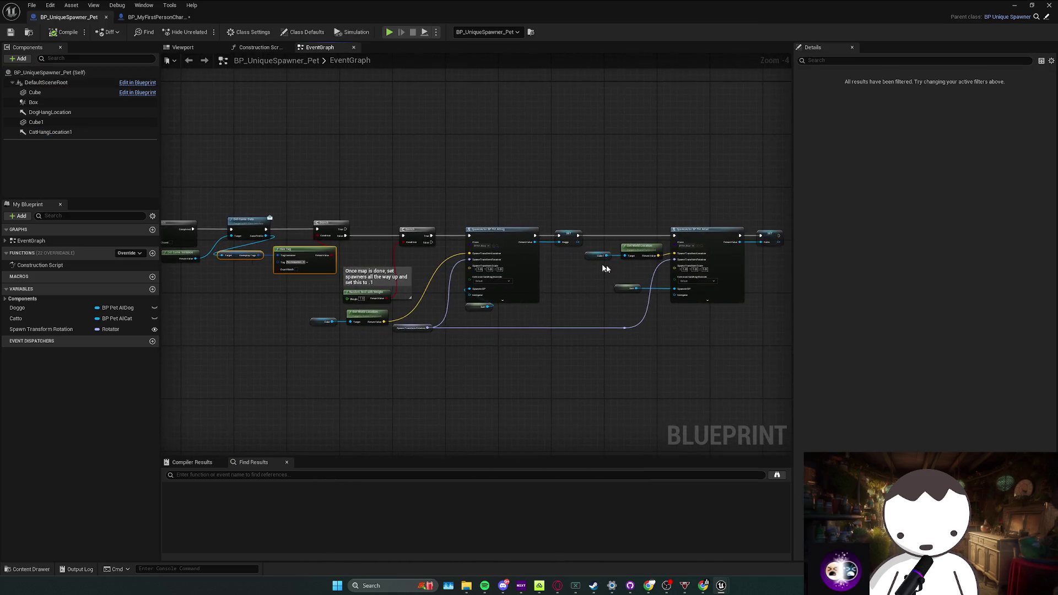
pyautogui.moveTo(495, 256); pyautogui.dragTo(426, 311)
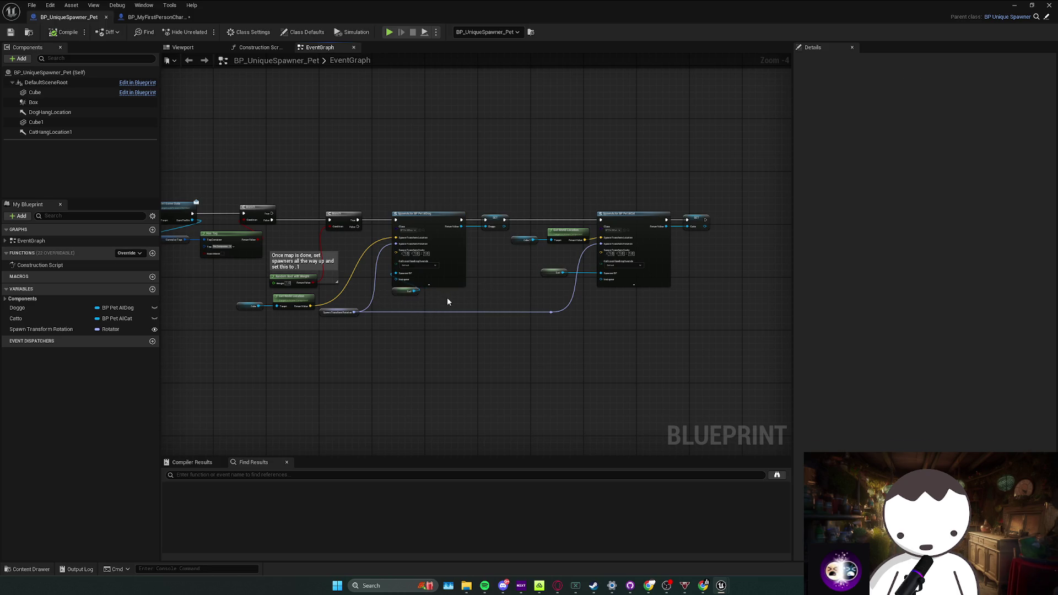
pyautogui.click(1018, 6)
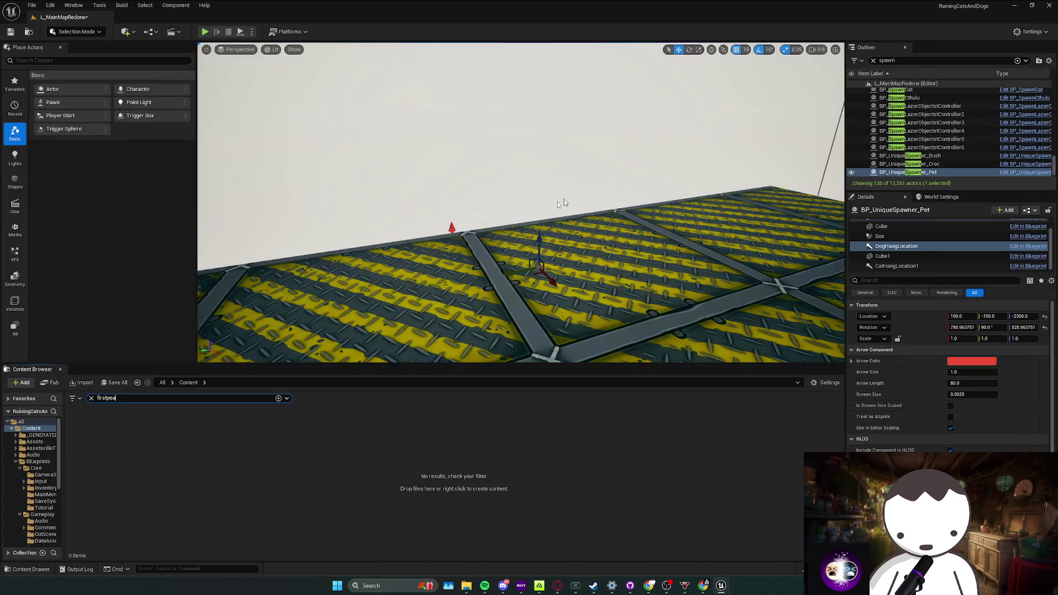
# Play-test the main map and walk forward to the cat and dog on the catwalk
pyautogui.press('w')
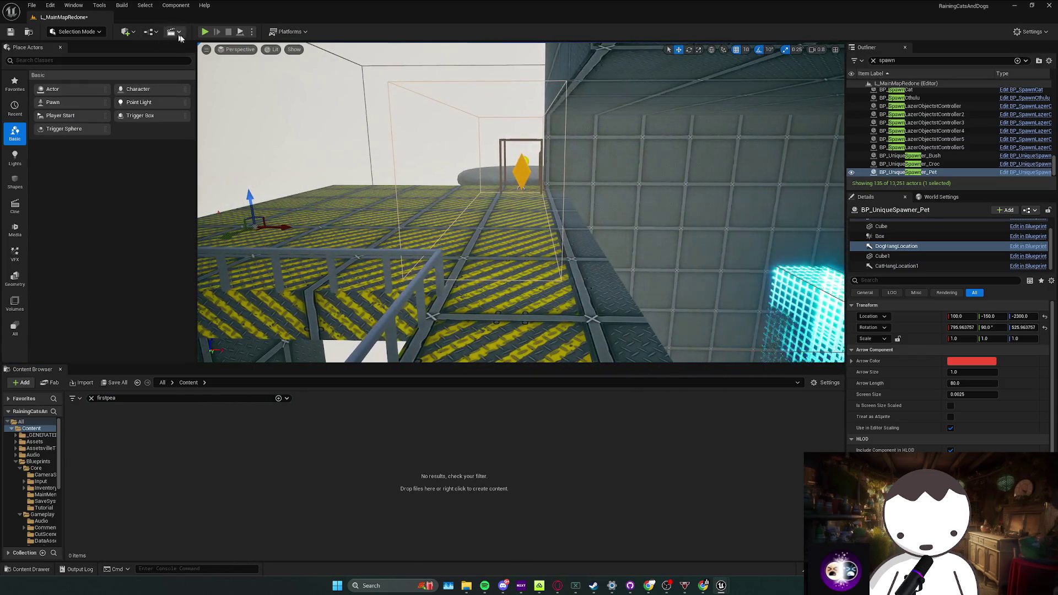
pyautogui.hotkey('alt', 'p')
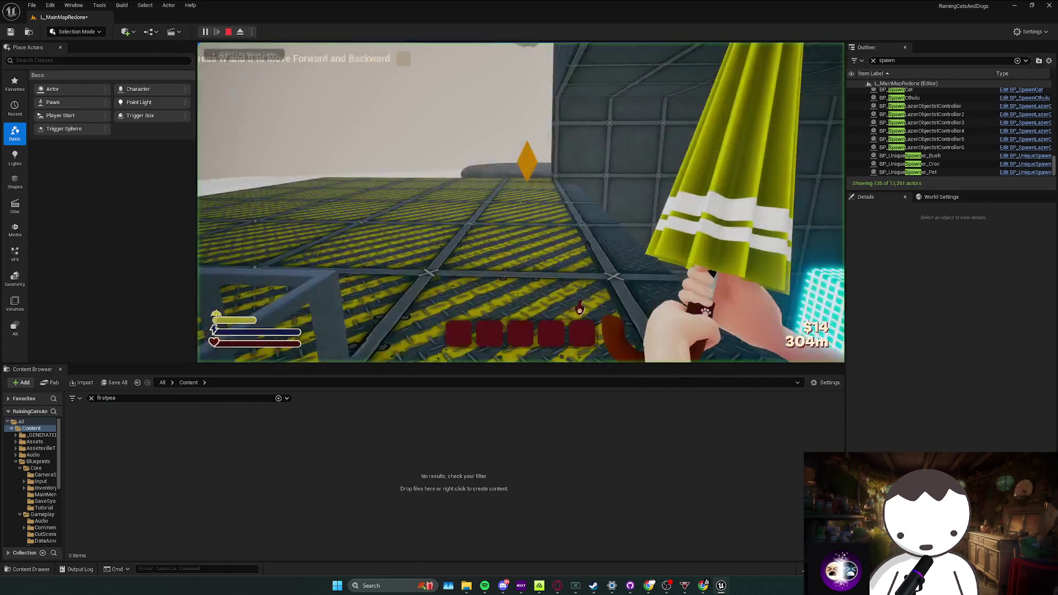
pyautogui.press('w')
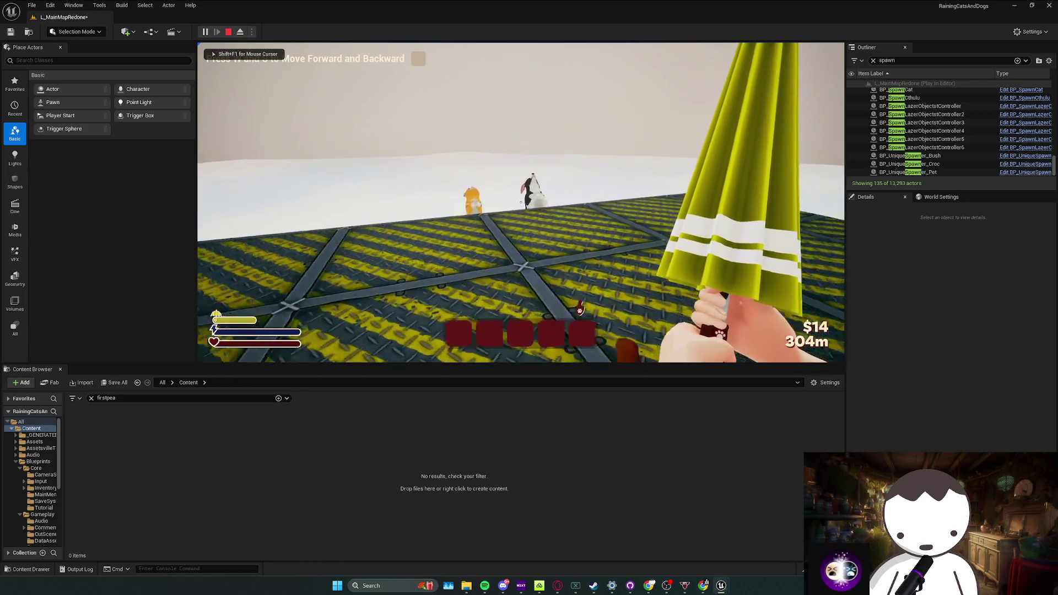
pyautogui.press('Escape')
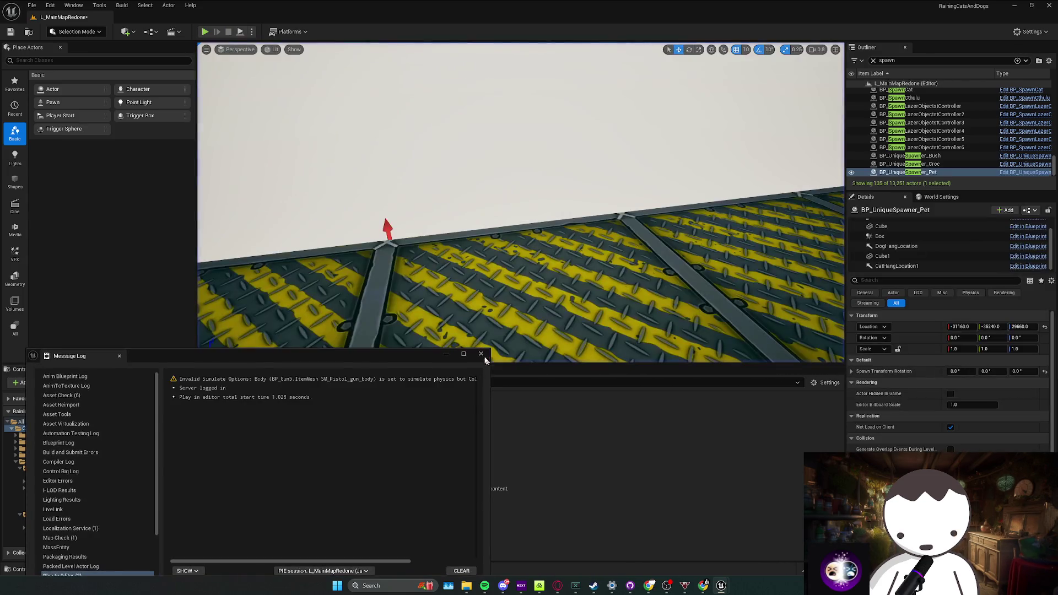
# Fly to the spawner area and play-test again, walking up to the two pets
pyautogui.click(887, 247)
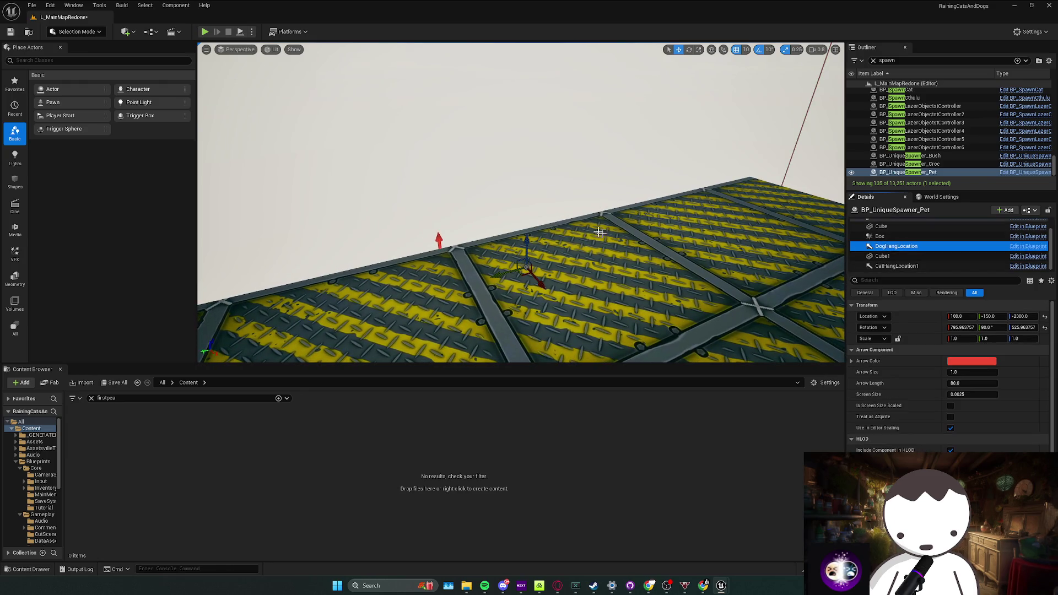
pyautogui.moveTo(527, 252); pyautogui.dragTo(233, 50)
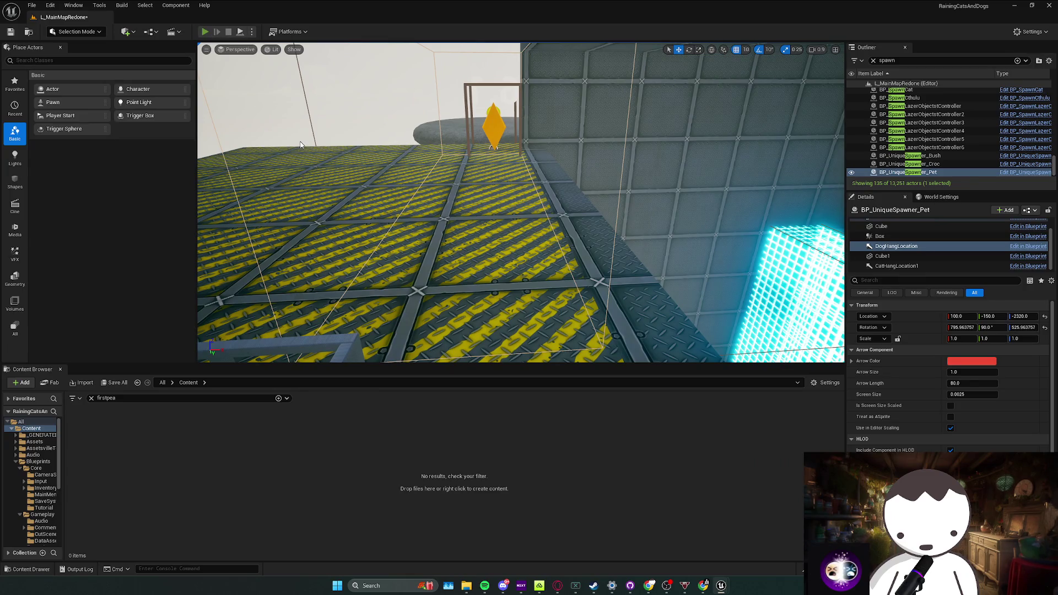
pyautogui.hotkey('alt', 'p')
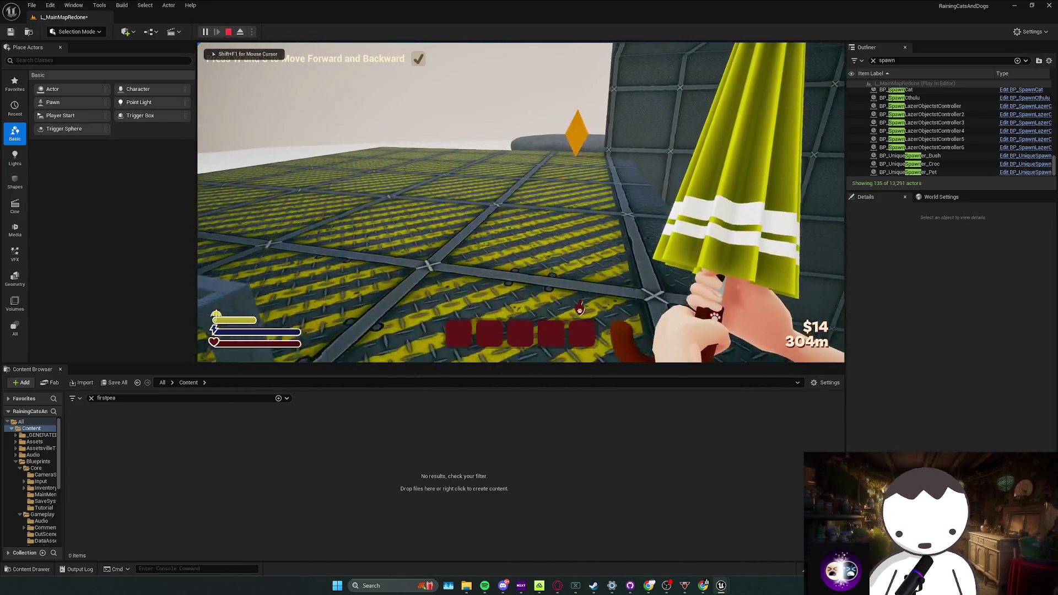
pyautogui.press('w')
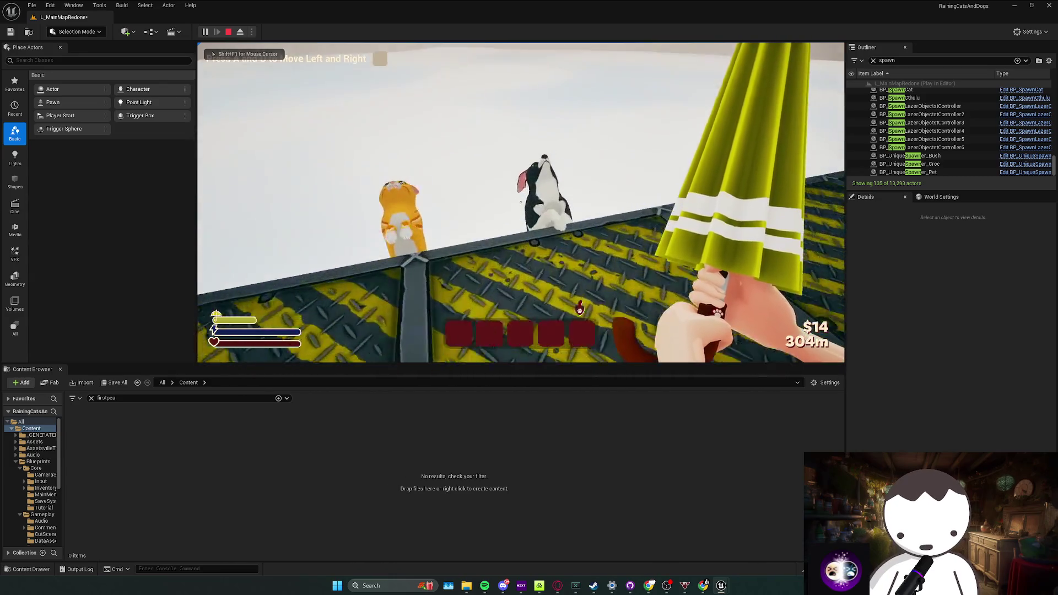
pyautogui.press('Escape')
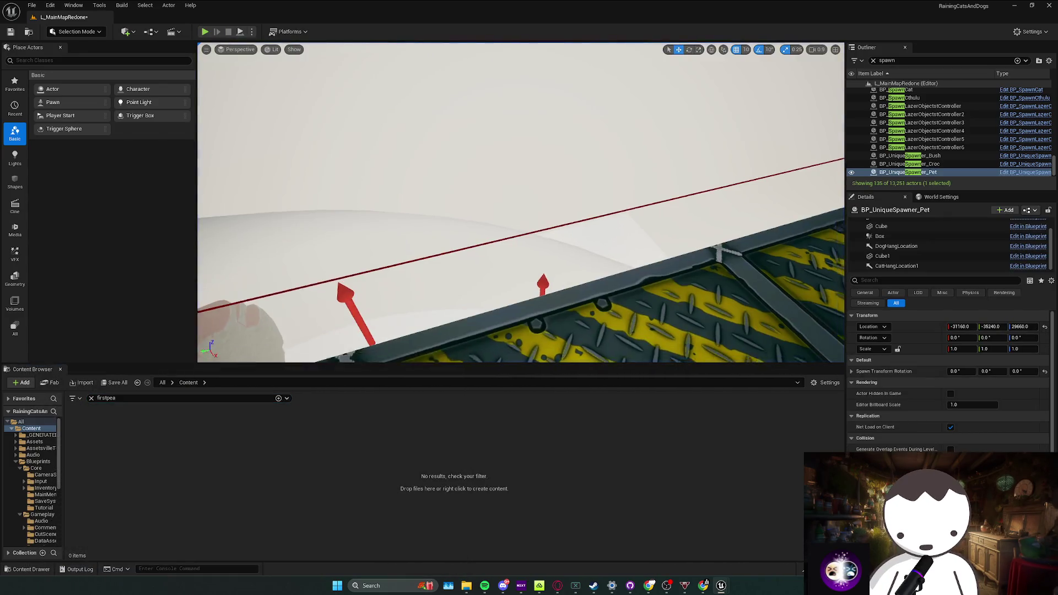
# Shorten the catwalk floor cube SM_Cube111 on X and delete the railing
pyautogui.click(471, 257)
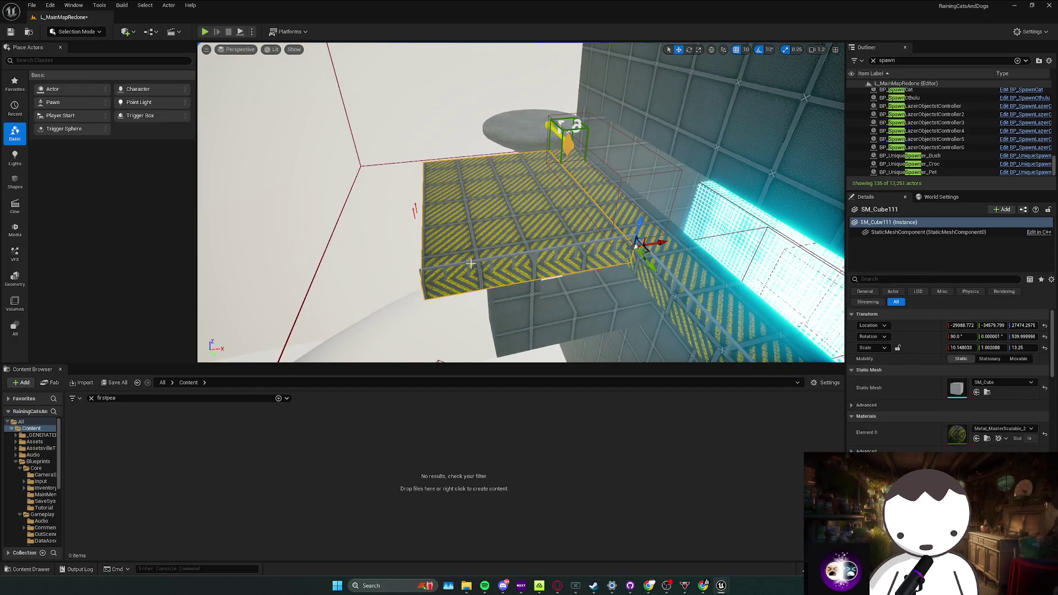
pyautogui.moveTo(472, 257); pyautogui.dragTo(581, 271)
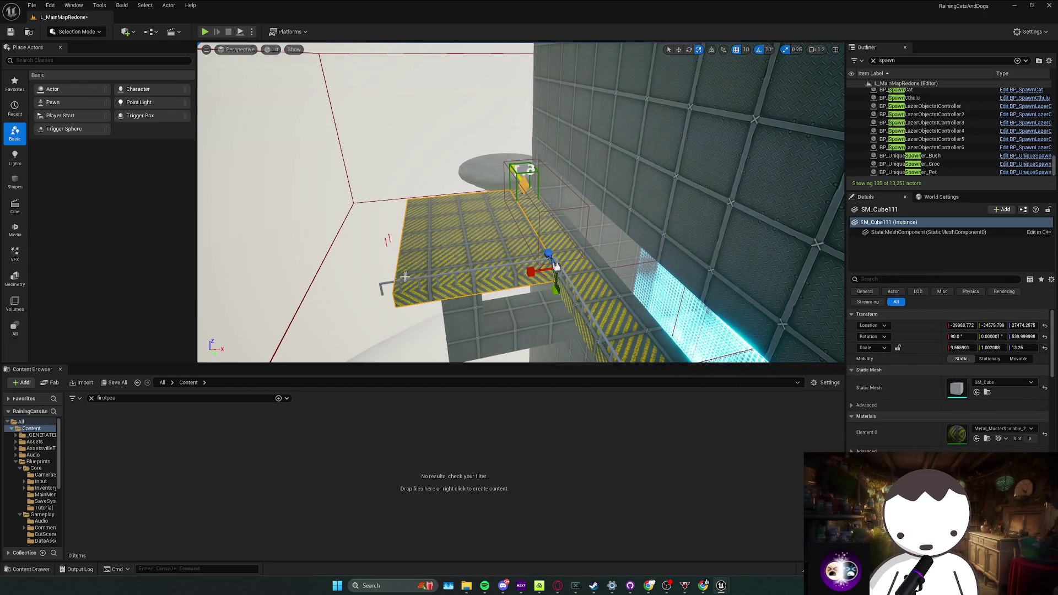
pyautogui.press('Delete')
pyautogui.click(436, 258)
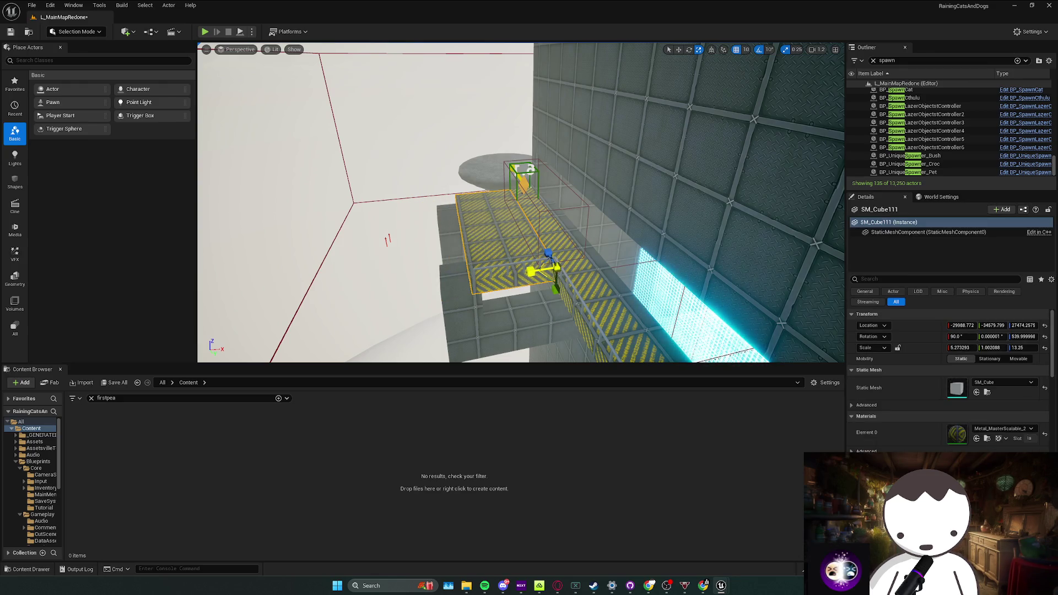
pyautogui.moveTo(531, 277); pyautogui.dragTo(577, 267)
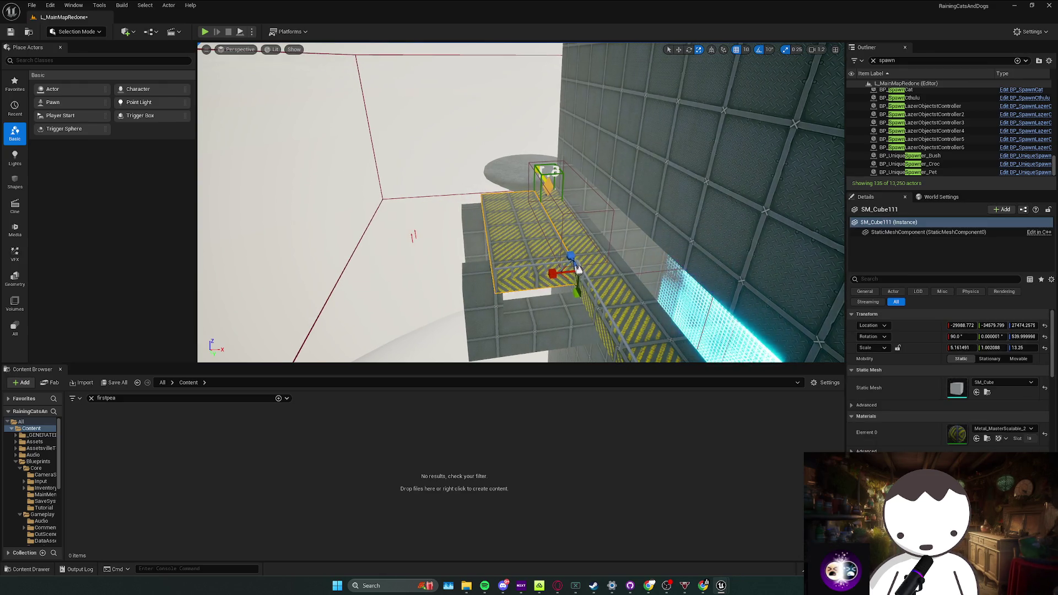
# Move the two support cubes under the catwalk and save L_MainMapRedone
pyautogui.keyDown('ctrl'); pyautogui.click(468, 232); pyautogui.keyUp('ctrl')
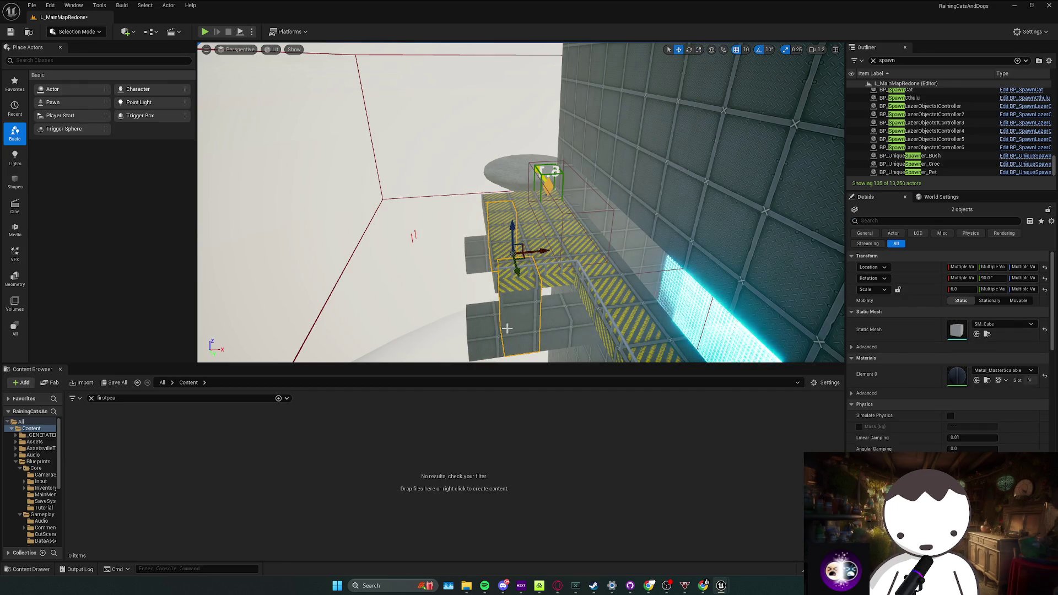
pyautogui.moveTo(517, 249); pyautogui.dragTo(467, 254)
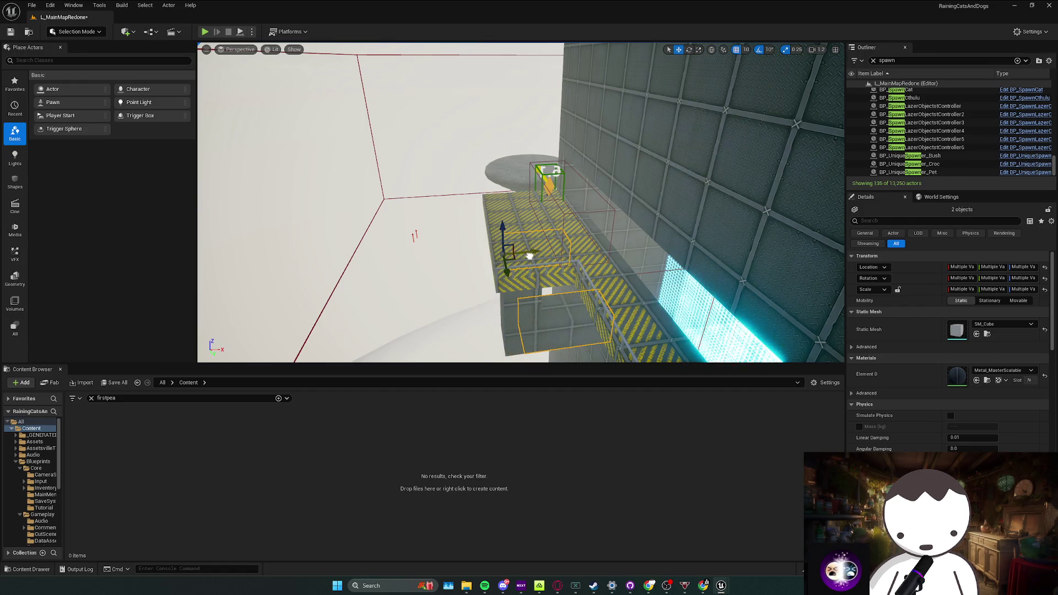
pyautogui.moveTo(529, 256); pyautogui.dragTo(526, 272)
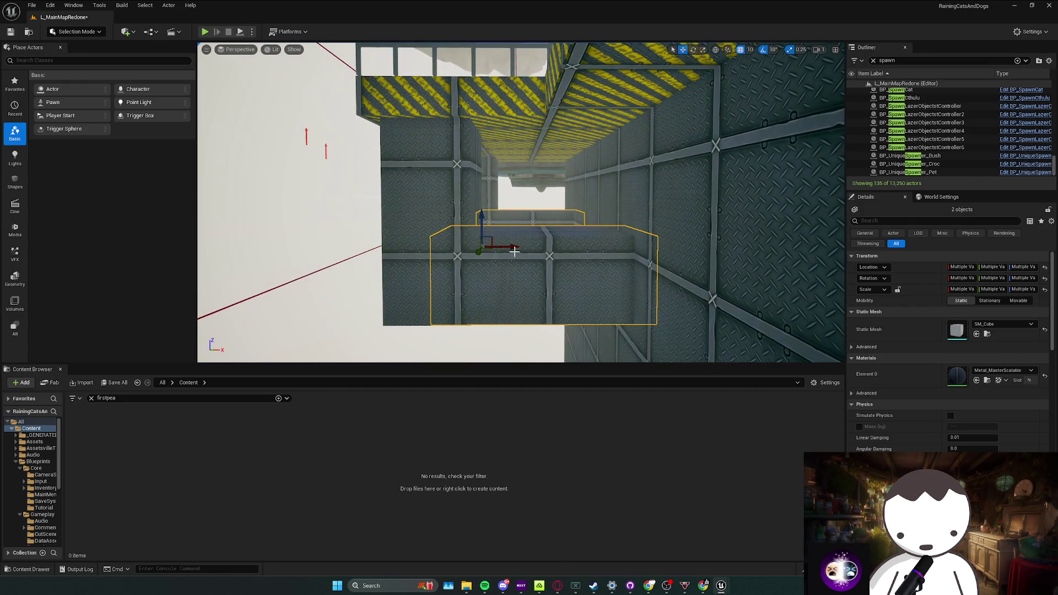
pyautogui.moveTo(507, 249)
pyautogui.mouseDown()
pyautogui.moveTo(468, 258)
pyautogui.moveTo(518, 271)
pyautogui.mouseUp()
pyautogui.press('Escape')
pyautogui.hotkey('ctrl', 's')
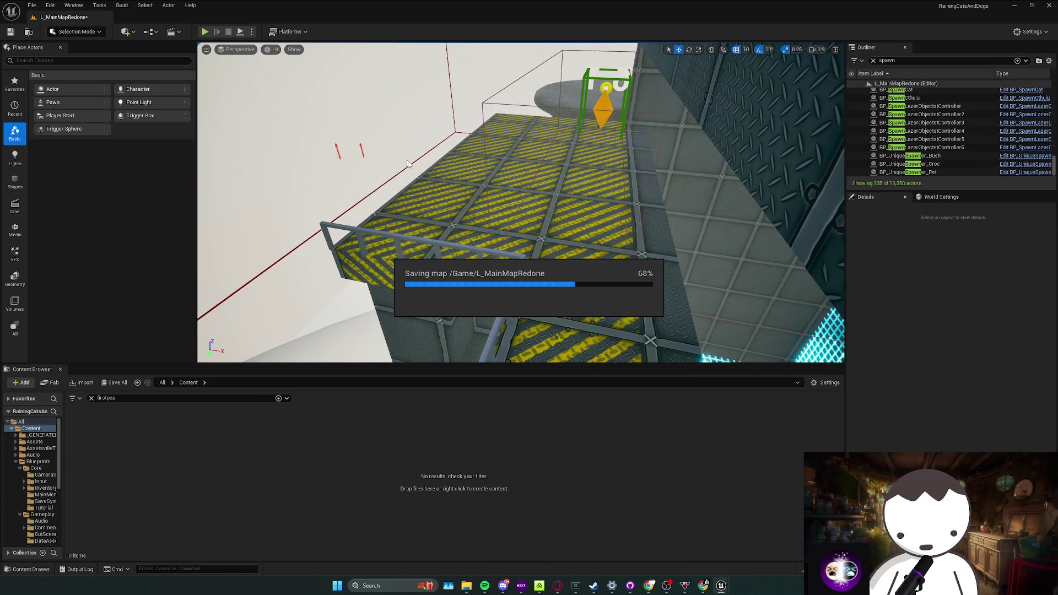
pyautogui.moveTo(448, 160)
pyautogui.mouseDown()
pyautogui.moveTo(485, 163)
pyautogui.moveTo(506, 267)
pyautogui.mouseUp()
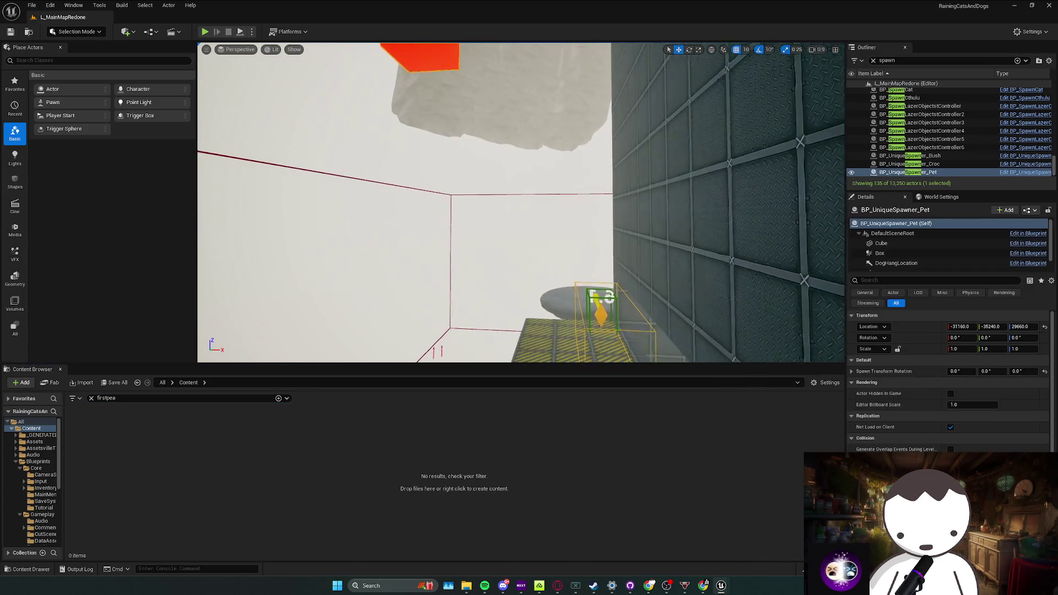
# Move BP_UniqueSpawner_Pet along X on the shortened catwalk and save the map
pyautogui.click(594, 304)
pyautogui.moveTo(592, 279)
pyautogui.mouseDown()
pyautogui.moveTo(453, 72)
pyautogui.moveTo(465, 114)
pyautogui.moveTo(843, 308)
pyautogui.mouseUp()
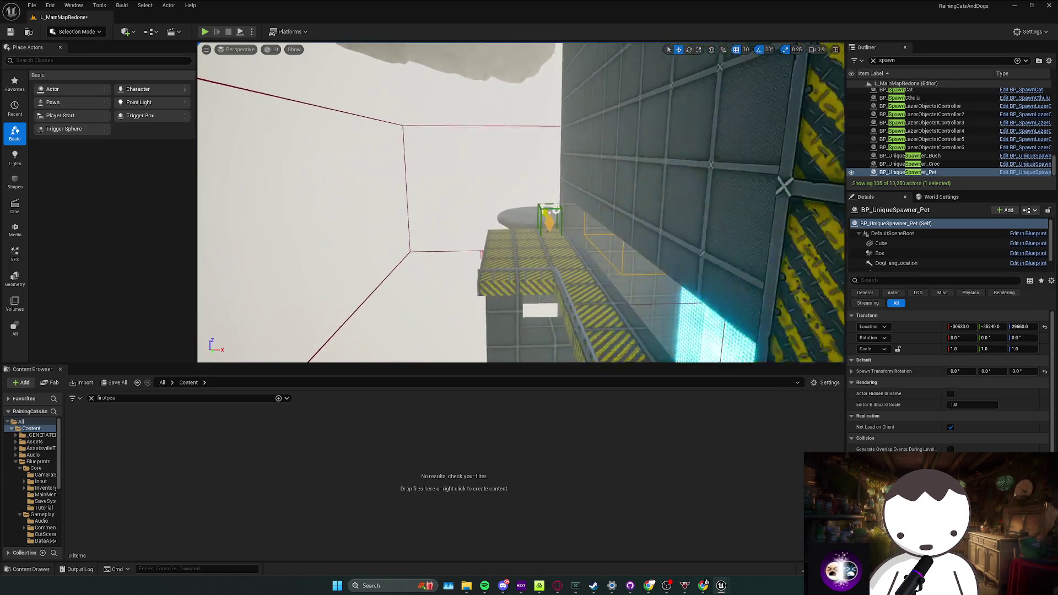
pyautogui.click(881, 252)
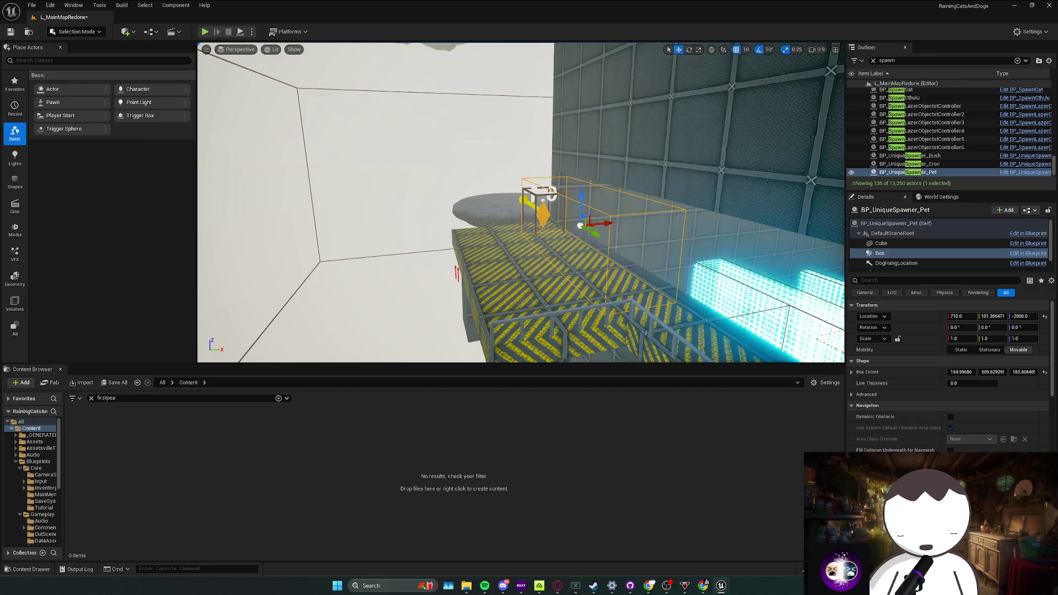
pyautogui.moveTo(630, 242); pyautogui.dragTo(630, 243)
pyautogui.hotkey('ctrl', 's')
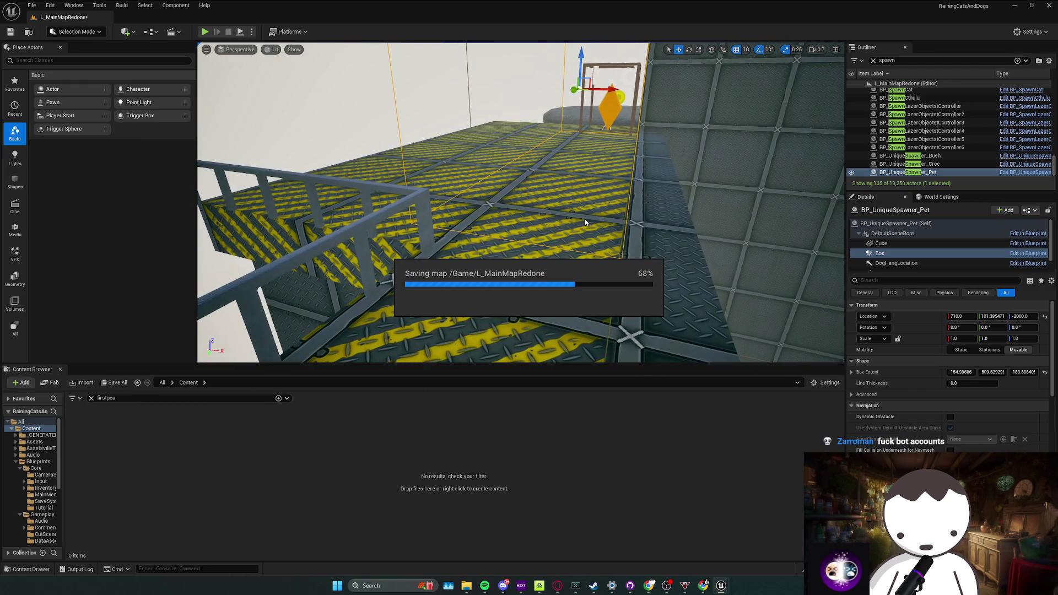
pyautogui.click(204, 32)
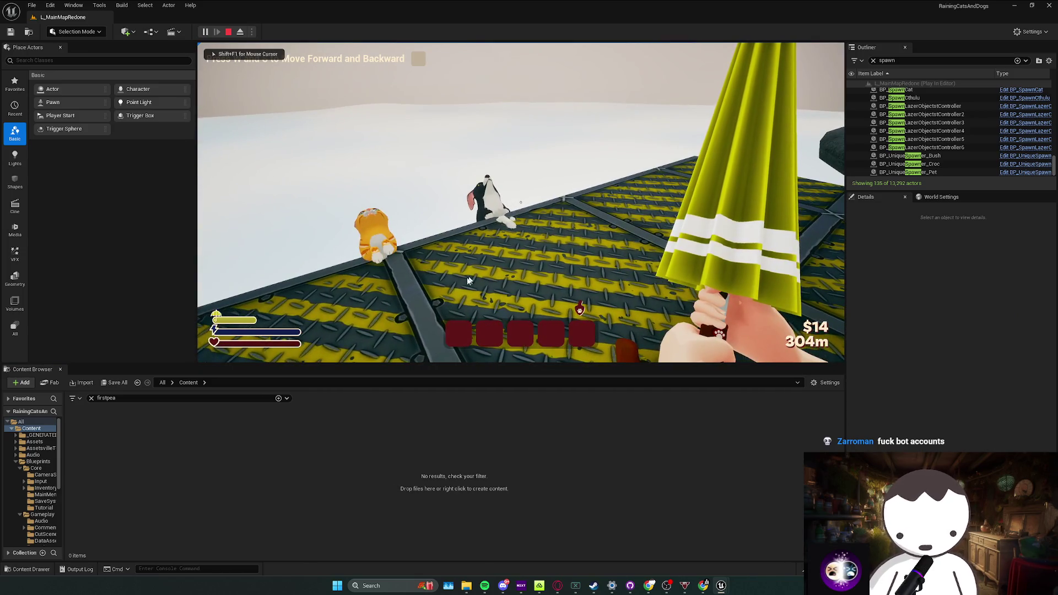
# Frame and orbit around the pet spawner on the catwalk, then start a play test
pyautogui.press('Escape')
pyautogui.press('f')
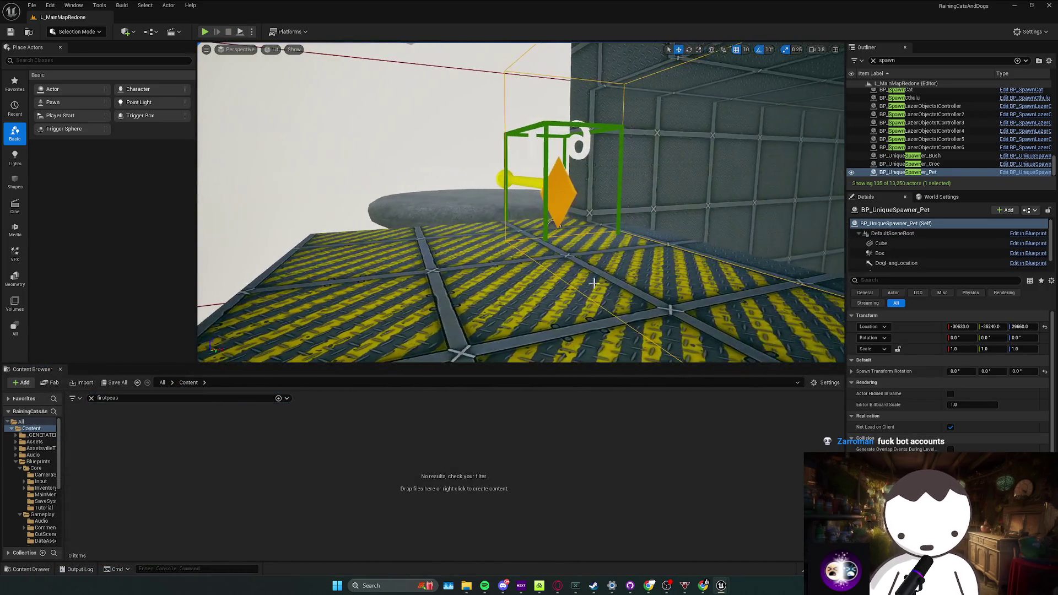
pyautogui.press('f')
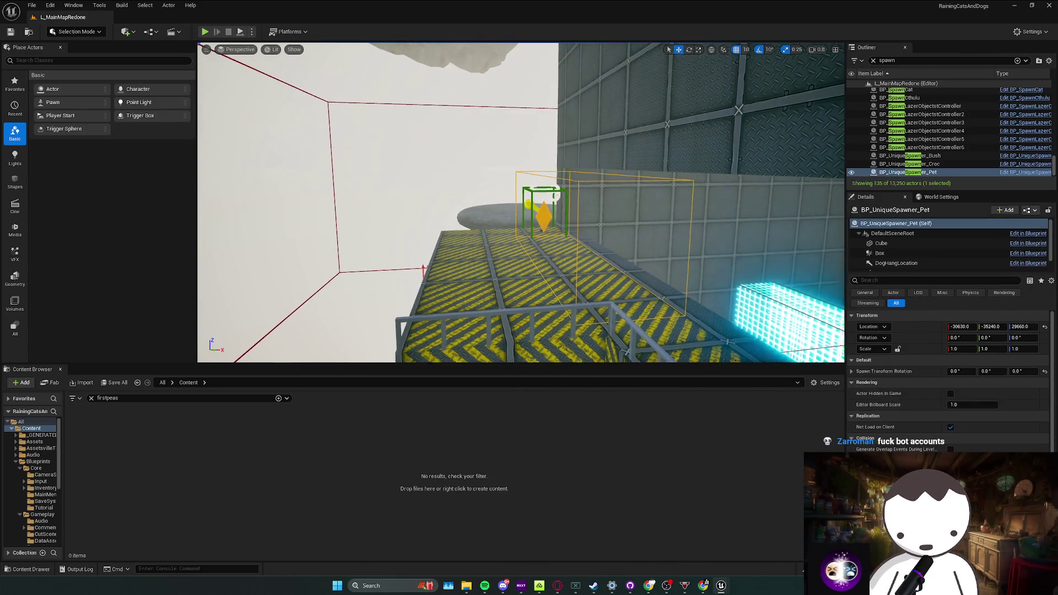
pyautogui.moveTo(521, 202)
pyautogui.mouseDown()
pyautogui.moveTo(492, 146)
pyautogui.moveTo(492, 116)
pyautogui.moveTo(496, 165)
pyautogui.mouseUp()
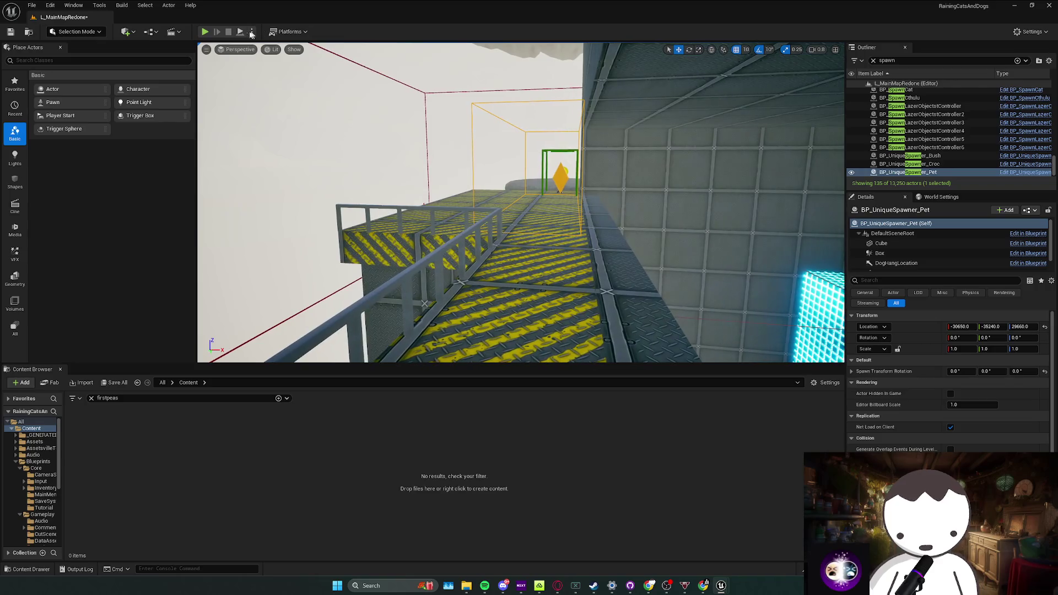
pyautogui.hotkey('alt', 'p')
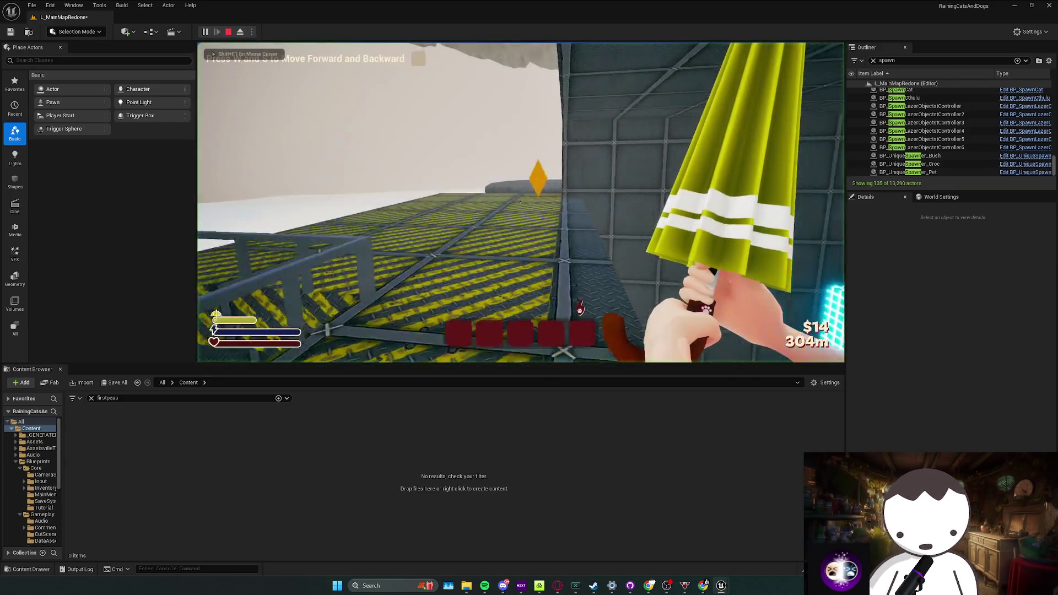
# Walk to the cat and dog at the platform edge, stop play and fly toward the cyan wall
pyautogui.press('w')
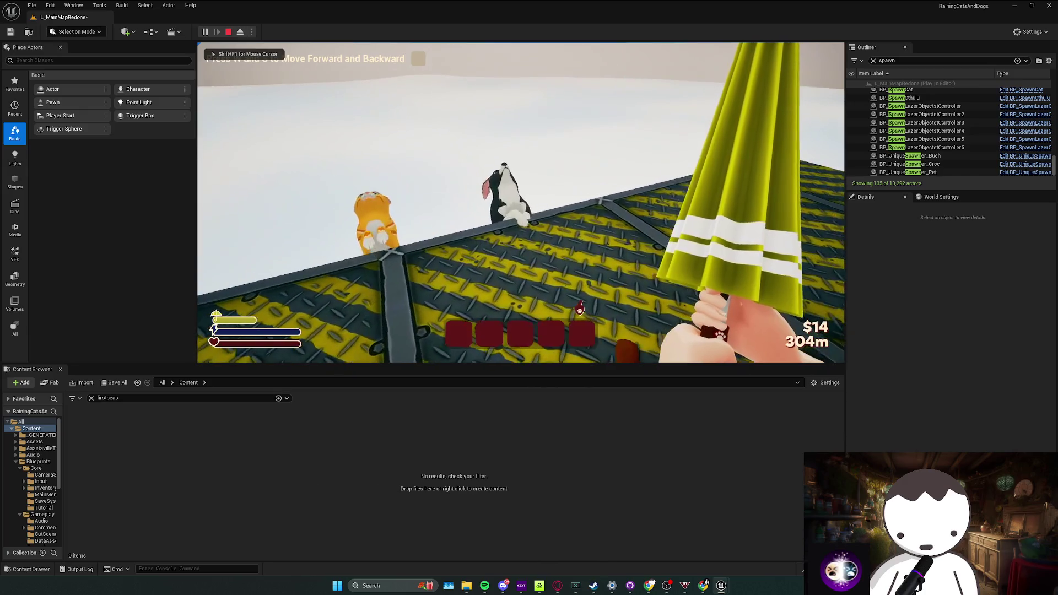
pyautogui.press('w')
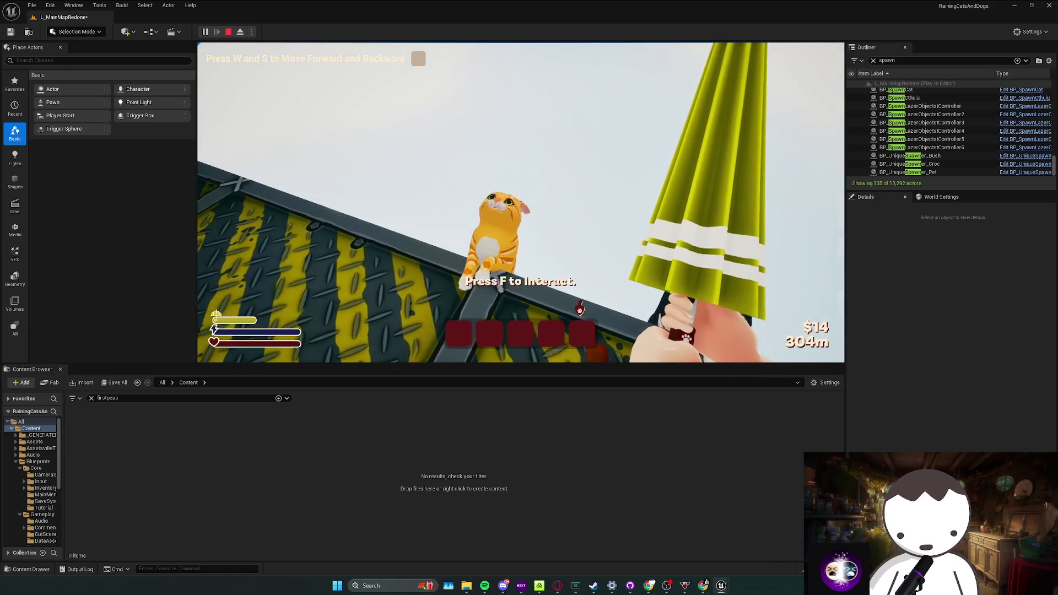
pyautogui.press('Escape')
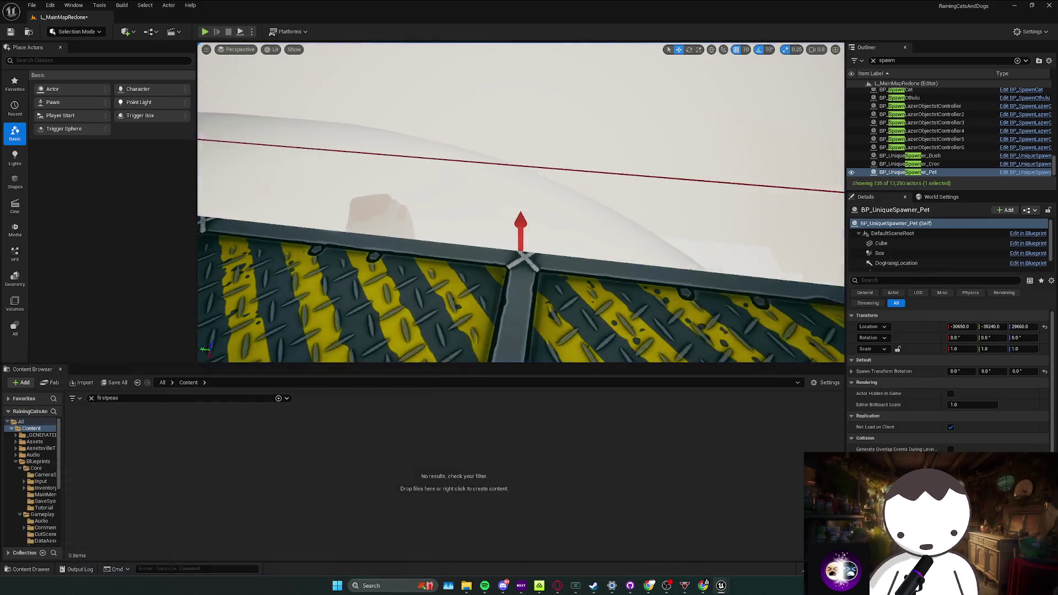
pyautogui.moveTo(520, 203)
pyautogui.mouseDown()
pyautogui.moveTo(578, 206)
pyautogui.moveTo(194, 117)
pyautogui.mouseUp()
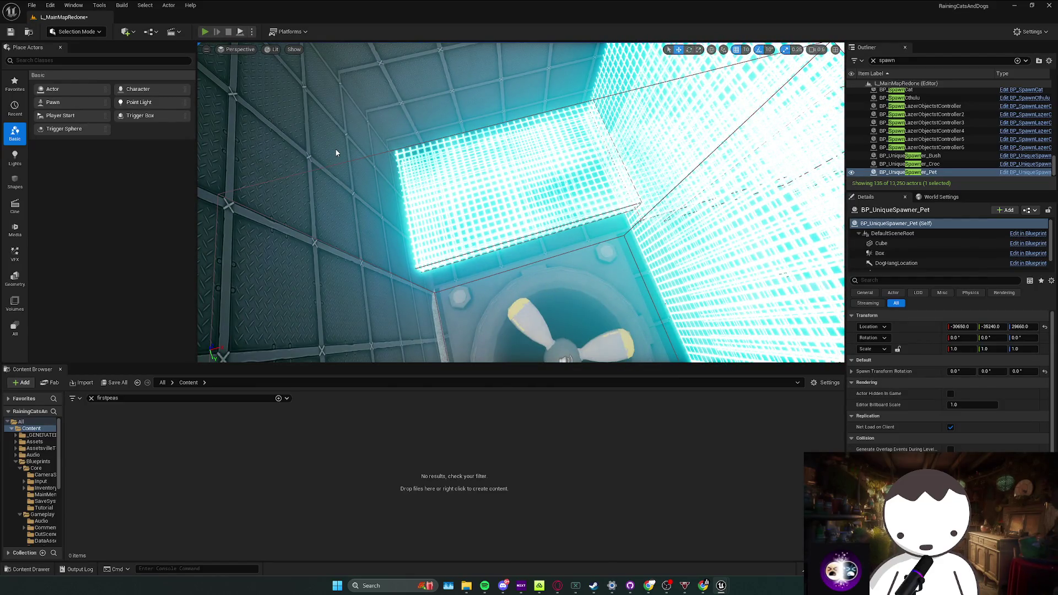
# Play-test again, jumping and crouch-jumping around the pets on the ridge, then stop play
pyautogui.hotkey('alt', 'p')
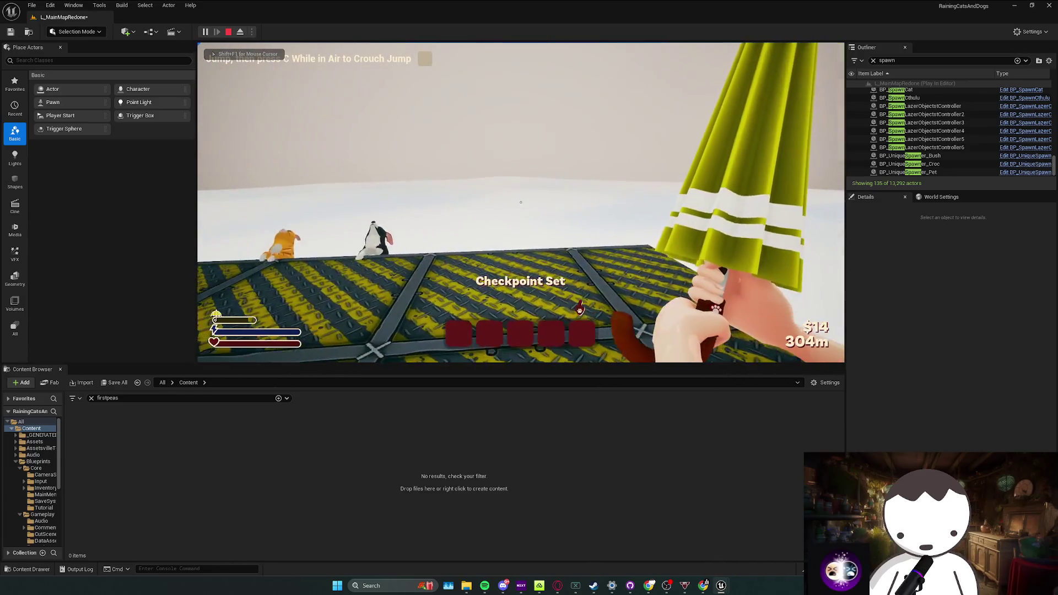
pyautogui.press('w')
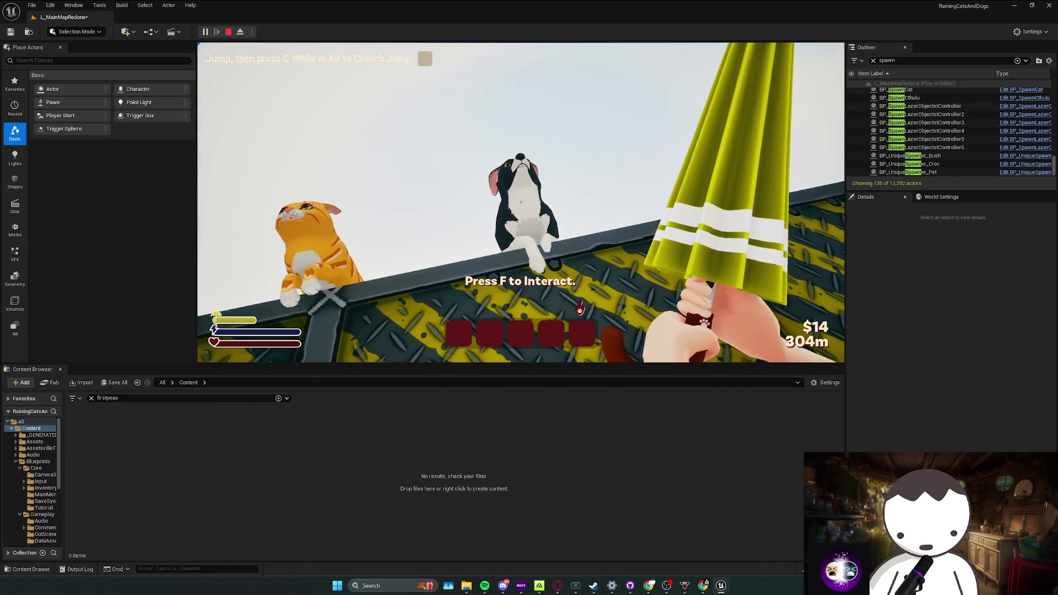
pyautogui.press('space')
pyautogui.press('c')
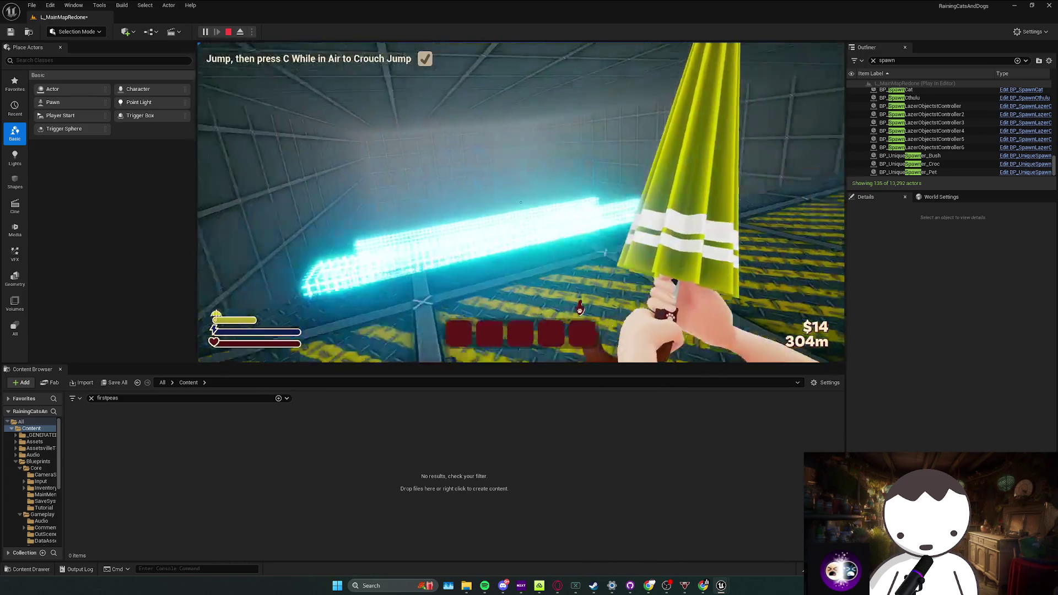
pyautogui.press('d')
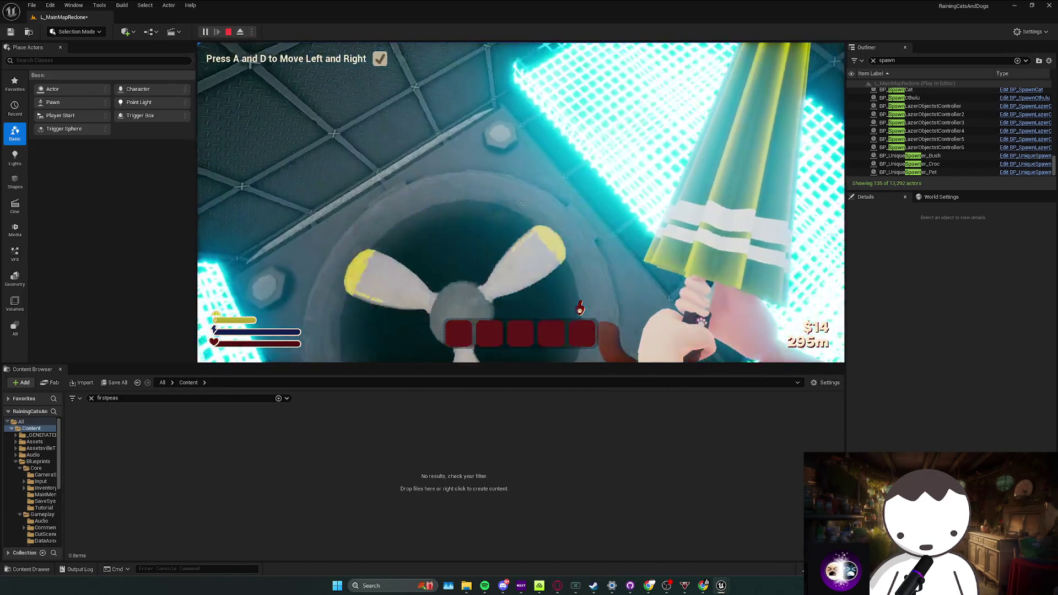
pyautogui.press('w')
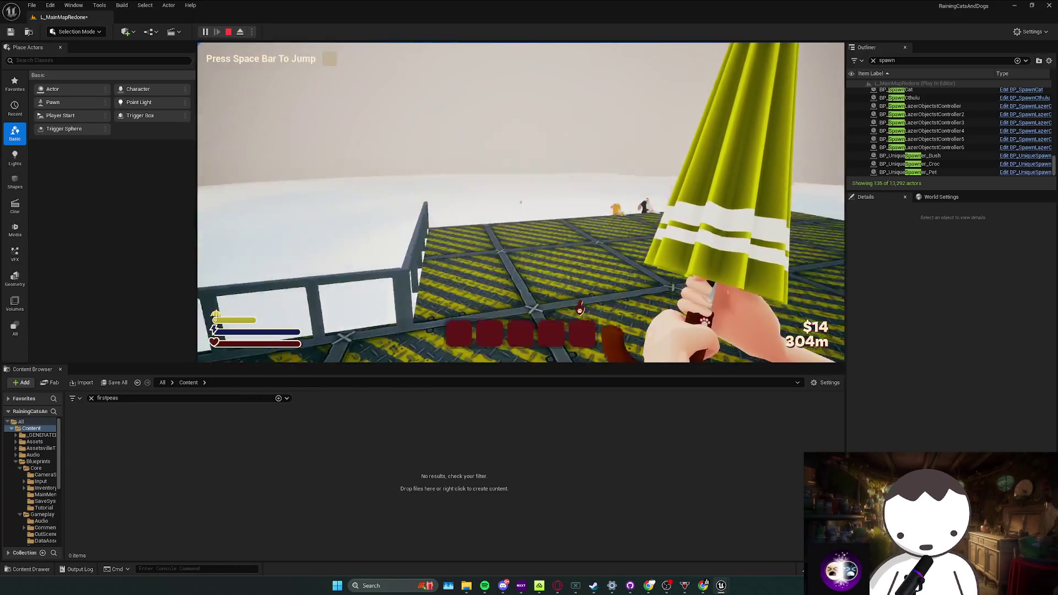
pyautogui.press('w')
pyautogui.press('space')
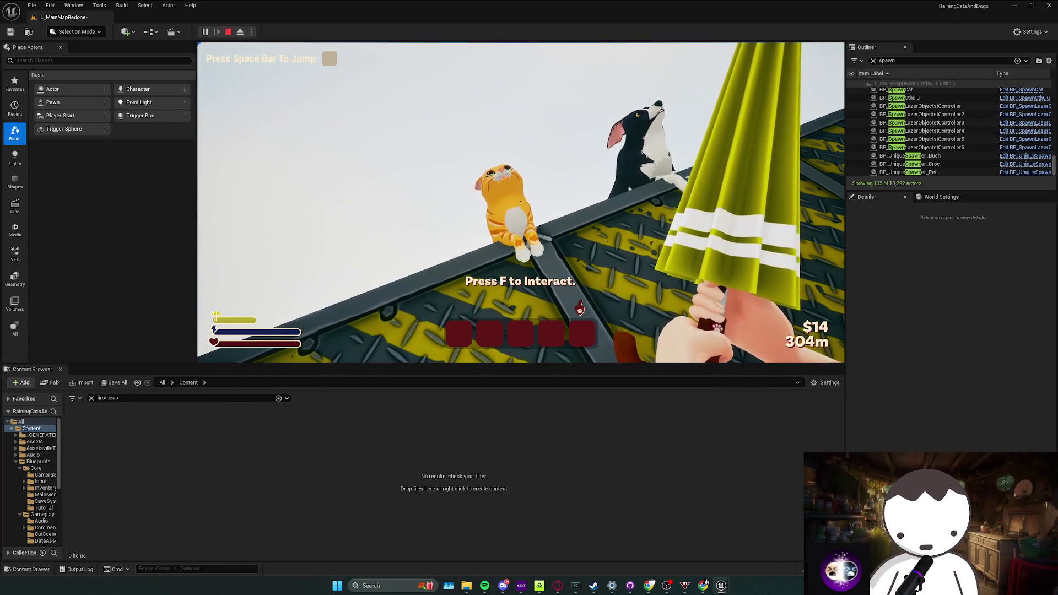
pyautogui.press('d')
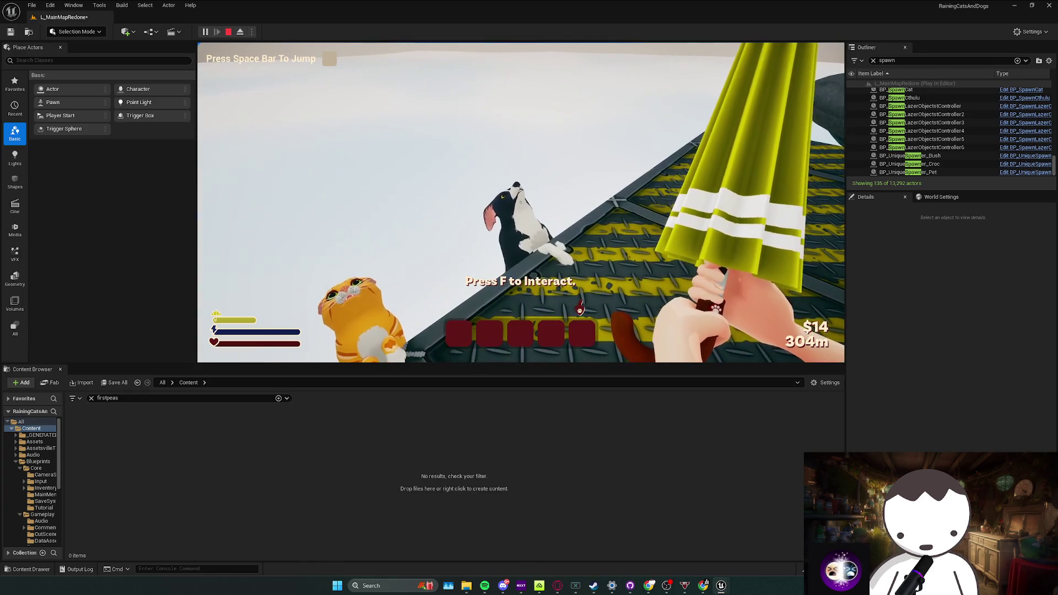
pyautogui.press('w')
pyautogui.press('Escape')
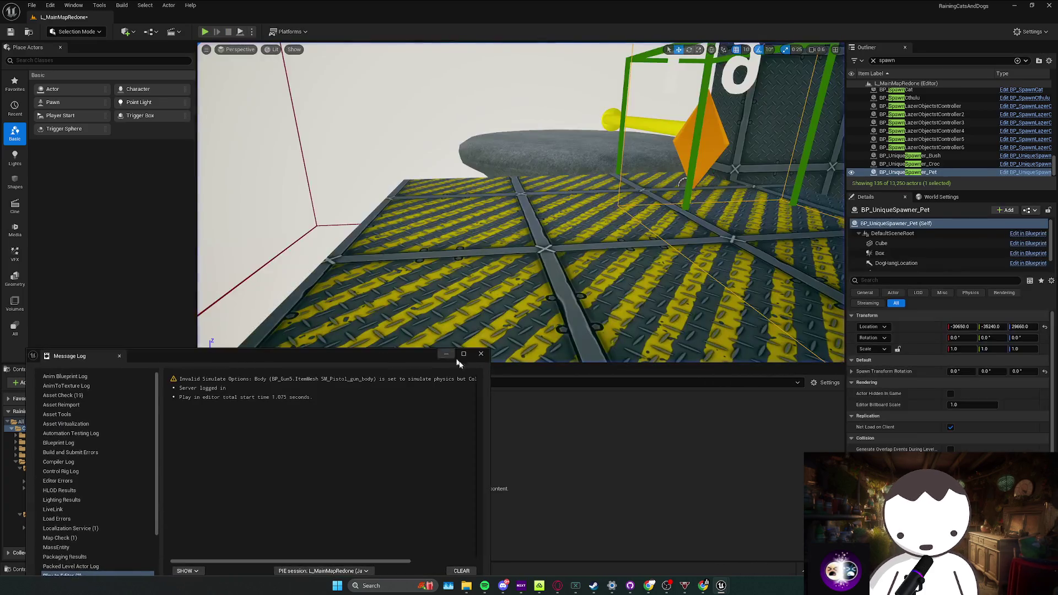
# Close the message log, review the BP_UniqueSpawner_Pet event graph and return to the level
pyautogui.moveTo(500, 339); pyautogui.dragTo(534, 316)
pyautogui.click(482, 354)
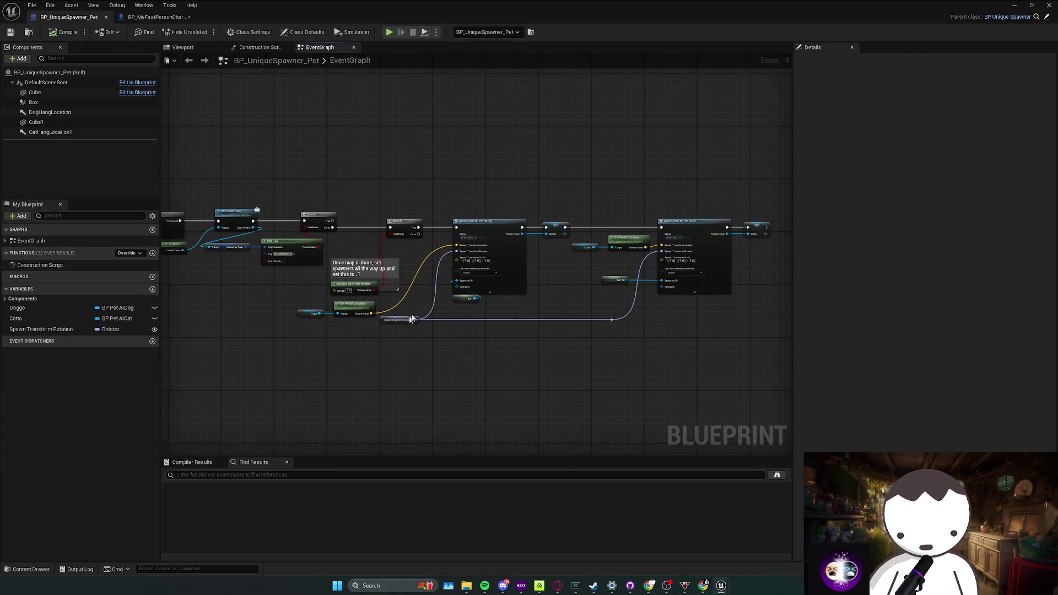
pyautogui.click(1017, 6)
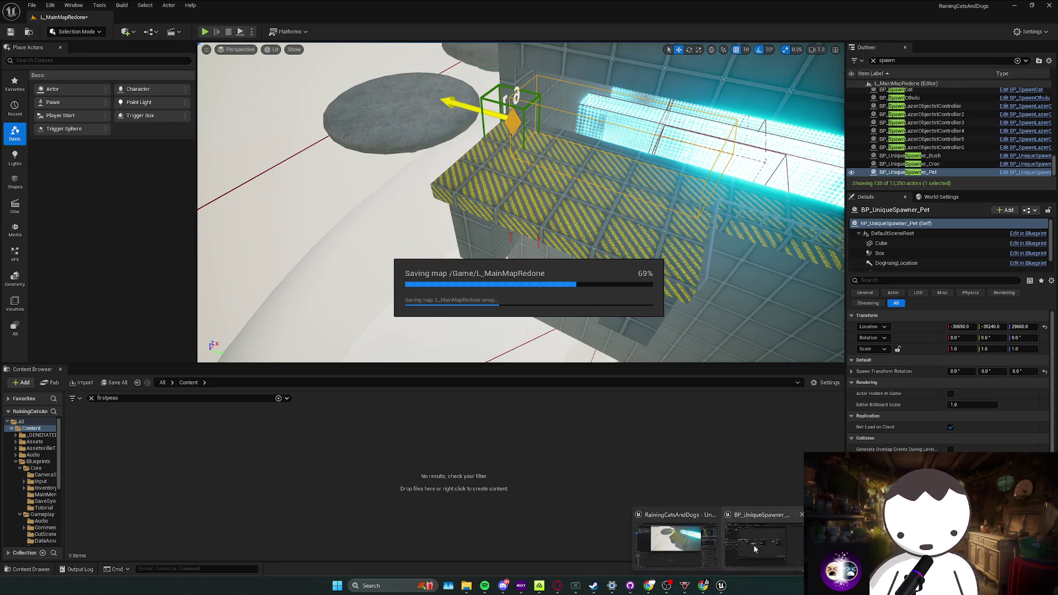
pyautogui.click(754, 548)
pyautogui.scroll(1, 472, 331)
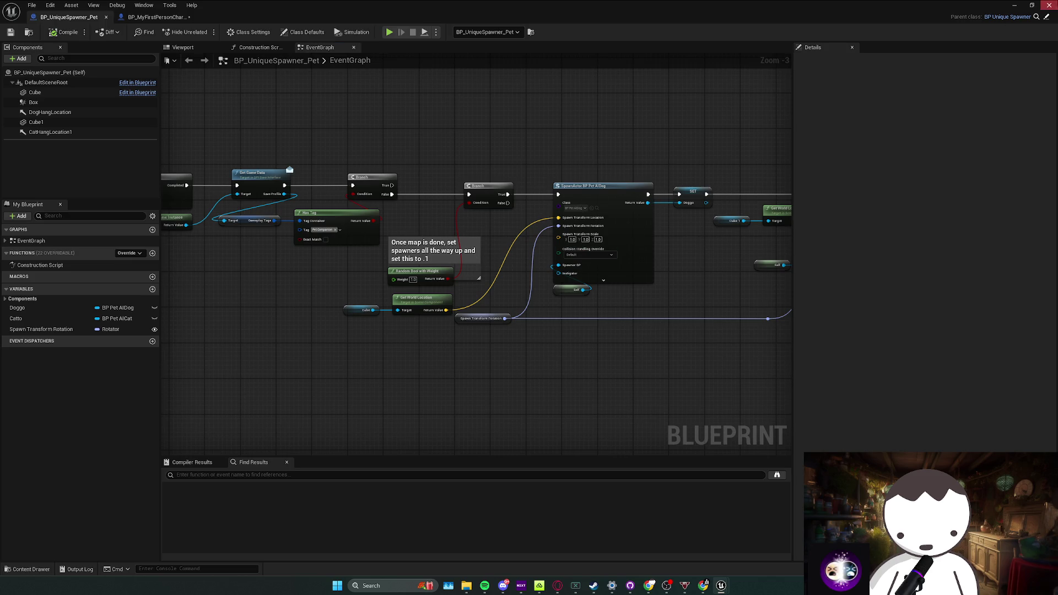
pyautogui.click(1014, 5)
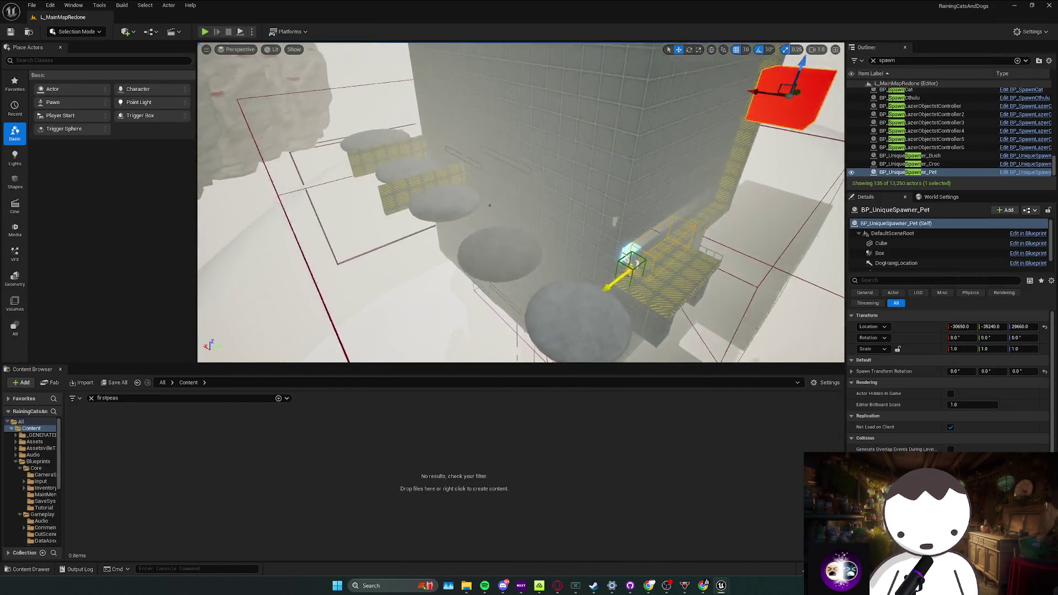
# Fly the view over the catwalk area and start another play test of the level
pyautogui.moveTo(489, 205); pyautogui.dragTo(489, 206)
pyautogui.press('Escape')
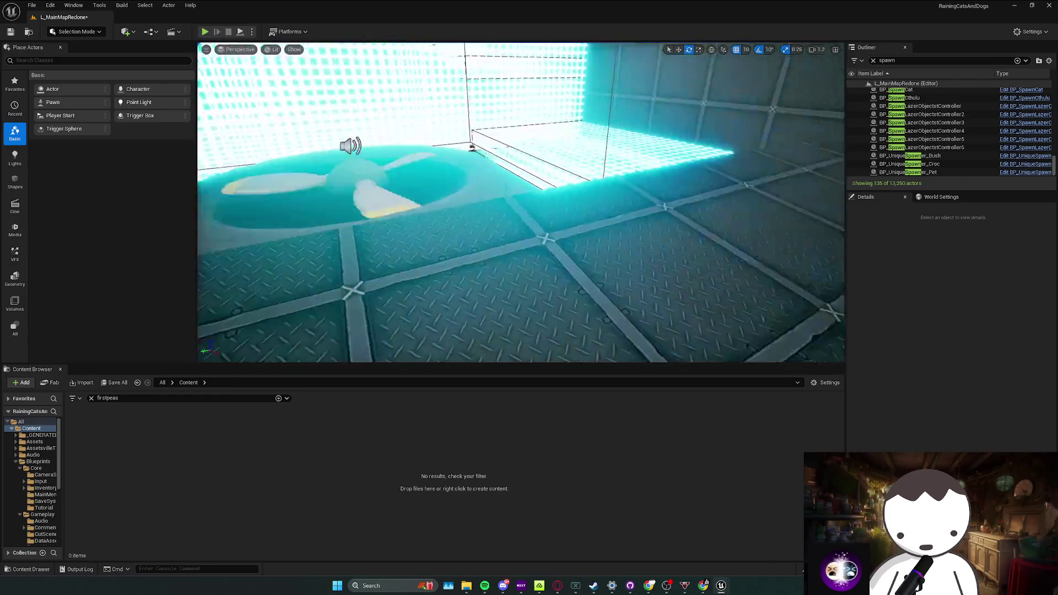
pyautogui.click(206, 33)
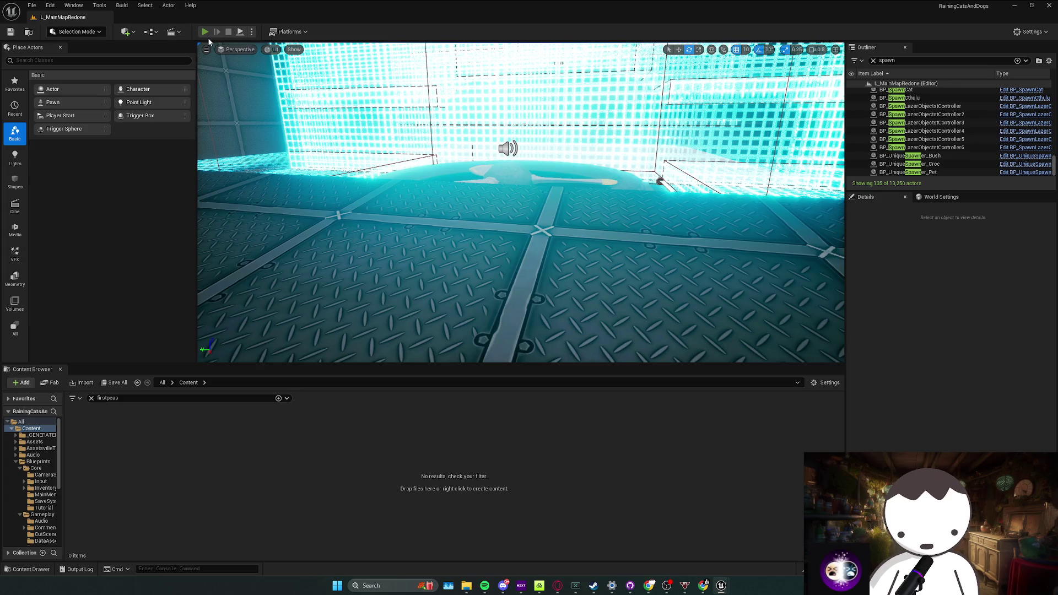
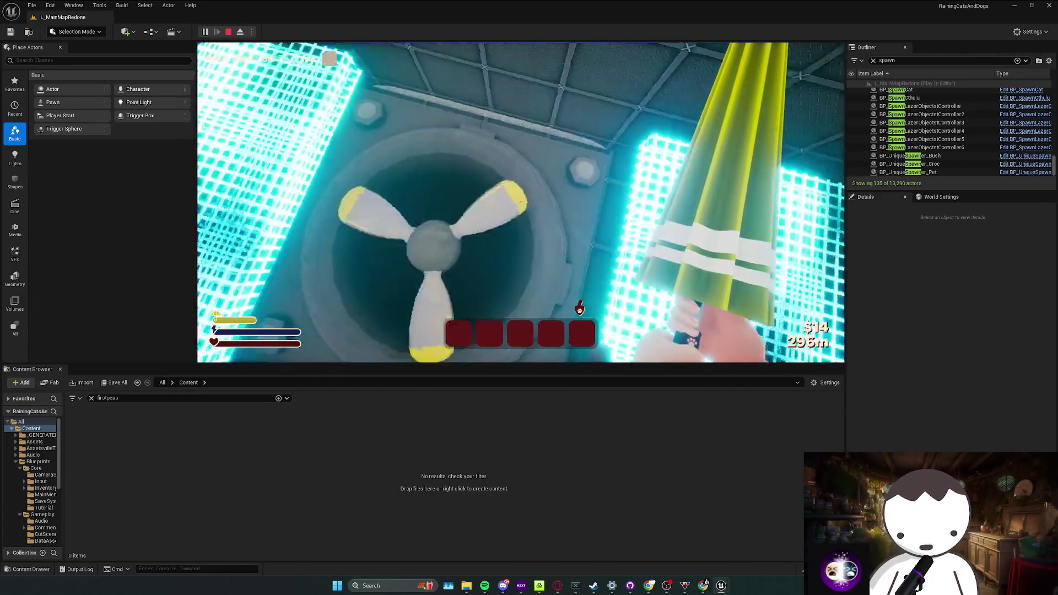
# Finish the jump tutorial step, stop Play-In-Editor and focus the view on the launch fan
pyautogui.press('space')
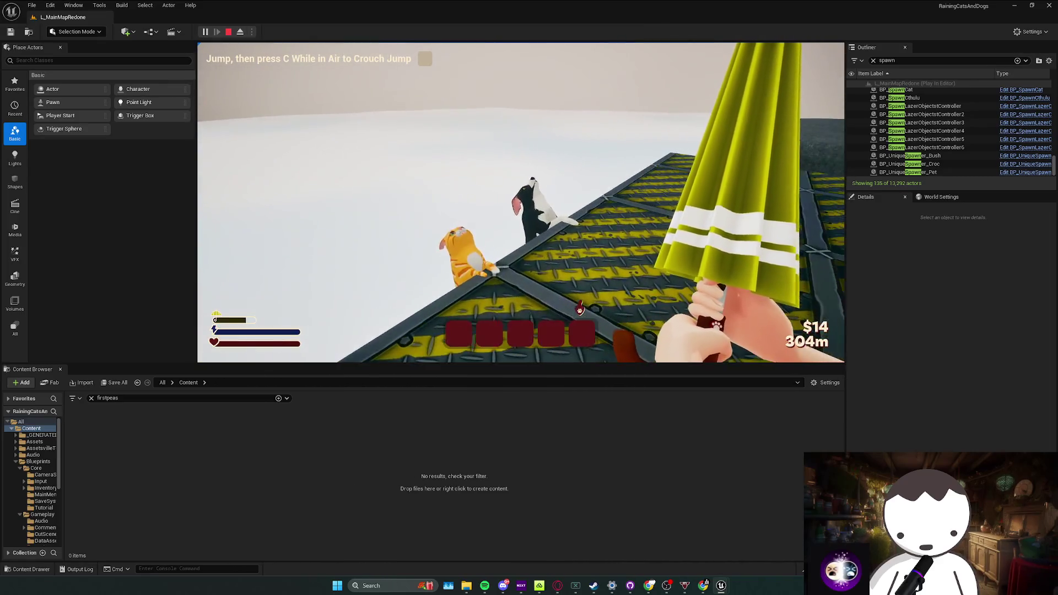
pyautogui.press('Escape')
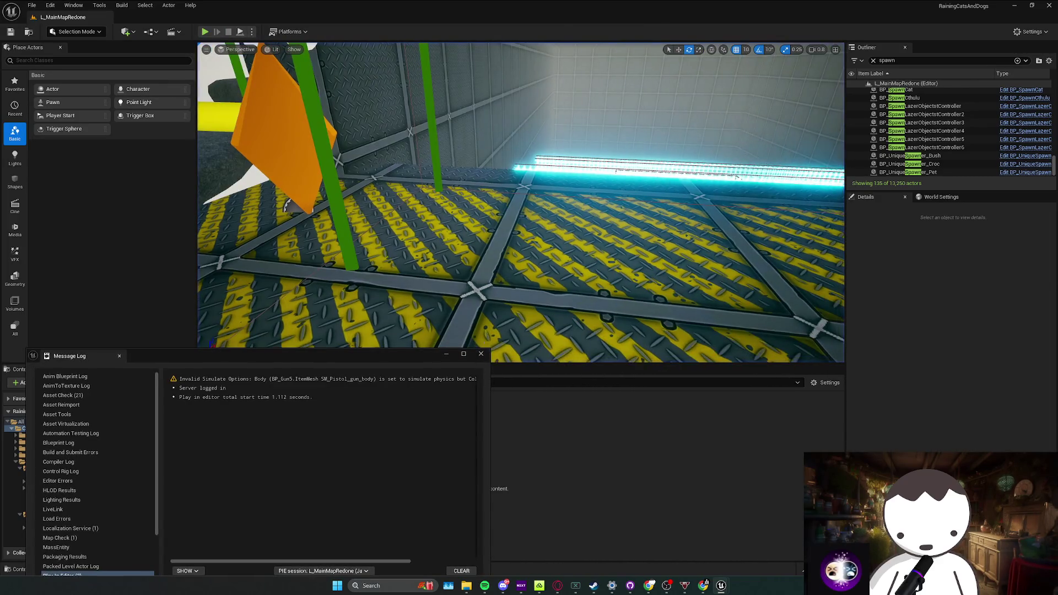
pyautogui.press('f')
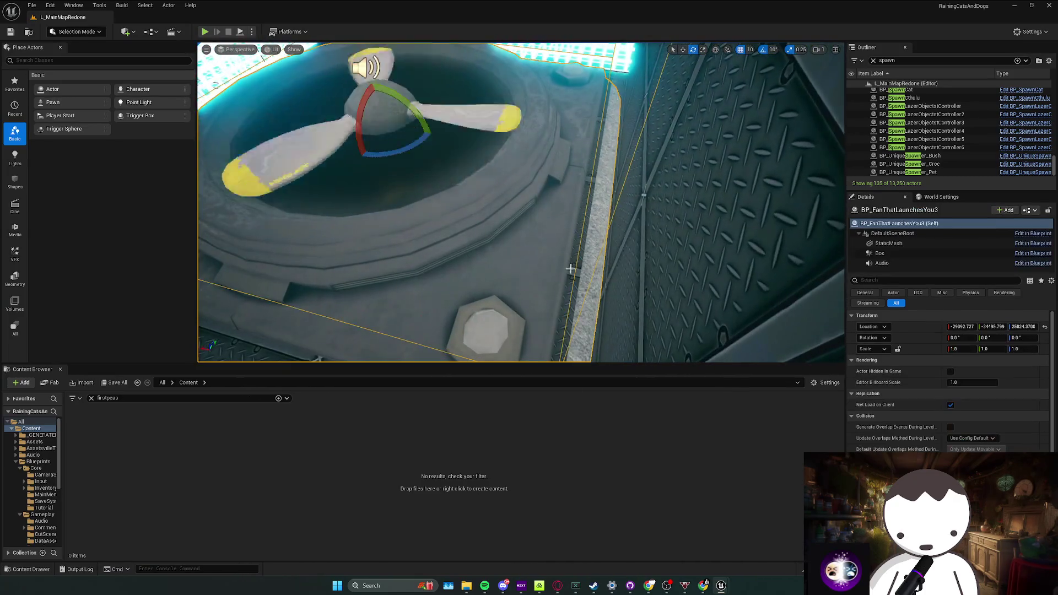
# Select SM_Cube81 around the fan and scale it up from about 11.25 to 12.0
pyautogui.click(477, 280)
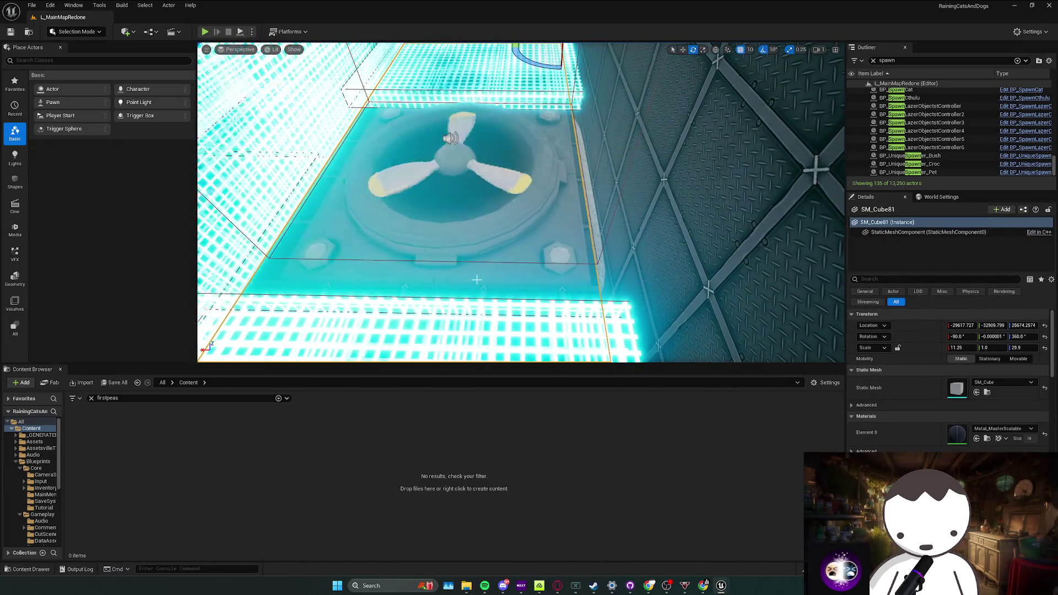
pyautogui.moveTo(476, 281); pyautogui.dragTo(420, 237)
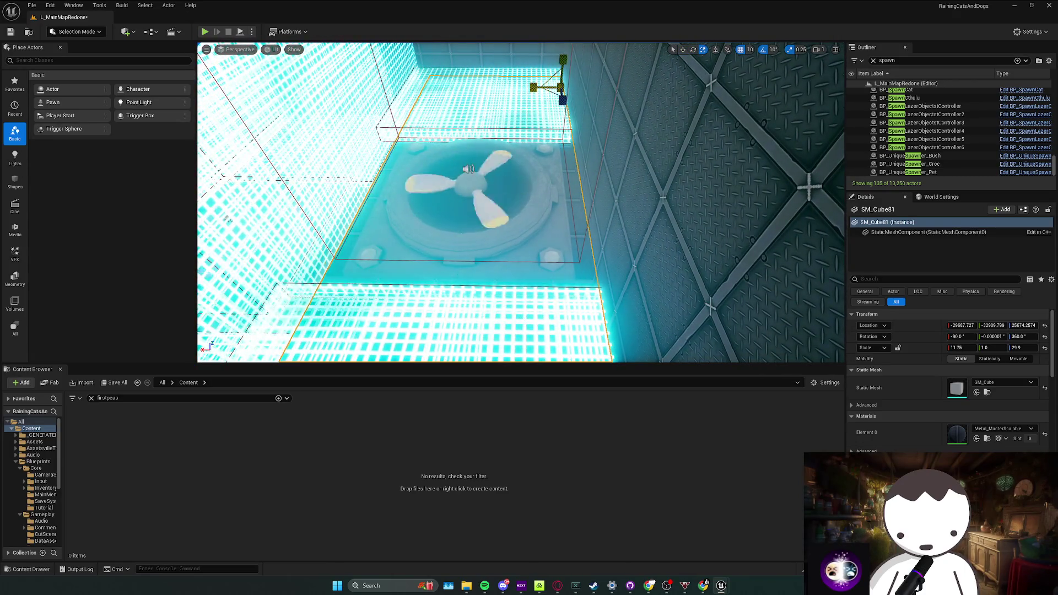
pyautogui.moveTo(420, 237)
pyautogui.mouseDown()
pyautogui.moveTo(521, 202)
pyautogui.moveTo(536, 123)
pyautogui.mouseUp()
# Save L_MainMapRedone with Ctrl+S after the block resize
pyautogui.press('Escape')
pyautogui.hotkey('ctrl', 's')
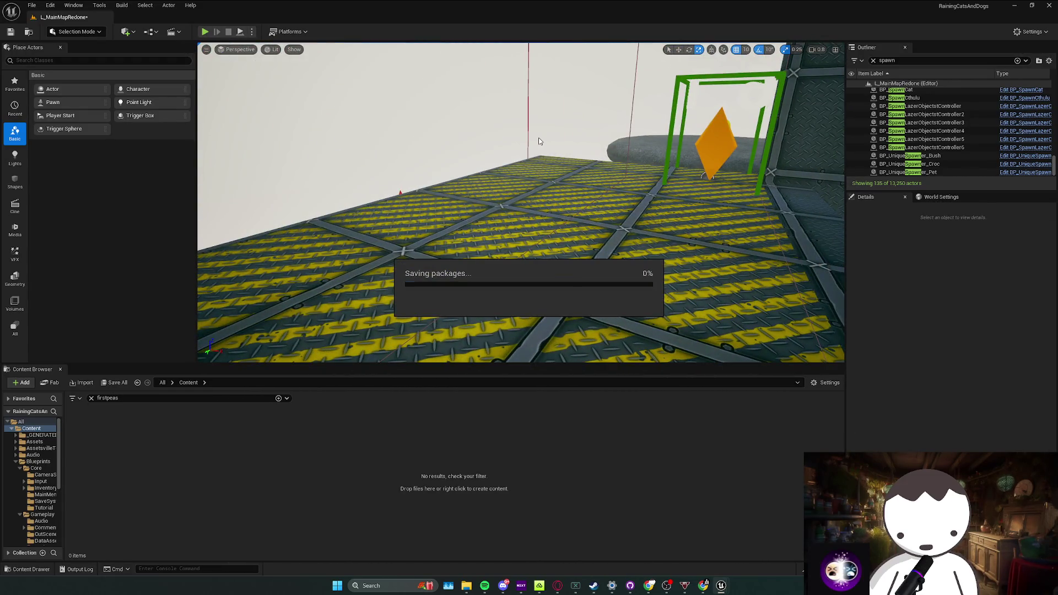
pyautogui.moveTo(538, 139)
pyautogui.mouseDown()
pyautogui.moveTo(544, 257)
pyautogui.moveTo(463, 353)
pyautogui.mouseUp()
pyautogui.hotkey('ctrl', 's')
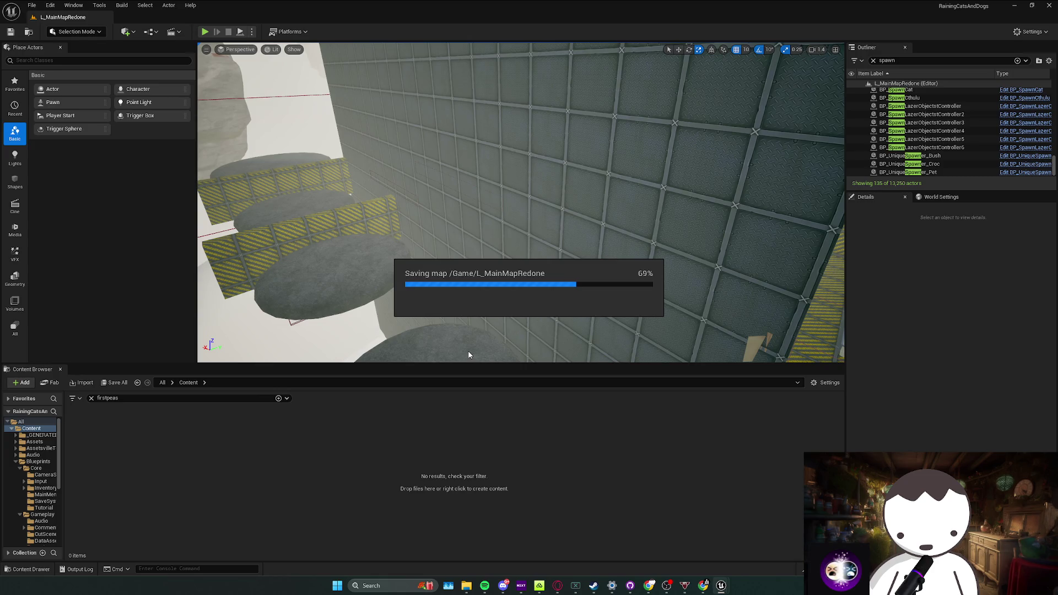
# Fly over the diamond-plate floor, start a playtest and switch to the BP_UniqueSpawner_Pet blueprint
pyautogui.moveTo(449, 314); pyautogui.dragTo(449, 315)
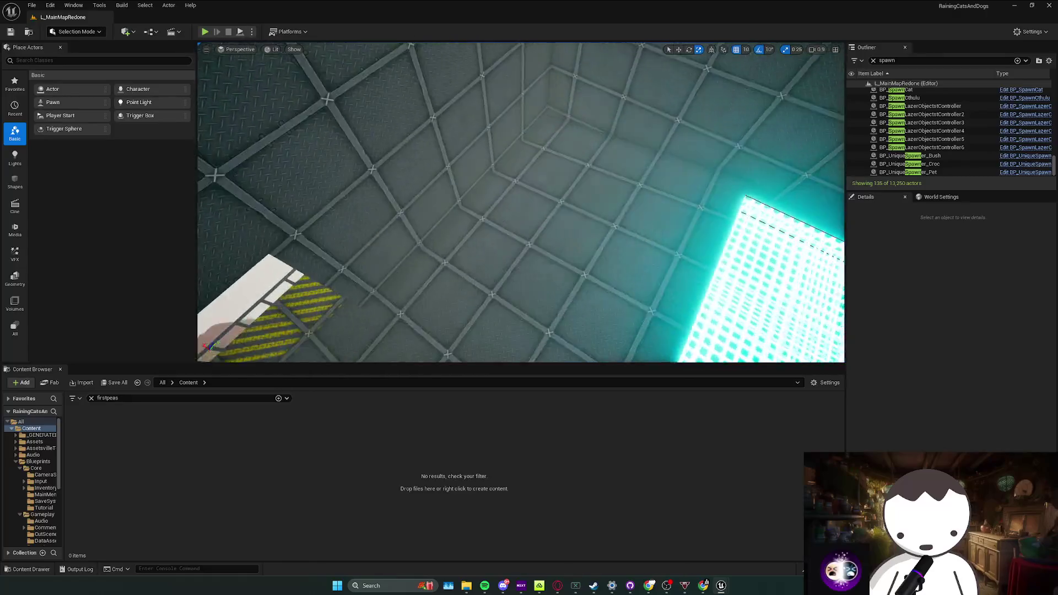
pyautogui.moveTo(449, 314); pyautogui.dragTo(449, 315)
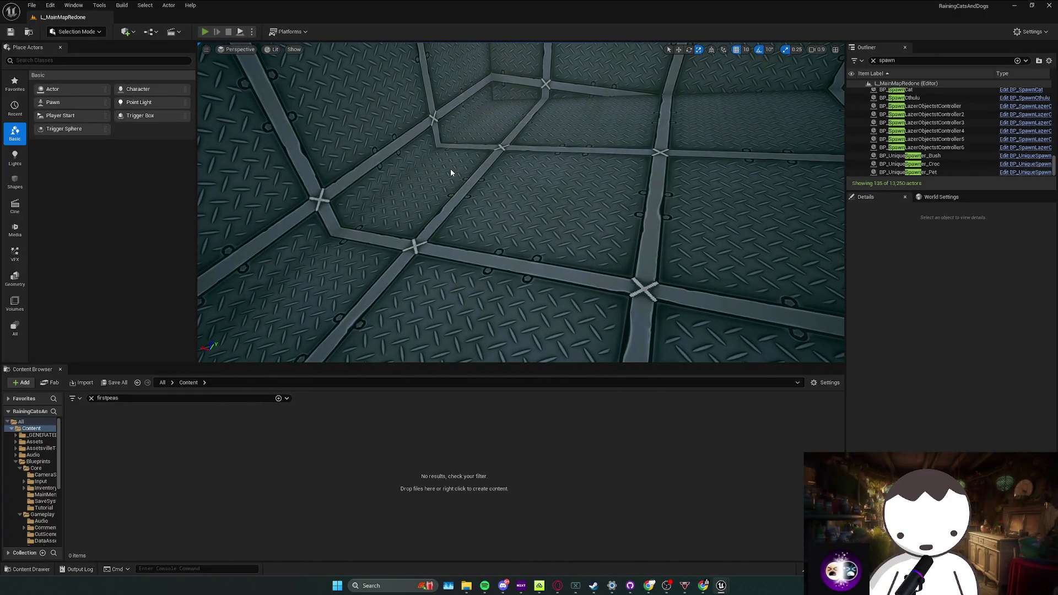
pyautogui.hotkey('alt', 'p')
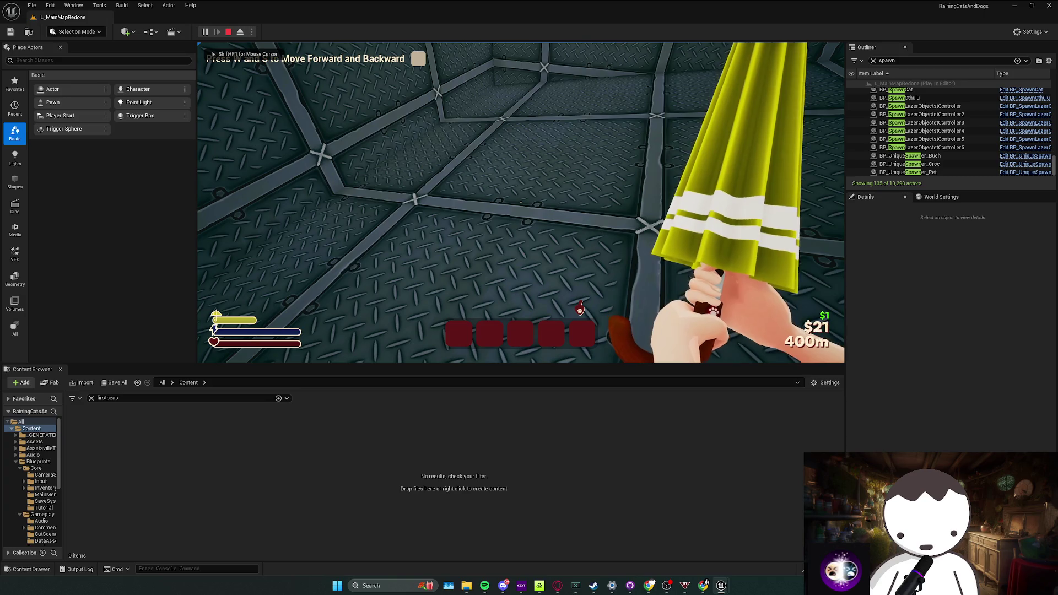
pyautogui.hotkey('alt', 'Tab')
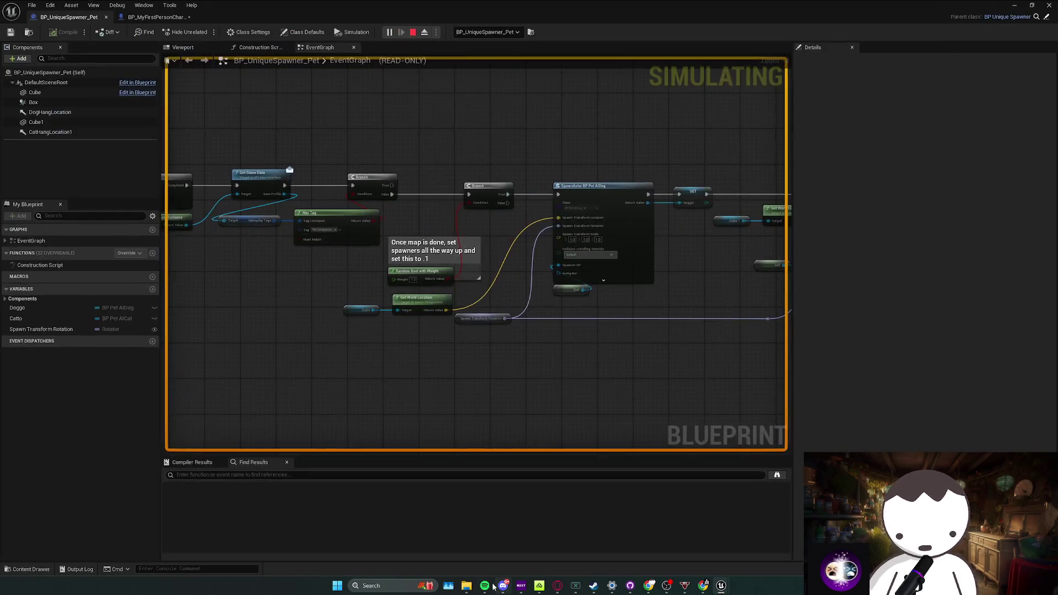
# Review the pet spawner's event graph around the Spawn Transform Rotation node
pyautogui.click(488, 587)
pyautogui.click(491, 517)
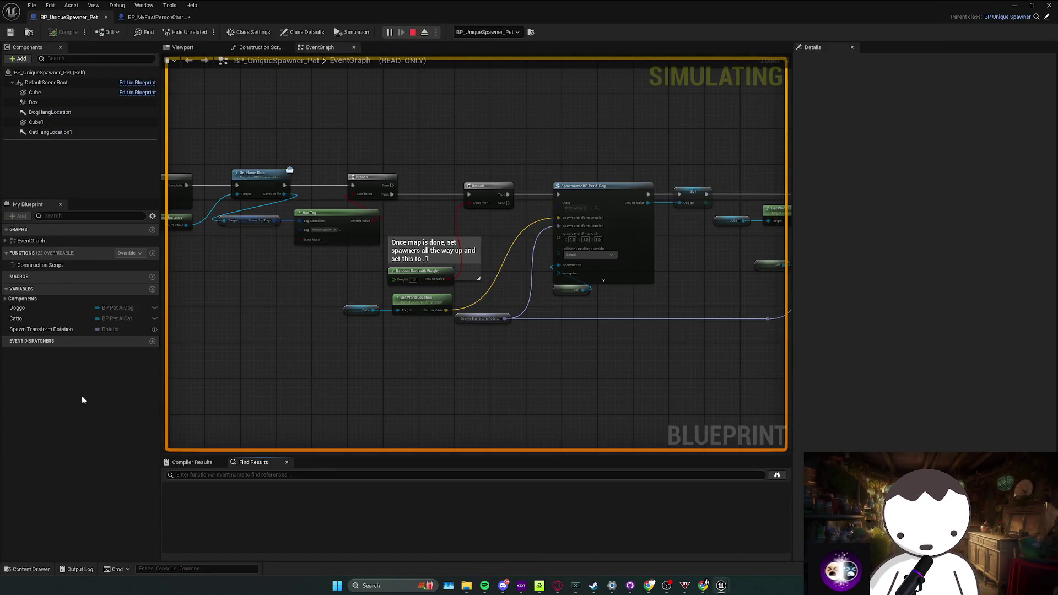
pyautogui.moveTo(323, 361); pyautogui.dragTo(396, 307)
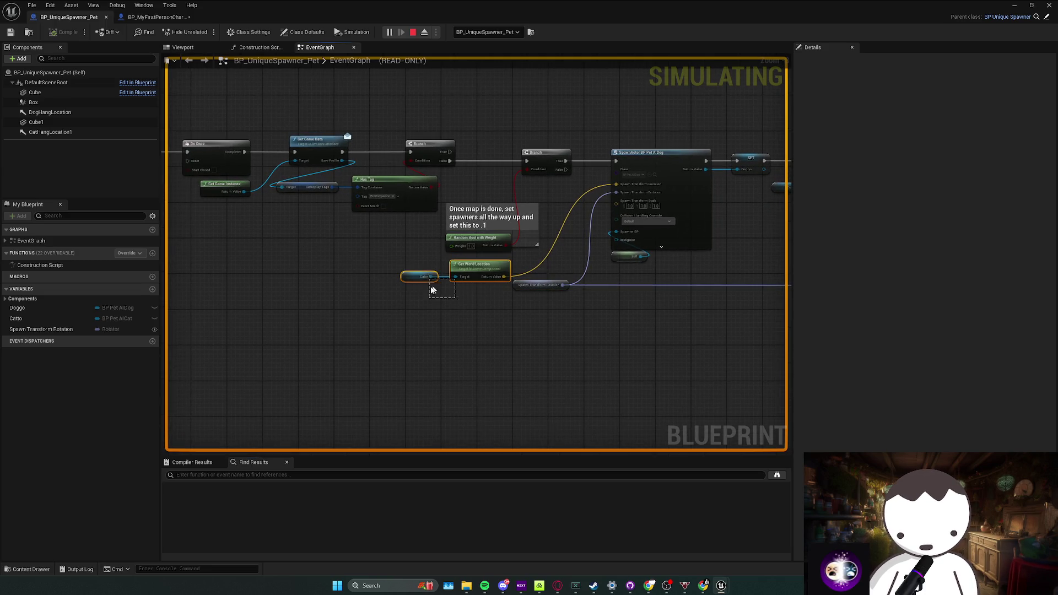
pyautogui.click(513, 285)
pyautogui.moveTo(496, 291); pyautogui.dragTo(372, 314)
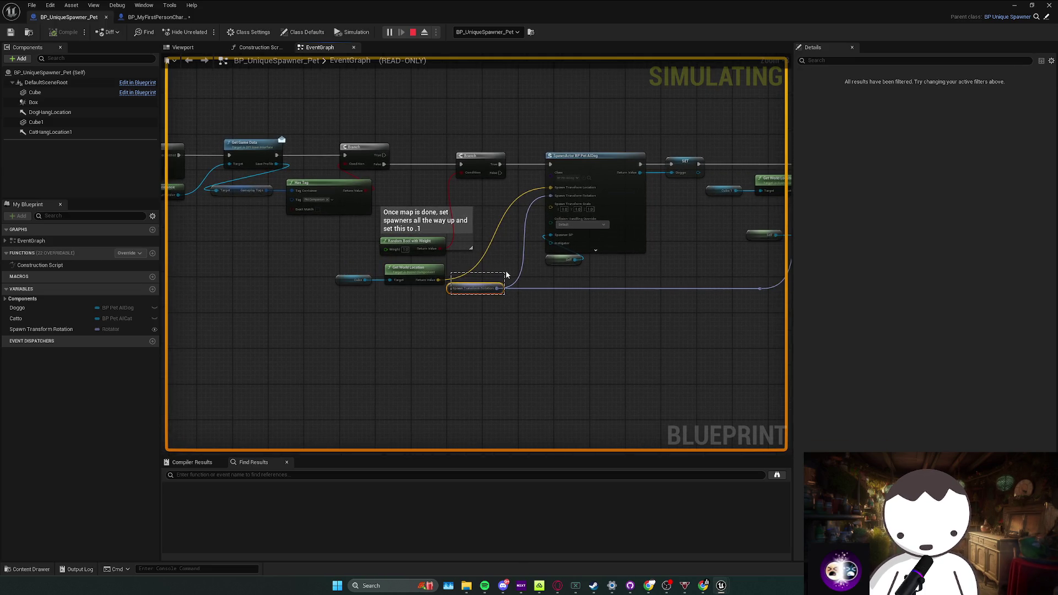
pyautogui.moveTo(697, 296); pyautogui.dragTo(419, 341)
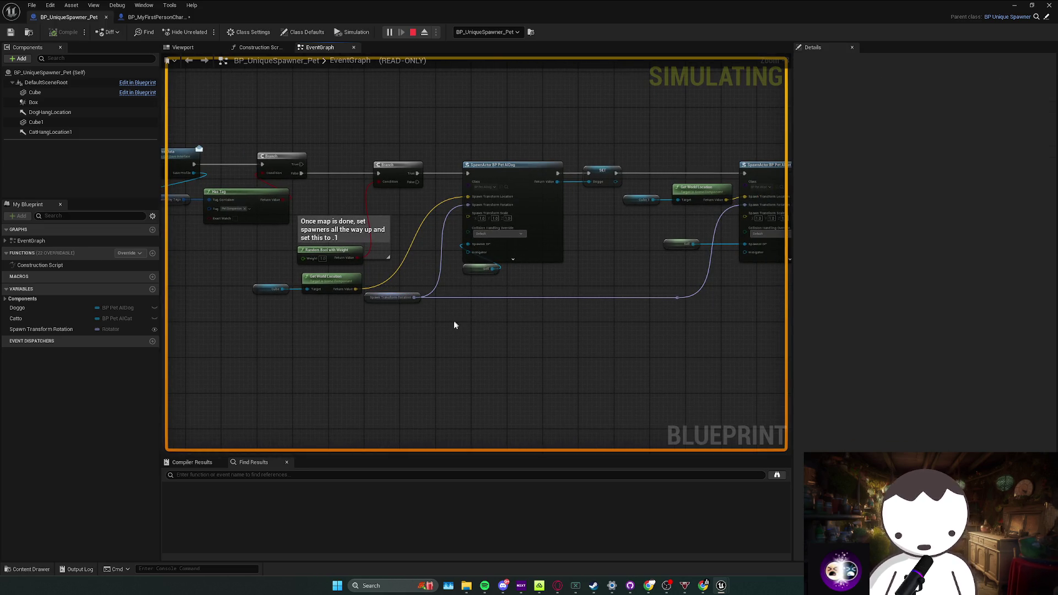
pyautogui.moveTo(454, 325)
pyautogui.mouseDown()
pyautogui.moveTo(464, 322)
pyautogui.moveTo(390, 328)
pyautogui.mouseUp()
# Stop the running playtest and dismiss the Message Log
pyautogui.press('Escape')
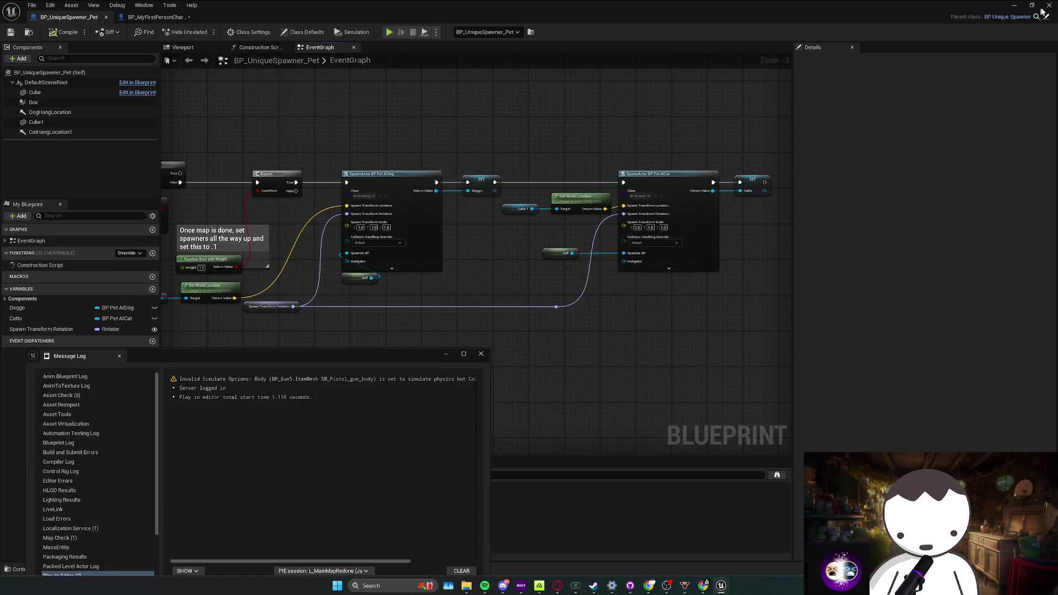
pyautogui.click(481, 354)
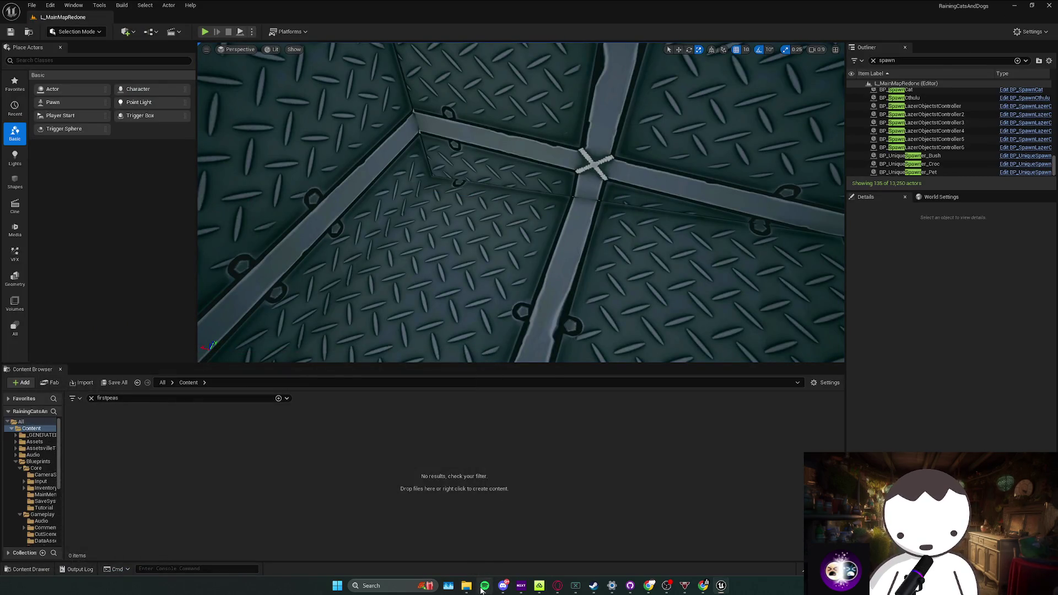
# Bring up Spotify and skip ahead to Cringe by Matt Maeson
pyautogui.click(485, 585)
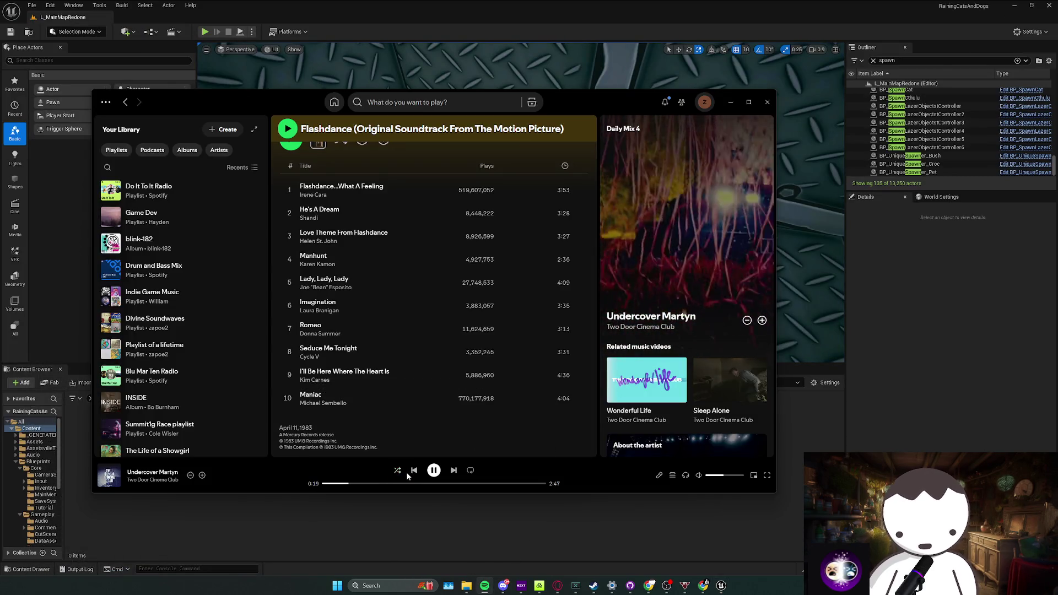
pyautogui.click(414, 470)
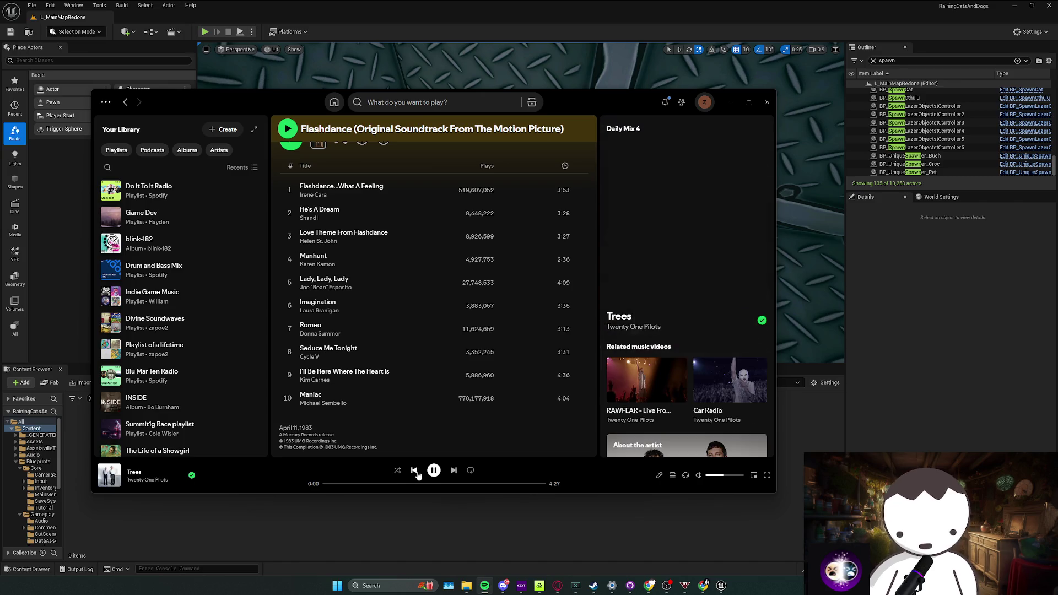
pyautogui.click(453, 470)
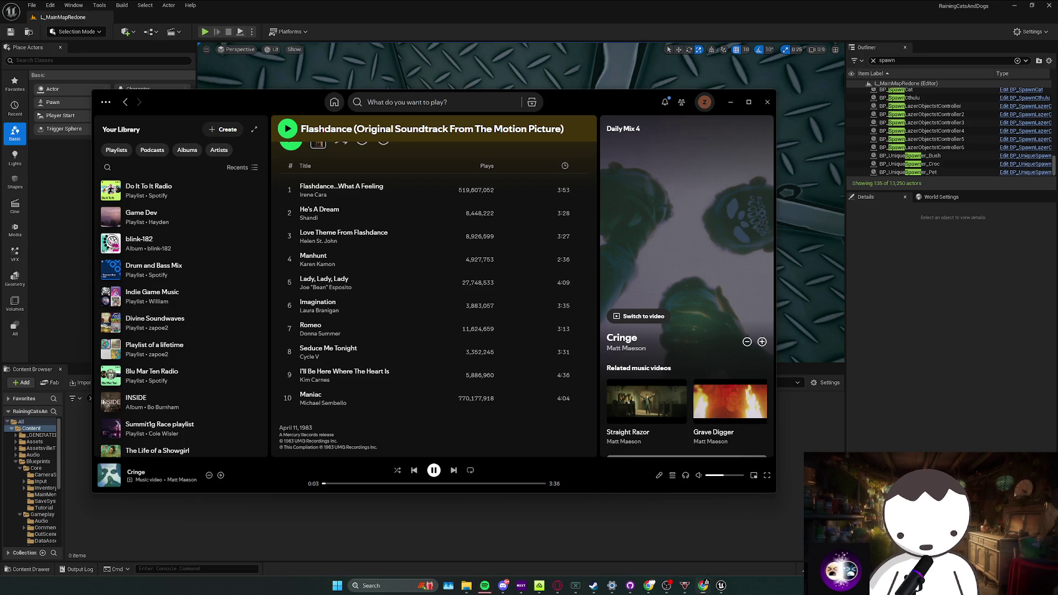
# Add Maniac to the Spotify queue and put the player back behind the editor
pyautogui.rightClick(370, 405)
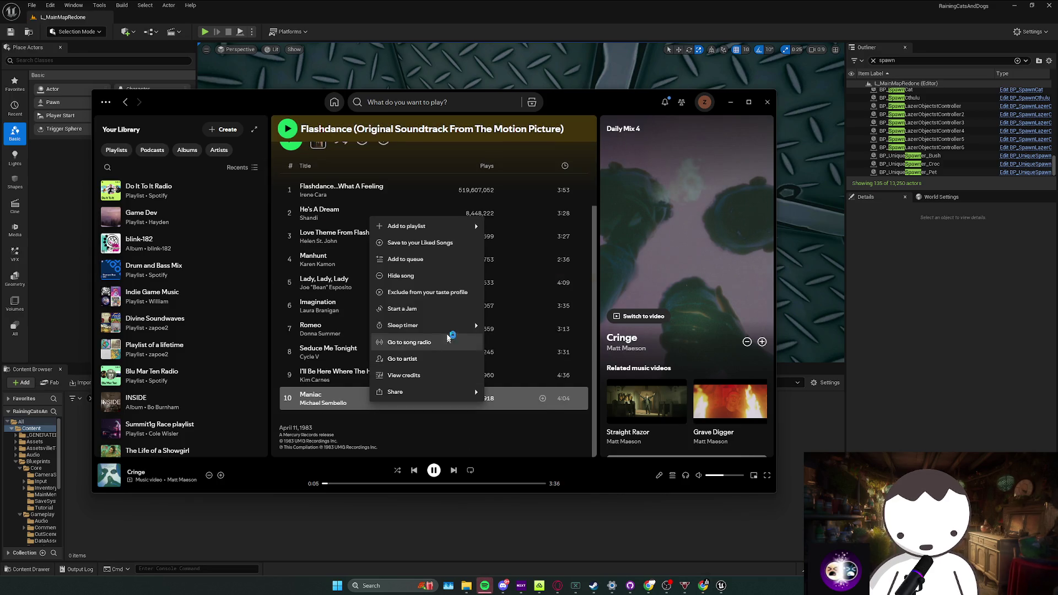
pyautogui.click(415, 263)
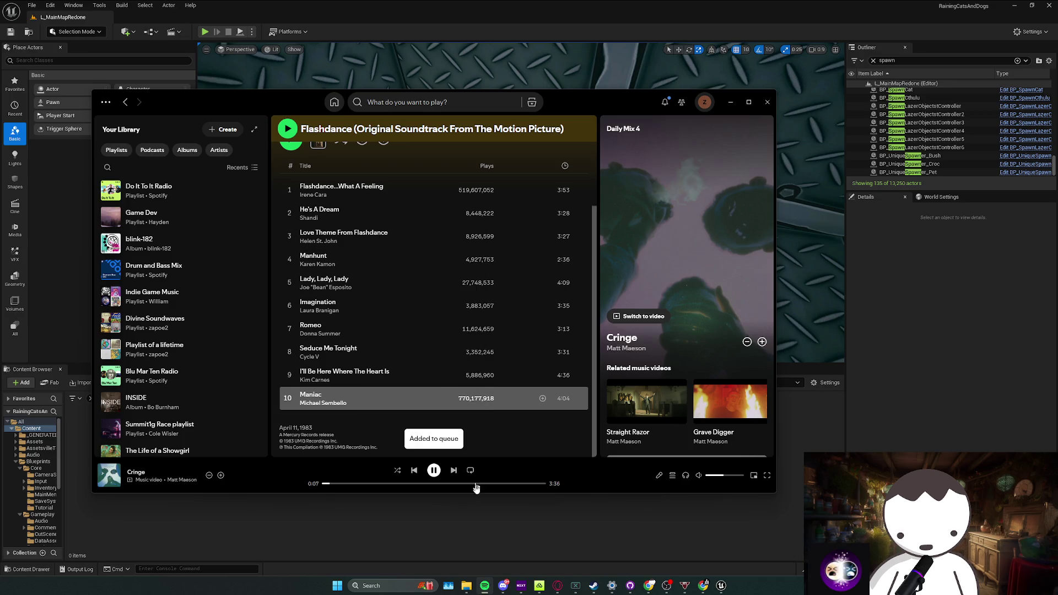
pyautogui.click(464, 519)
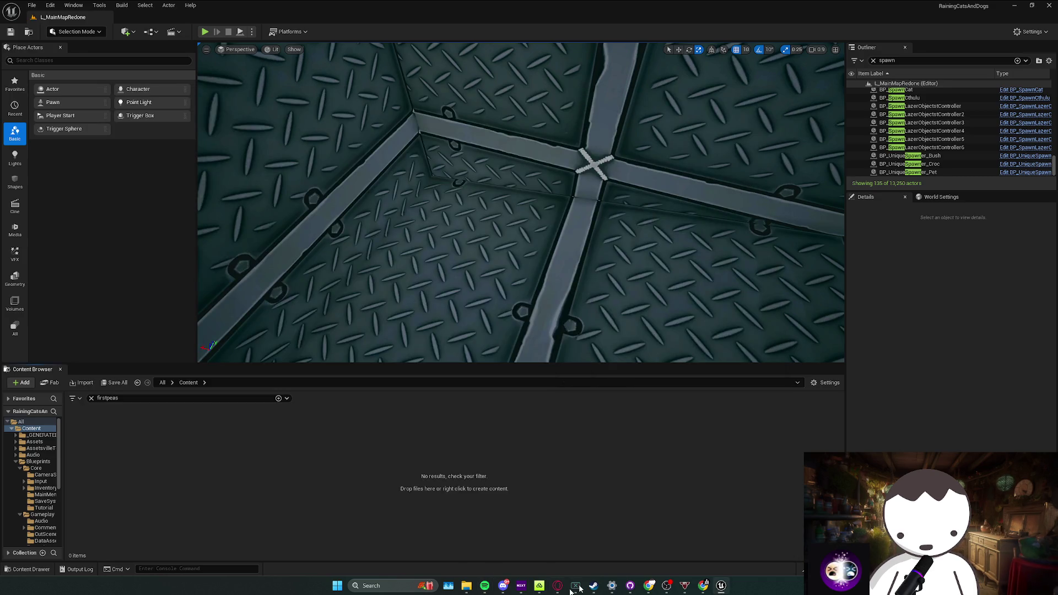
# Make an upright copy of the yellow-striped ledge near the cyan-lit walls
pyautogui.moveTo(464, 331)
pyautogui.mouseDown()
pyautogui.moveTo(496, 248)
pyautogui.moveTo(529, 215)
pyautogui.mouseUp()
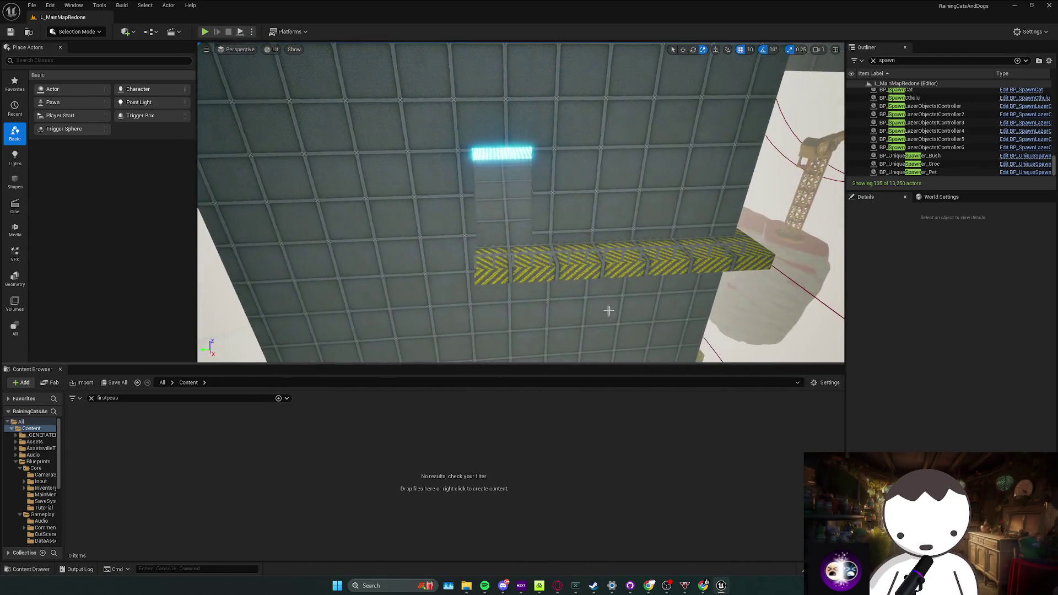
pyautogui.click(560, 246)
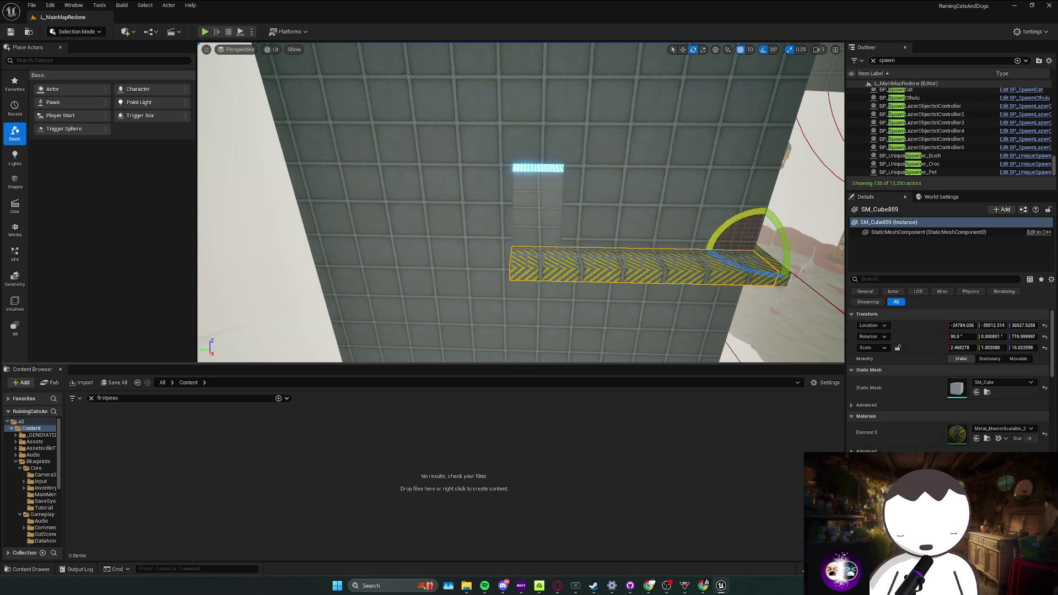
pyautogui.moveTo(748, 222); pyautogui.dragTo(780, 265)
pyautogui.moveTo(529, 215)
pyautogui.mouseDown()
pyautogui.moveTo(513, 248)
pyautogui.moveTo(643, 248)
pyautogui.mouseUp()
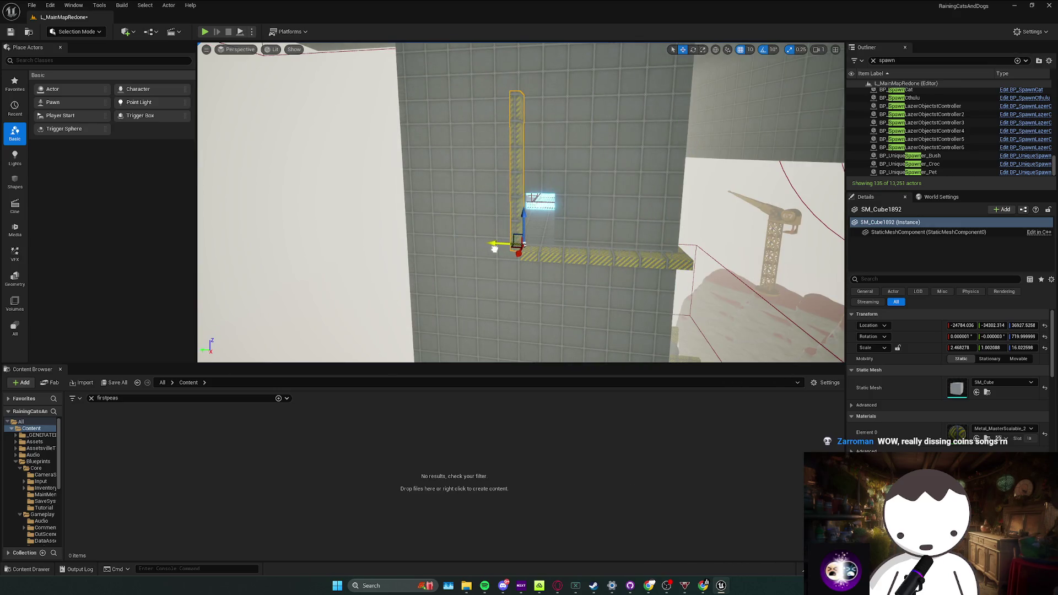
# Shorten the striped pillar SM_Cube1892 to about half height (Z scale ~16 to 7) and deselect it
pyautogui.moveTo(493, 248)
pyautogui.mouseDown()
pyautogui.moveTo(534, 217)
pyautogui.moveTo(507, 258)
pyautogui.mouseUp()
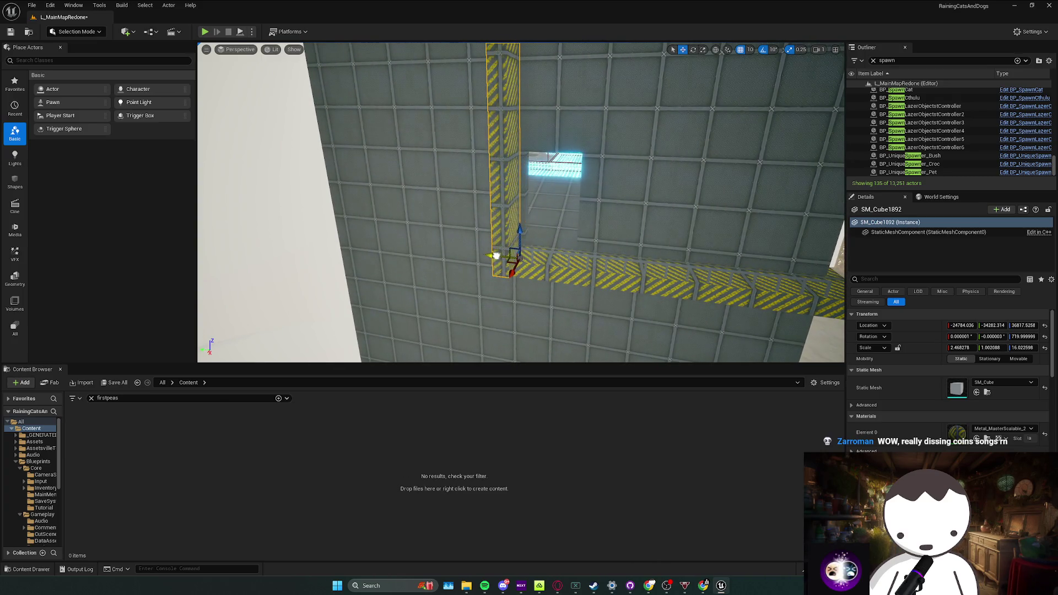
pyautogui.moveTo(500, 255); pyautogui.dragTo(504, 263)
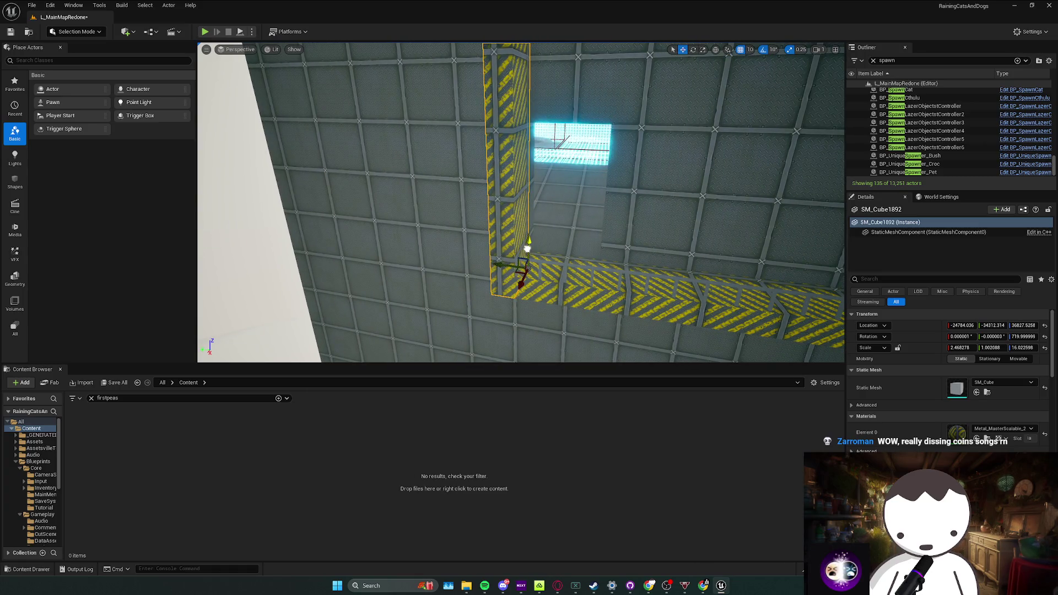
pyautogui.moveTo(527, 246)
pyautogui.mouseDown()
pyautogui.moveTo(523, 217)
pyautogui.moveTo(517, 267)
pyautogui.moveTo(549, 228)
pyautogui.moveTo(529, 252)
pyautogui.moveTo(543, 231)
pyautogui.moveTo(531, 241)
pyautogui.mouseUp()
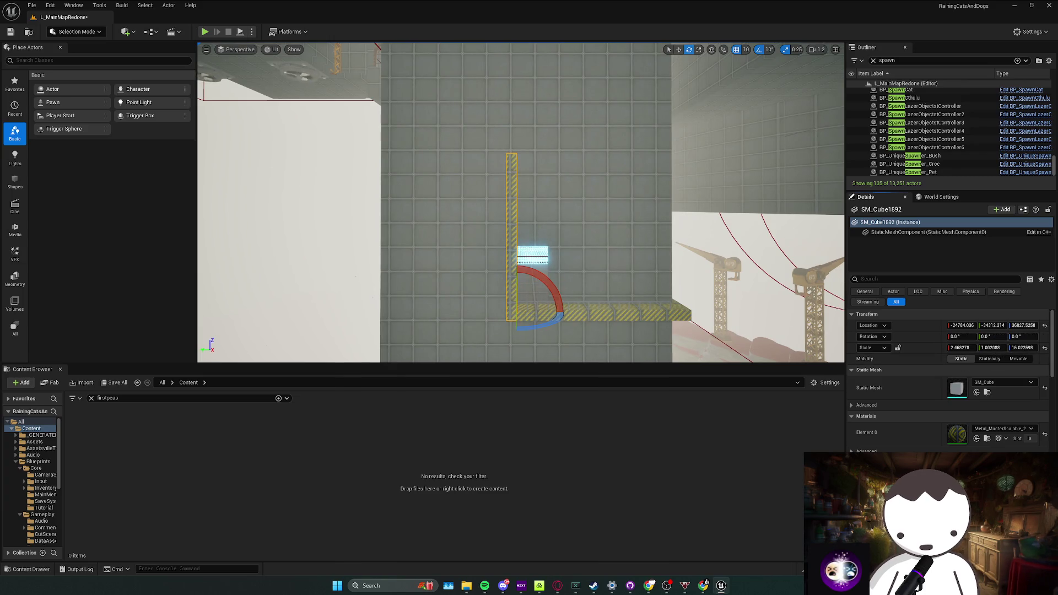
pyautogui.moveTo(514, 292); pyautogui.dragTo(514, 292)
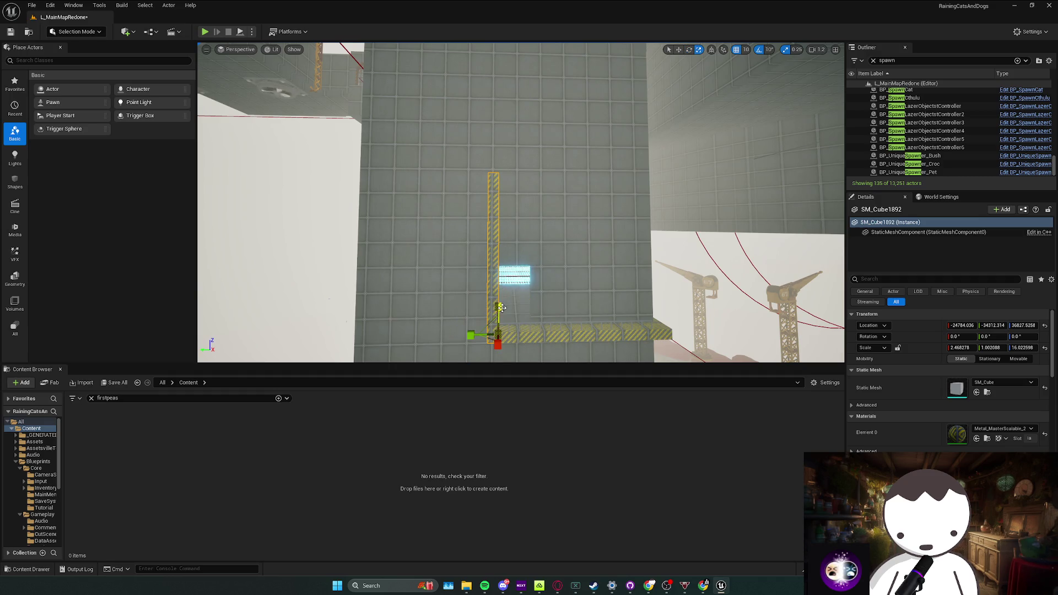
pyautogui.moveTo(499, 305); pyautogui.dragTo(502, 301)
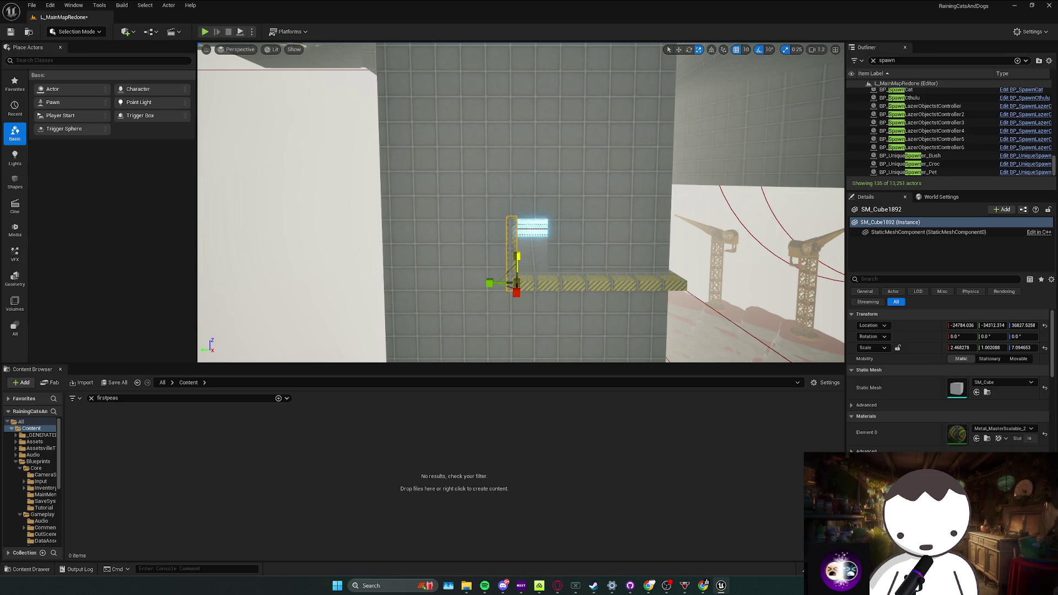
pyautogui.moveTo(517, 255); pyautogui.dragTo(517, 206)
pyautogui.press('Escape')
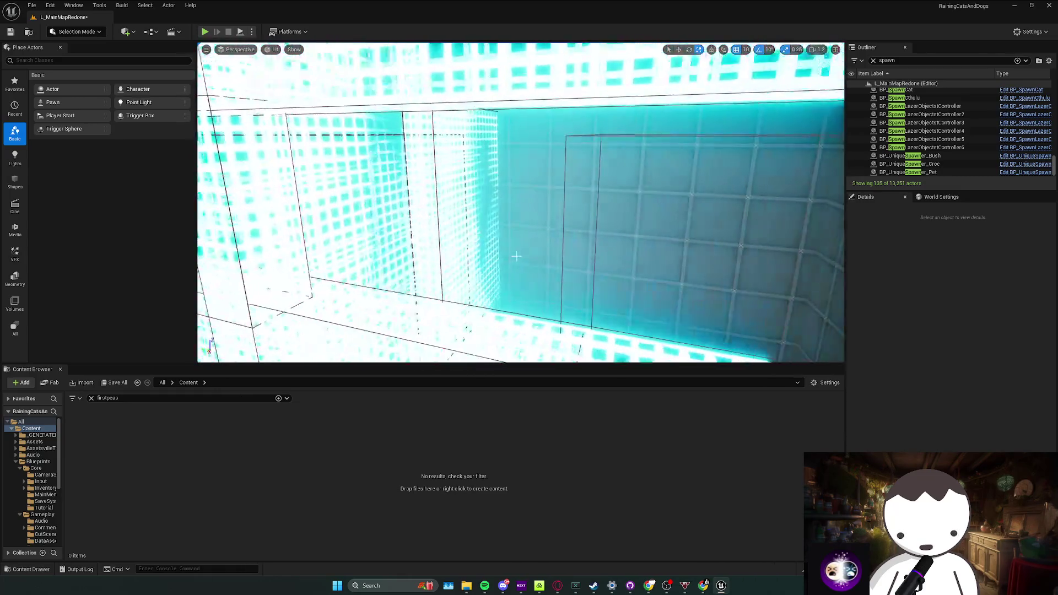
# Save the map and fly the view toward the floor grid by the fan
pyautogui.hotkey('ctrl', 's')
pyautogui.moveTo(517, 207); pyautogui.dragTo(466, 264)
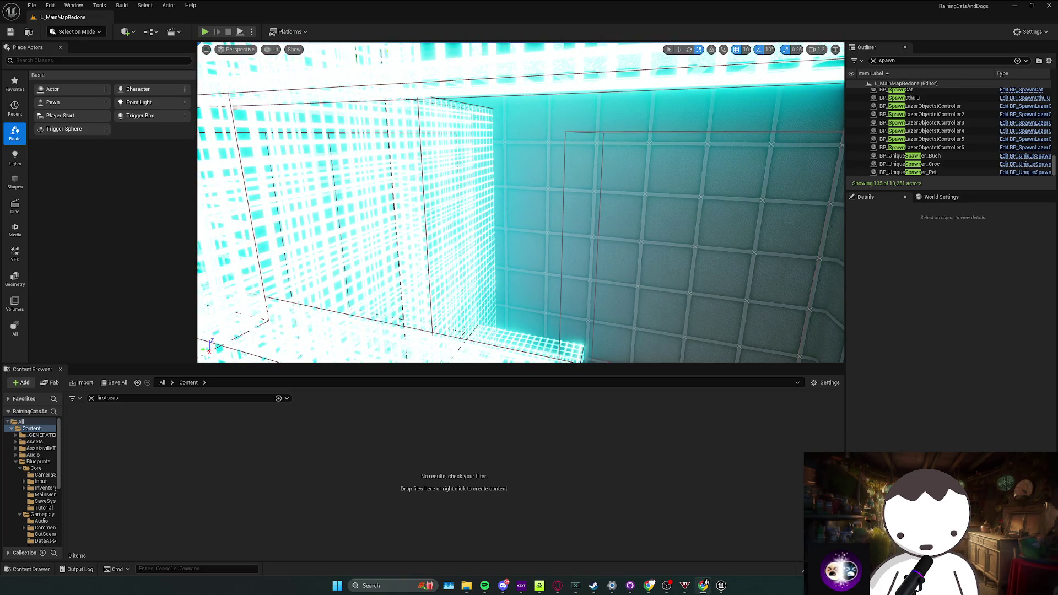
pyautogui.moveTo(247, 254); pyautogui.dragTo(247, 254)
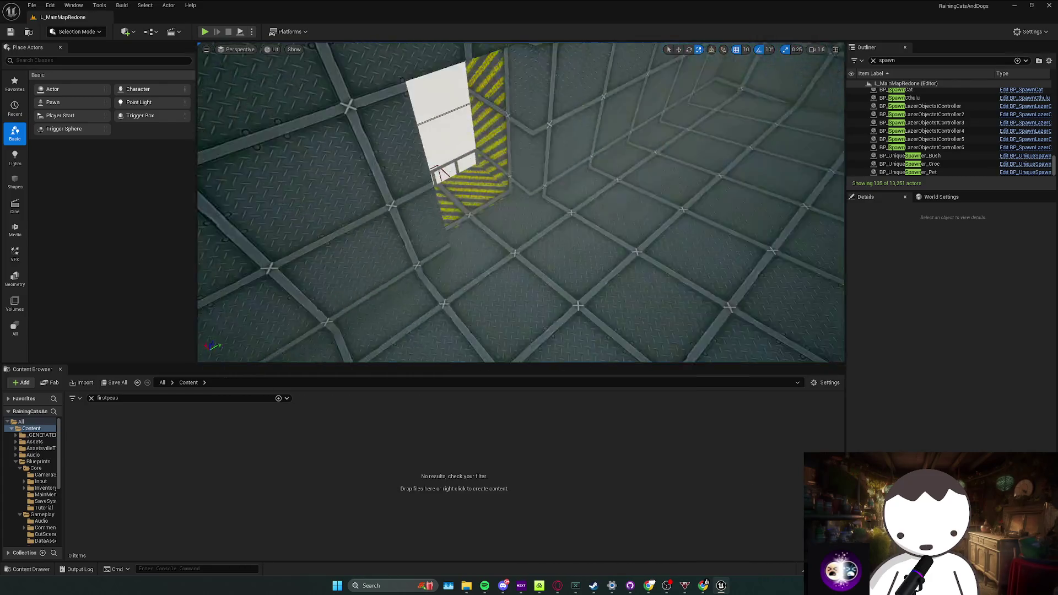
pyautogui.moveTo(318, 113); pyautogui.dragTo(317, 112)
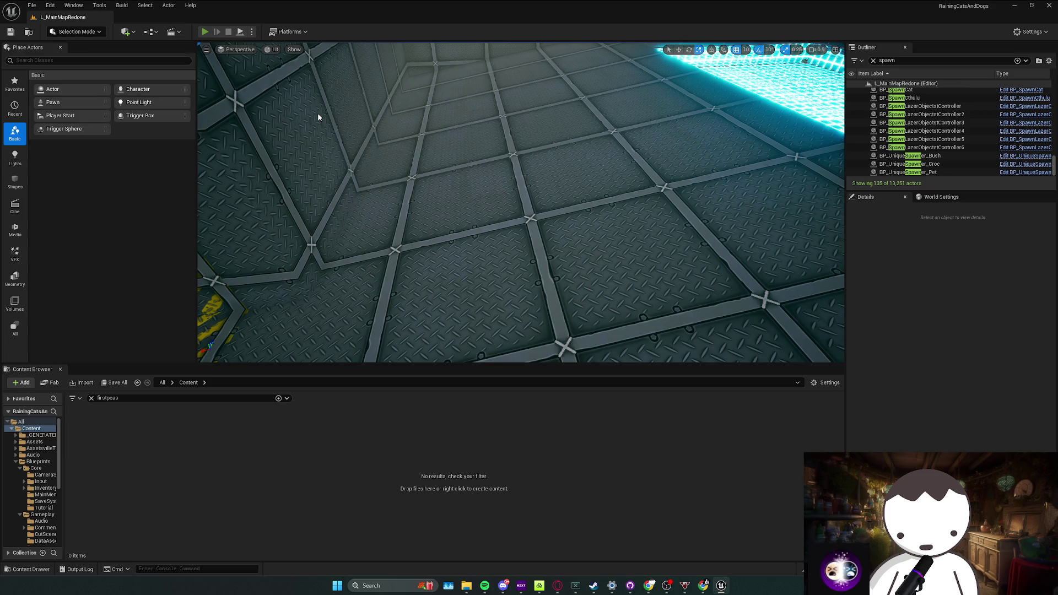
# Playtest the level, view and close the Added Comments list, then end the session
pyautogui.hotkey('alt', 'p')
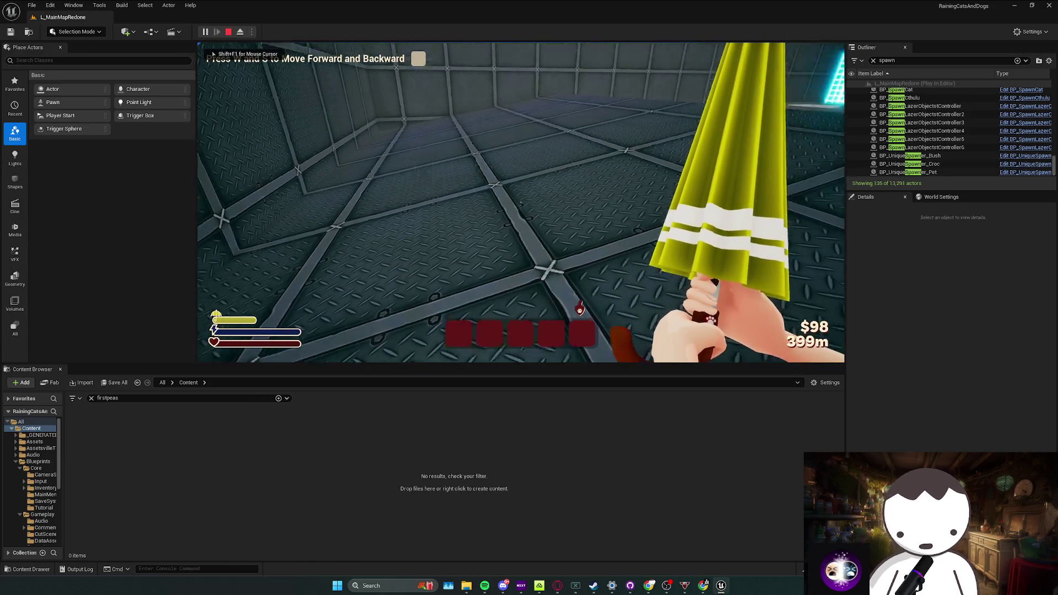
pyautogui.press('Tab')
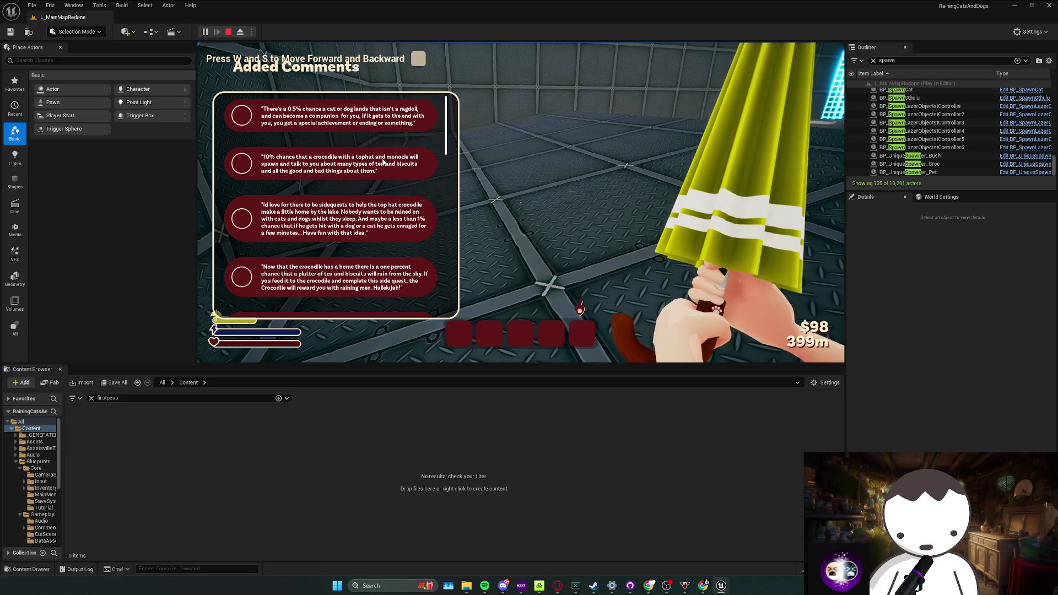
pyautogui.scroll(-2, 379, 171)
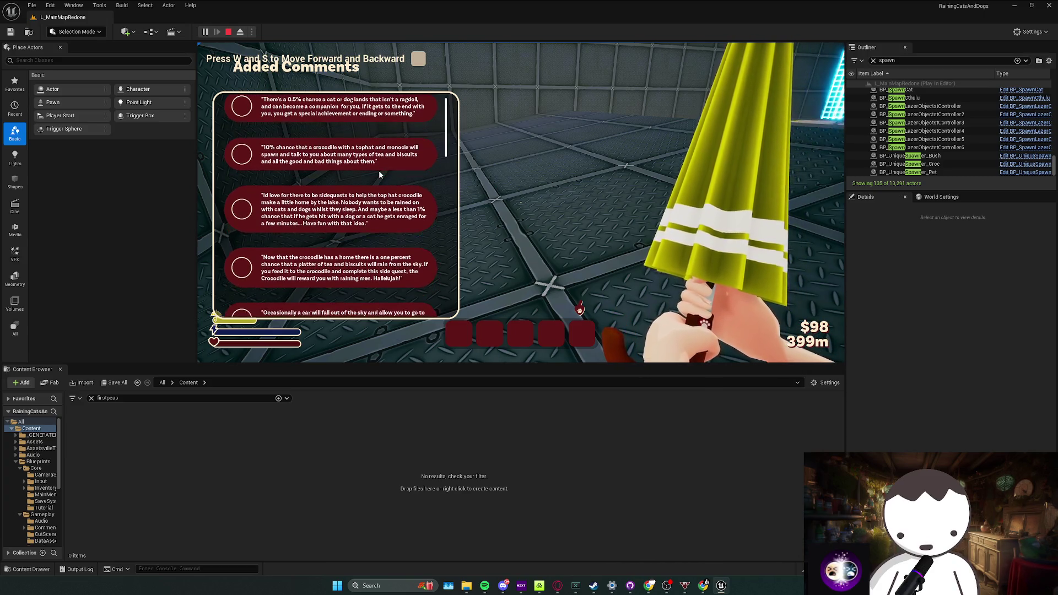
pyautogui.scroll(2, 378, 170)
pyautogui.press('Tab')
pyautogui.press('Escape')
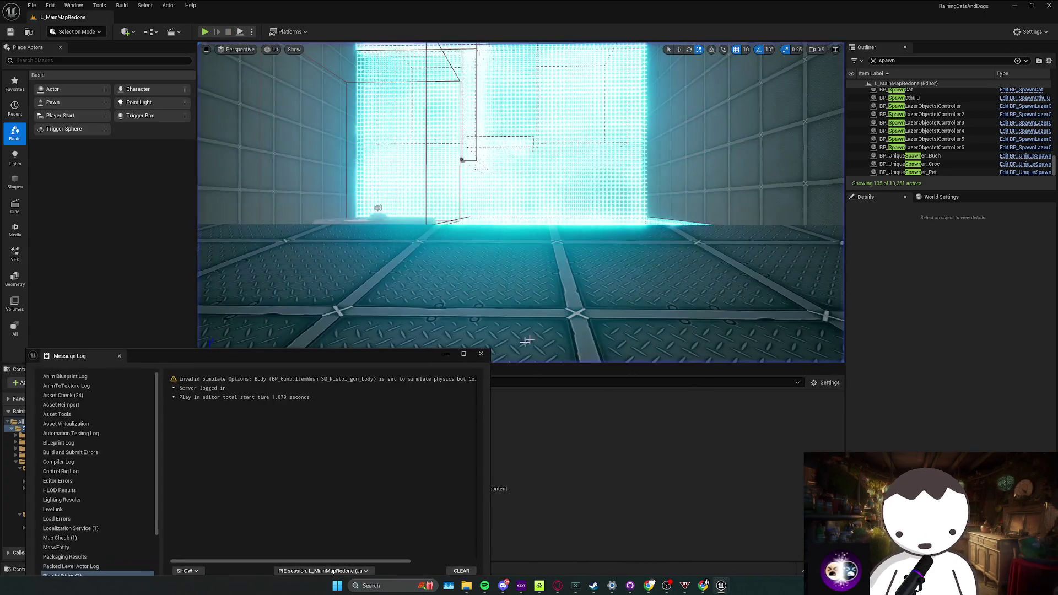
# Fly across the level toward the red-foliage cliff area and box outlines by the crane
pyautogui.press('w')
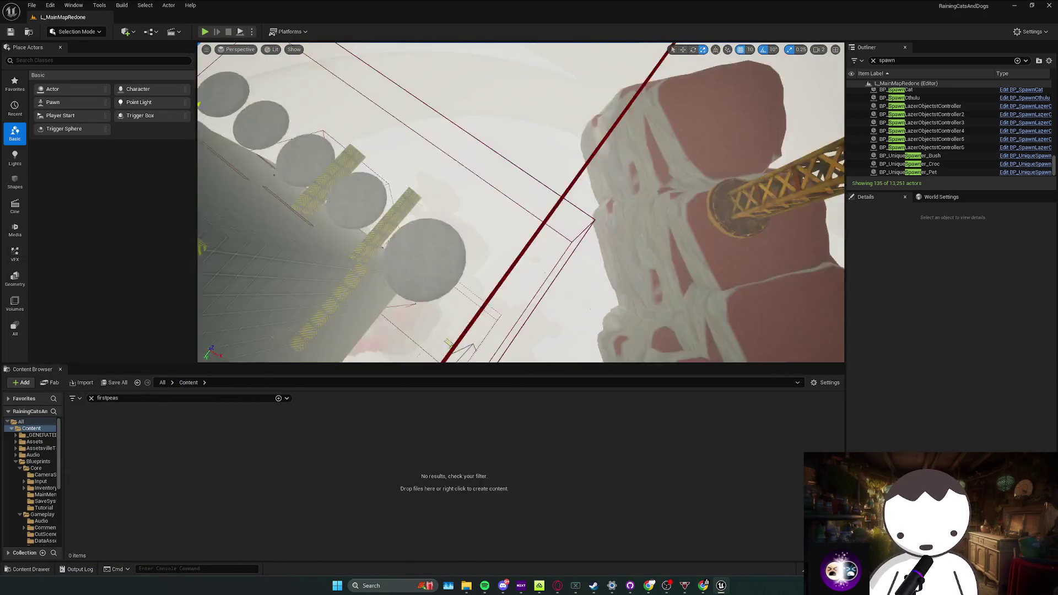
pyautogui.press('w')
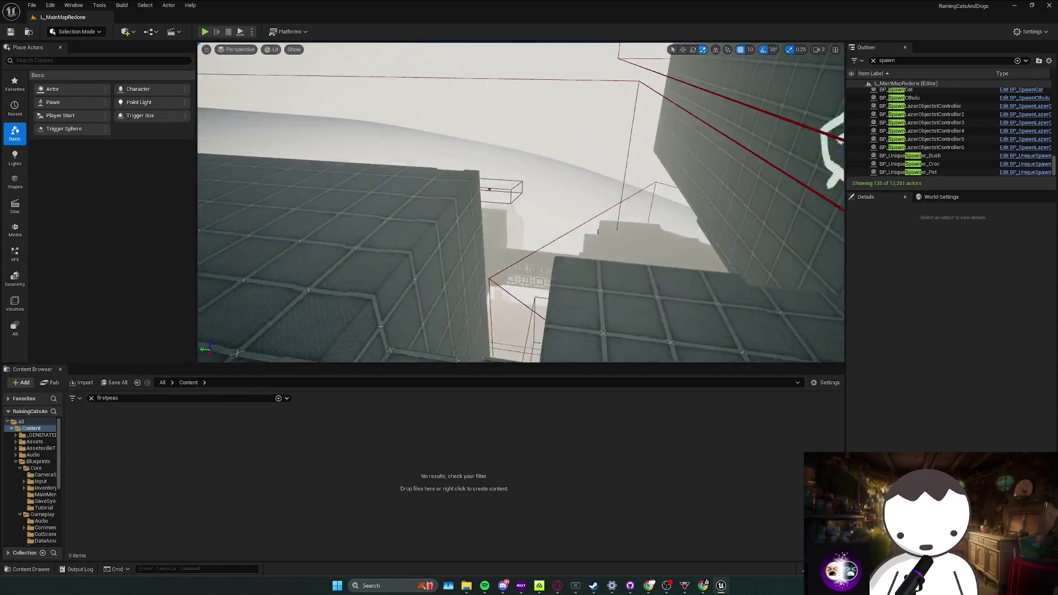
pyautogui.press('w')
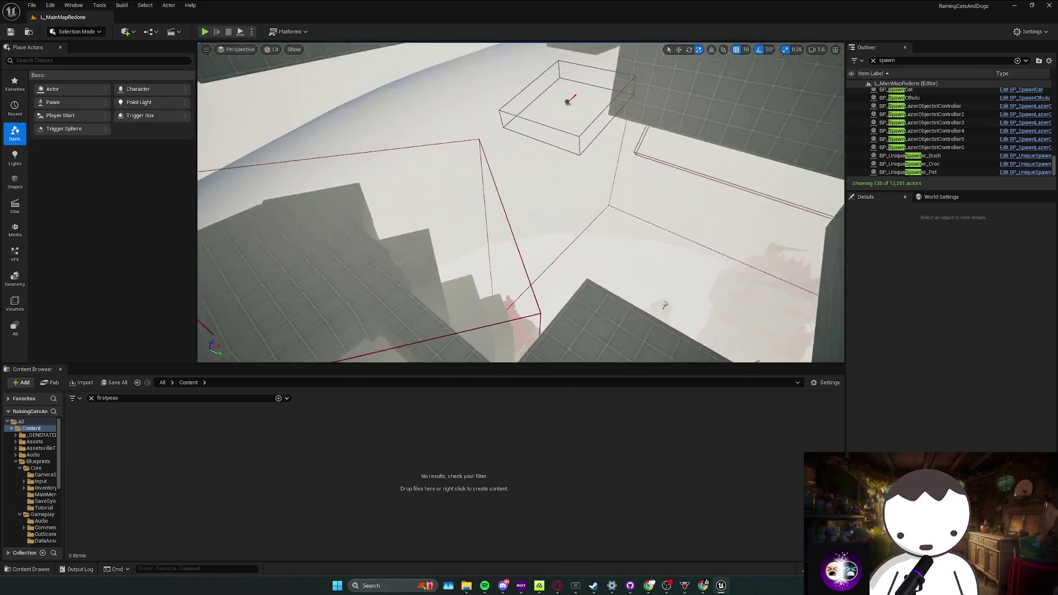
pyautogui.write('w')
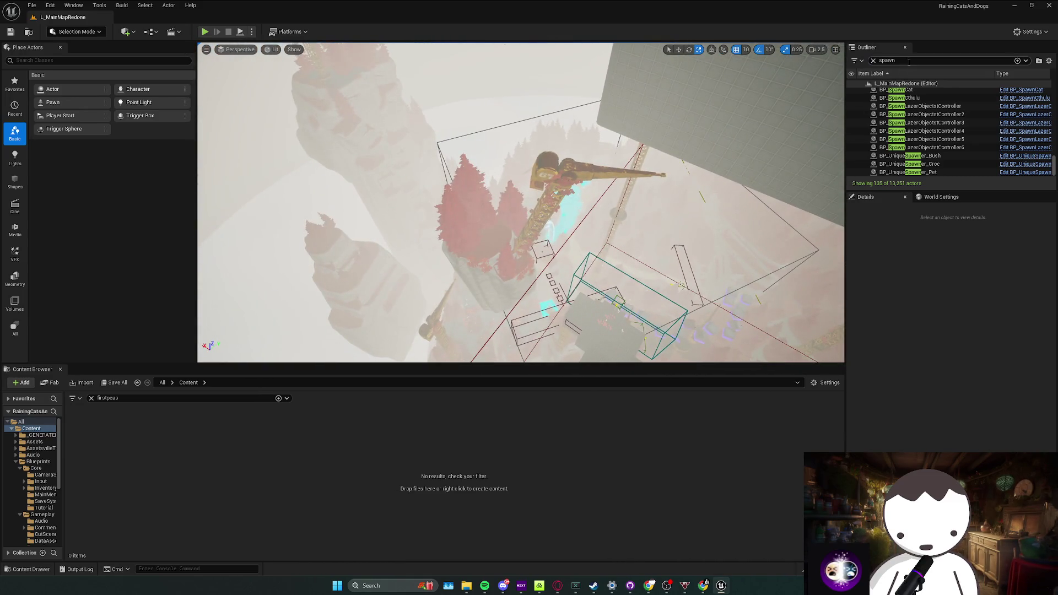
pyautogui.write('croc')
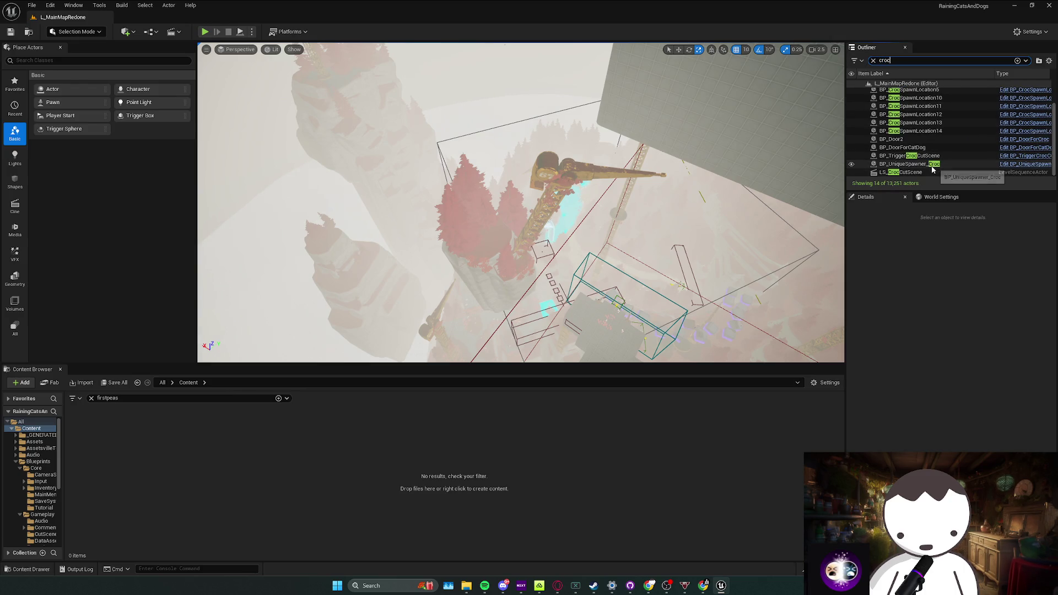
# Locate BP_UniqueSpawner_Croc via the Outliner and inspect its Cube and Arrow components
pyautogui.doubleClick(932, 167)
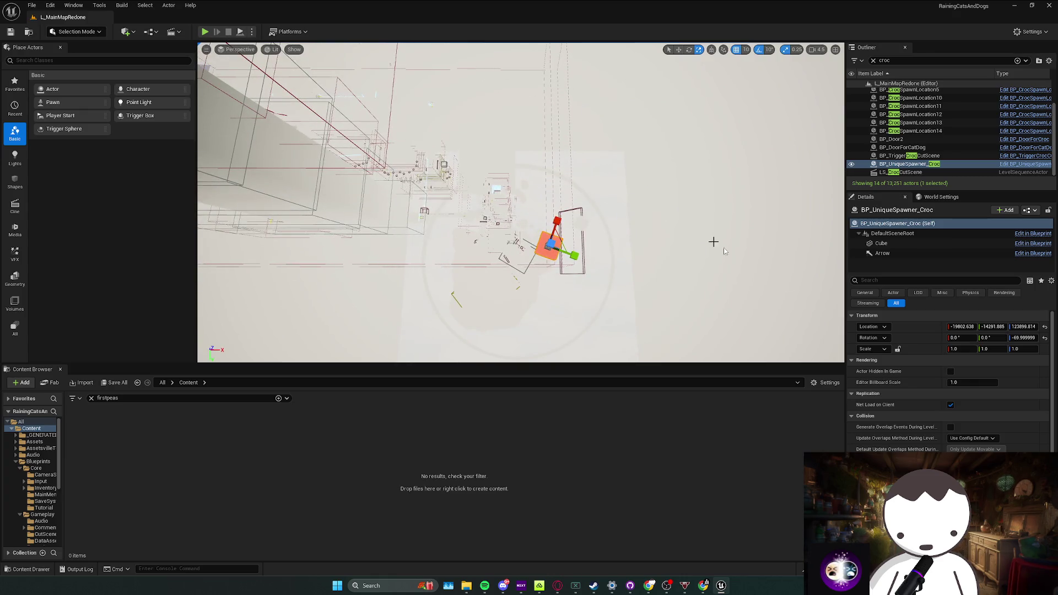
pyautogui.click(883, 244)
pyautogui.click(884, 254)
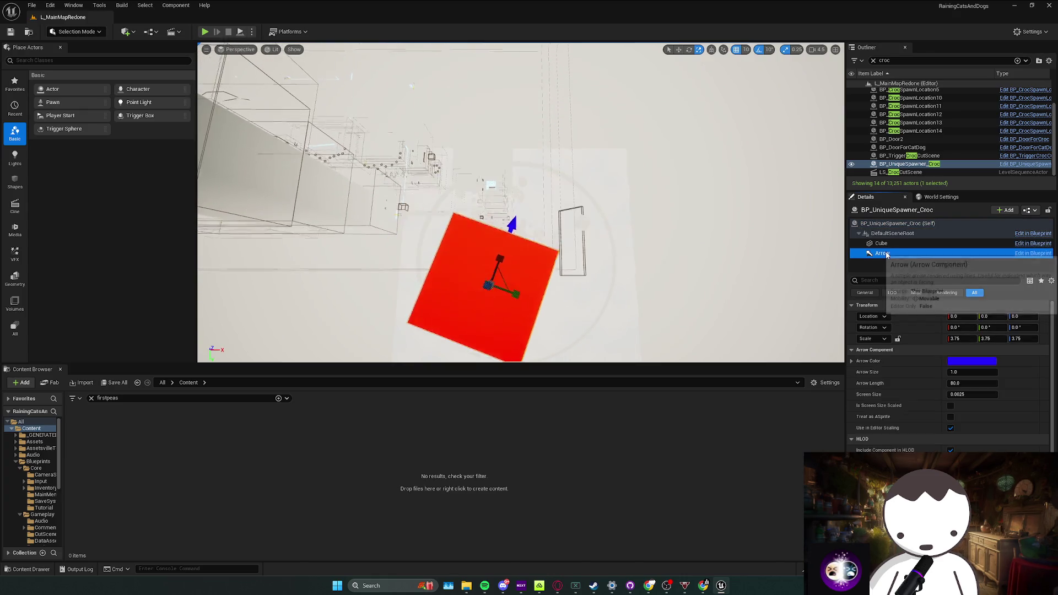
pyautogui.click(881, 244)
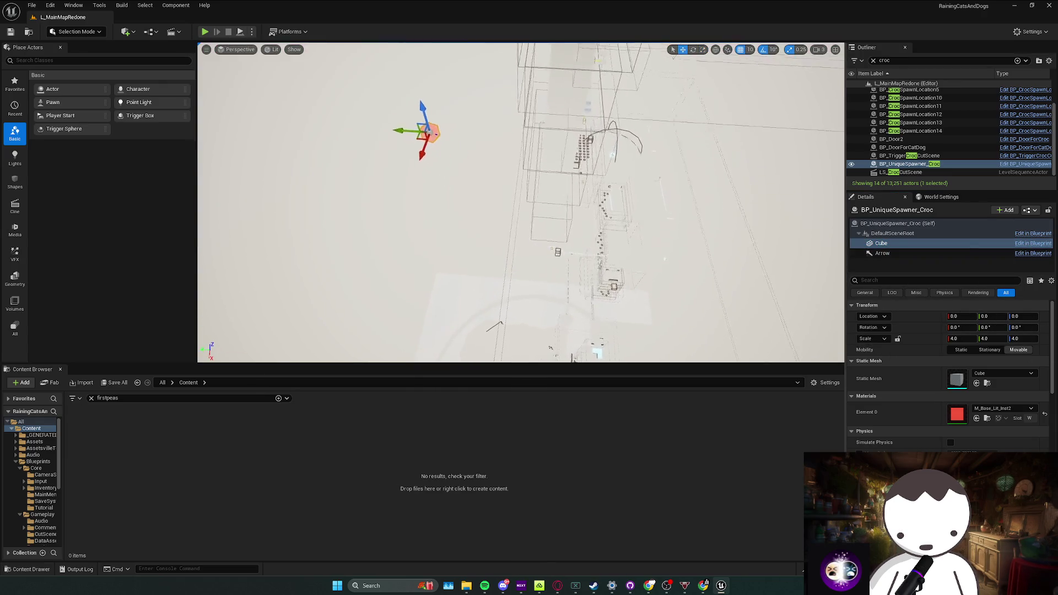
# Undo an accidental cube move, relocate the croc spawner and browse to its blueprint in the Spawners folder
pyautogui.moveTo(490, 134); pyautogui.dragTo(423, 148)
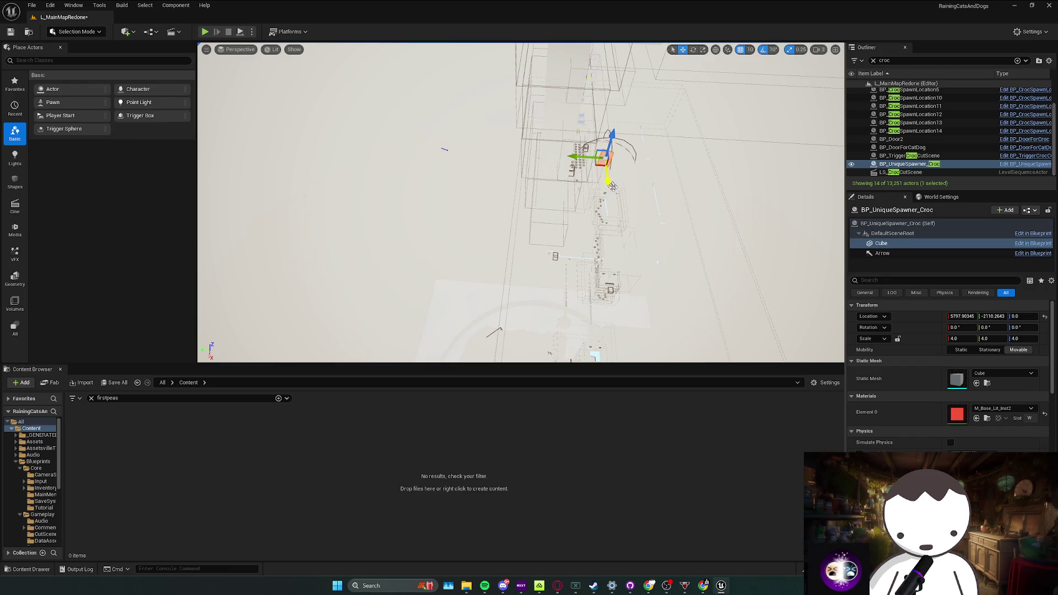
pyautogui.hotkey('ctrl', 'z')
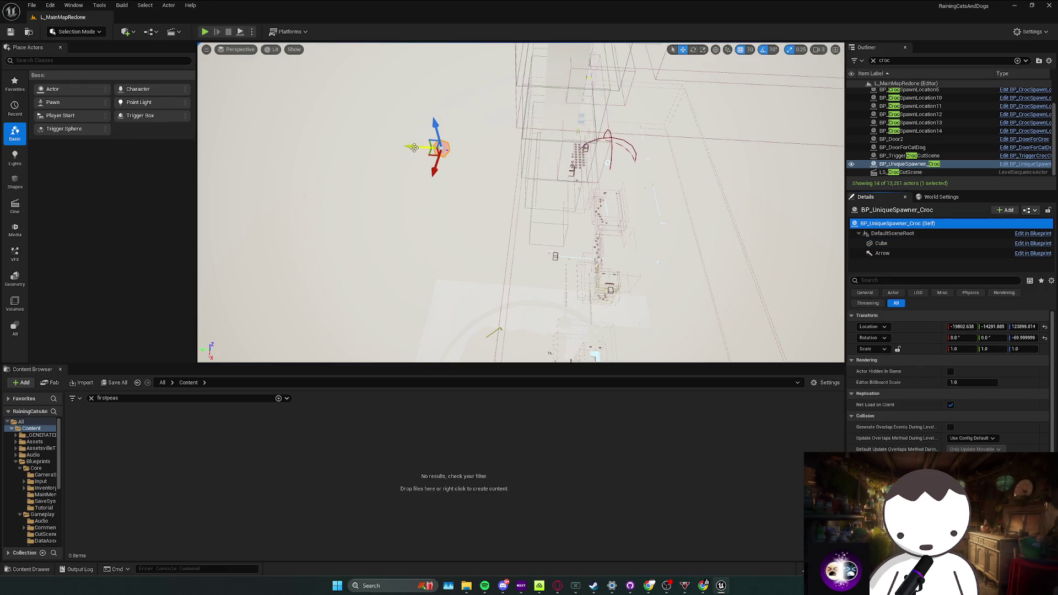
pyautogui.moveTo(414, 147); pyautogui.dragTo(561, 159)
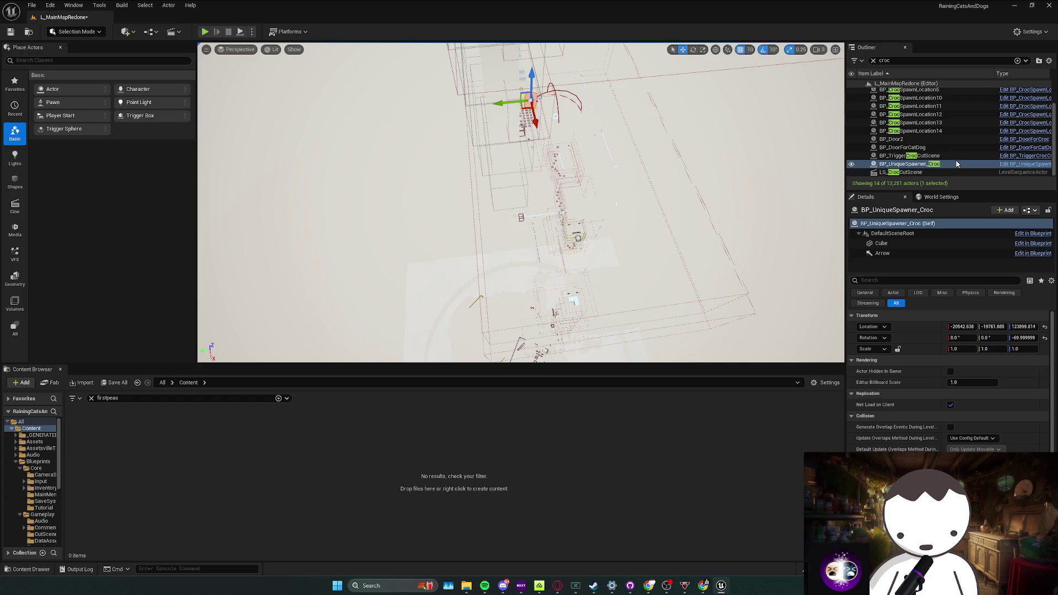
pyautogui.rightClick(910, 164)
pyautogui.click(918, 193)
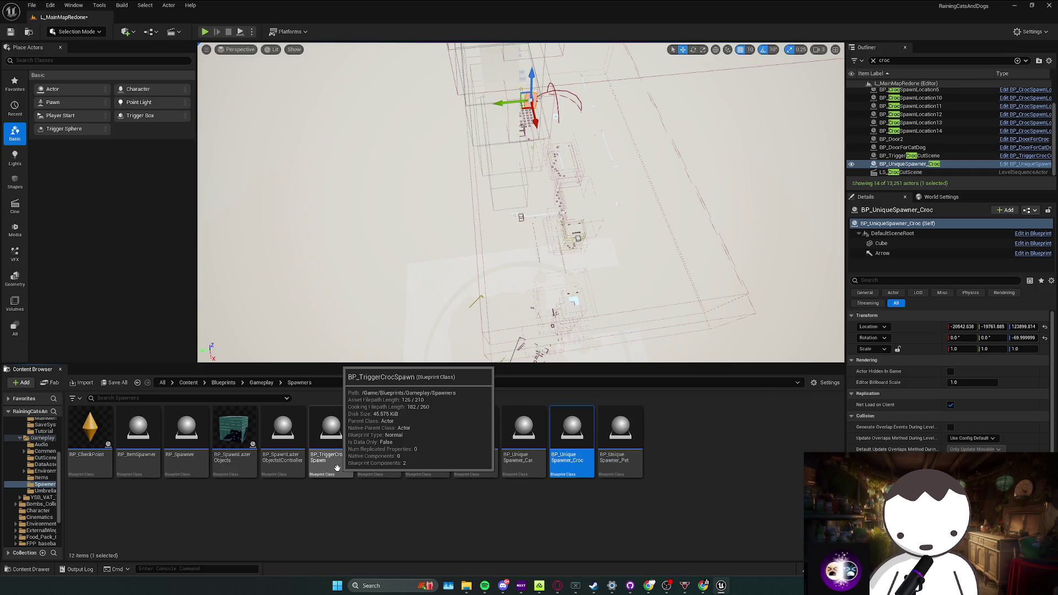
pyautogui.doubleClick(331, 442)
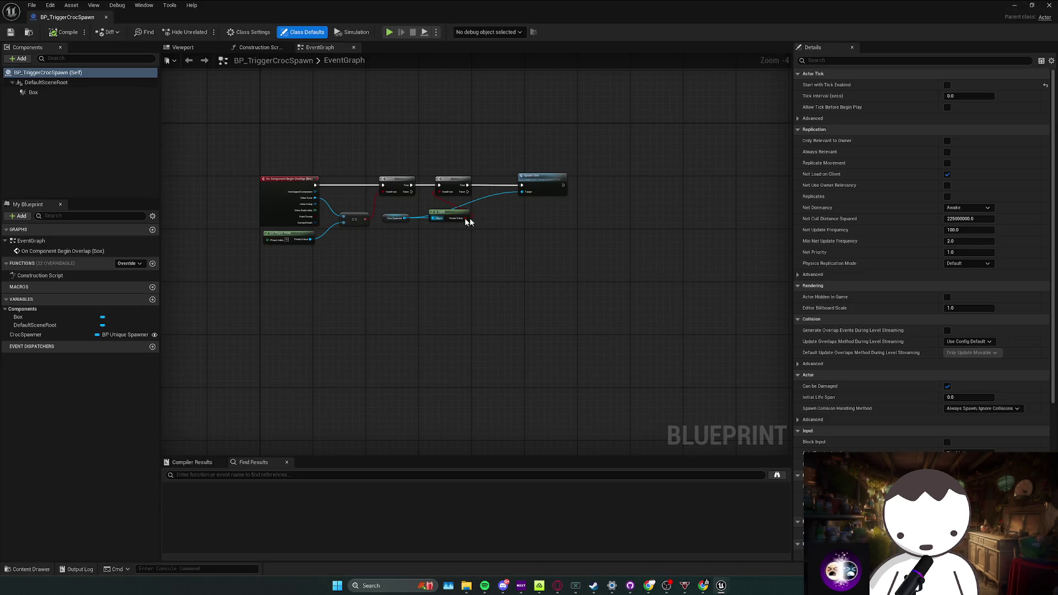
pyautogui.click(1015, 6)
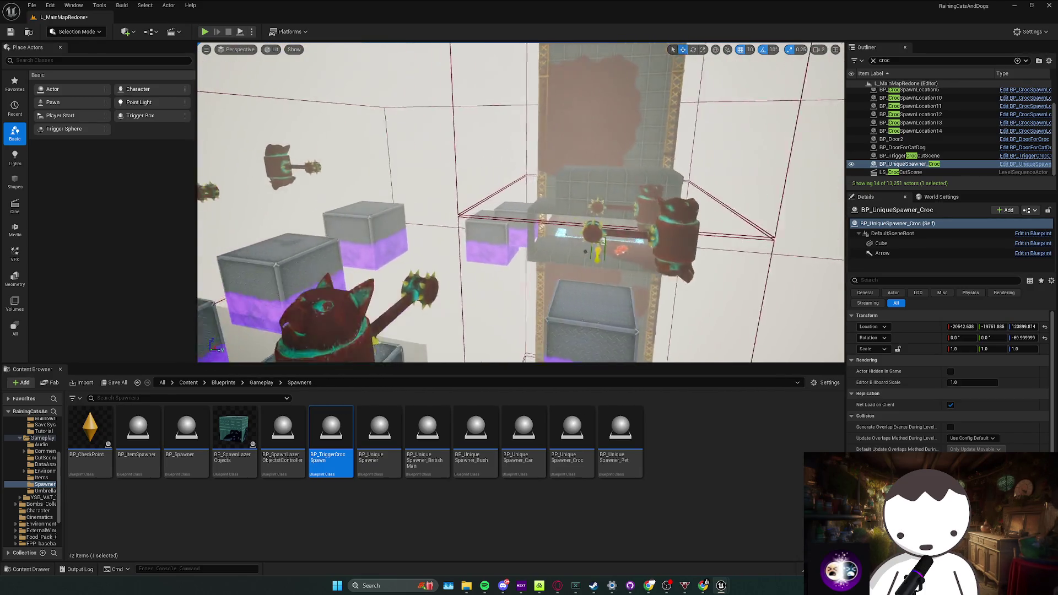
pyautogui.moveTo(607, 312); pyautogui.dragTo(557, 246)
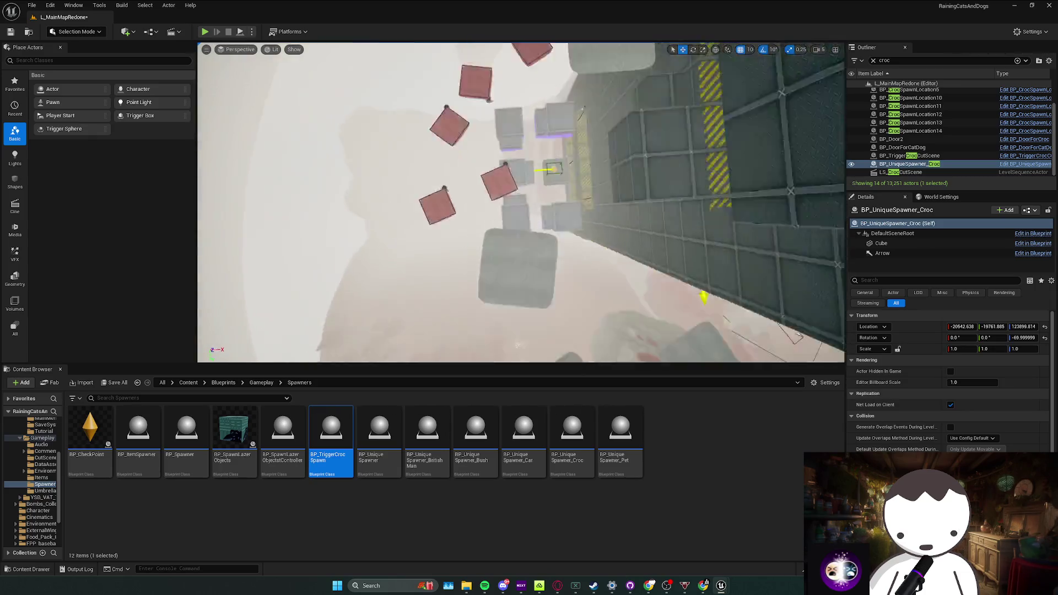
pyautogui.press('s')
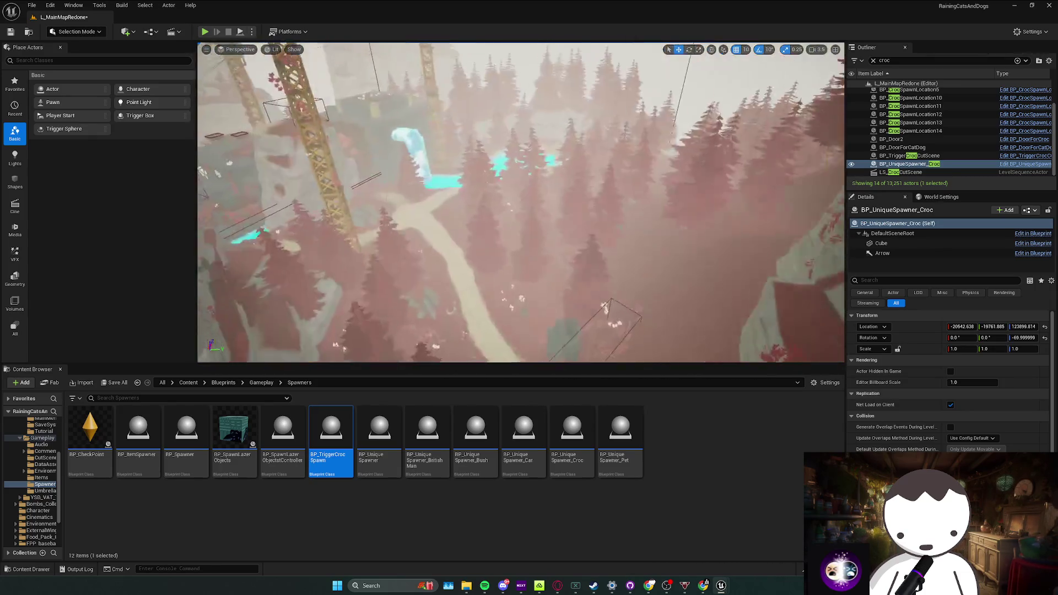
pyautogui.press('w')
pyautogui.press('f')
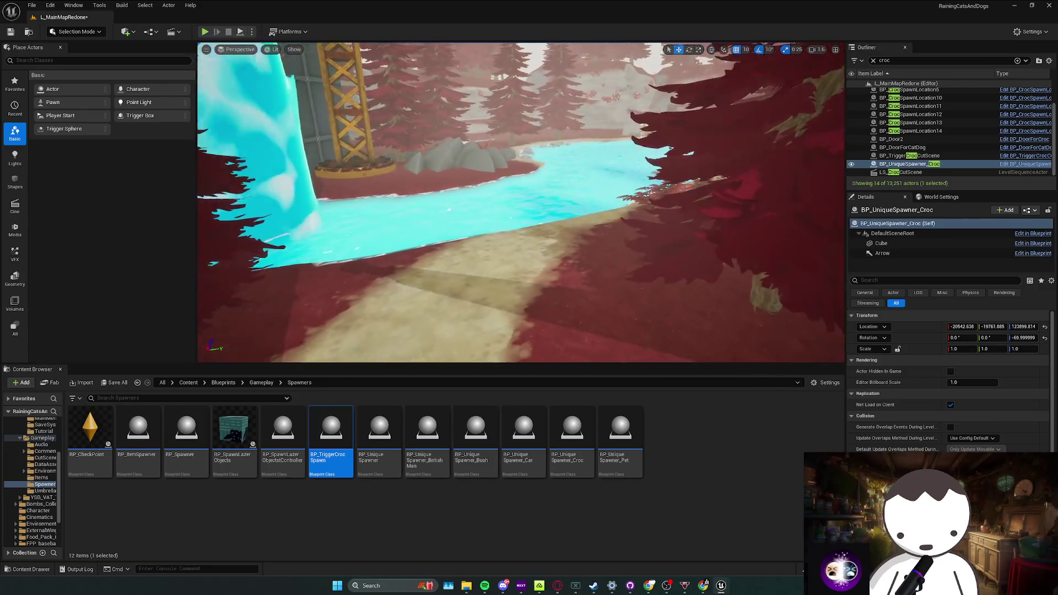
pyautogui.moveTo(522, 203)
pyautogui.mouseDown()
pyautogui.moveTo(463, 248)
pyautogui.moveTo(512, 231)
pyautogui.moveTo(497, 248)
pyautogui.moveTo(504, 240)
pyautogui.mouseUp()
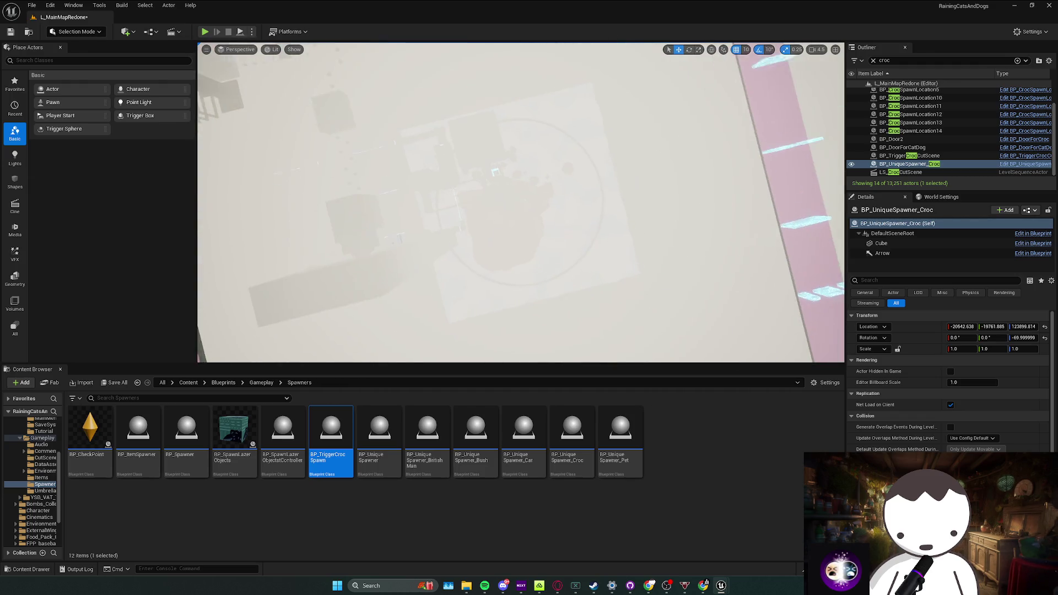
pyautogui.moveTo(504, 240); pyautogui.dragTo(529, 248)
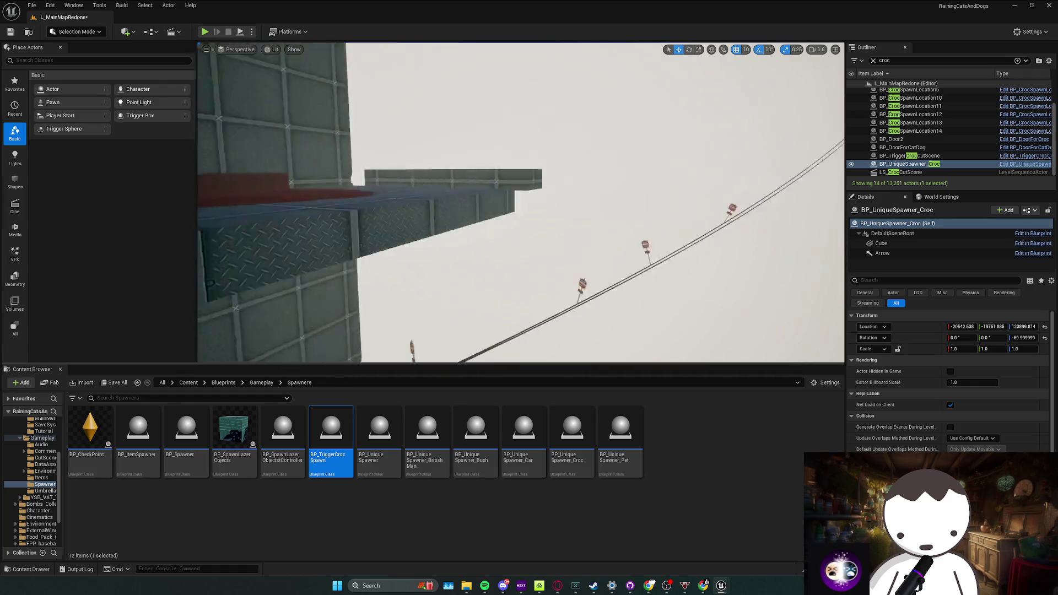
# Delete the road signs and the power cable near the cliff
pyautogui.moveTo(530, 248); pyautogui.dragTo(437, 283)
pyautogui.click(407, 256)
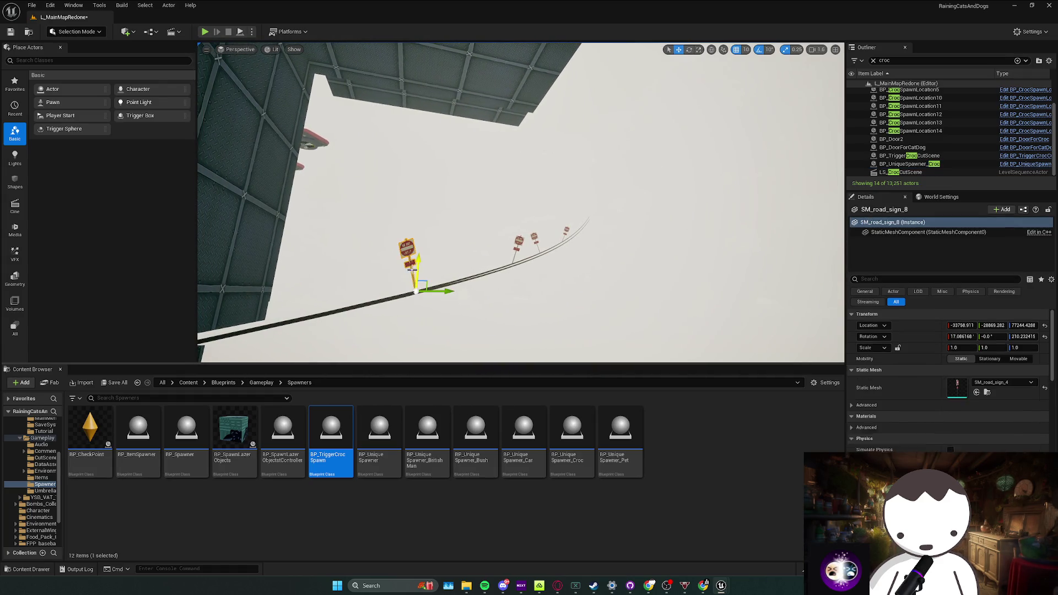
pyautogui.press('Delete')
pyautogui.click(429, 285)
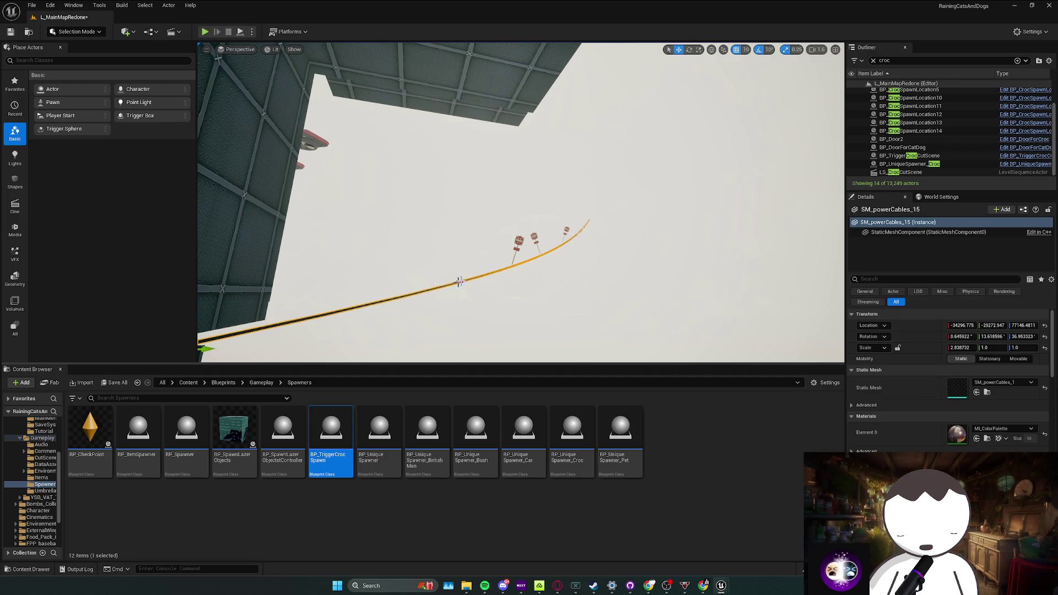
pyautogui.press('Delete')
pyautogui.click(519, 244)
pyautogui.press('Delete')
pyautogui.press('Delete')
pyautogui.click(565, 230)
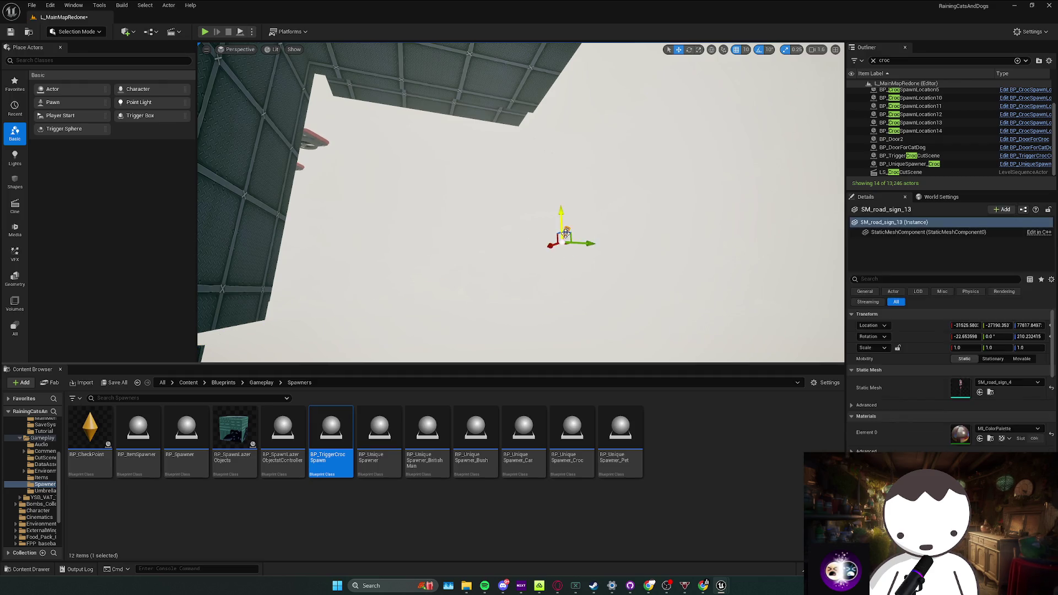
pyautogui.press('Delete')
# Save L_MainMapRedone and fly down toward the mushroom room with the purple blocks
pyautogui.hotkey('ctrl', 's')
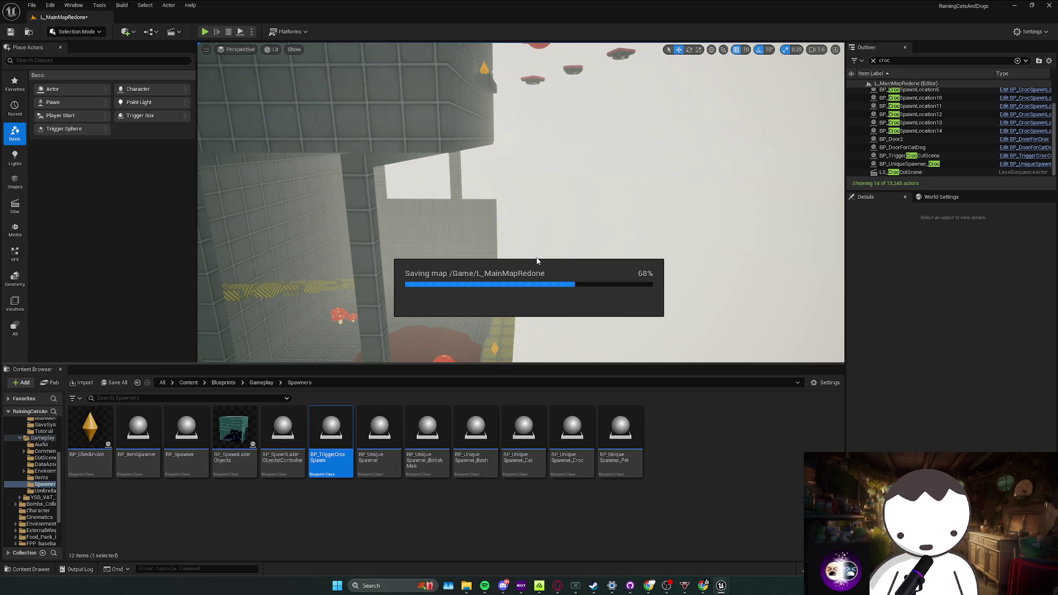
pyautogui.moveTo(529, 252)
pyautogui.mouseDown()
pyautogui.moveTo(529, 314)
pyautogui.moveTo(496, 249)
pyautogui.moveTo(496, 330)
pyautogui.mouseUp()
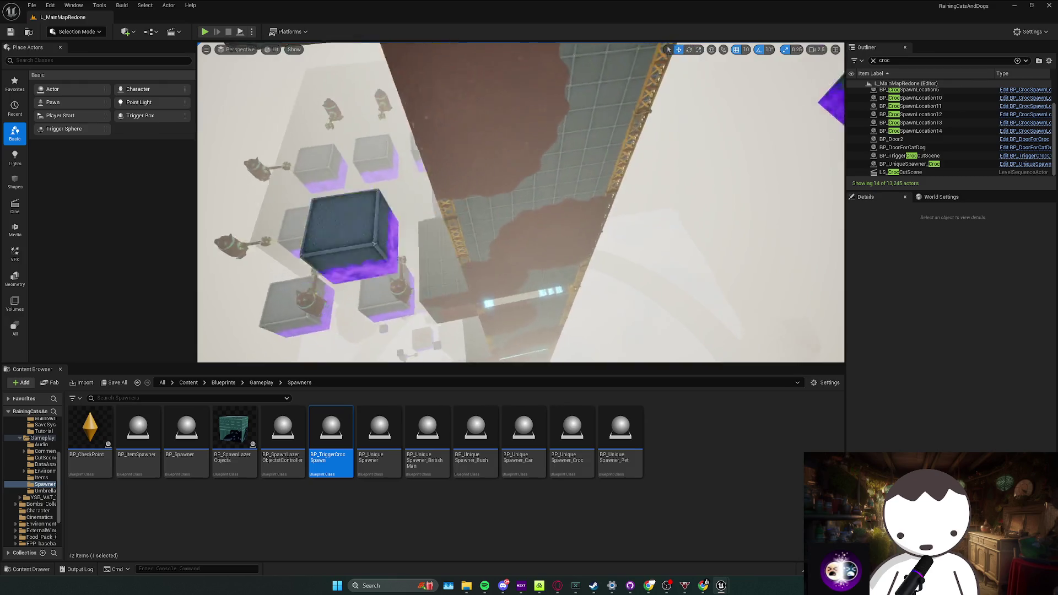
pyautogui.moveTo(496, 330); pyautogui.dragTo(496, 40)
pyautogui.hotkey('ctrl', 's')
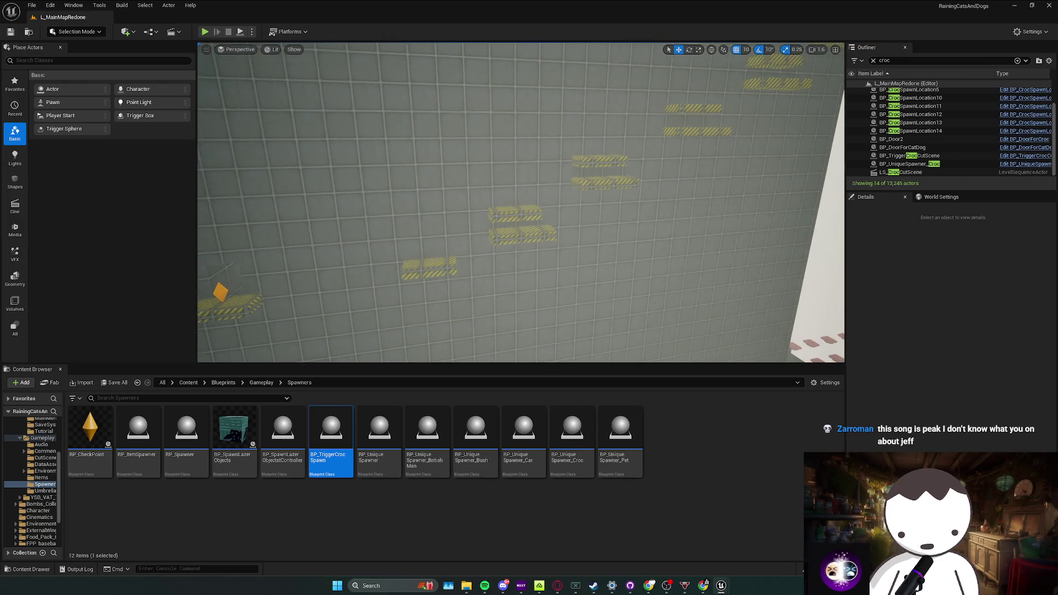
pyautogui.moveTo(496, 41); pyautogui.dragTo(216, 27)
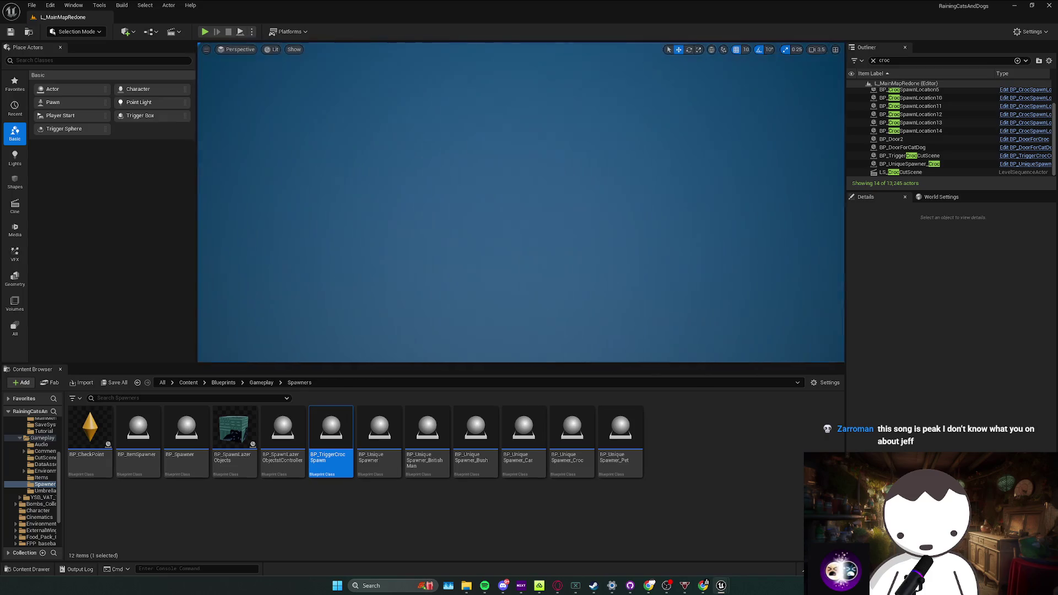
pyautogui.moveTo(518, 245); pyautogui.dragTo(518, 244)
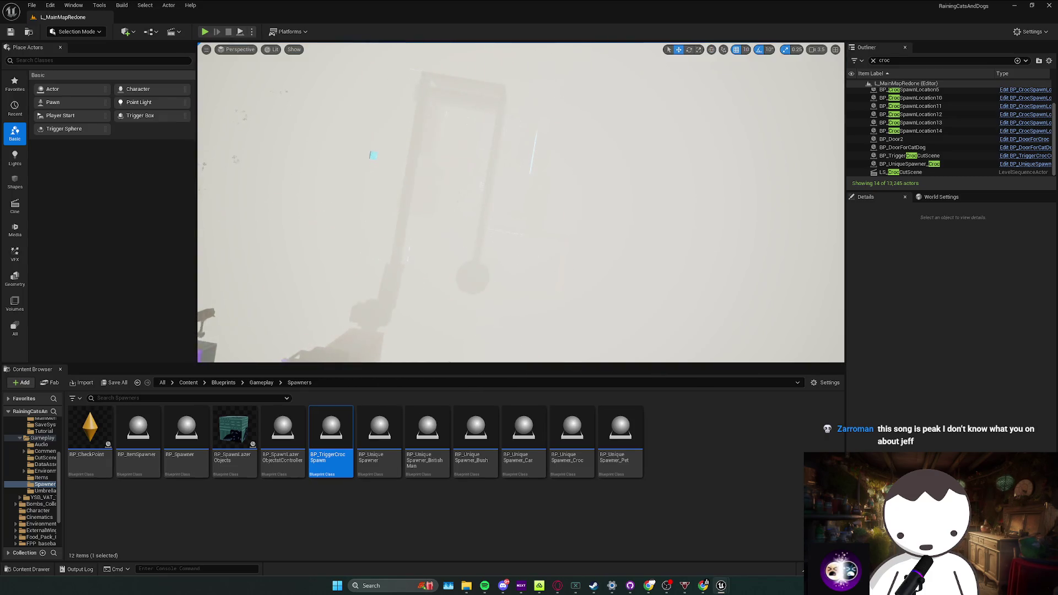
pyautogui.moveTo(521, 203); pyautogui.dragTo(521, 203)
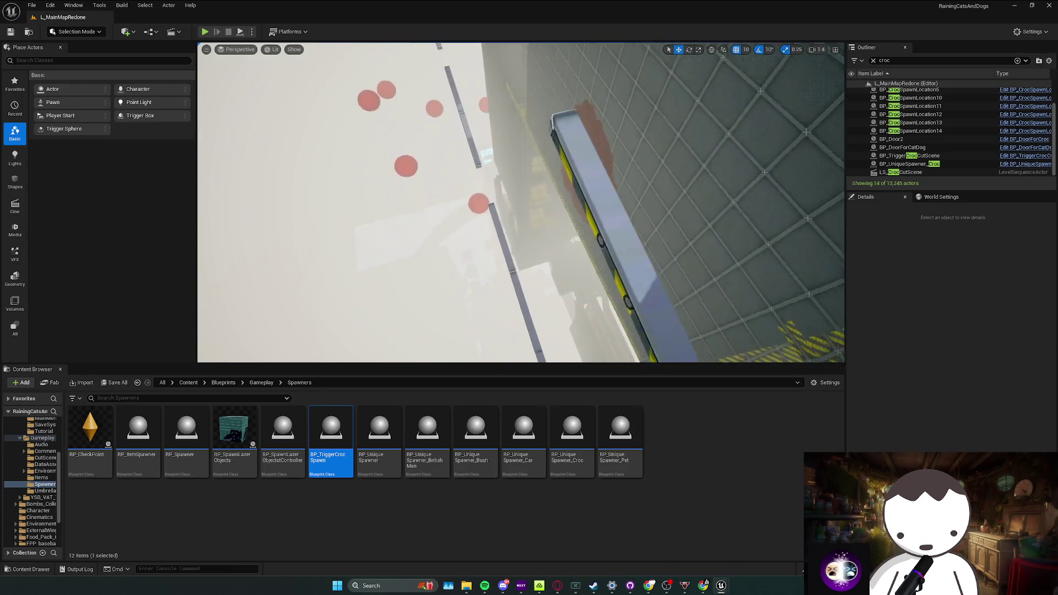
pyautogui.moveTo(520, 203); pyautogui.dragTo(521, 202)
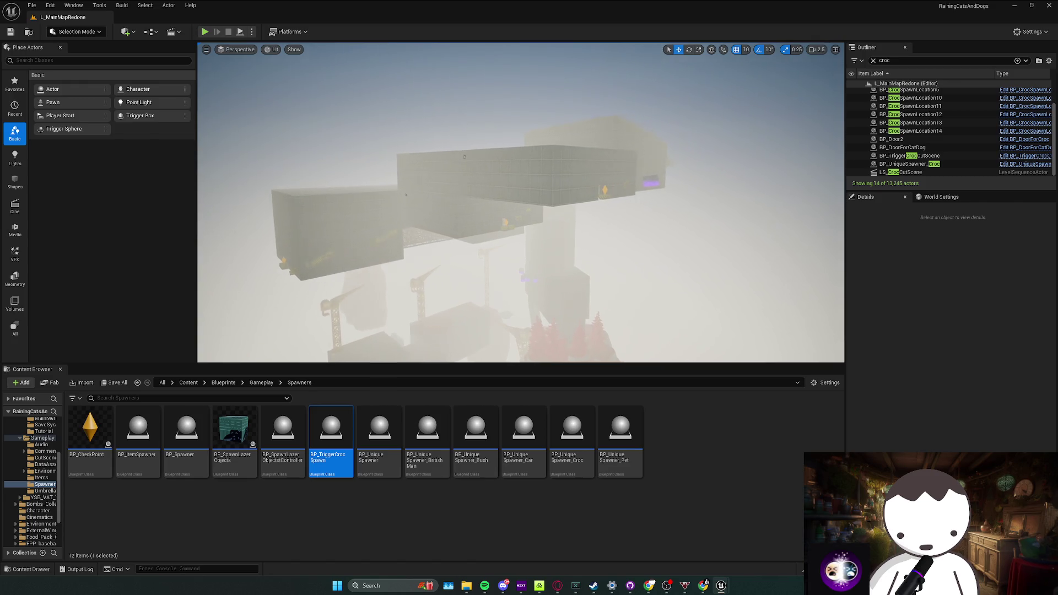
pyautogui.moveTo(522, 203); pyautogui.dragTo(522, 203)
pyautogui.moveTo(518, 243); pyautogui.dragTo(516, 241)
pyautogui.hotkey('ctrl', 's')
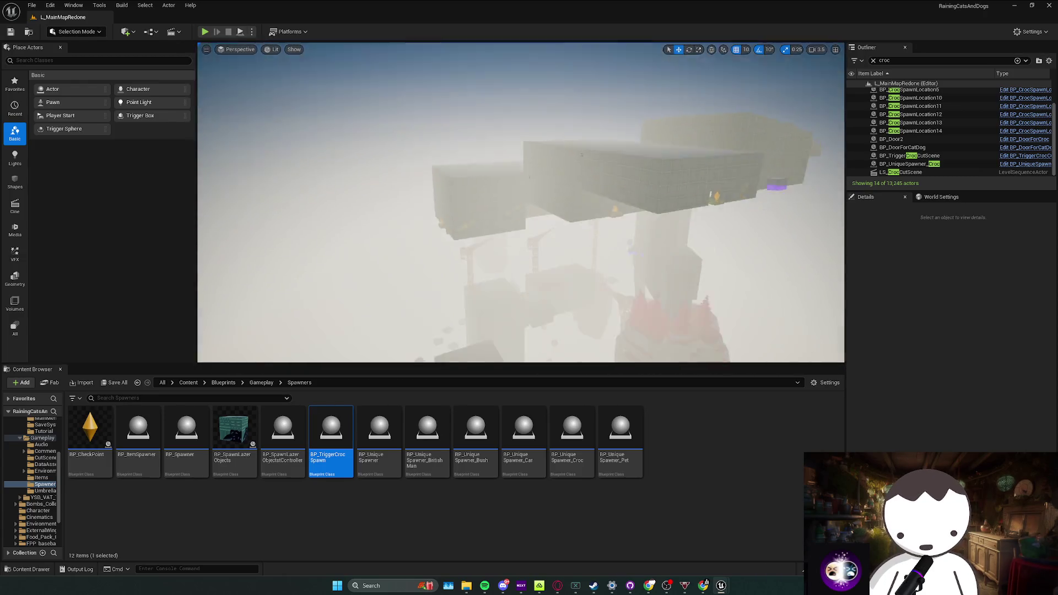
pyautogui.moveTo(625, 131)
pyautogui.mouseDown()
pyautogui.moveTo(517, 241)
pyautogui.moveTo(476, 247)
pyautogui.mouseUp()
pyautogui.click(434, 219)
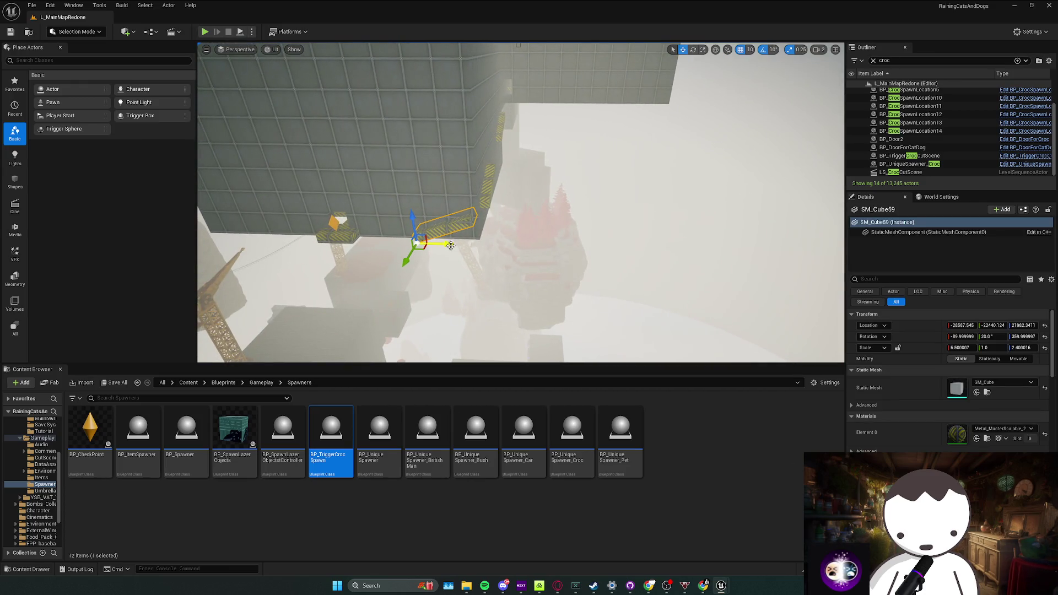
# Deselect the grey block and save L_MainMapRedone while flying around the tiled floor
pyautogui.moveTo(530, 217); pyautogui.dragTo(520, 202)
pyautogui.press('Escape')
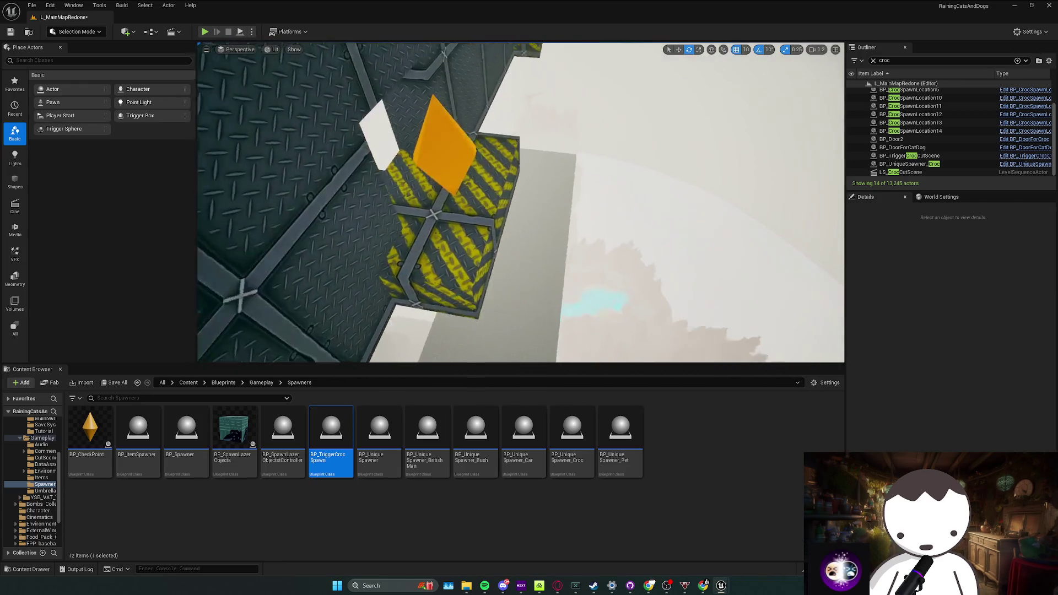
pyautogui.moveTo(514, 242); pyautogui.dragTo(514, 242)
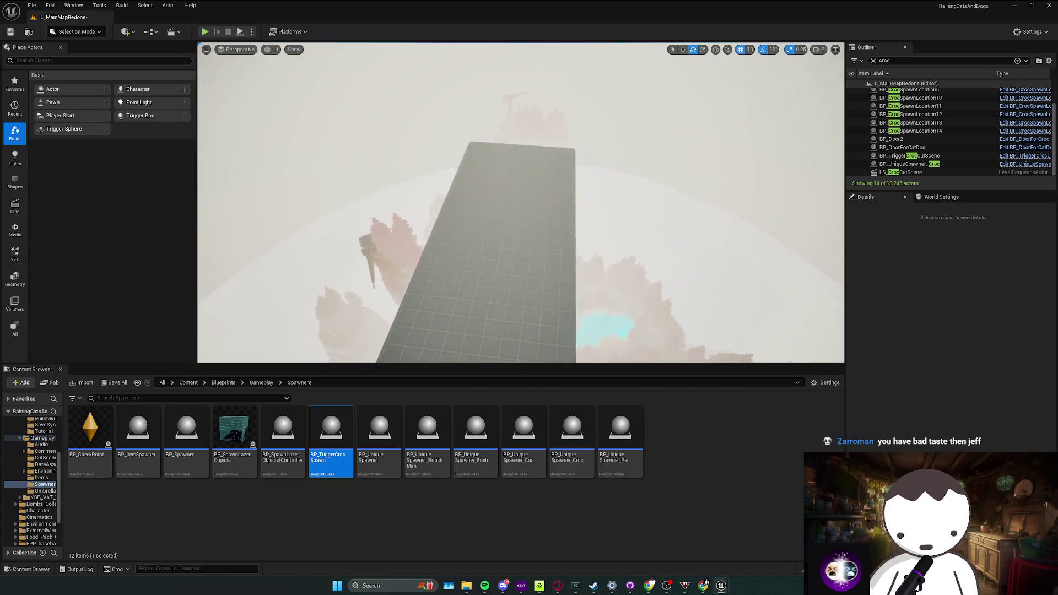
pyautogui.hotkey('ctrl', 's')
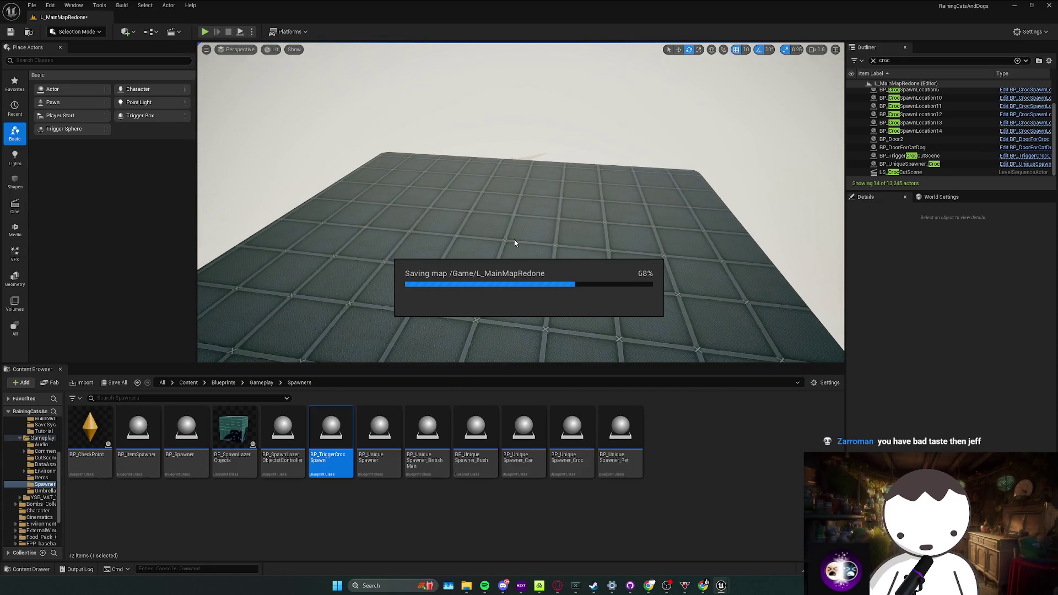
pyautogui.moveTo(512, 310); pyautogui.dragTo(513, 310)
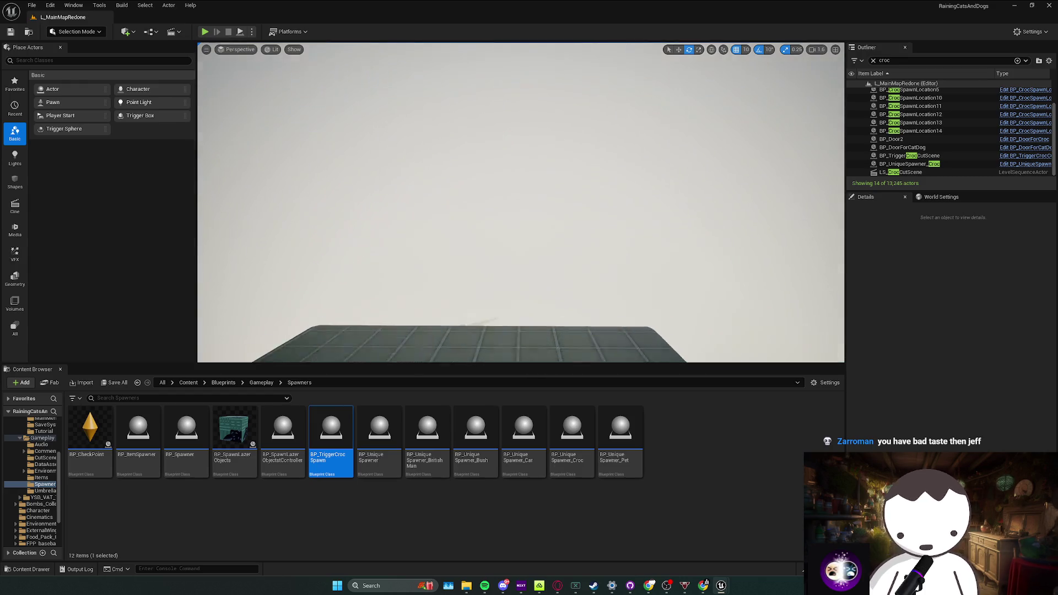
pyautogui.moveTo(521, 203); pyautogui.dragTo(520, 202)
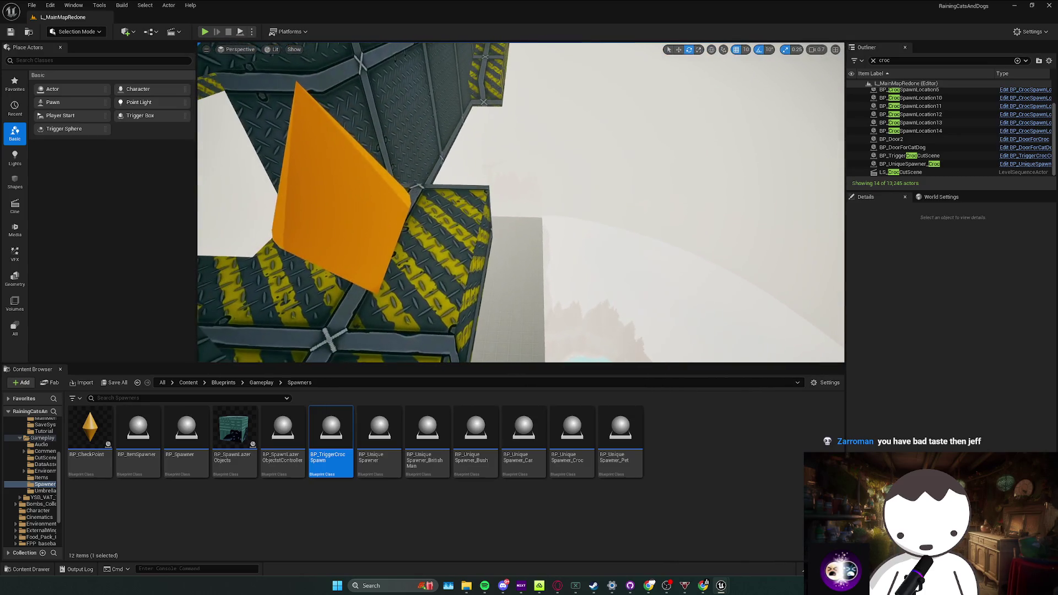
pyautogui.hotkey('ctrl', 's')
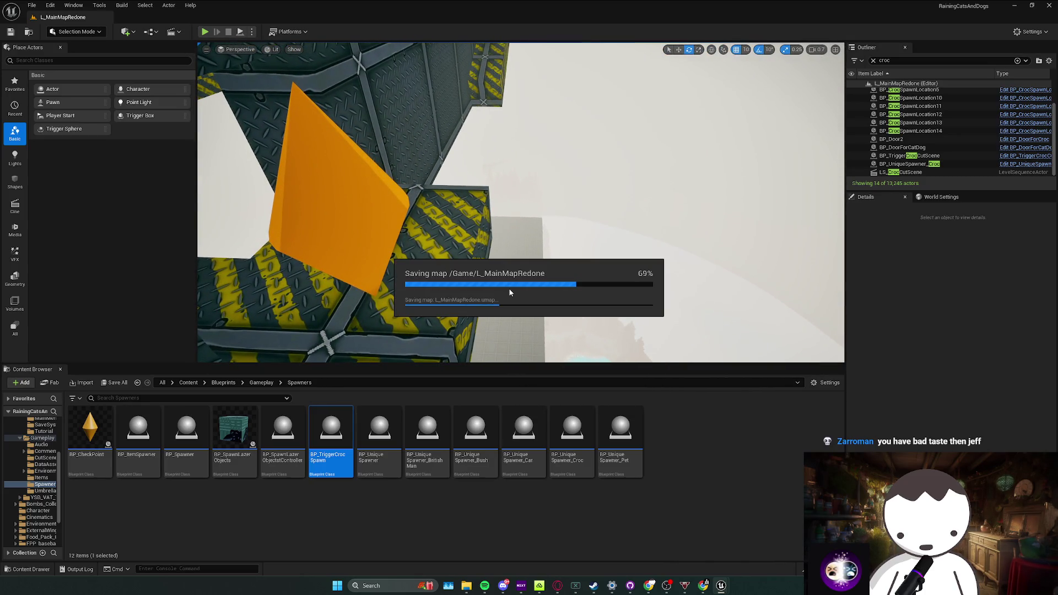
pyautogui.moveTo(530, 287); pyautogui.dragTo(531, 287)
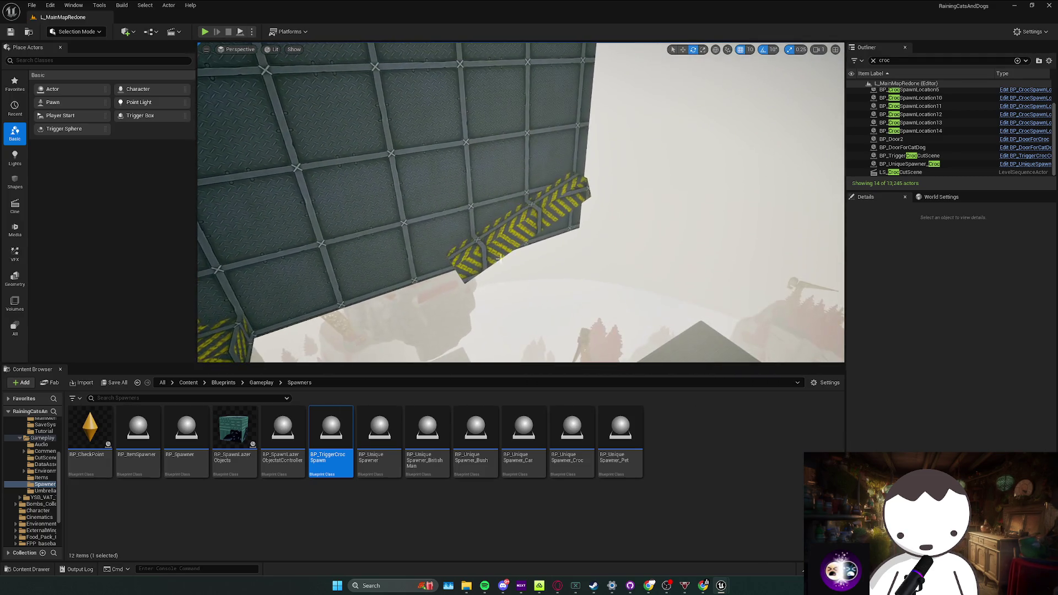
# Copy the striped panel SM_Cube59 onto the next wall twice and tilt the upper copy
pyautogui.click(463, 194)
pyautogui.click(504, 182)
pyautogui.press('w')
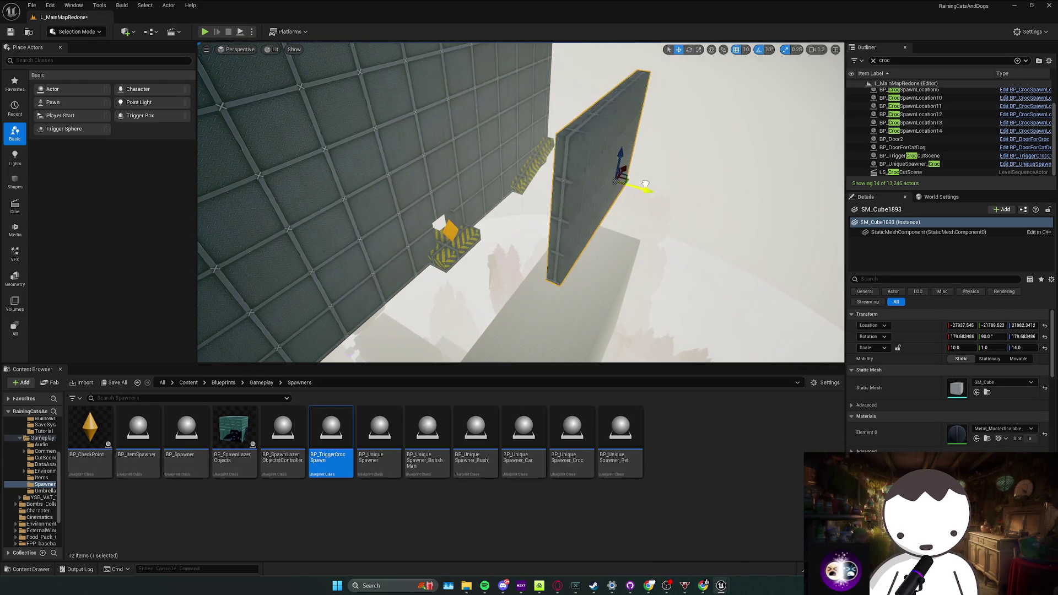
pyautogui.click(461, 161)
pyautogui.moveTo(498, 201); pyautogui.dragTo(498, 201)
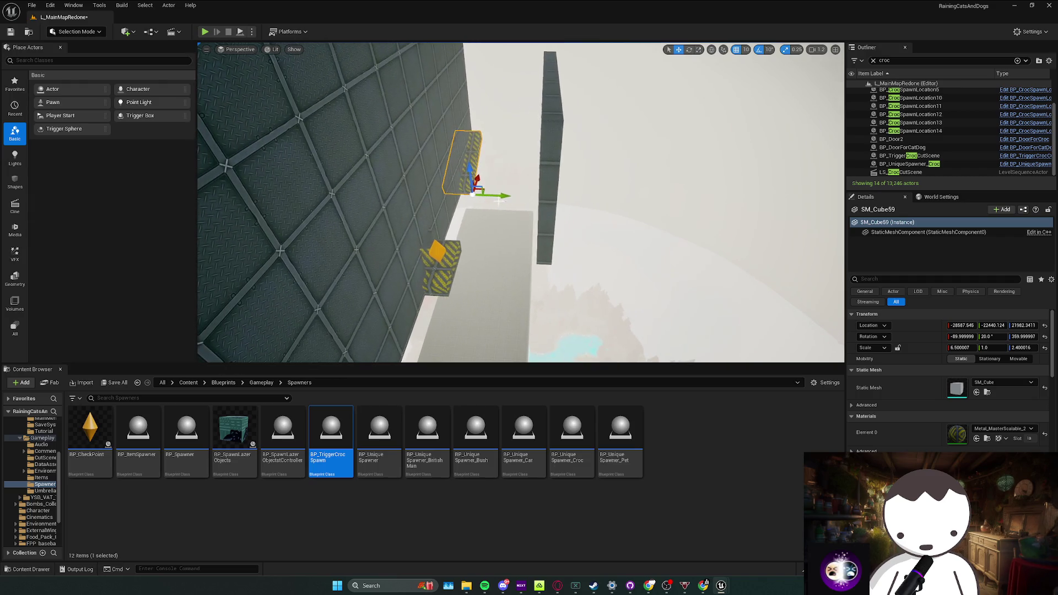
pyautogui.moveTo(577, 197); pyautogui.dragTo(522, 198)
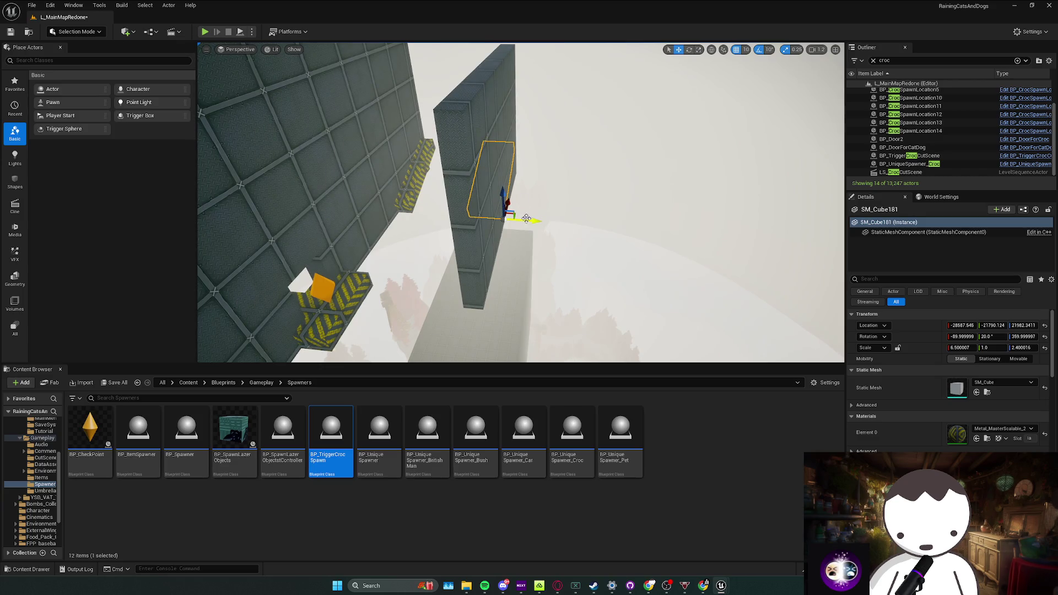
pyautogui.moveTo(563, 219)
pyautogui.mouseDown()
pyautogui.moveTo(515, 231)
pyautogui.moveTo(525, 242)
pyautogui.moveTo(549, 233)
pyautogui.moveTo(357, 338)
pyautogui.moveTo(535, 241)
pyautogui.mouseUp()
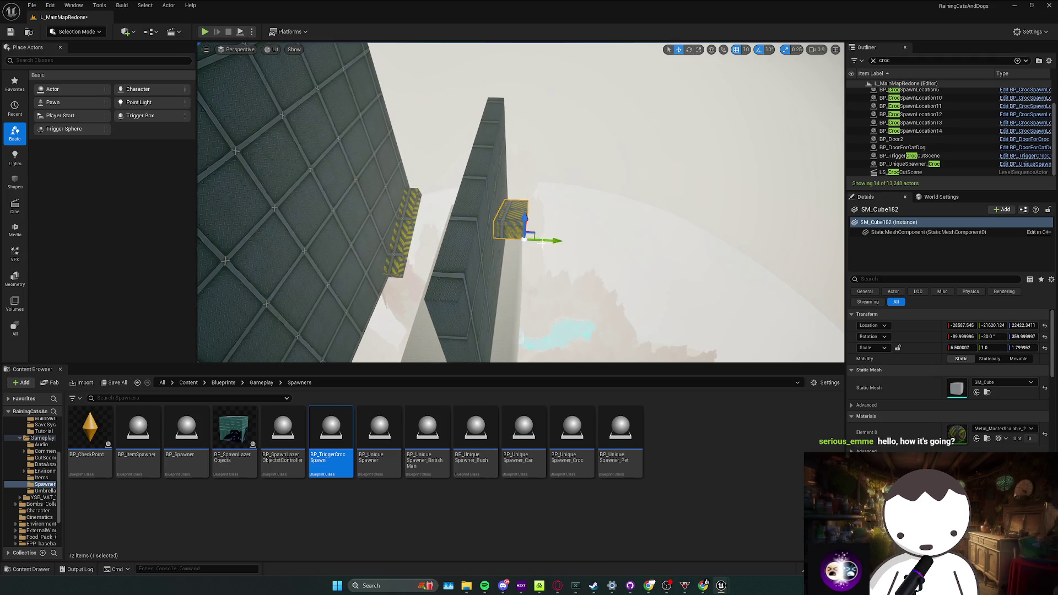
pyautogui.moveTo(536, 240)
pyautogui.mouseDown()
pyautogui.moveTo(554, 241)
pyautogui.moveTo(509, 275)
pyautogui.mouseUp()
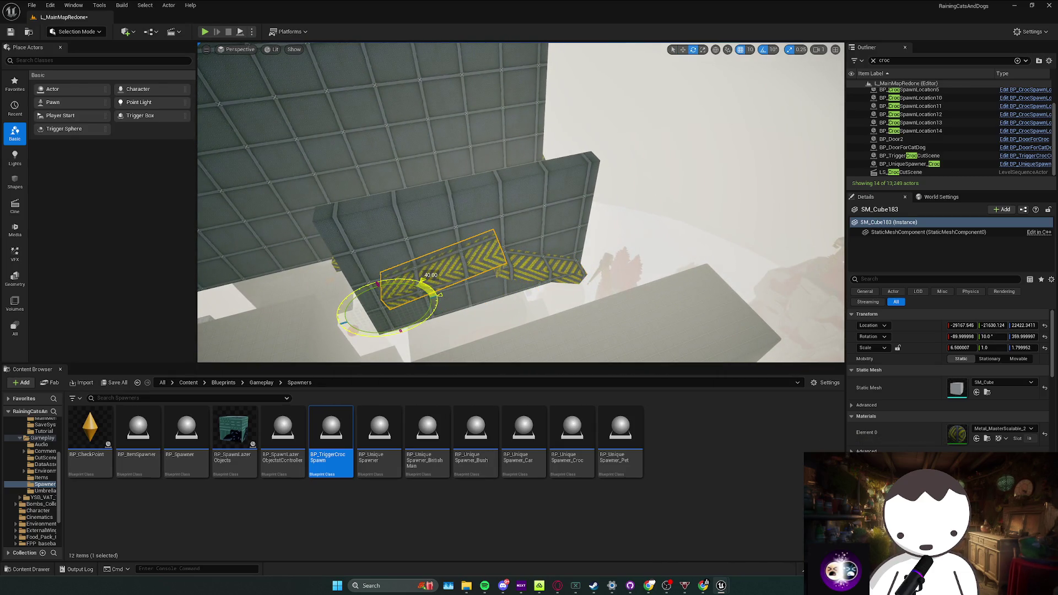
pyautogui.moveTo(420, 289); pyautogui.dragTo(385, 314)
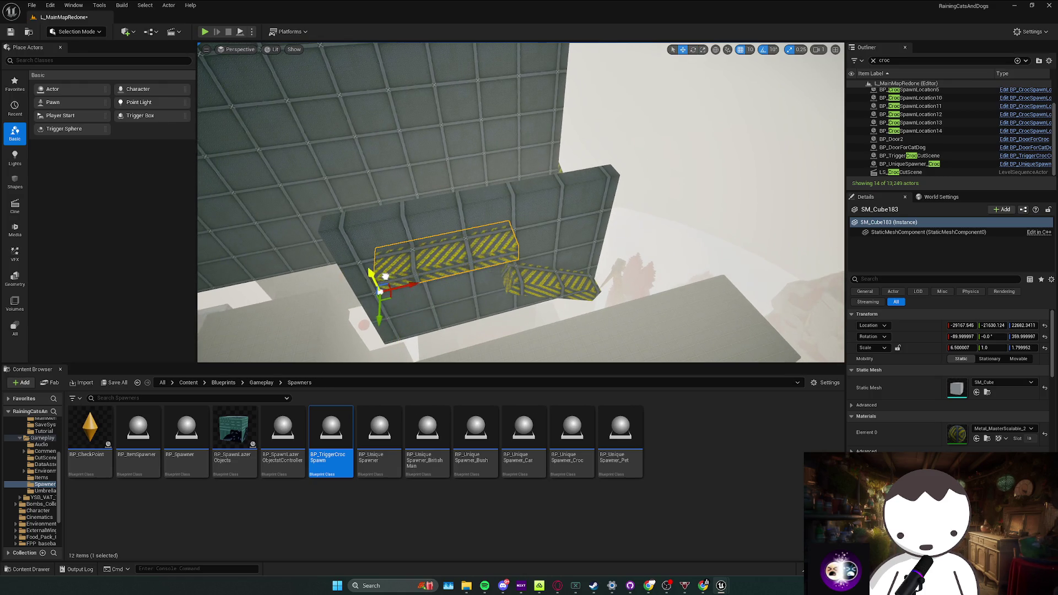
# Rotate wall panel SM_Cube1893 by 180 degrees, move it left and down, and save
pyautogui.click(389, 318)
pyautogui.moveTo(389, 318); pyautogui.dragTo(569, 247)
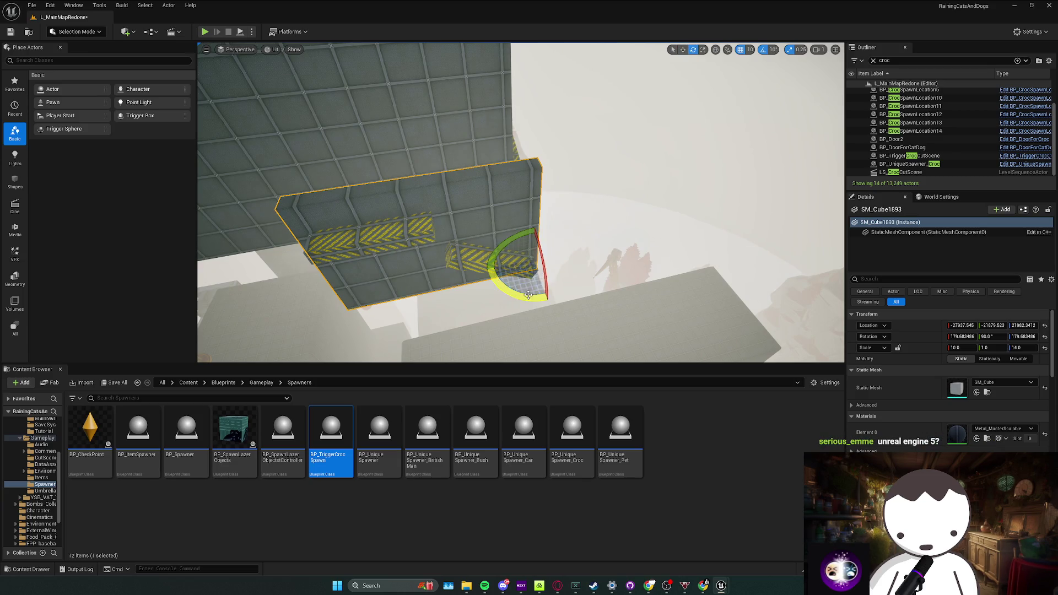
pyautogui.moveTo(529, 296); pyautogui.dragTo(491, 270)
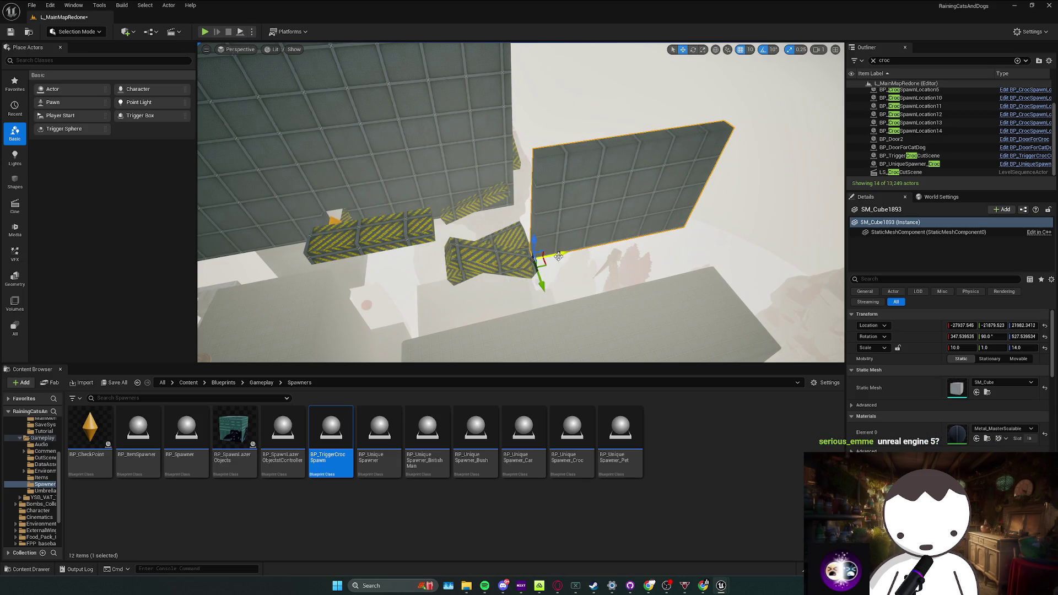
pyautogui.moveTo(560, 257); pyautogui.dragTo(392, 270)
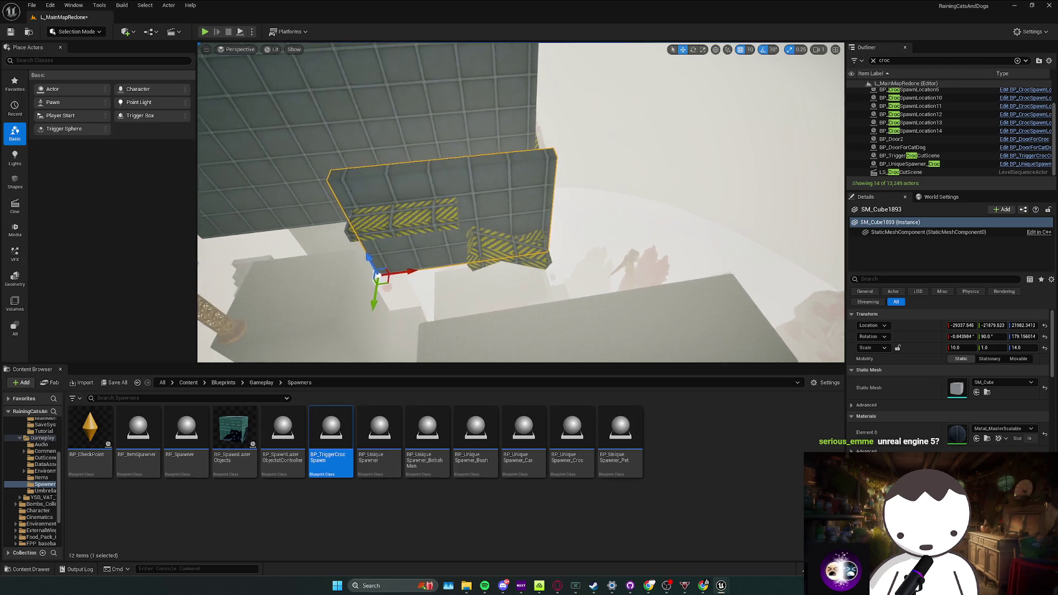
pyautogui.moveTo(420, 278)
pyautogui.mouseDown()
pyautogui.moveTo(482, 317)
pyautogui.moveTo(475, 323)
pyautogui.moveTo(489, 320)
pyautogui.mouseUp()
pyautogui.hotkey('ctrl', 's')
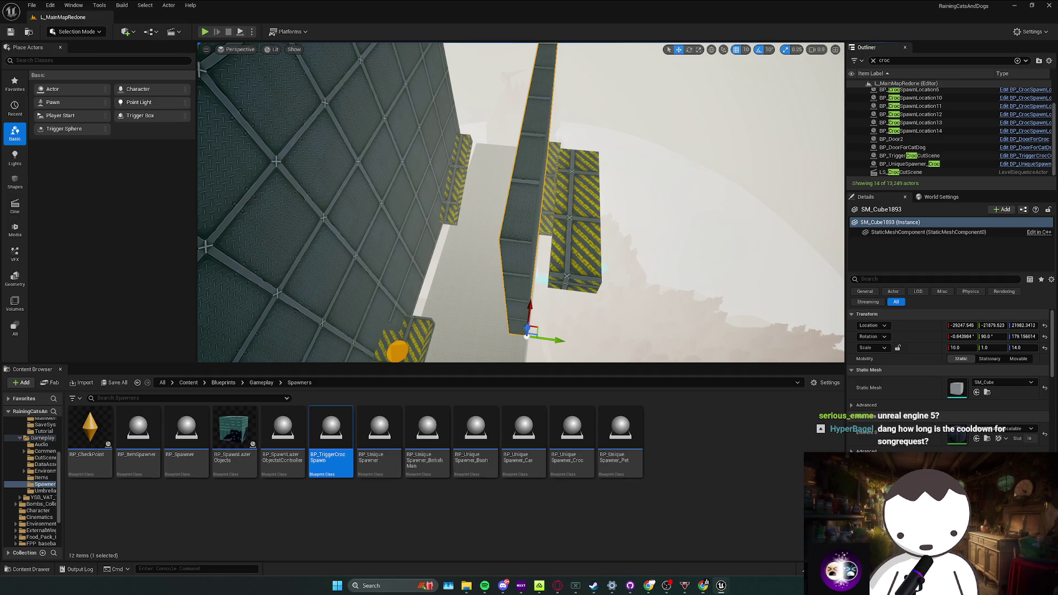
# Stretch SM_Cube1893's Z scale to 40, then undo back to 10×1×14
pyautogui.moveTo(434, 221); pyautogui.dragTo(433, 221)
pyautogui.click(505, 242)
pyautogui.moveTo(518, 297); pyautogui.dragTo(542, 309)
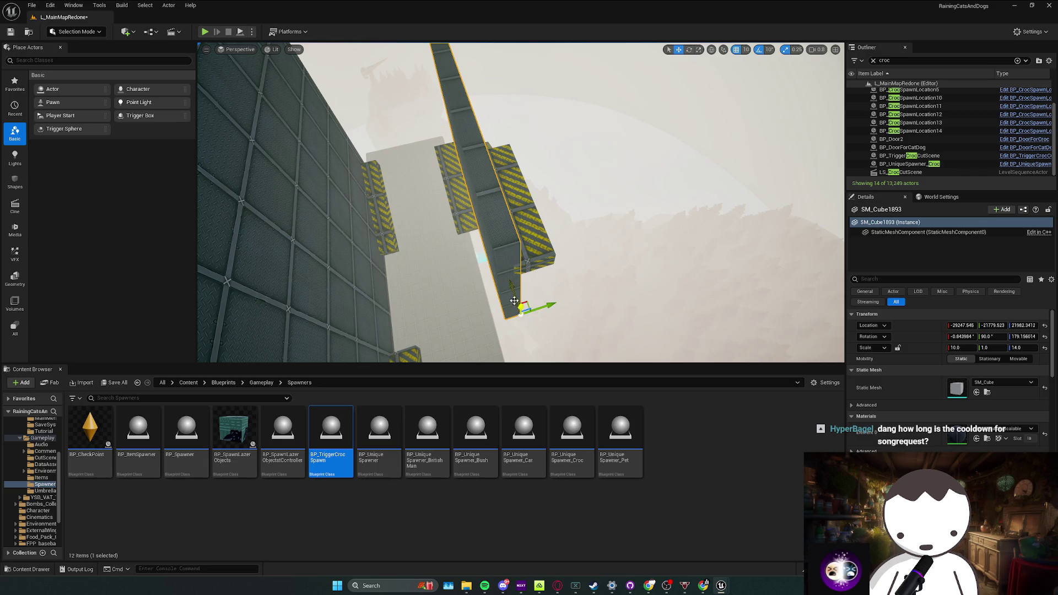
pyautogui.moveTo(523, 309); pyautogui.dragTo(495, 289)
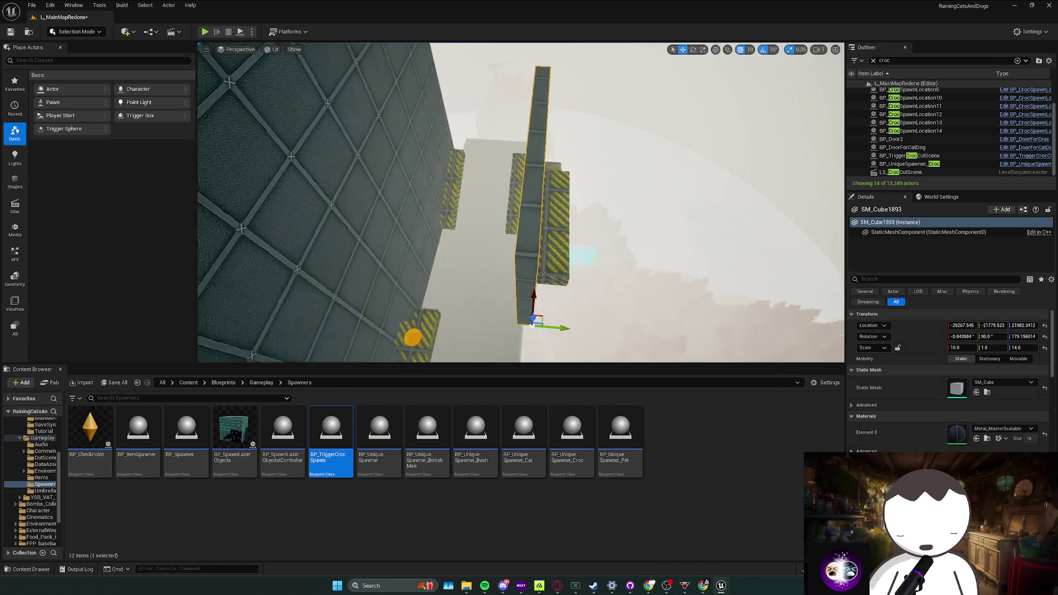
pyautogui.moveTo(1015, 347); pyautogui.dragTo(1044, 348)
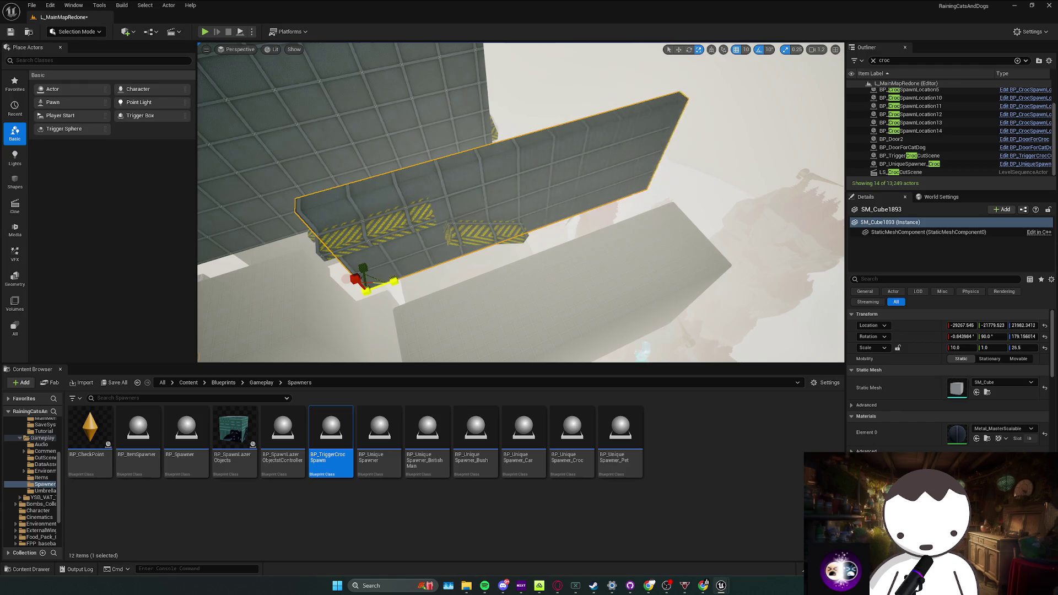
pyautogui.moveTo(408, 253); pyautogui.dragTo(409, 253)
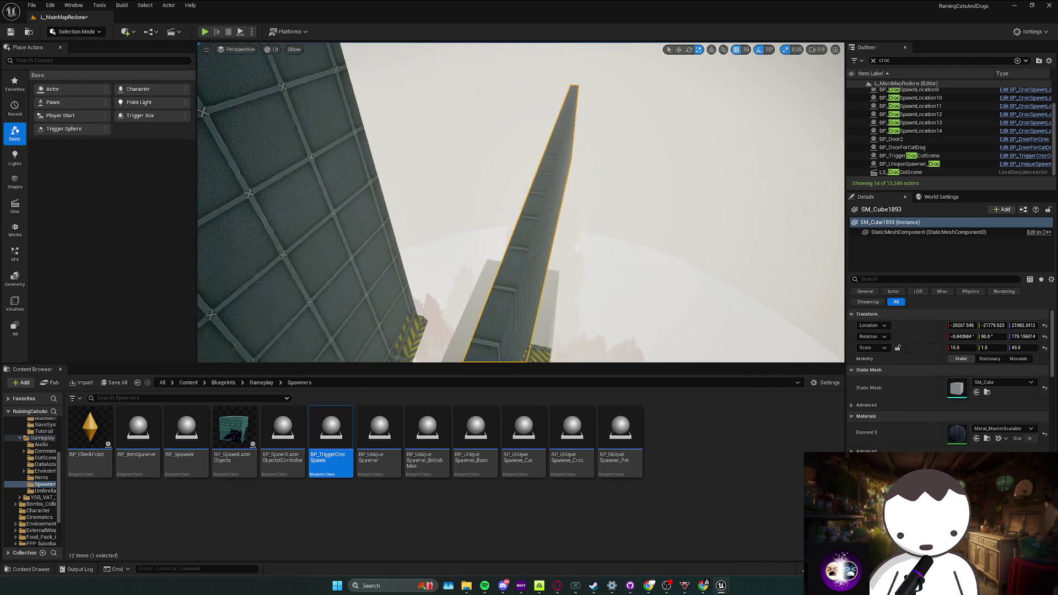
pyautogui.hotkey('ctrl', 'z')
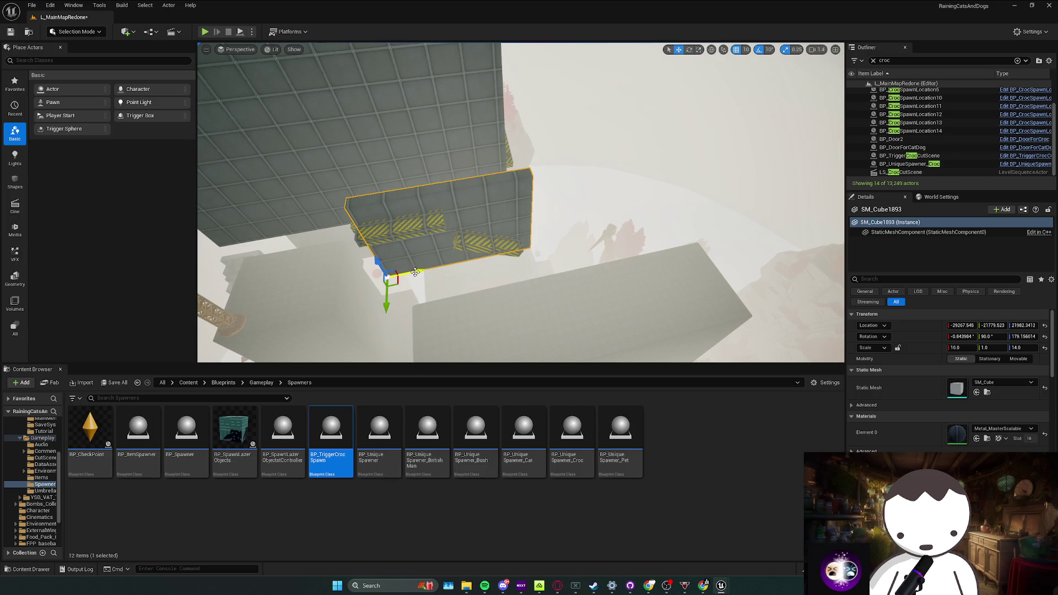
# Duplicate the striped wall cube and shift the copy beside the original
pyautogui.moveTo(415, 273)
pyautogui.keyDown('alt'); pyautogui.mouseDown()
pyautogui.moveTo(602, 253)
pyautogui.moveTo(593, 239)
pyautogui.mouseUp(); pyautogui.keyUp('alt')
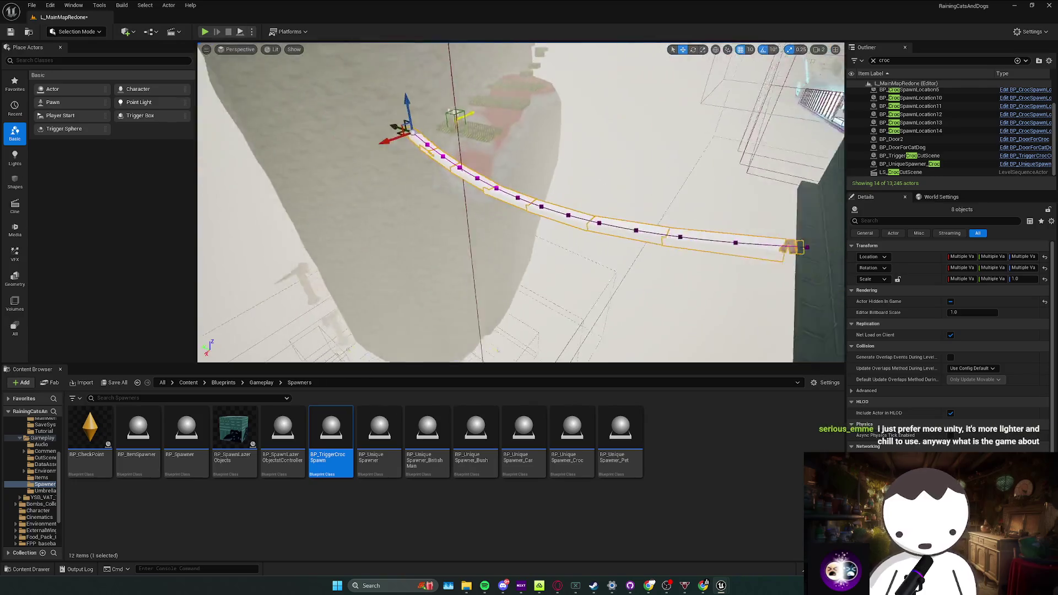
pyautogui.moveTo(487, 186); pyautogui.dragTo(487, 186)
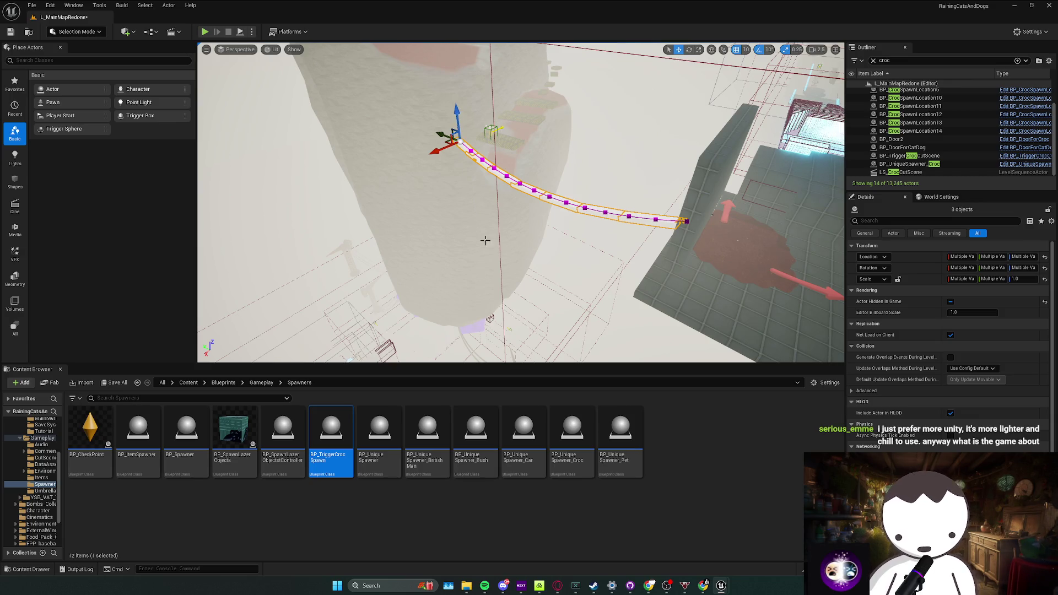
pyautogui.moveTo(477, 196)
pyautogui.mouseDown()
pyautogui.moveTo(475, 224)
pyautogui.moveTo(513, 211)
pyautogui.mouseUp()
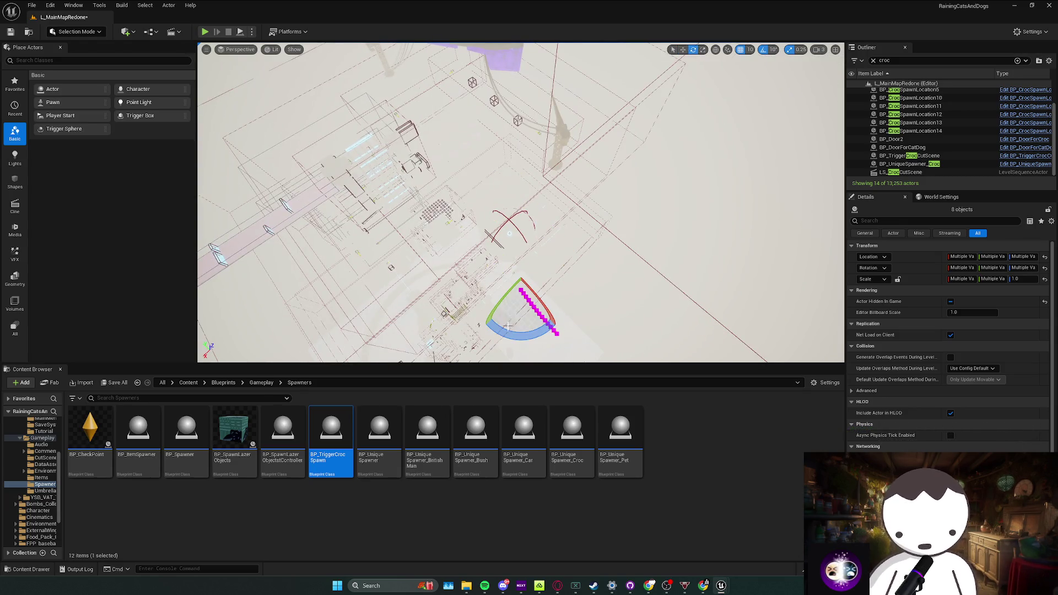
pyautogui.moveTo(513, 211)
pyautogui.mouseDown()
pyautogui.moveTo(500, 248)
pyautogui.moveTo(529, 265)
pyautogui.moveTo(592, 261)
pyautogui.mouseUp()
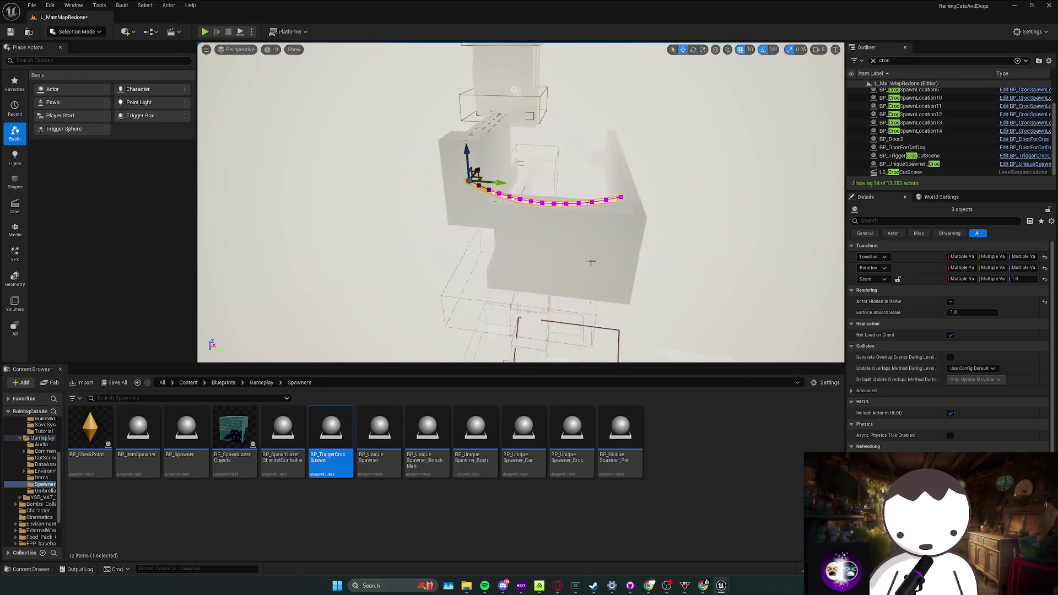
pyautogui.moveTo(529, 287)
pyautogui.mouseDown()
pyautogui.moveTo(485, 219)
pyautogui.moveTo(517, 215)
pyautogui.mouseUp()
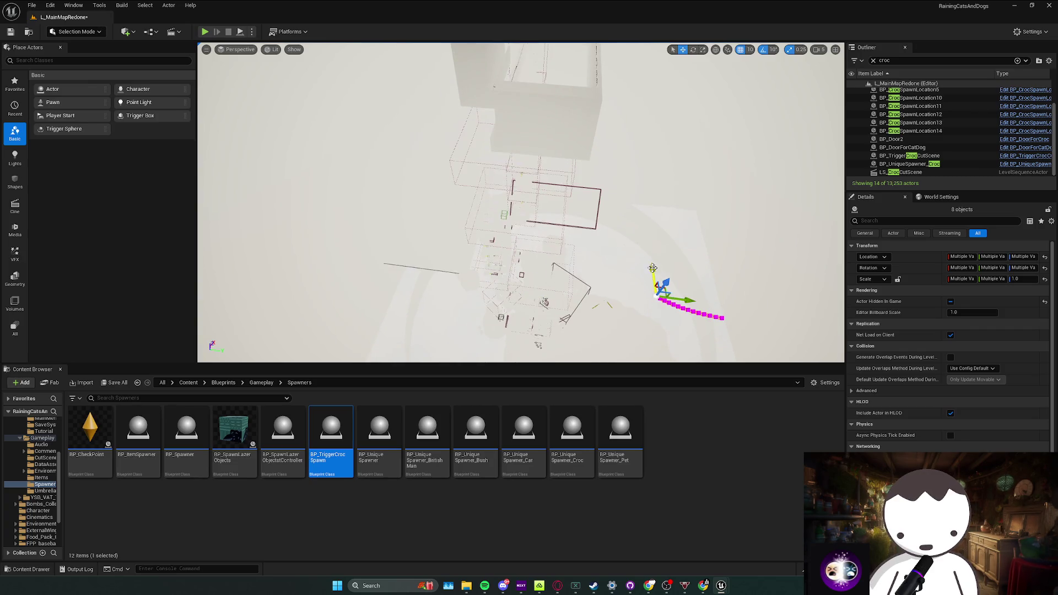
pyautogui.moveTo(652, 269); pyautogui.dragTo(612, 196)
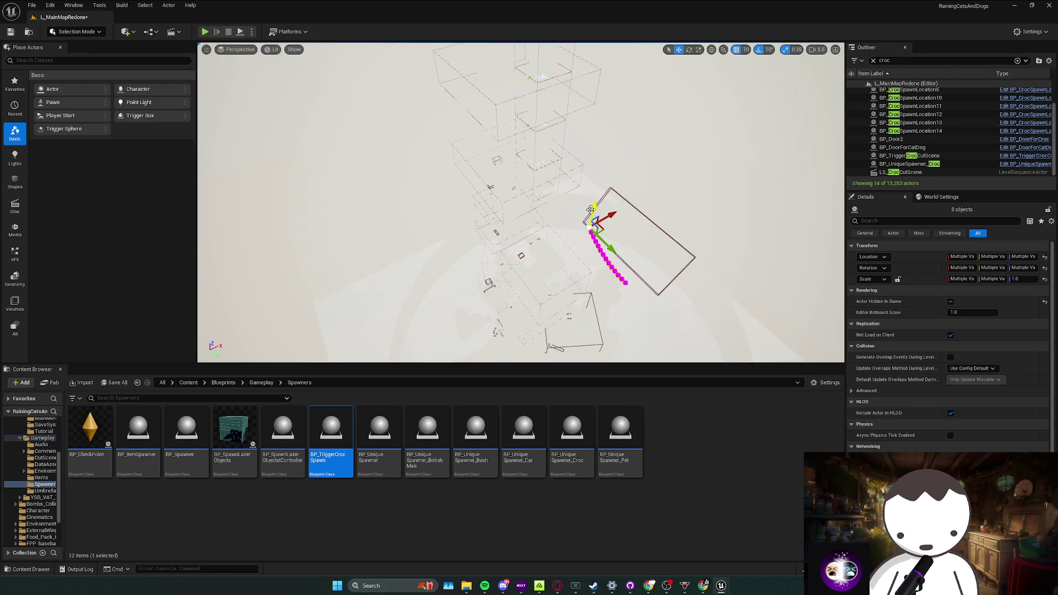
pyautogui.moveTo(615, 311); pyautogui.dragTo(579, 273)
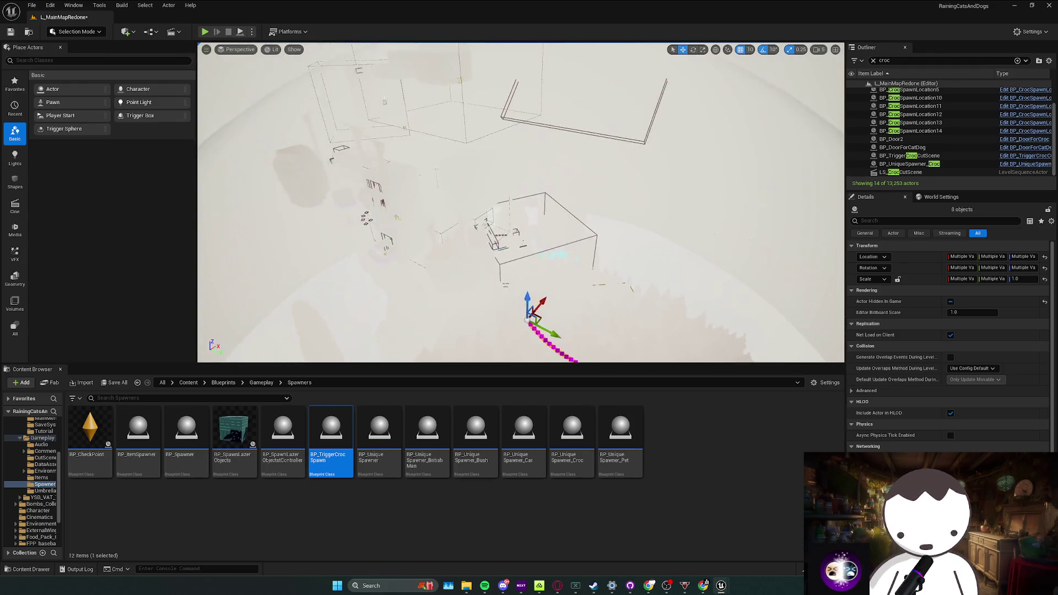
pyautogui.moveTo(529, 248); pyautogui.dragTo(579, 231)
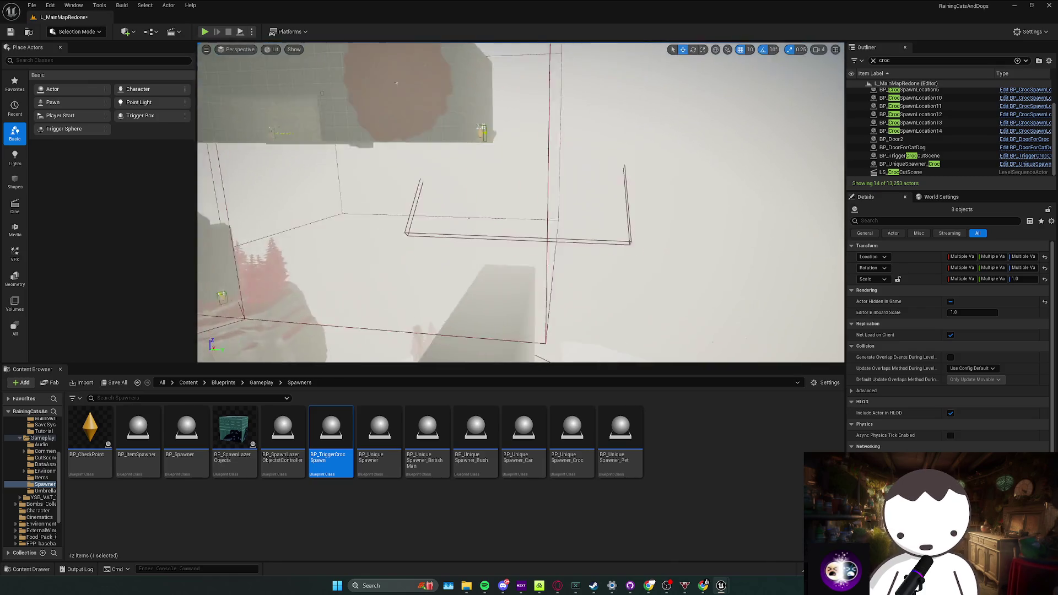
# Move the magenta spline path up to meet the wall and check its run
pyautogui.moveTo(521, 202)
pyautogui.mouseDown()
pyautogui.moveTo(546, 190)
pyautogui.moveTo(645, 245)
pyautogui.moveTo(707, 223)
pyautogui.mouseUp()
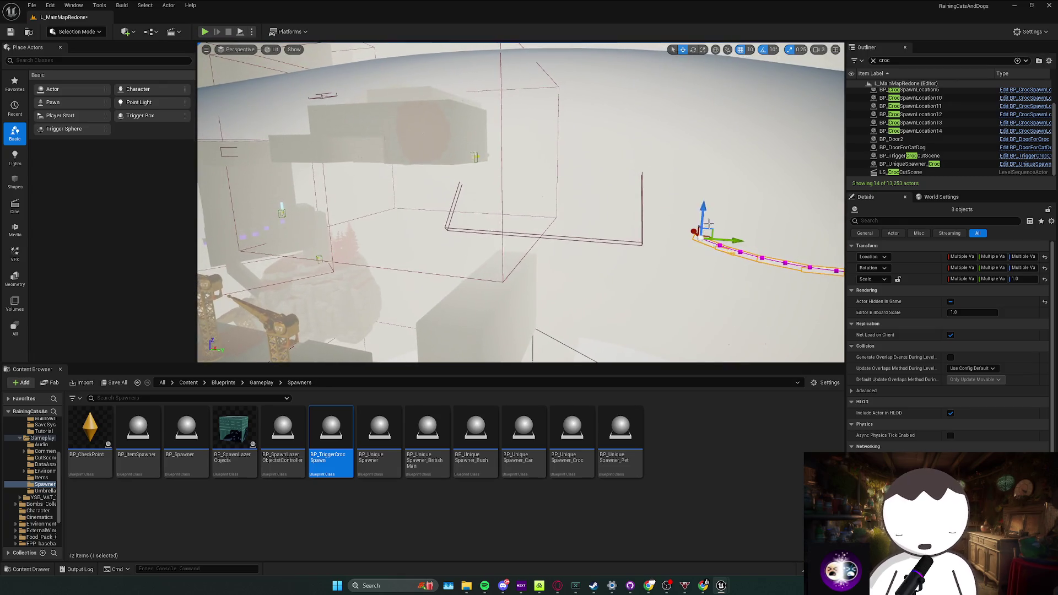
pyautogui.moveTo(486, 131); pyautogui.dragTo(392, 153)
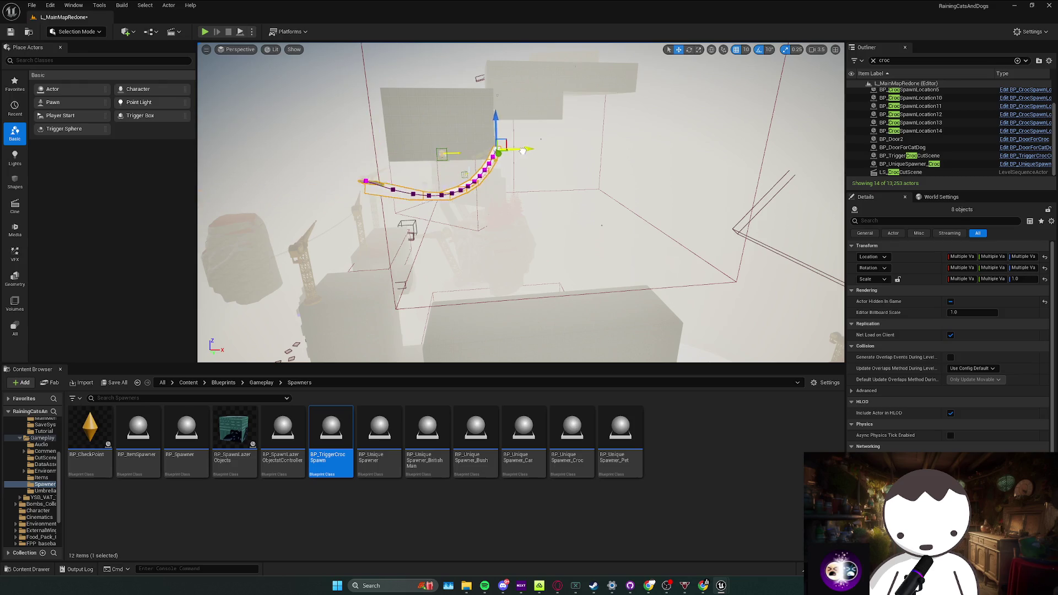
pyautogui.moveTo(484, 156); pyautogui.dragTo(430, 157)
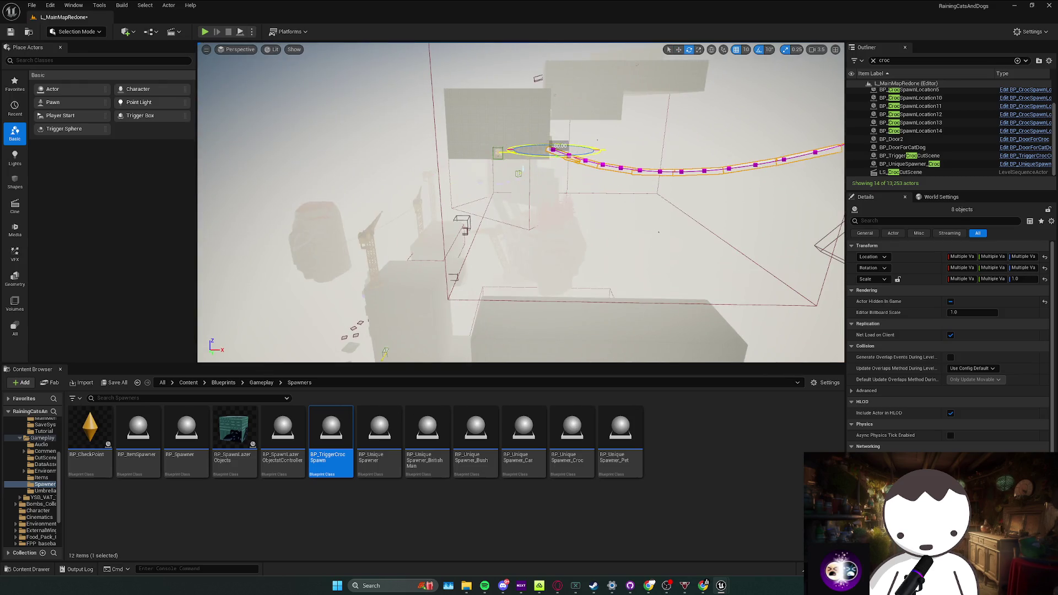
pyautogui.moveTo(597, 141); pyautogui.dragTo(548, 174)
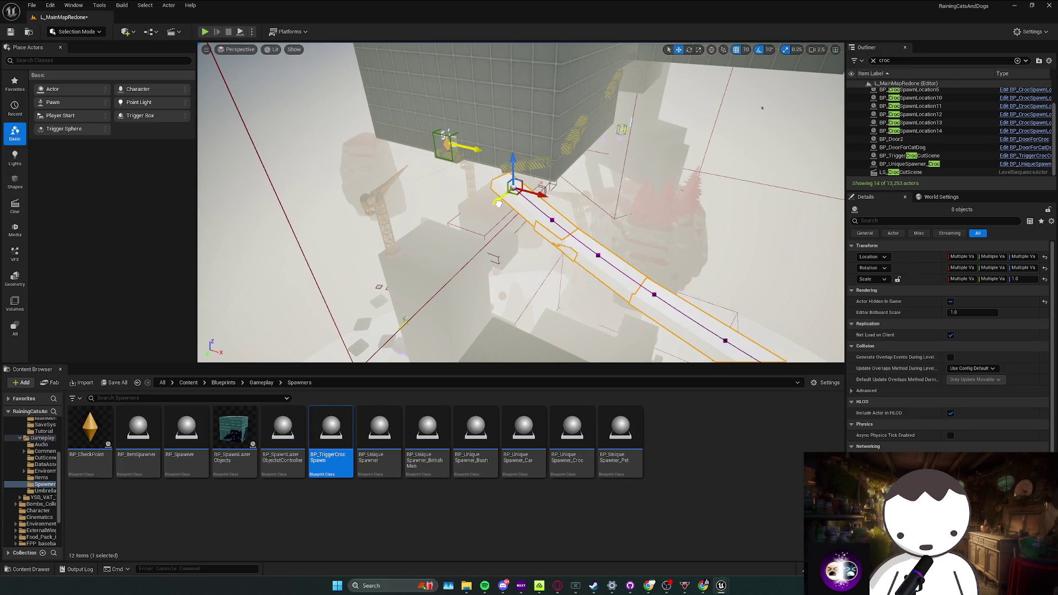
pyautogui.moveTo(498, 202); pyautogui.dragTo(565, 146)
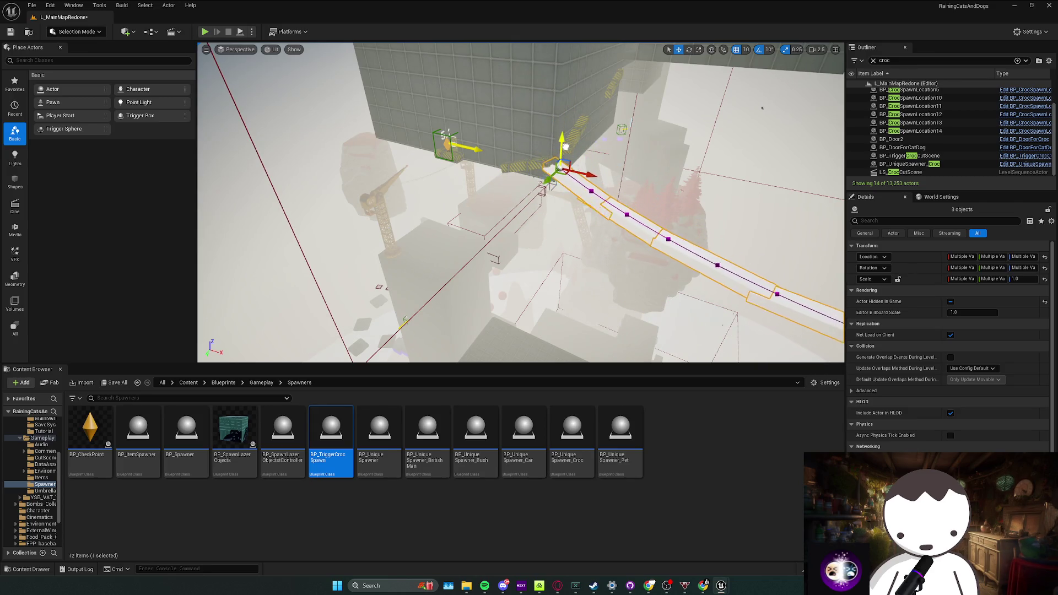
pyautogui.moveTo(762, 108)
pyautogui.mouseDown()
pyautogui.moveTo(653, 83)
pyautogui.moveTo(438, 202)
pyautogui.moveTo(536, 277)
pyautogui.moveTo(532, 351)
pyautogui.mouseUp()
# Select through the cliff meshes SM_Cliff_2_32, 3_58, 2_39, 2_30 and 2_26
pyautogui.click(443, 202)
pyautogui.click(438, 202)
pyautogui.keyDown('ctrl'); pyautogui.click(536, 277); pyautogui.keyUp('ctrl')
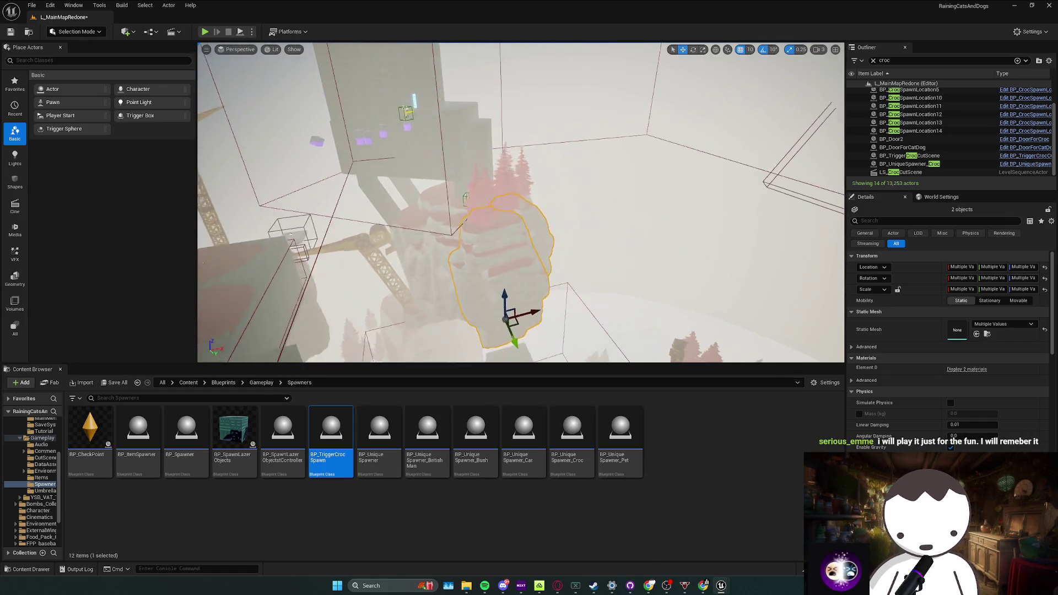
pyautogui.moveTo(531, 352); pyautogui.dragTo(532, 351)
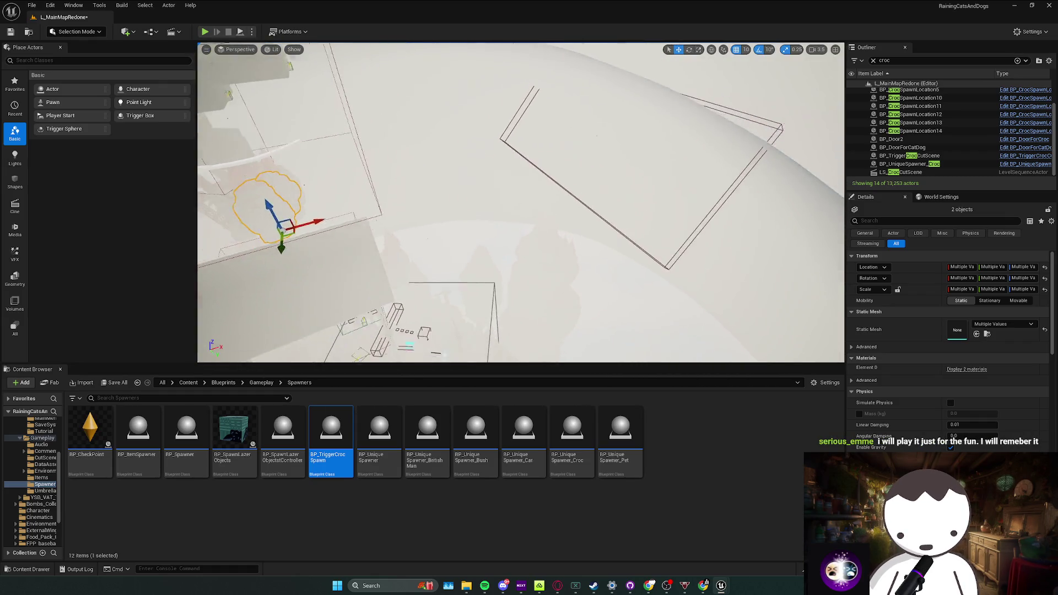
pyautogui.moveTo(532, 247); pyautogui.dragTo(501, 231)
pyautogui.click(531, 247)
pyautogui.click(501, 231)
pyautogui.click(501, 230)
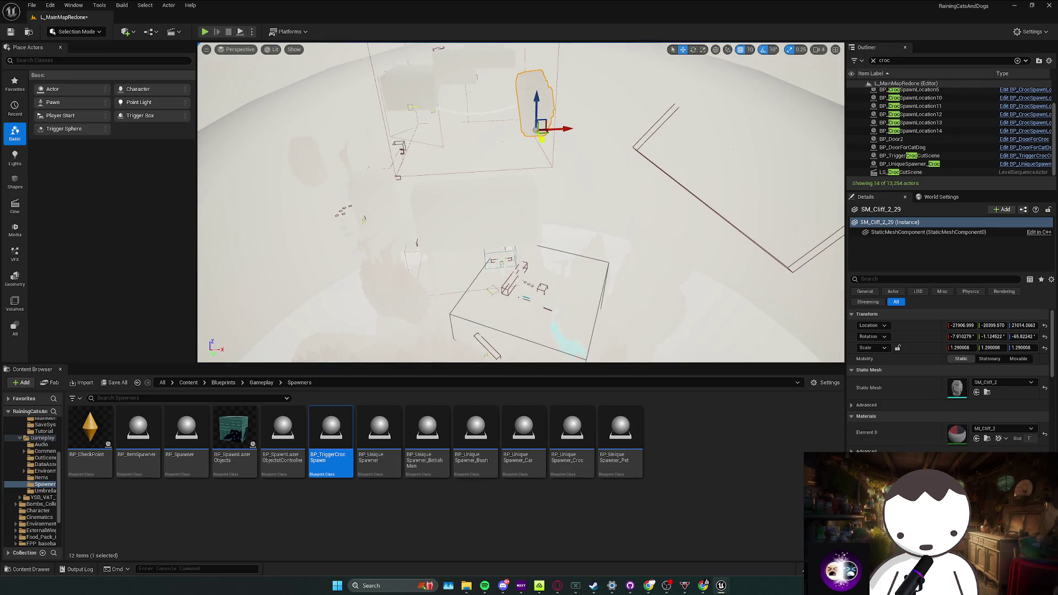
# Shift SM_Cliff_2_29 to the left and reset its rotation to zero in Details
pyautogui.moveTo(630, 237)
pyautogui.mouseDown()
pyautogui.moveTo(562, 225)
pyautogui.moveTo(543, 239)
pyautogui.mouseUp()
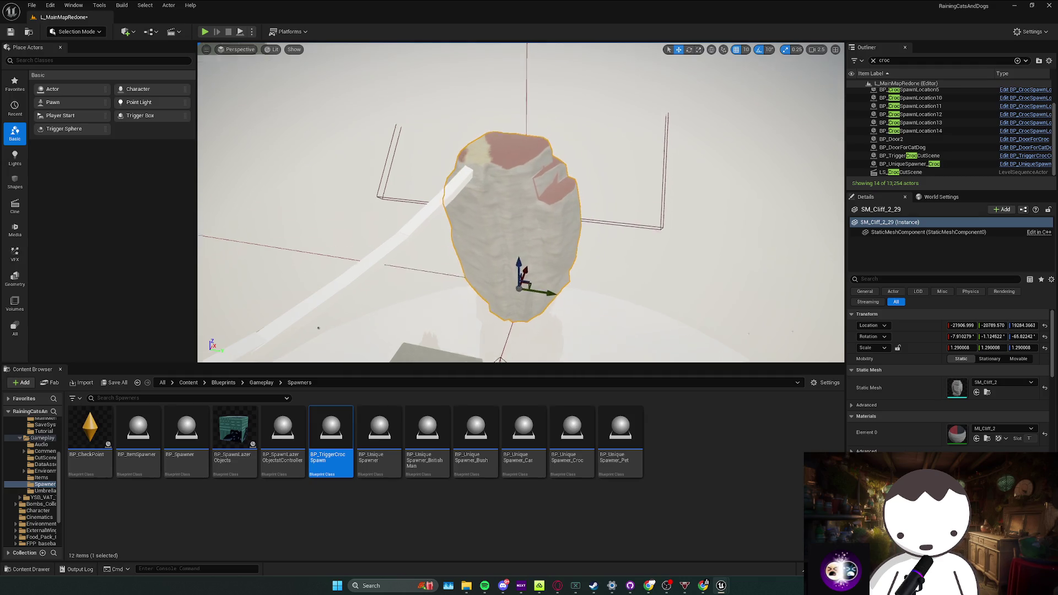
pyautogui.moveTo(556, 301); pyautogui.dragTo(548, 327)
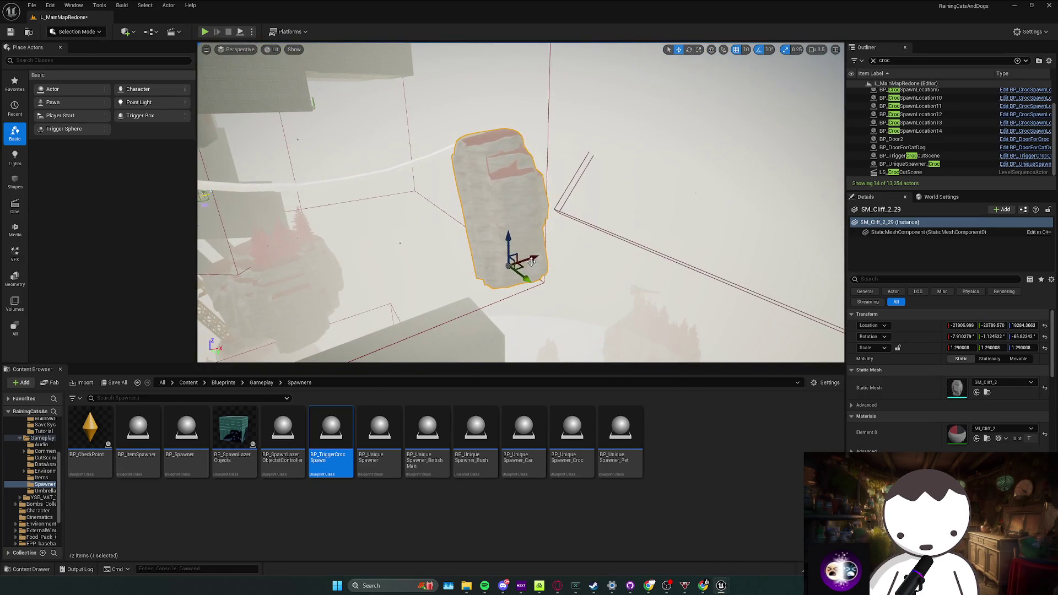
pyautogui.moveTo(532, 260); pyautogui.dragTo(612, 284)
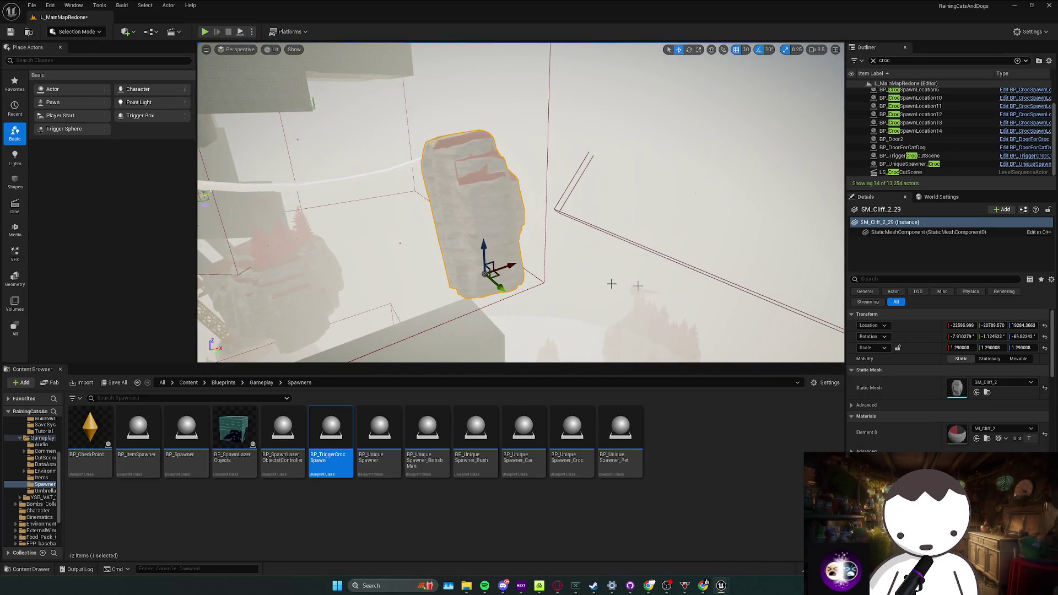
pyautogui.click(1045, 337)
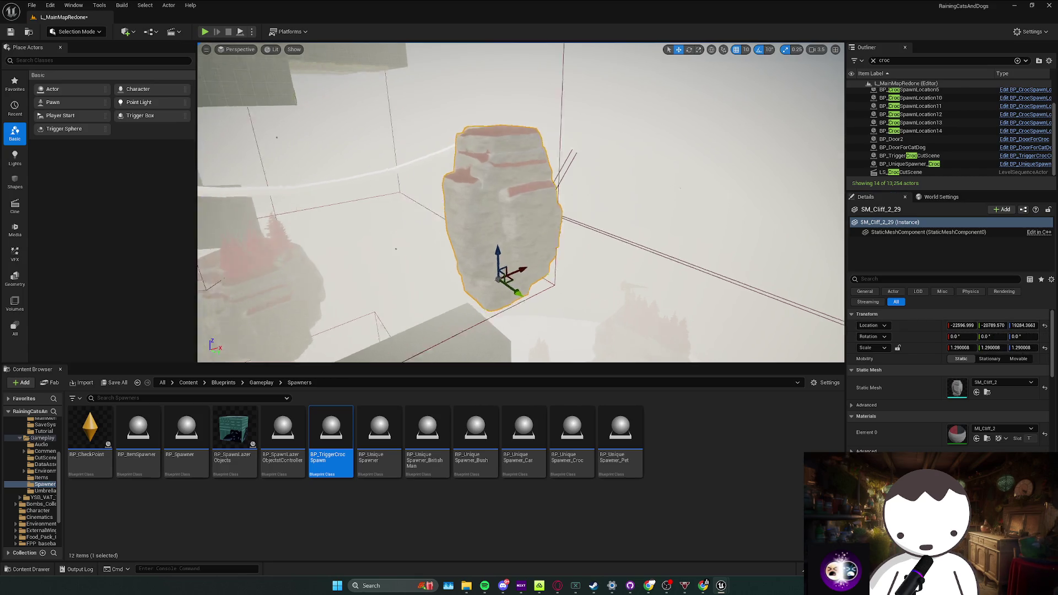
pyautogui.moveTo(546, 273); pyautogui.dragTo(527, 236)
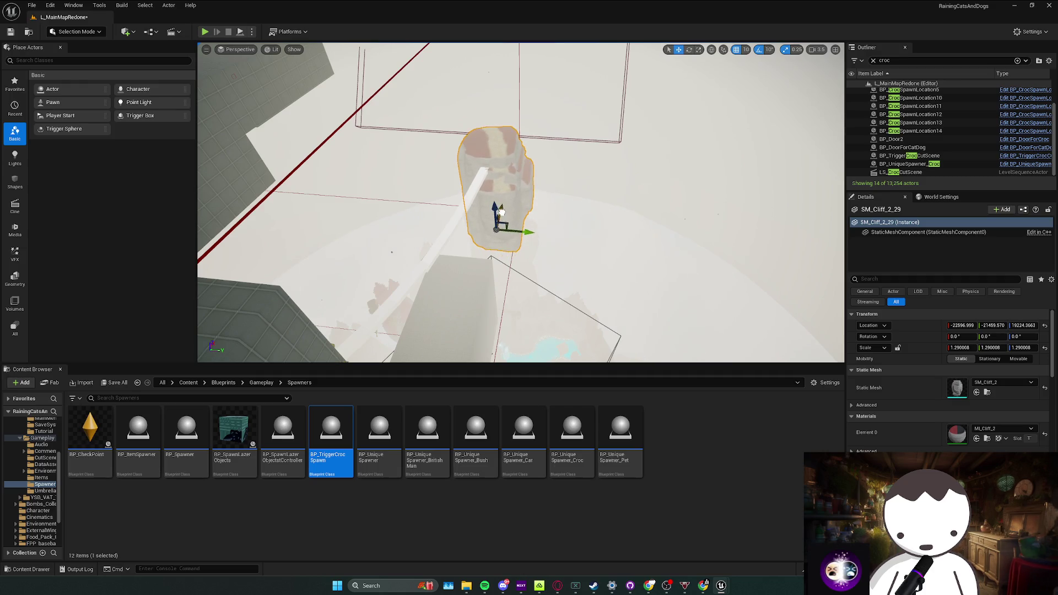
pyautogui.moveTo(500, 220)
pyautogui.mouseDown()
pyautogui.moveTo(537, 248)
pyautogui.moveTo(554, 348)
pyautogui.mouseUp()
pyautogui.click(76, 32)
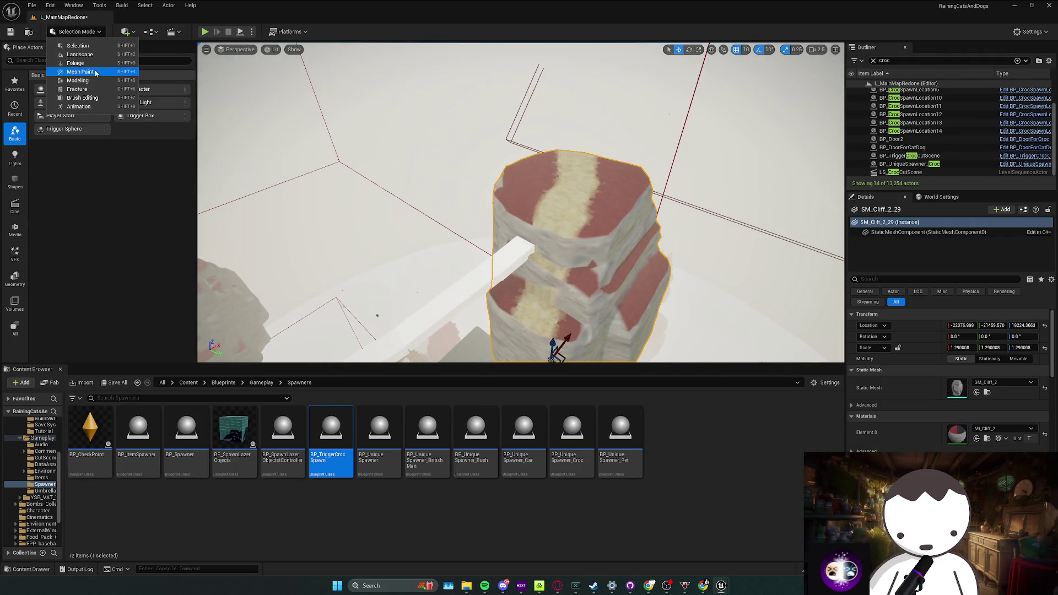
# Enter Landscape mode's Paint tools with the Grass Biom 3 layer chosen
pyautogui.click(93, 72)
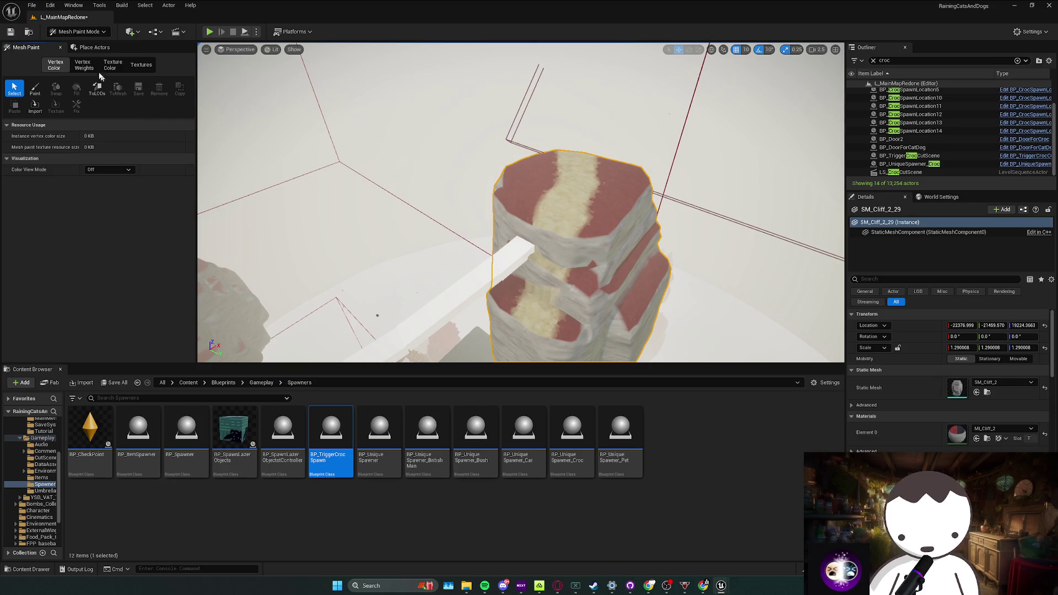
pyautogui.click(83, 32)
pyautogui.click(76, 63)
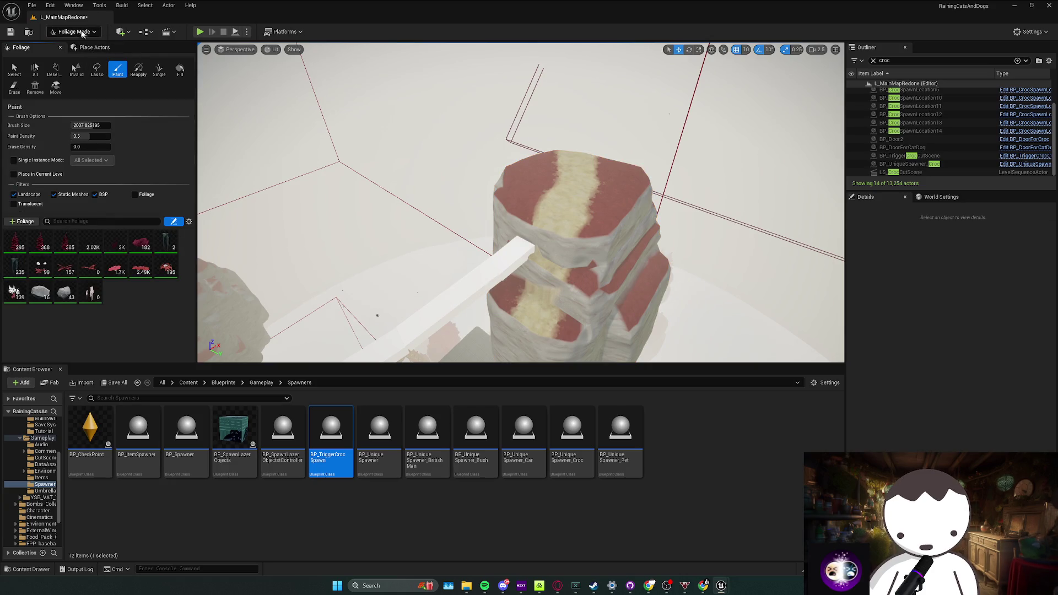
pyautogui.click(74, 32)
pyautogui.click(79, 55)
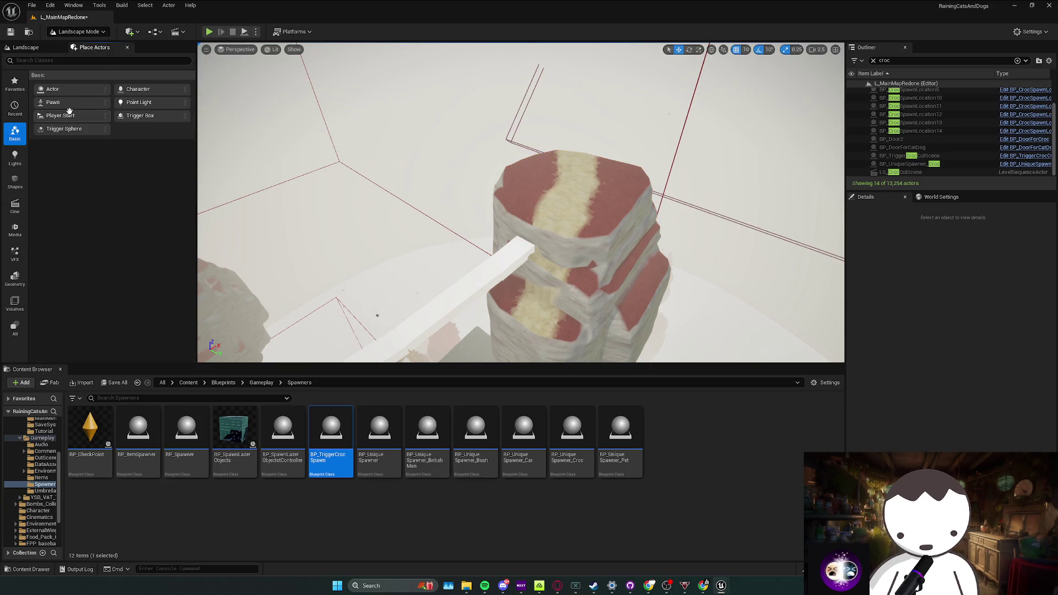
pyautogui.click(53, 48)
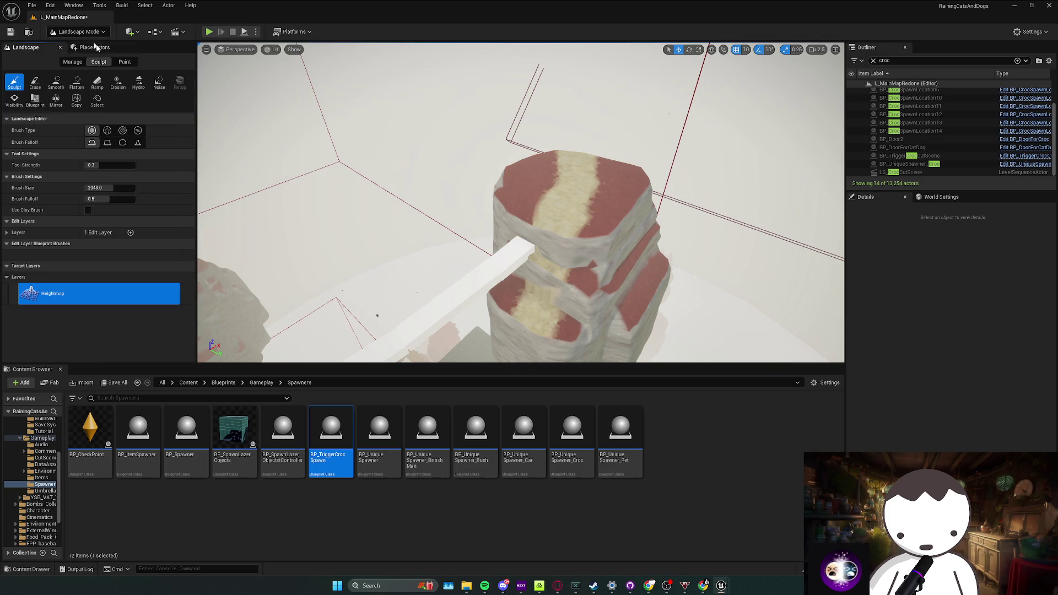
pyautogui.click(124, 61)
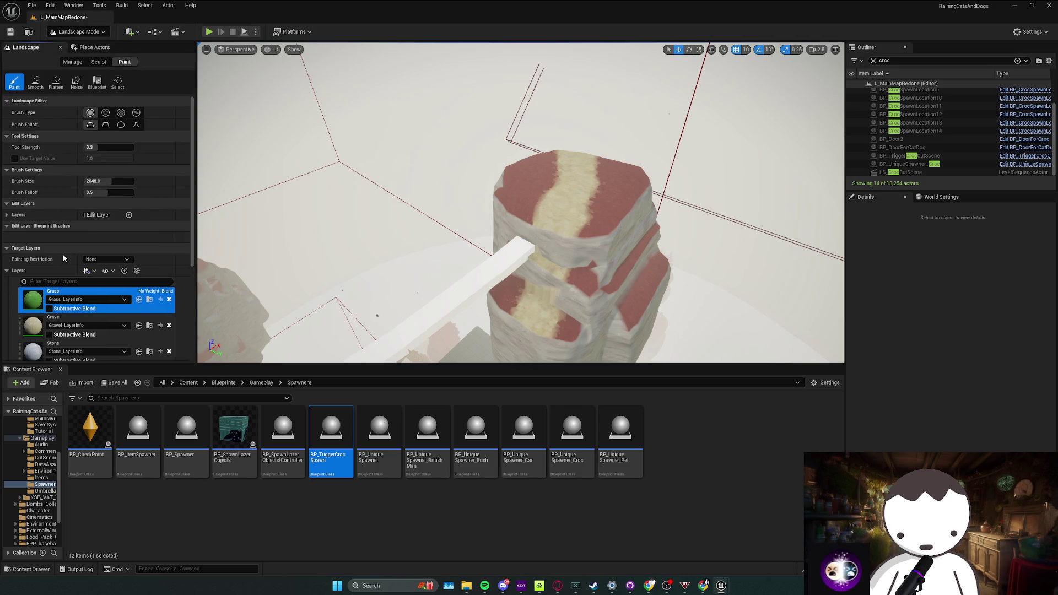
pyautogui.scroll(-3, 63, 259)
pyautogui.click(99, 290)
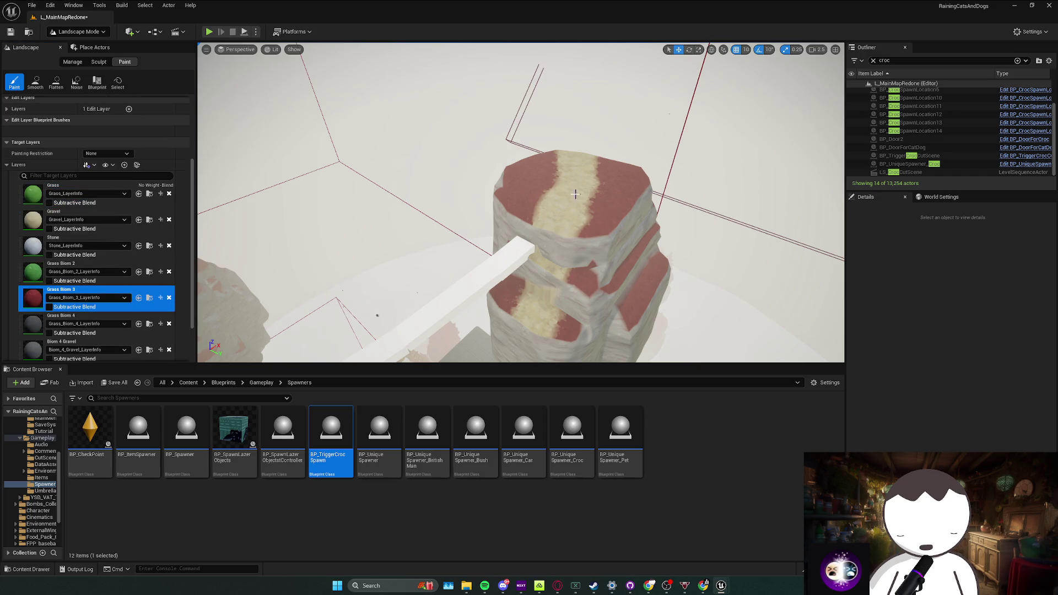
pyautogui.scroll(-3, 427, 195)
pyautogui.scroll(5, 98, 174)
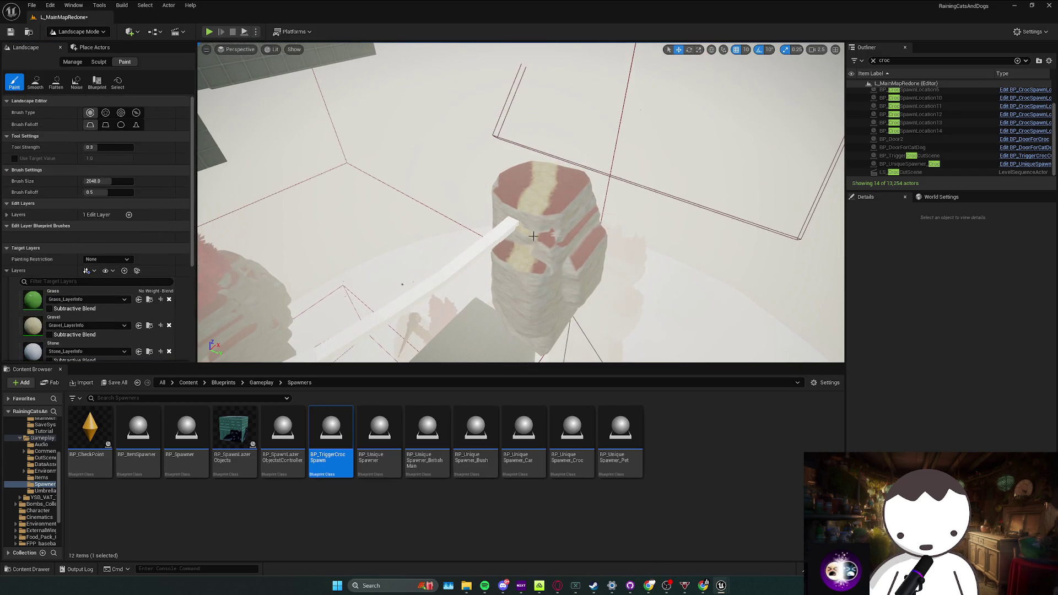
# Return to Selection Mode with the actor placement list showing
pyautogui.moveTo(532, 237)
pyautogui.mouseDown()
pyautogui.moveTo(508, 236)
pyautogui.moveTo(468, 183)
pyautogui.moveTo(372, 202)
pyautogui.mouseUp()
pyautogui.click(79, 32)
pyautogui.click(83, 47)
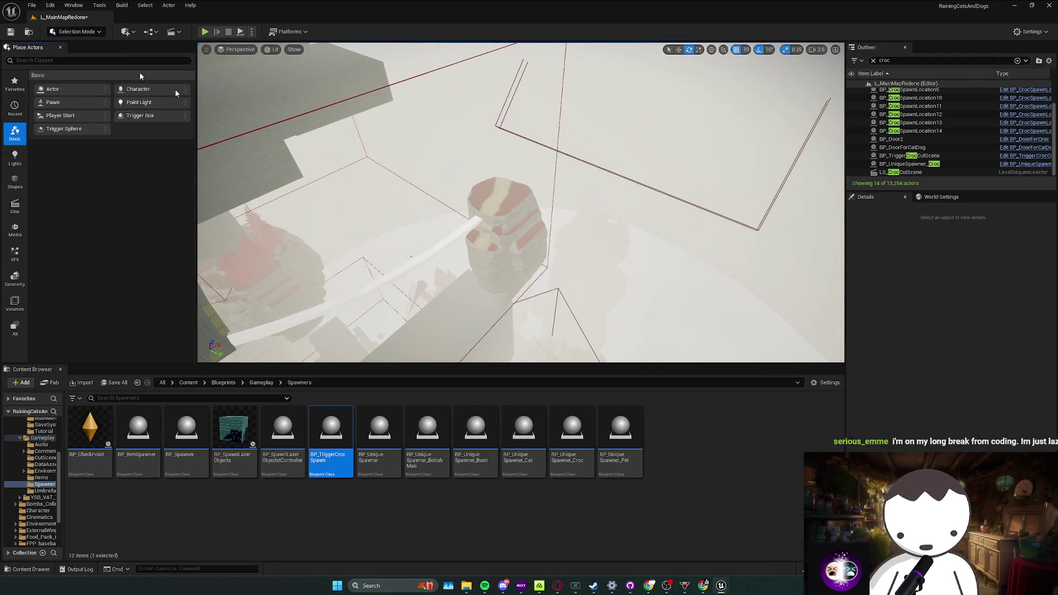
# Select the Decal_Inst actor on the cliff pillar and locate its asset
pyautogui.click(520, 228)
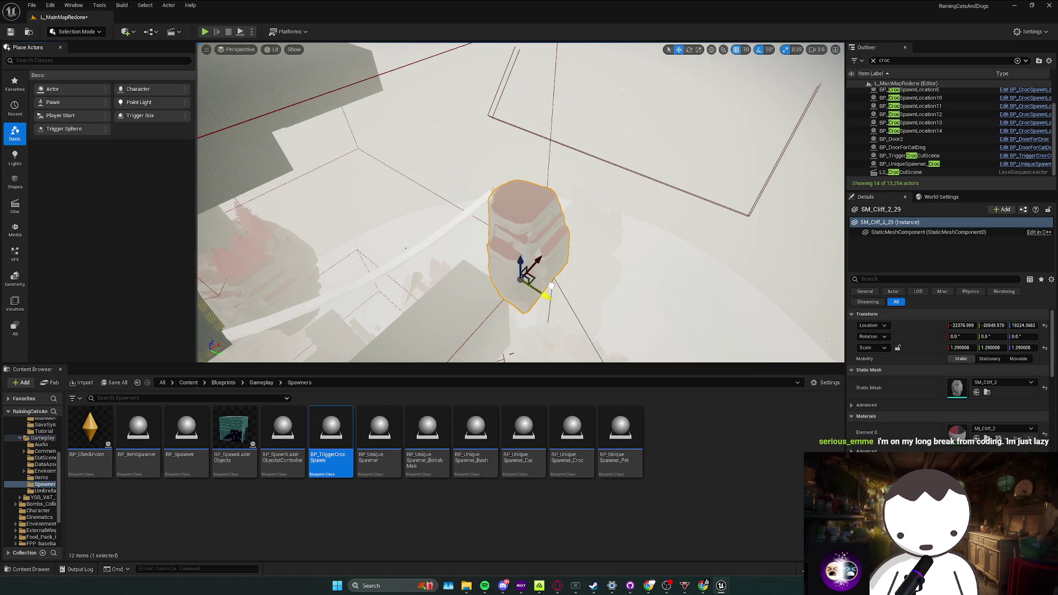
pyautogui.click(189, 383)
pyautogui.moveTo(496, 248); pyautogui.dragTo(627, 74)
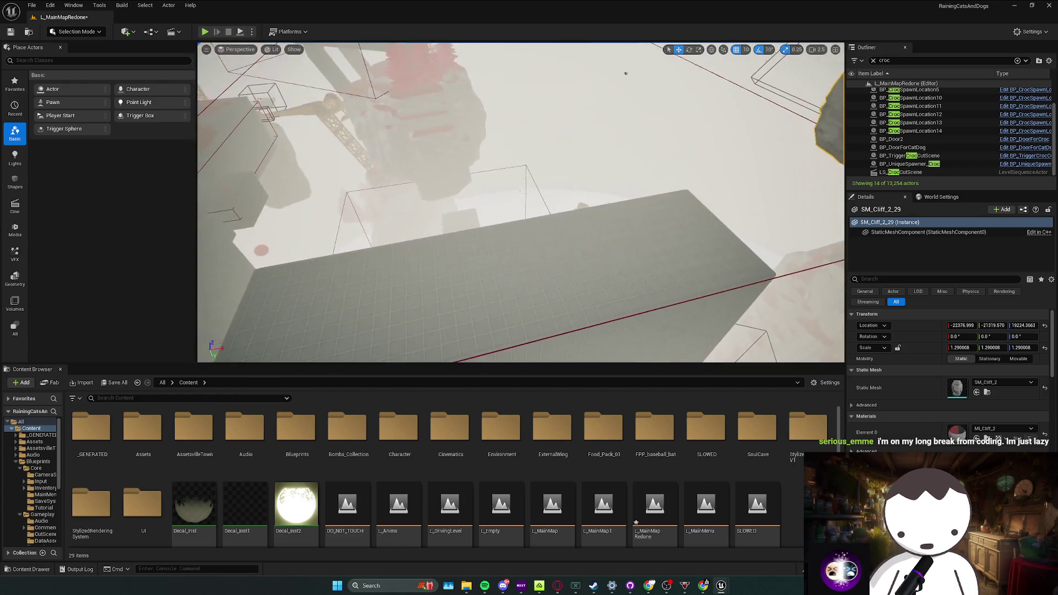
pyautogui.moveTo(625, 73)
pyautogui.mouseDown()
pyautogui.moveTo(402, 276)
pyautogui.moveTo(463, 224)
pyautogui.moveTo(521, 198)
pyautogui.moveTo(554, 232)
pyautogui.moveTo(445, 275)
pyautogui.mouseUp()
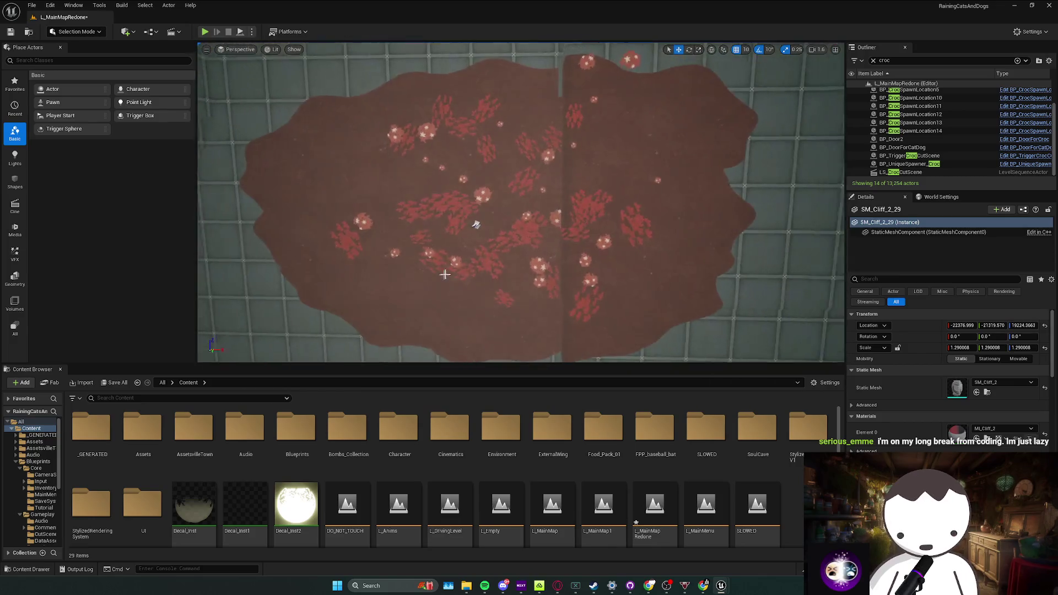
pyautogui.rightClick(476, 223)
pyautogui.click(521, 256)
pyautogui.moveTo(521, 255)
pyautogui.mouseDown()
pyautogui.moveTo(496, 272)
pyautogui.moveTo(529, 239)
pyautogui.moveTo(522, 249)
pyautogui.mouseUp()
pyautogui.moveTo(488, 282); pyautogui.dragTo(496, 272)
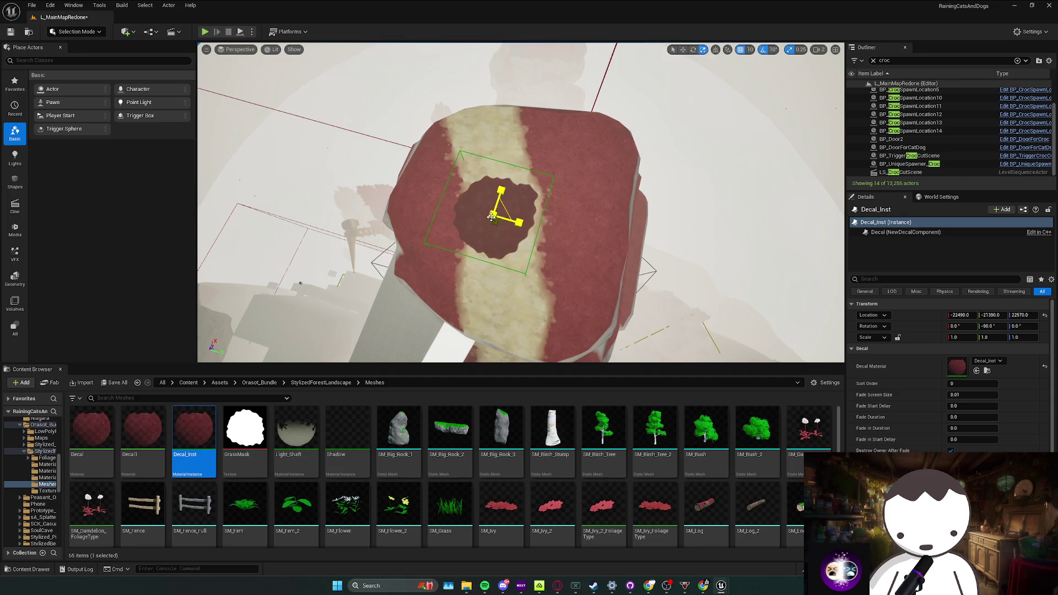
# Scale the decal to about 10 × 4.3 × 4.3 so it covers the pillar top
pyautogui.moveTo(492, 217); pyautogui.dragTo(539, 223)
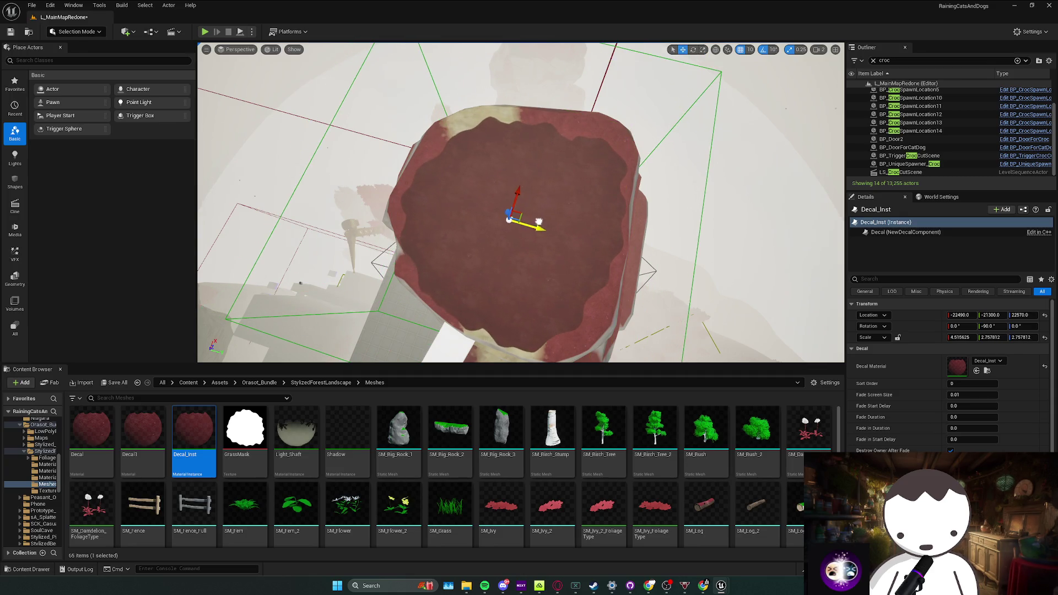
pyautogui.moveTo(422, 183); pyautogui.dragTo(422, 181)
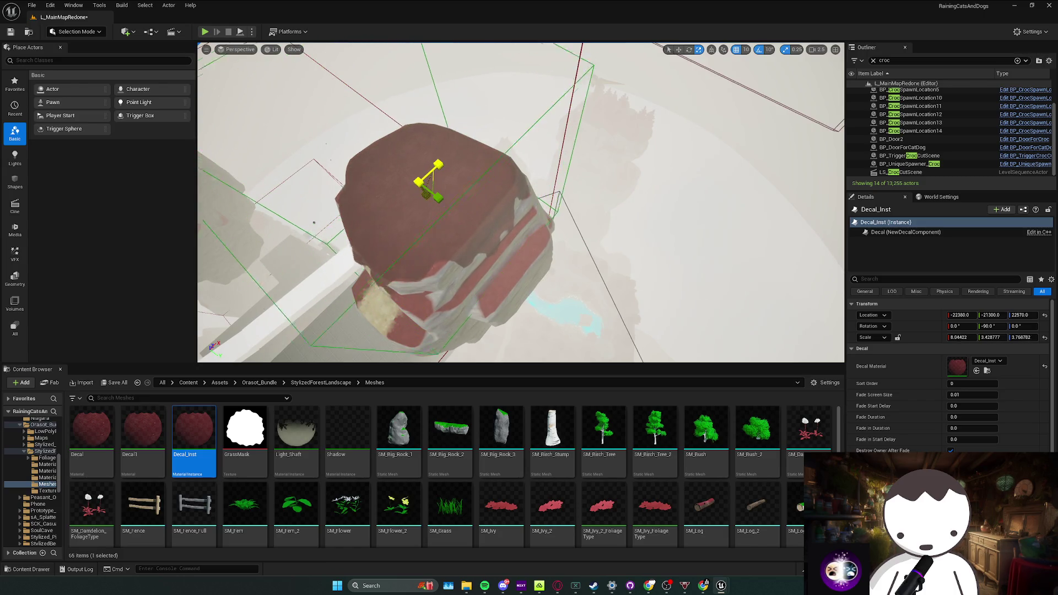
pyautogui.moveTo(418, 192); pyautogui.dragTo(426, 183)
pyautogui.press('f')
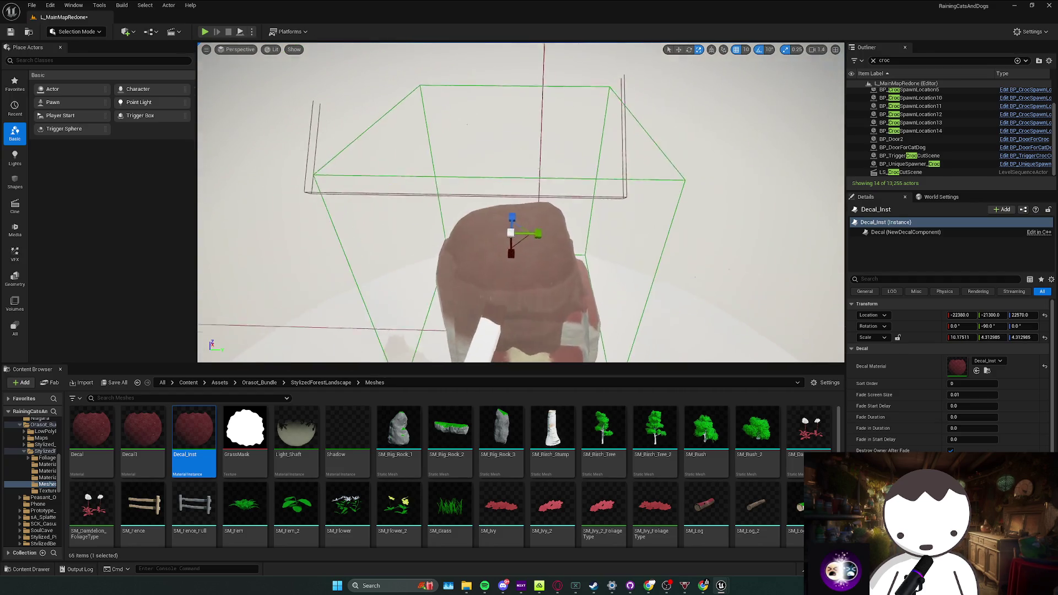
pyautogui.moveTo(516, 183)
pyautogui.mouseDown()
pyautogui.moveTo(505, 183)
pyautogui.moveTo(518, 184)
pyautogui.moveTo(525, 220)
pyautogui.mouseUp()
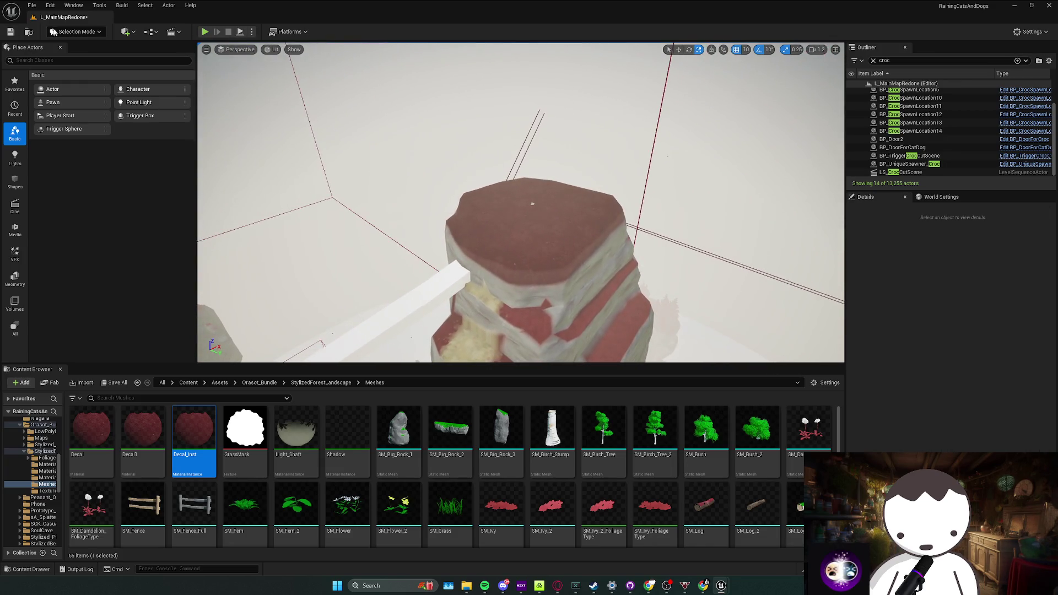
# In Foliage Mode, test-paint Spruce trees on the rock and undo them
pyautogui.click(76, 31)
pyautogui.click(83, 65)
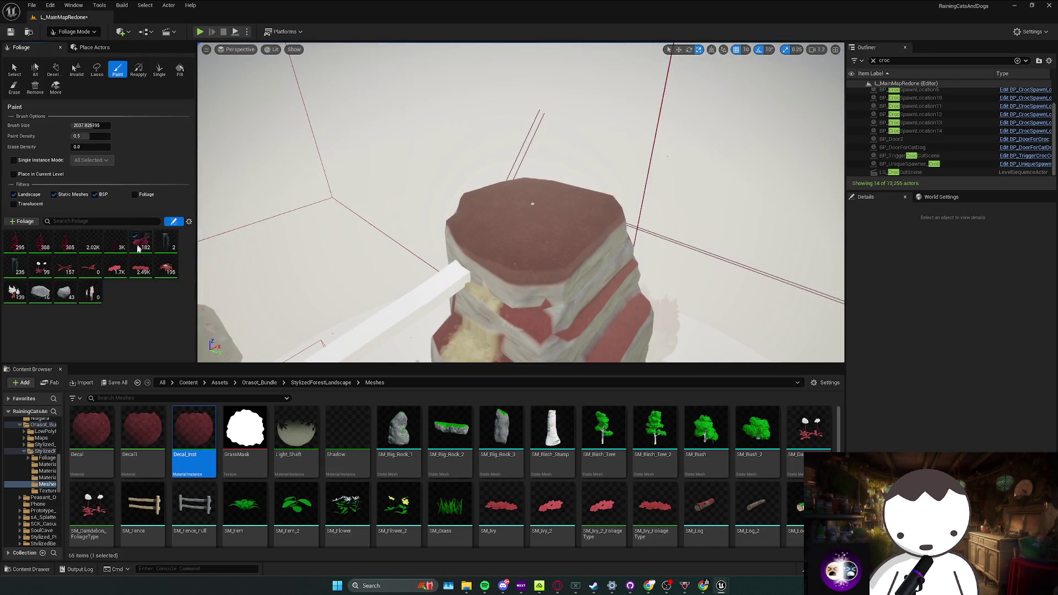
pyautogui.click(27, 254)
pyautogui.click(10, 239)
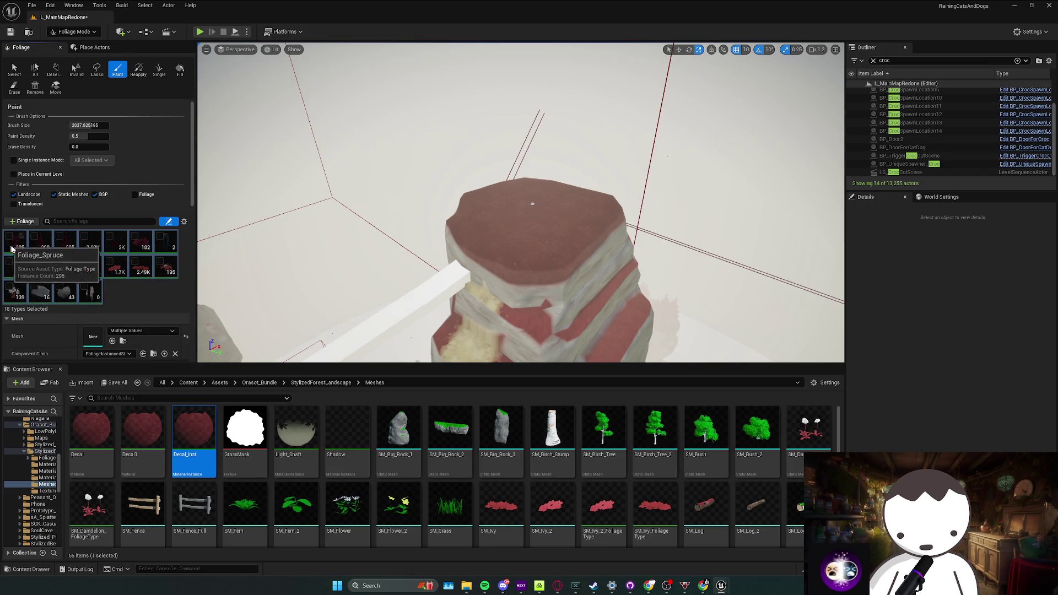
pyautogui.click(10, 239)
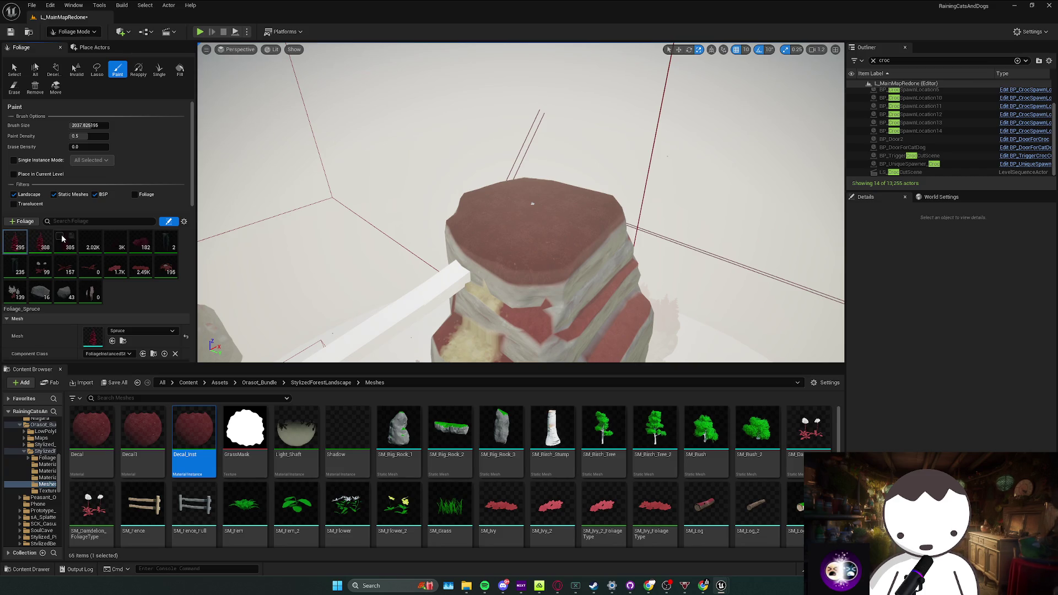
pyautogui.click(546, 215)
pyautogui.scroll(-3, 432, 257)
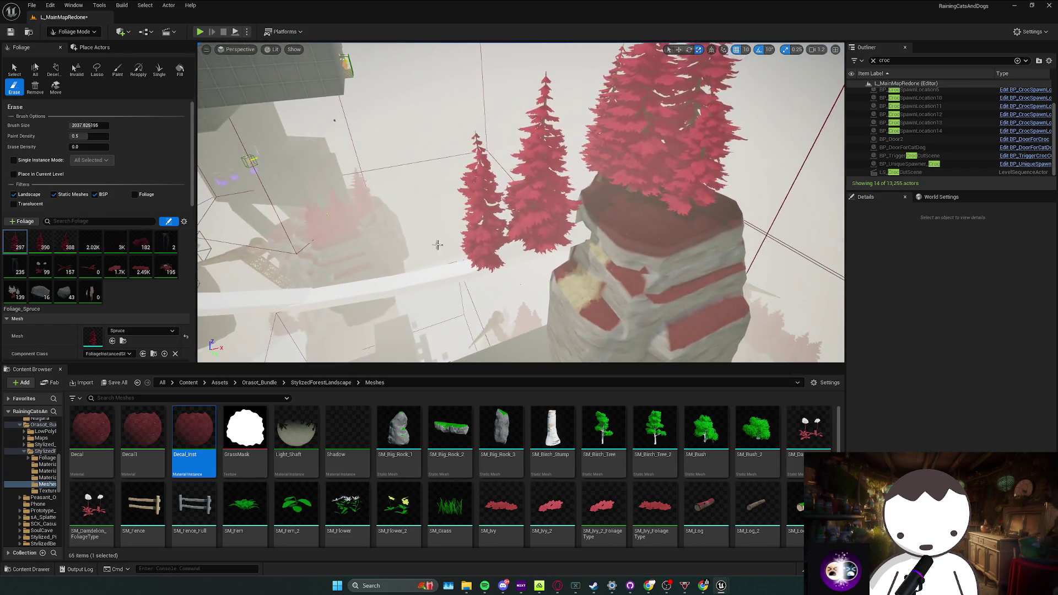
pyautogui.hotkey('ctrl', 'z')
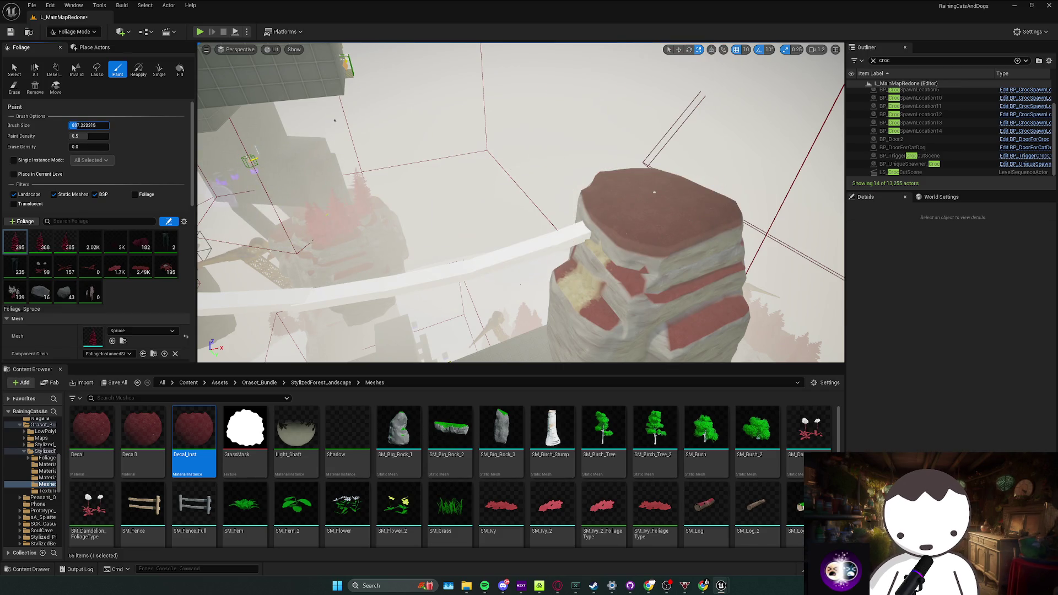
pyautogui.moveTo(653, 210); pyautogui.dragTo(647, 253)
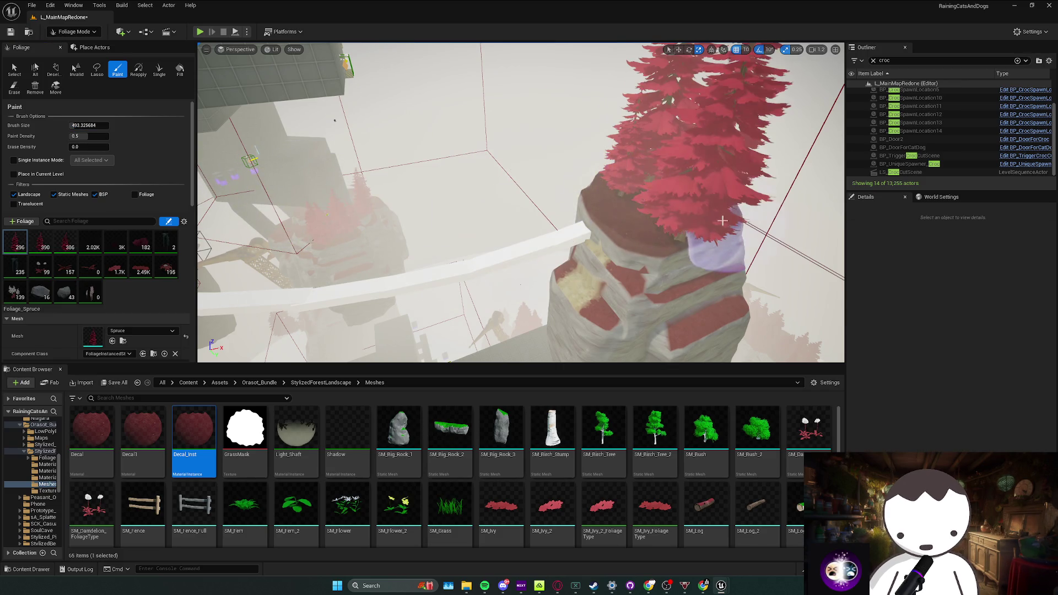
pyautogui.scroll(3, 664, 255)
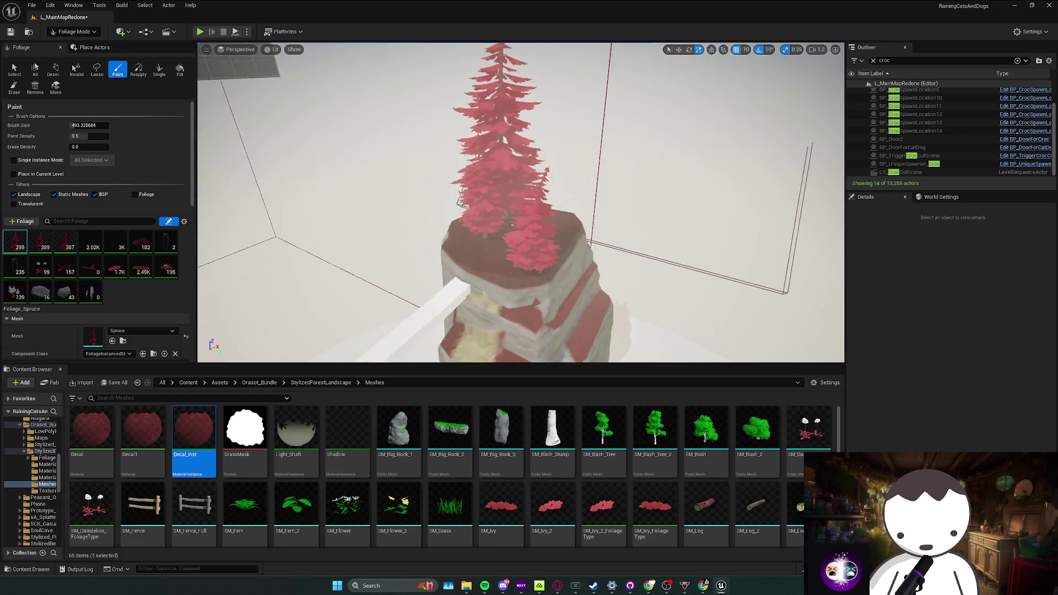
pyautogui.scroll(3, 628, 252)
pyautogui.scroll(3, 579, 247)
pyautogui.scroll(3, 516, 239)
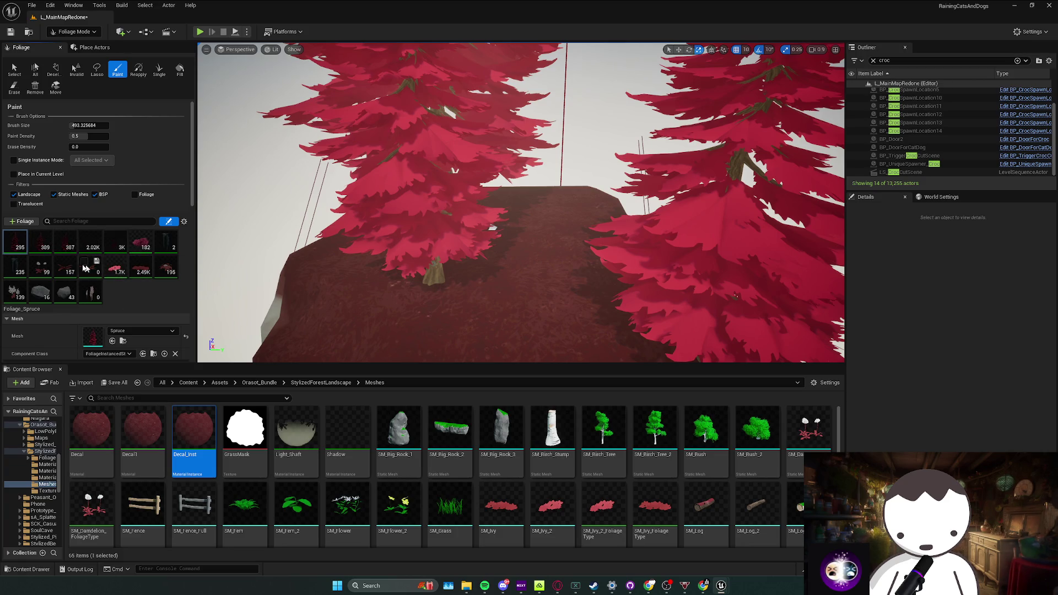
# Paint red shrub foliage across the cliff top and erase strays from its edge
pyautogui.click(35, 263)
pyautogui.moveTo(460, 307); pyautogui.dragTo(480, 273)
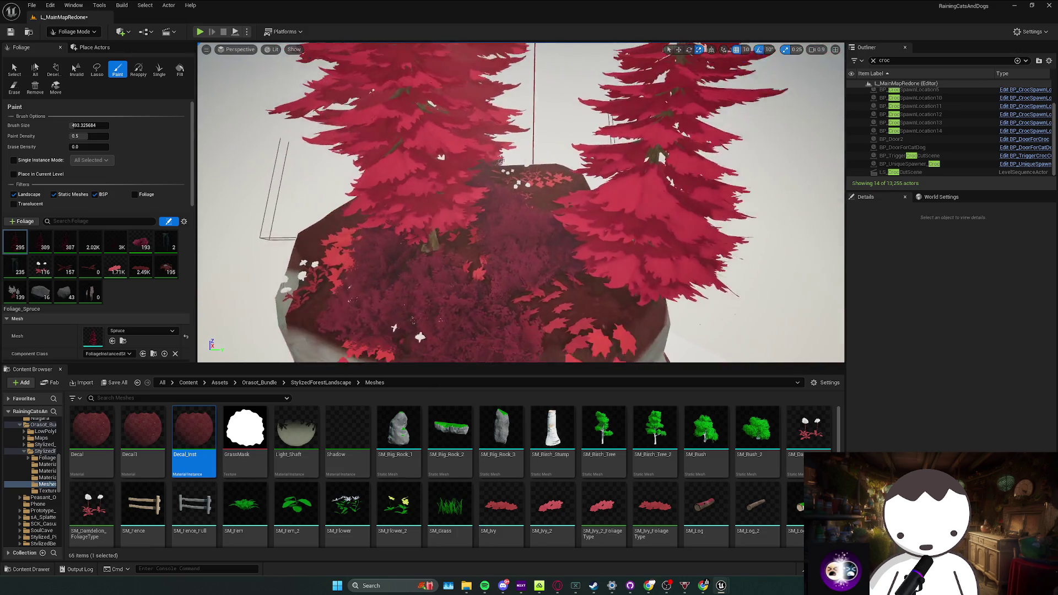
pyautogui.scroll(2, 521, 203)
pyautogui.scroll(2, 520, 203)
pyautogui.scroll(2, 520, 202)
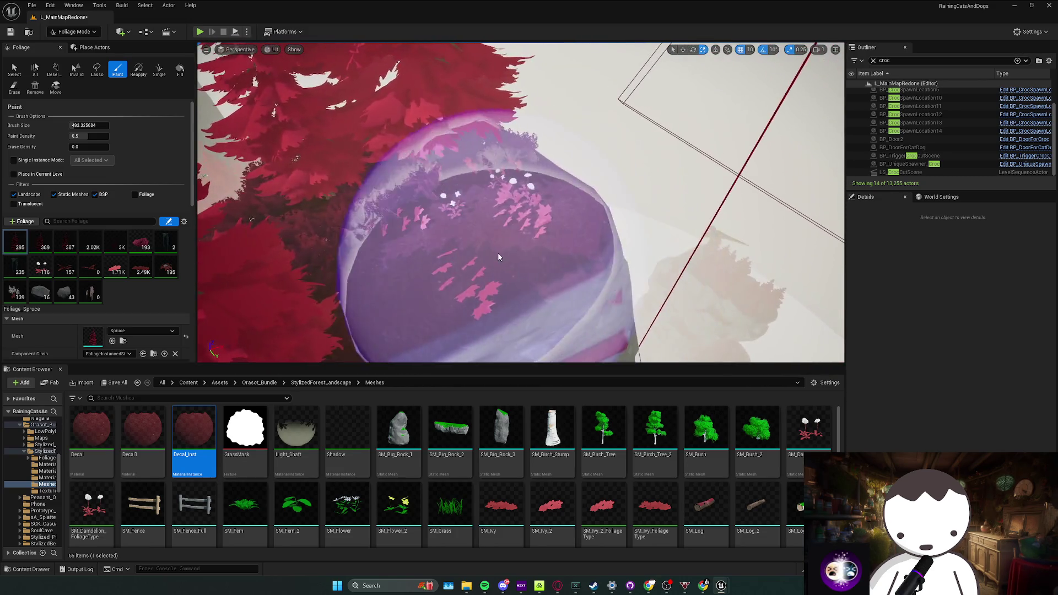
pyautogui.scroll(2, 601, 290)
pyautogui.scroll(-2, 601, 290)
pyautogui.scroll(-3, 602, 291)
pyautogui.scroll(-3, 662, 282)
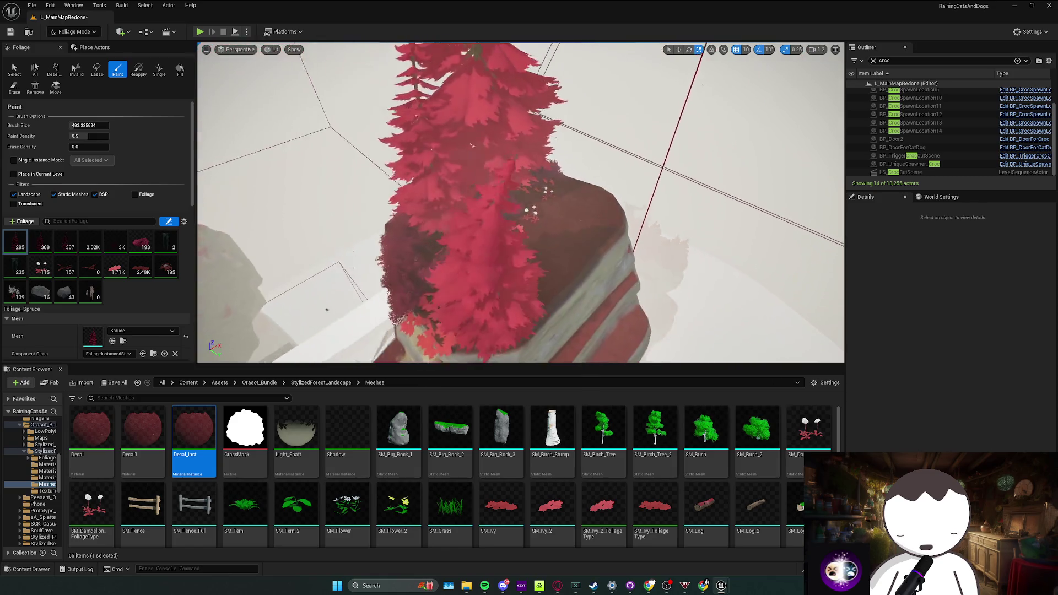
pyautogui.scroll(-2, 722, 275)
pyautogui.scroll(-2, 722, 276)
pyautogui.press('shift')
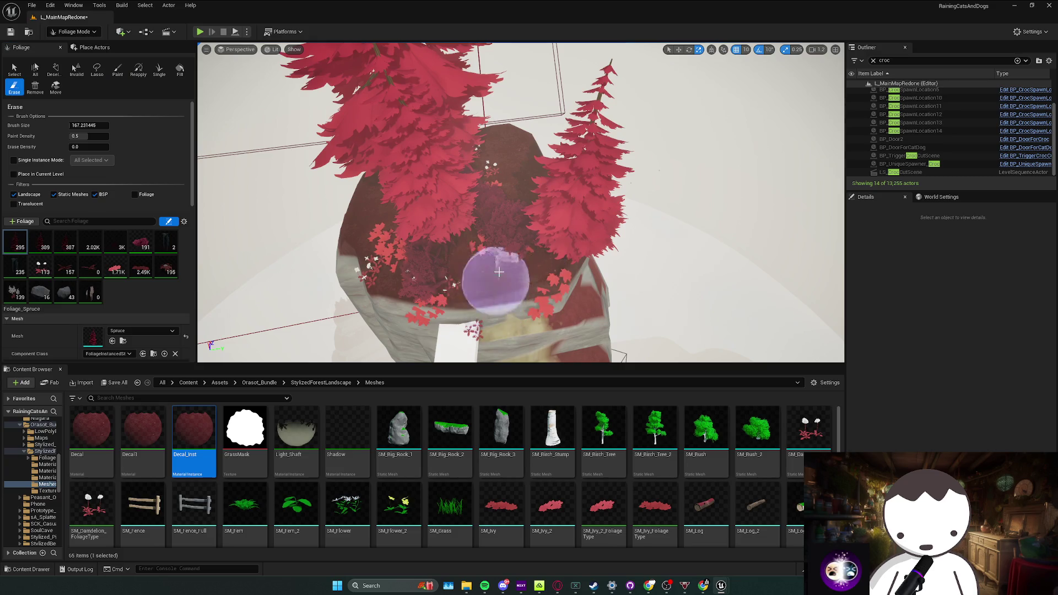
pyautogui.moveTo(498, 271); pyautogui.dragTo(517, 291)
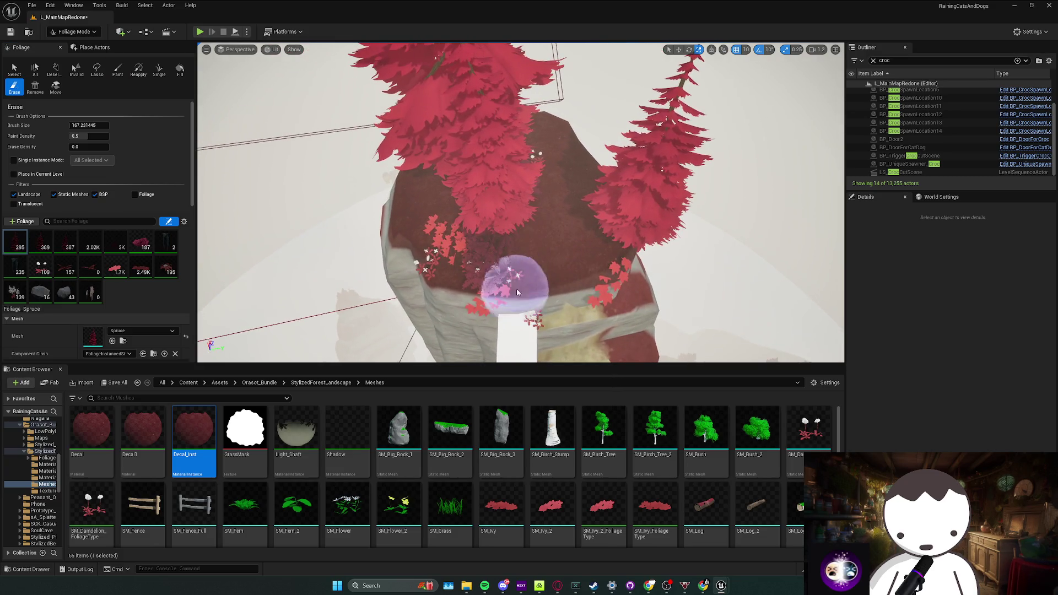
pyautogui.scroll(2, 518, 292)
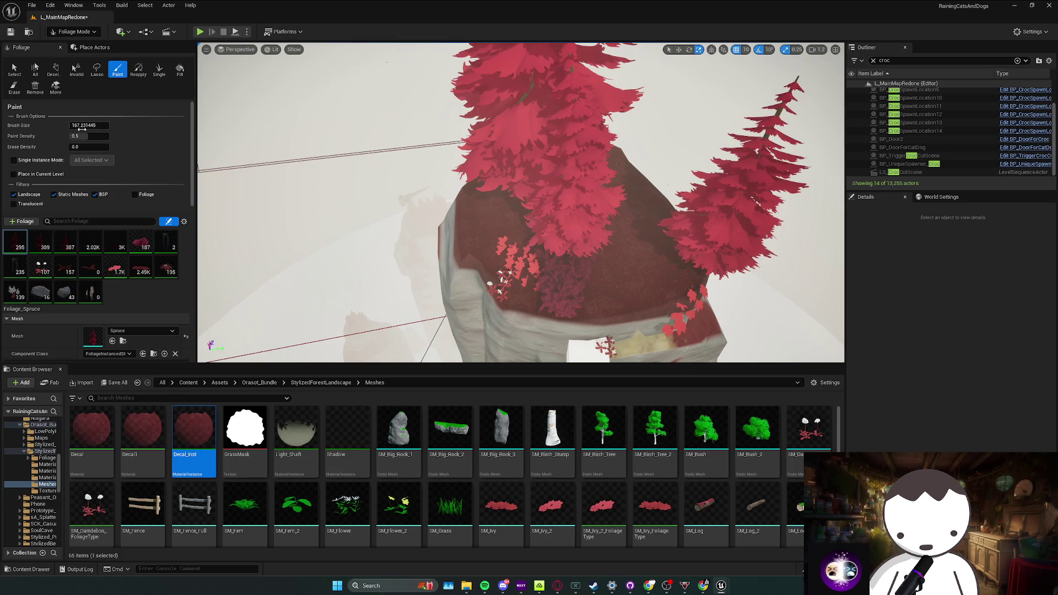
pyautogui.scroll(3, 487, 197)
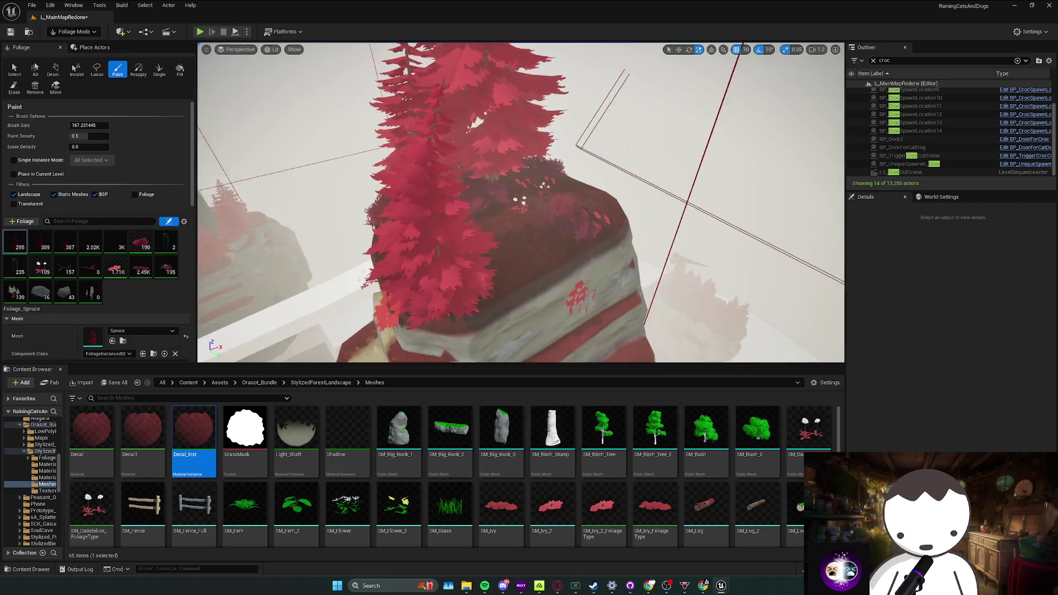
pyautogui.click(576, 279)
pyautogui.scroll(5, 576, 279)
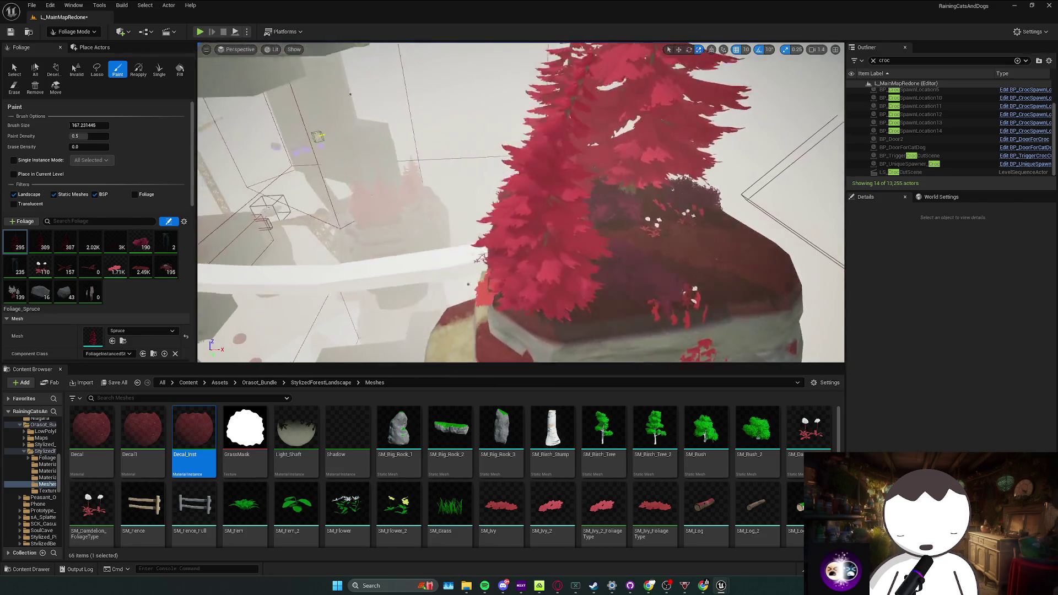
pyautogui.scroll(5, 610, 286)
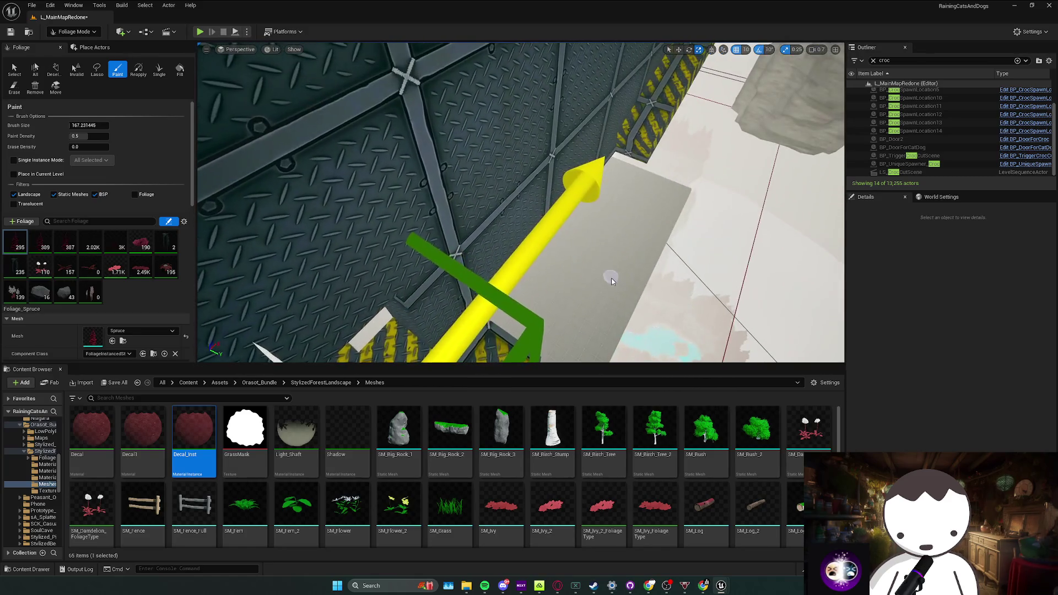
# Save the map, return to Selection Mode and start a Play-In-Editor session
pyautogui.hotkey('ctrl', 's')
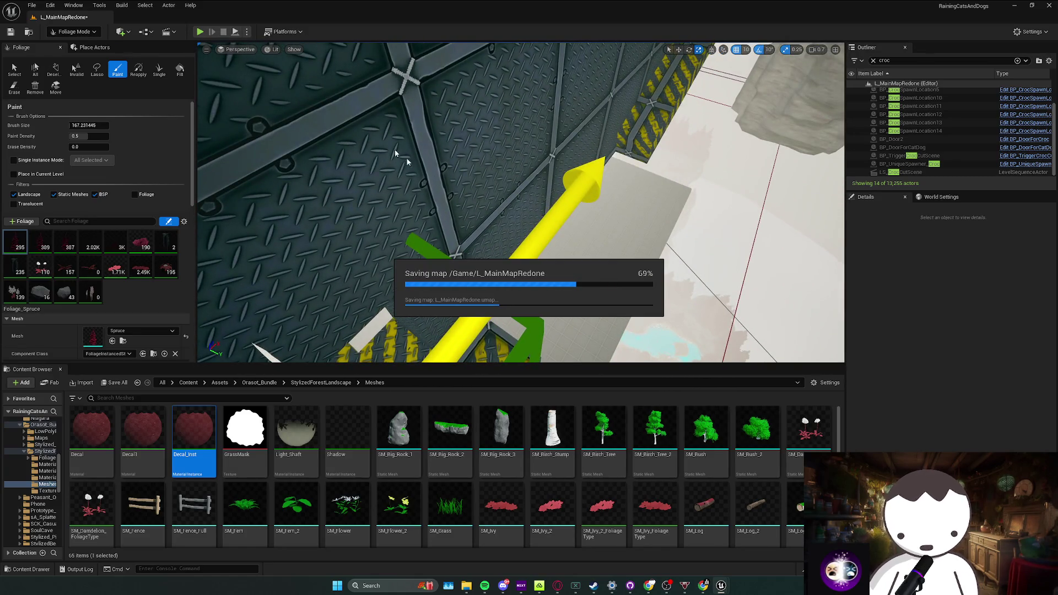
pyautogui.click(72, 45)
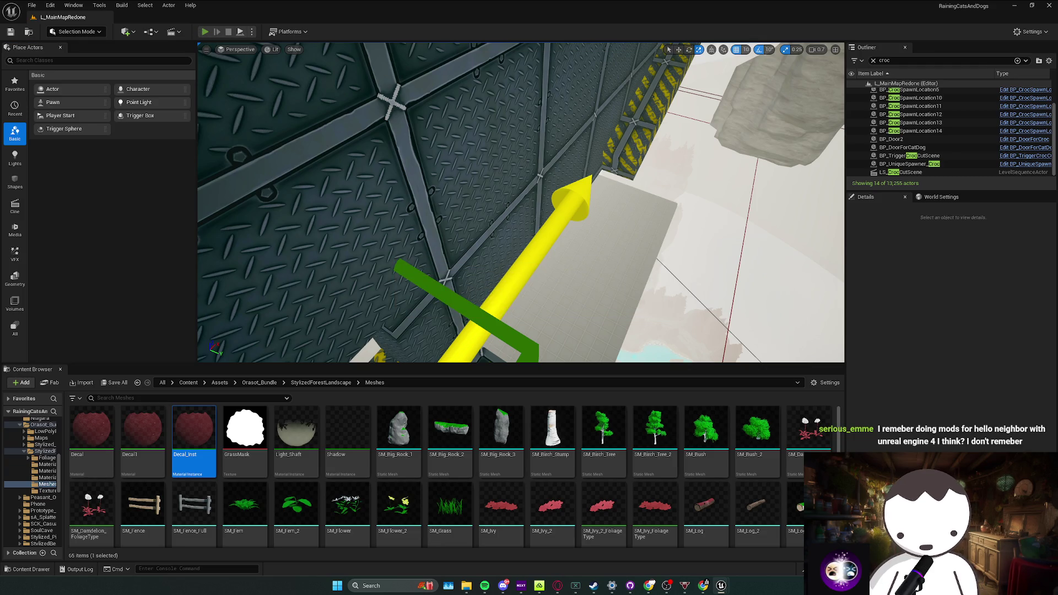
pyautogui.hotkey('alt', 'p')
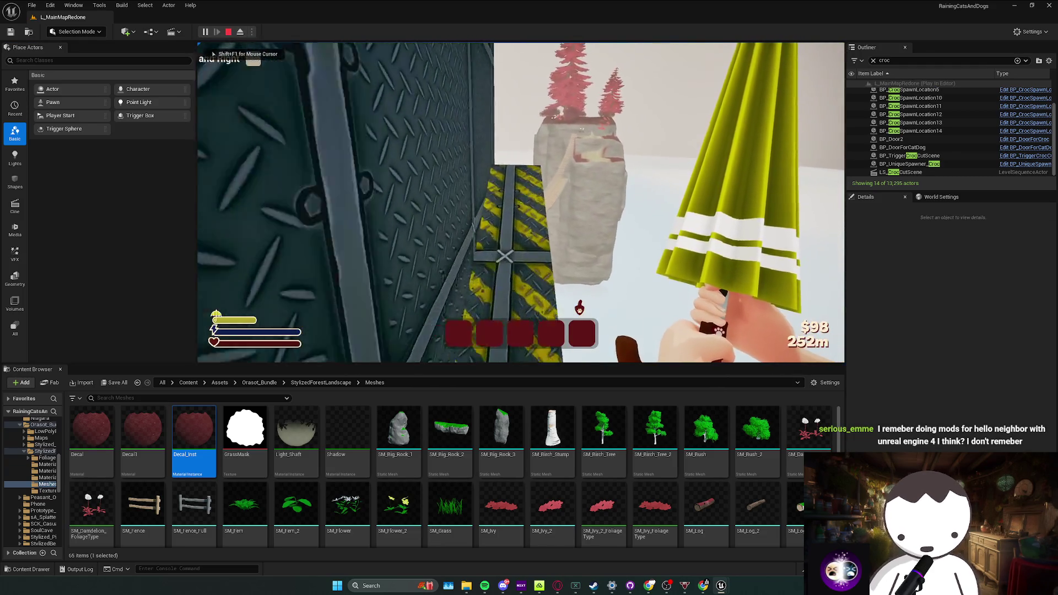
# Walk and crouch-jump onto the red flower field, then end the playtest
pyautogui.press('d')
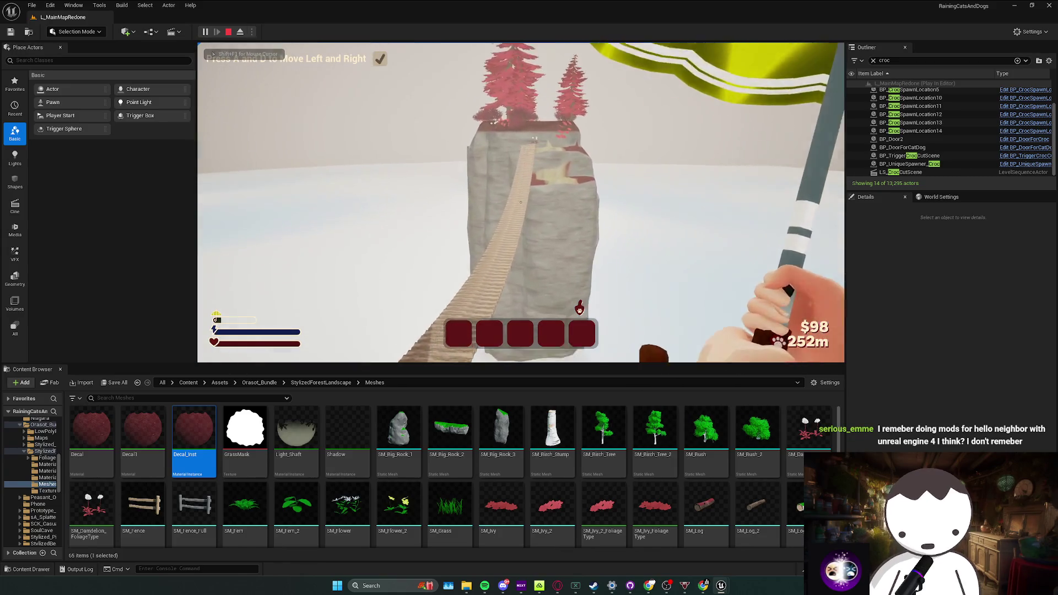
pyautogui.press('a')
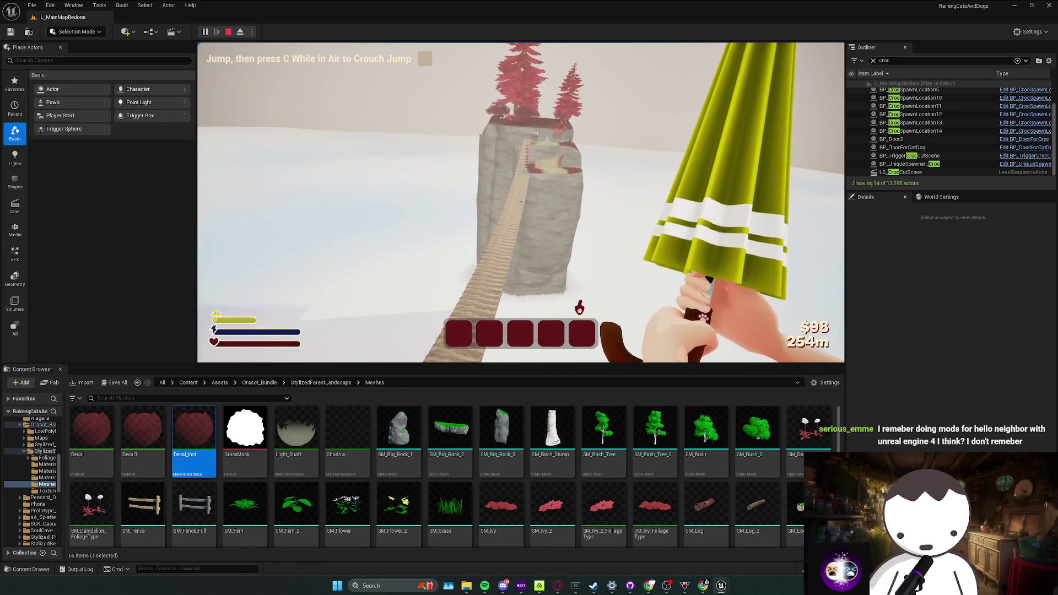
pyautogui.press('w')
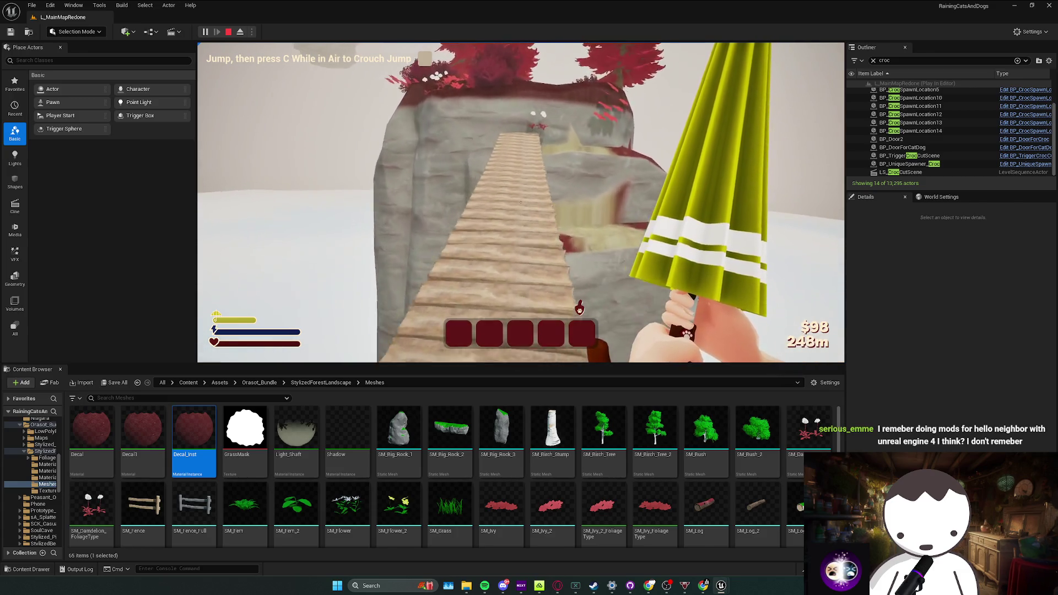
pyautogui.press('space')
pyautogui.press('c')
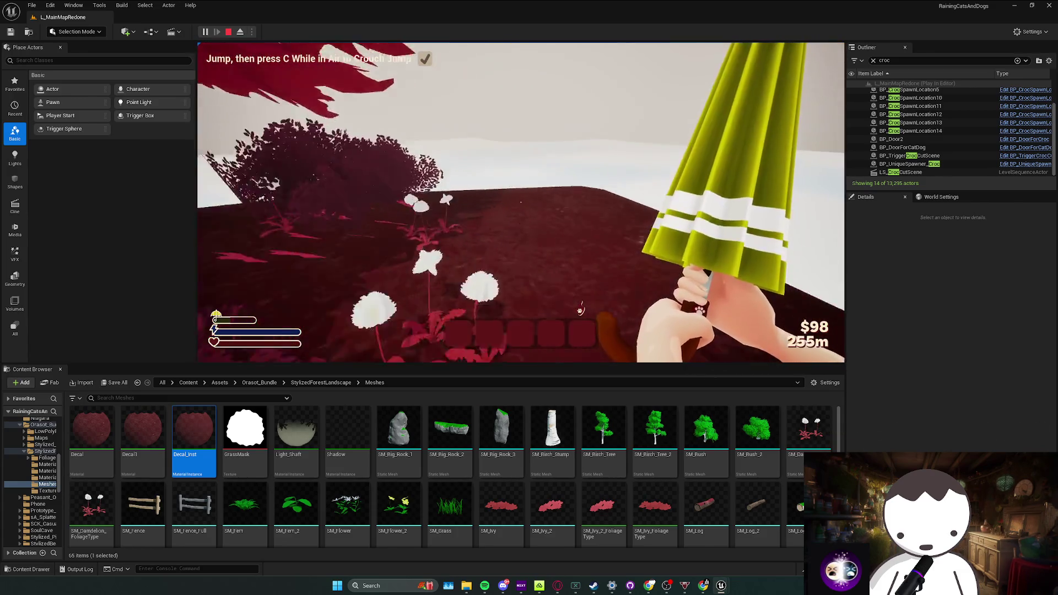
pyautogui.press('w')
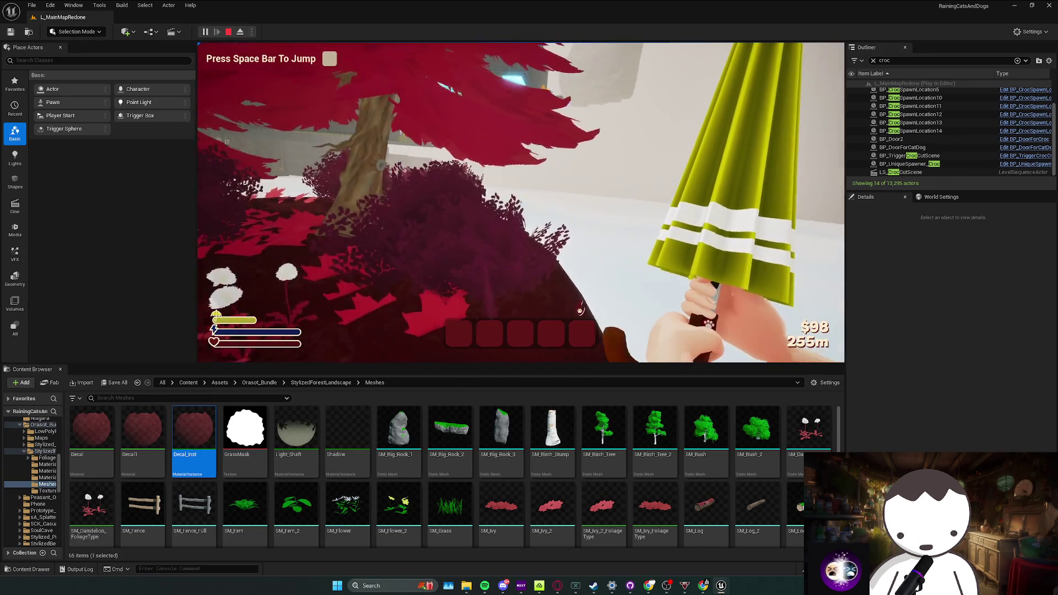
pyautogui.press('Escape')
pyautogui.click(481, 356)
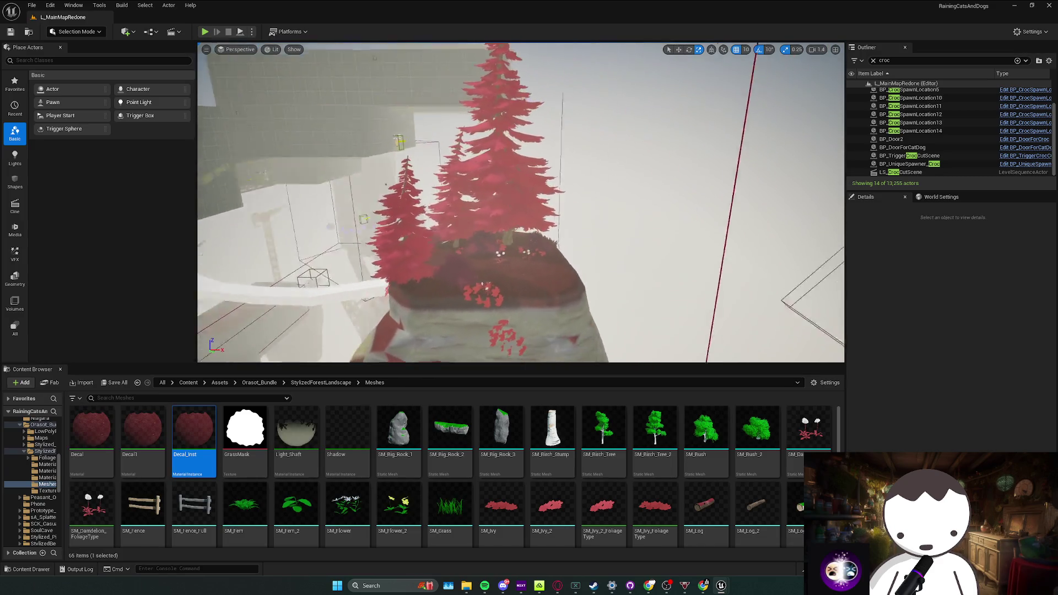
# Save the map and locate the BP_UniqueSpawner_Croc blueprint in the Content Browser
pyautogui.hotkey('ctrl', 's')
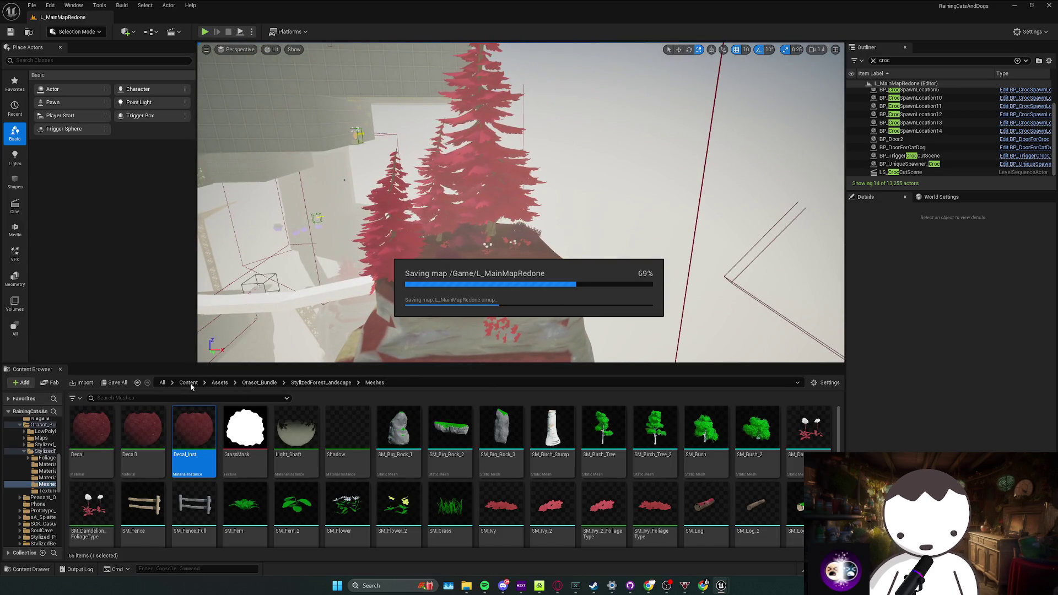
pyautogui.click(193, 384)
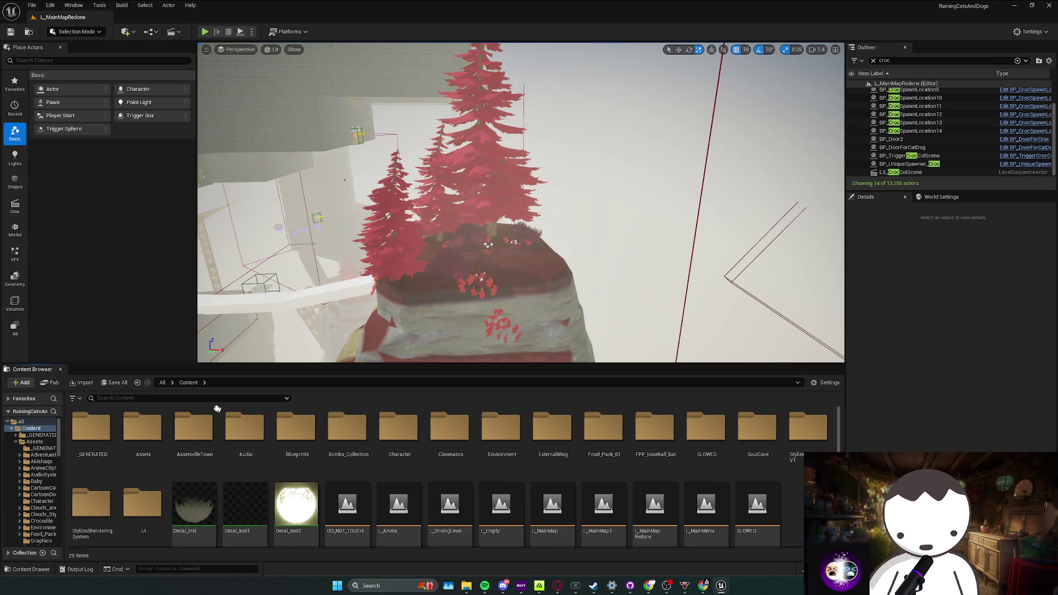
pyautogui.write('croc')
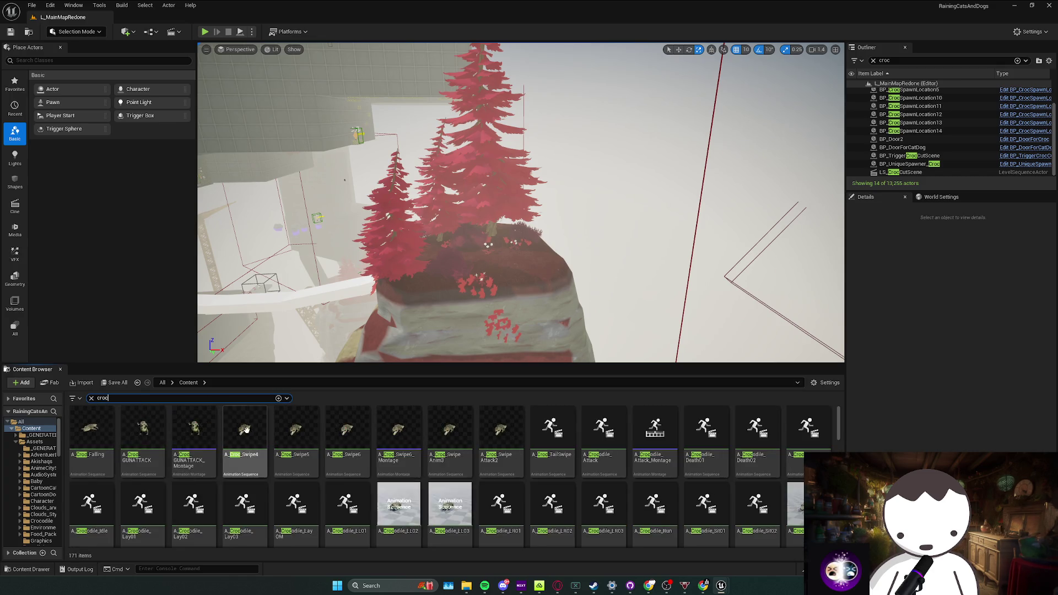
pyautogui.doubleClick(910, 164)
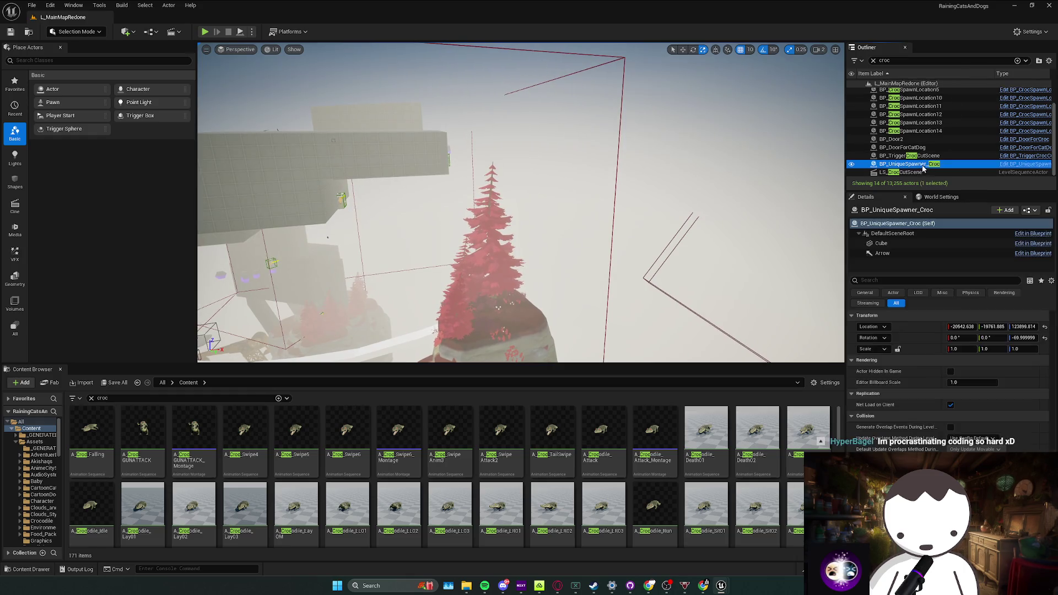
pyautogui.press('Delete')
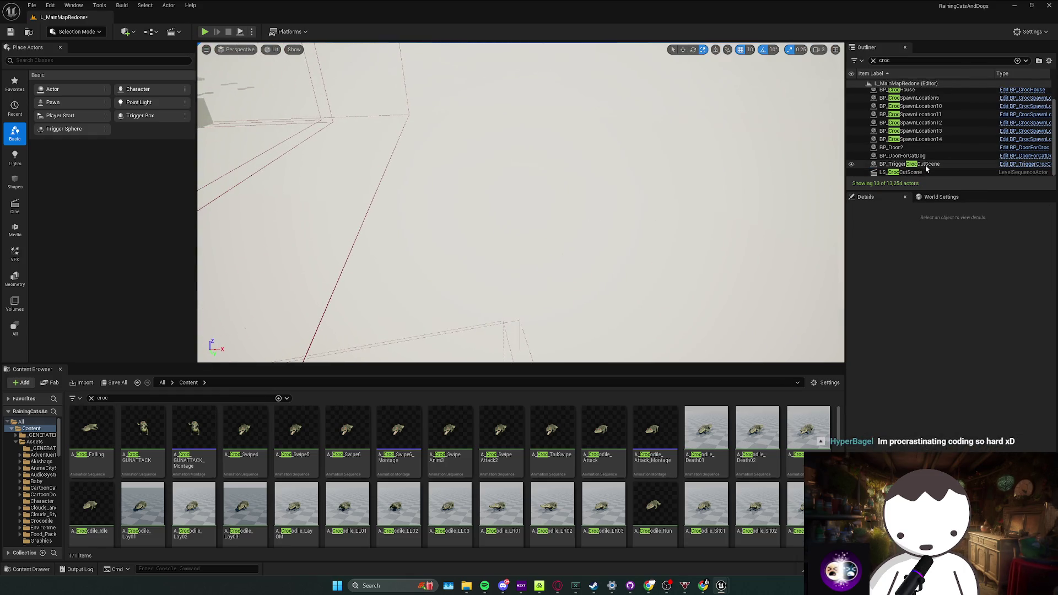
pyautogui.hotkey('ctrl', 'z')
pyautogui.hotkey('ctrl', 'b')
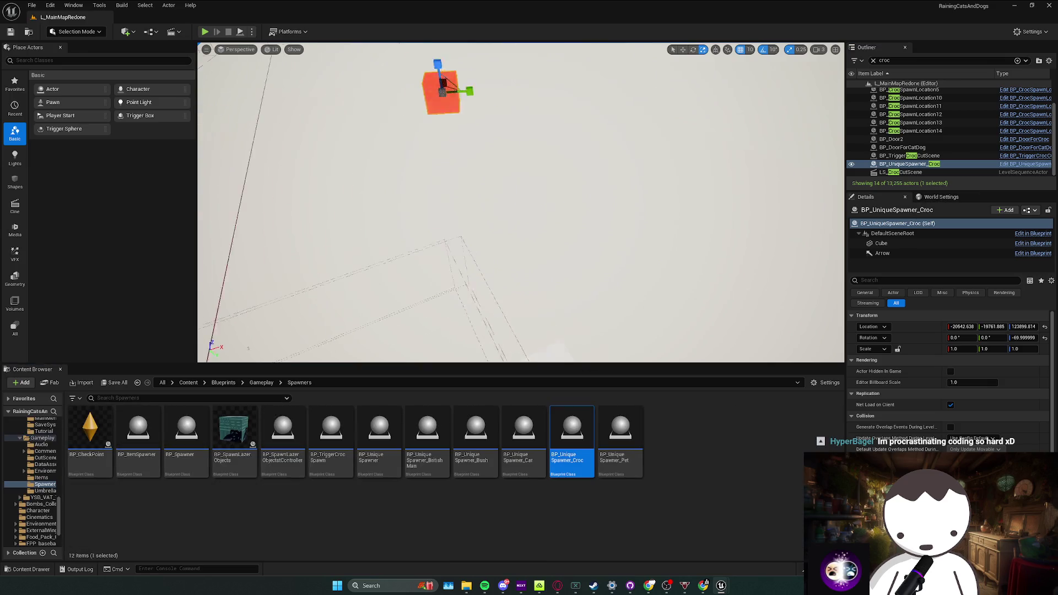
pyautogui.press('Delete')
pyautogui.moveTo(538, 325); pyautogui.dragTo(538, 325)
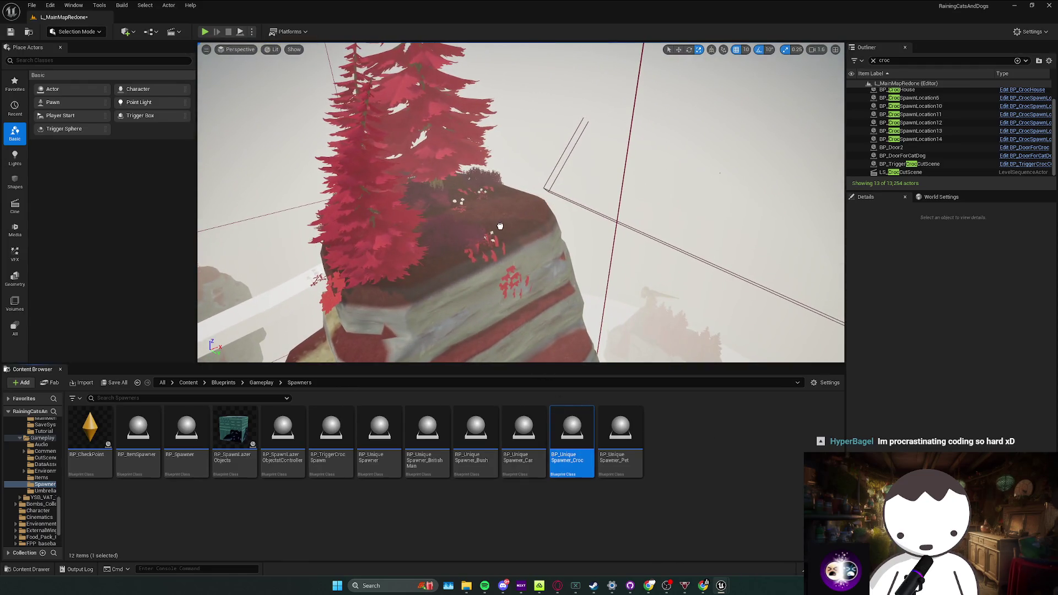
# Place a BP_UniqueSpawner_Croc above the cliff top and raise it toward the red trees
pyautogui.moveTo(572, 442)
pyautogui.mouseDown()
pyautogui.moveTo(501, 208)
pyautogui.moveTo(533, 206)
pyautogui.moveTo(550, 225)
pyautogui.mouseUp()
pyautogui.moveTo(576, 73); pyautogui.dragTo(574, 180)
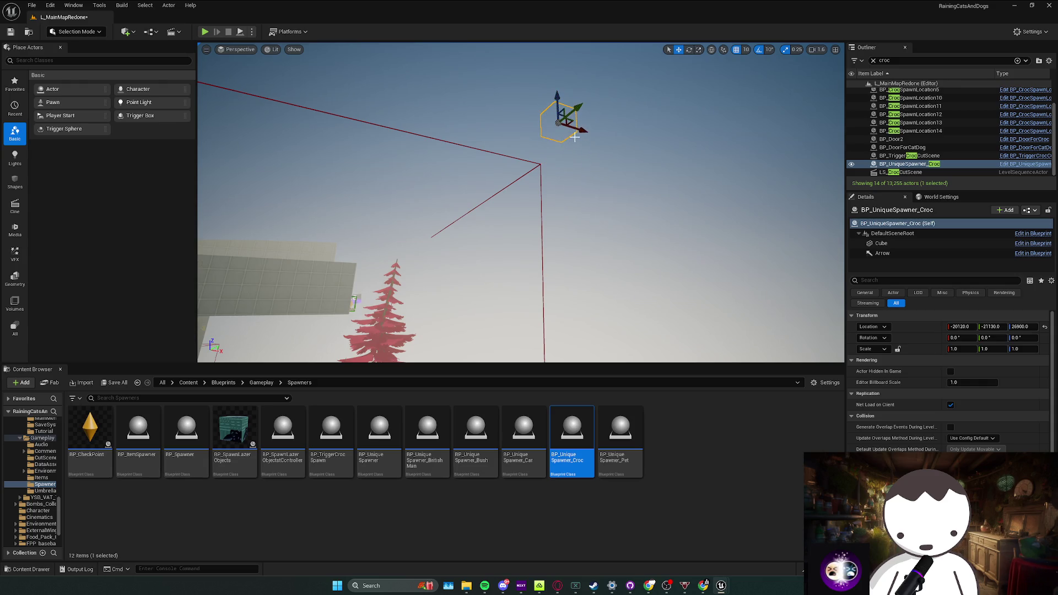
pyautogui.moveTo(576, 106); pyautogui.dragTo(482, 448)
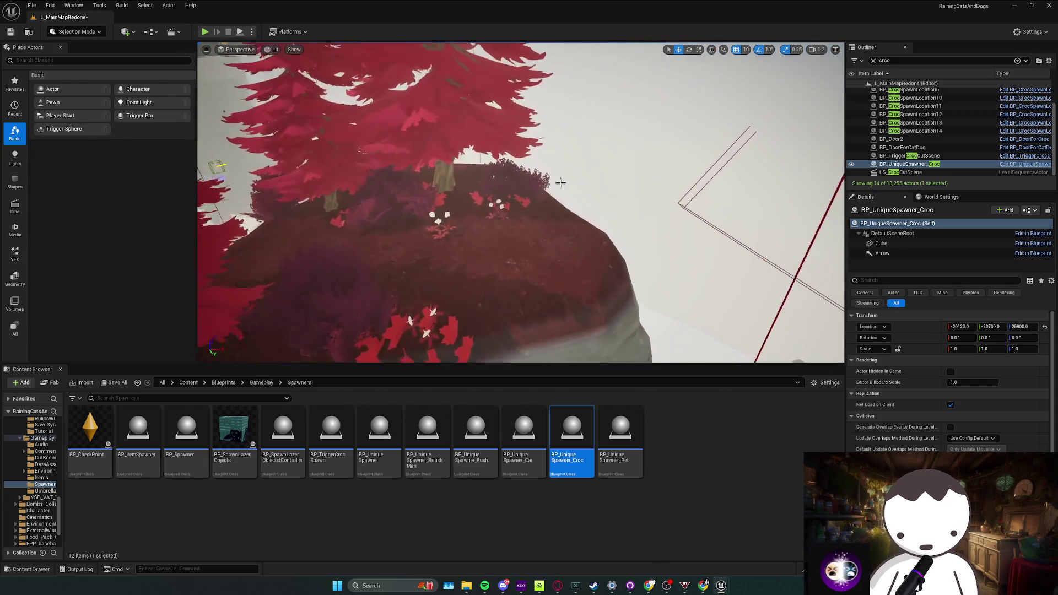
pyautogui.click(333, 474)
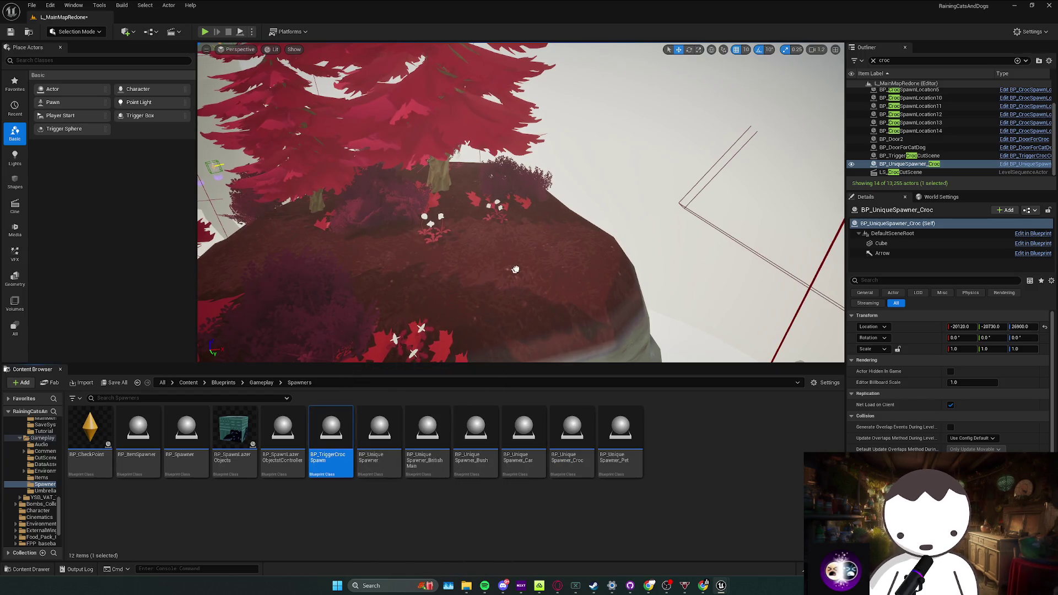
# Place BP_TriggerCrocSpawn on the cliff top, rotate it 90° and enlarge its Box Extent
pyautogui.moveTo(526, 225); pyautogui.dragTo(499, 169)
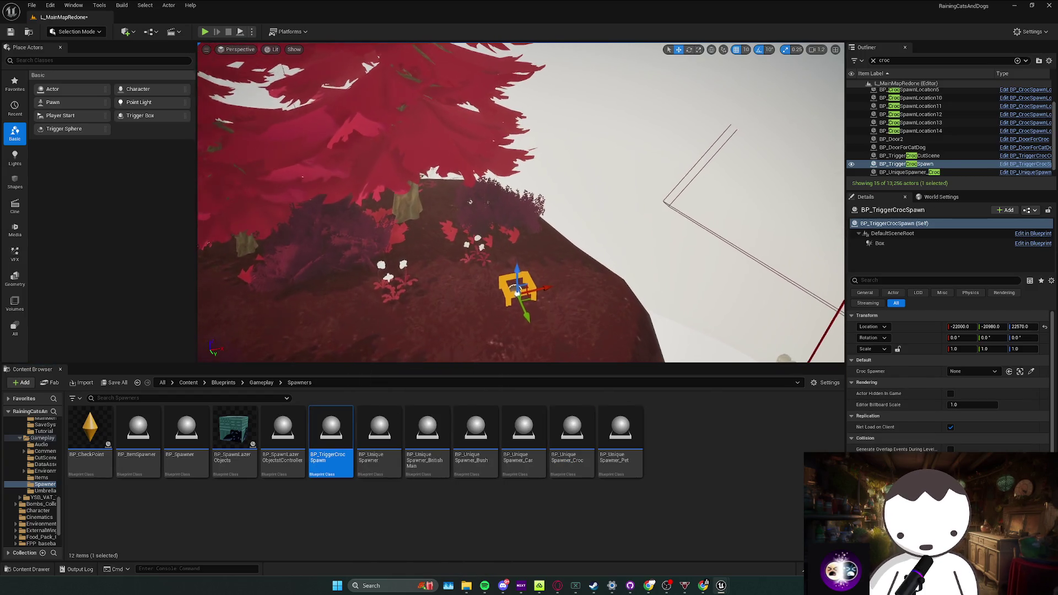
pyautogui.press('e')
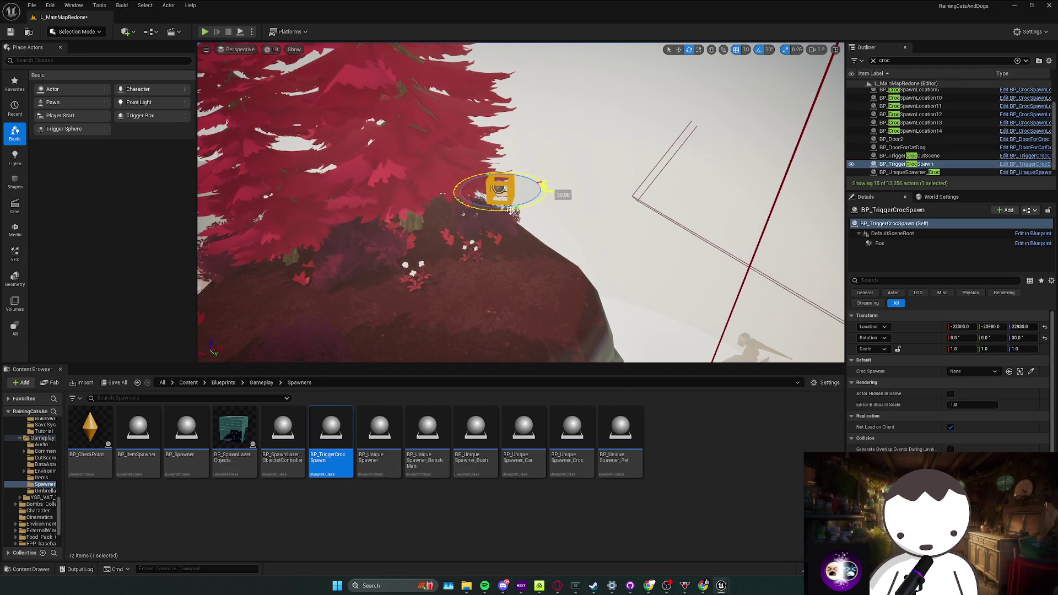
pyautogui.click(882, 243)
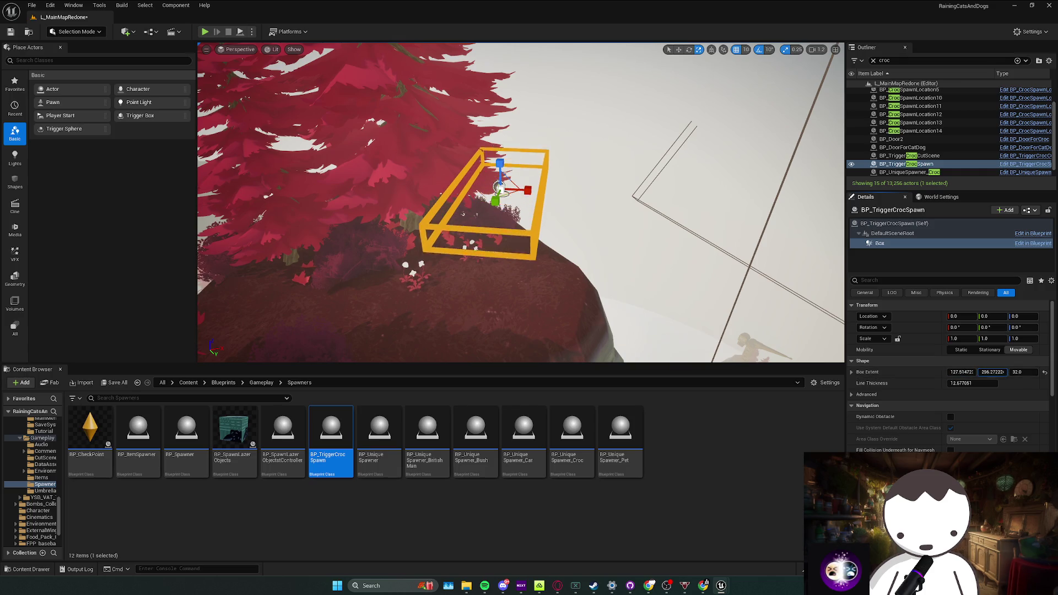
pyautogui.moveTo(1010, 374); pyautogui.dragTo(1033, 374)
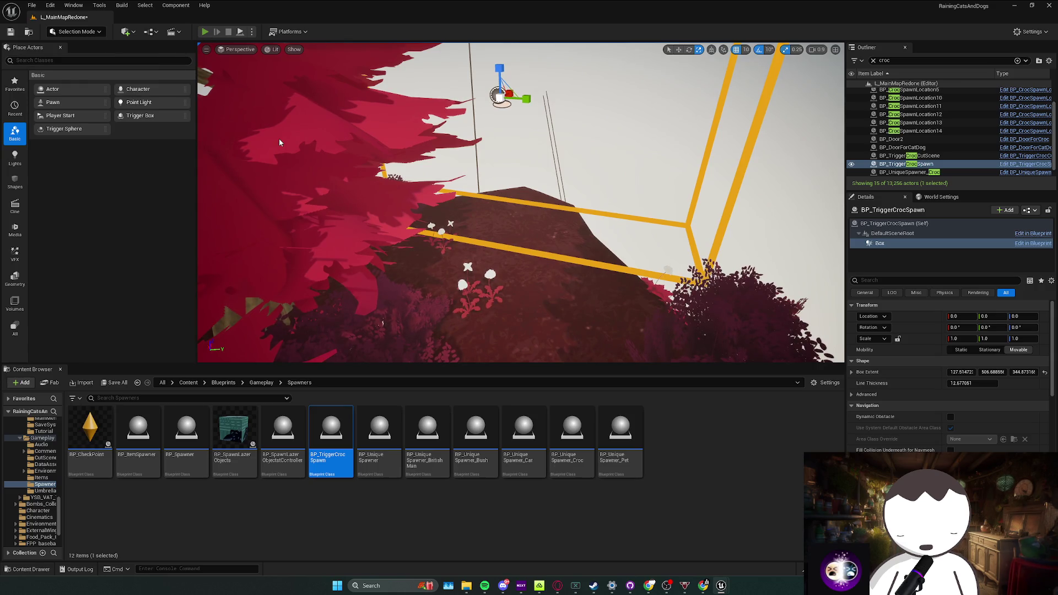
# Playtest walking past the trees into the fog, then stop and close the log
pyautogui.hotkey('alt', 'p')
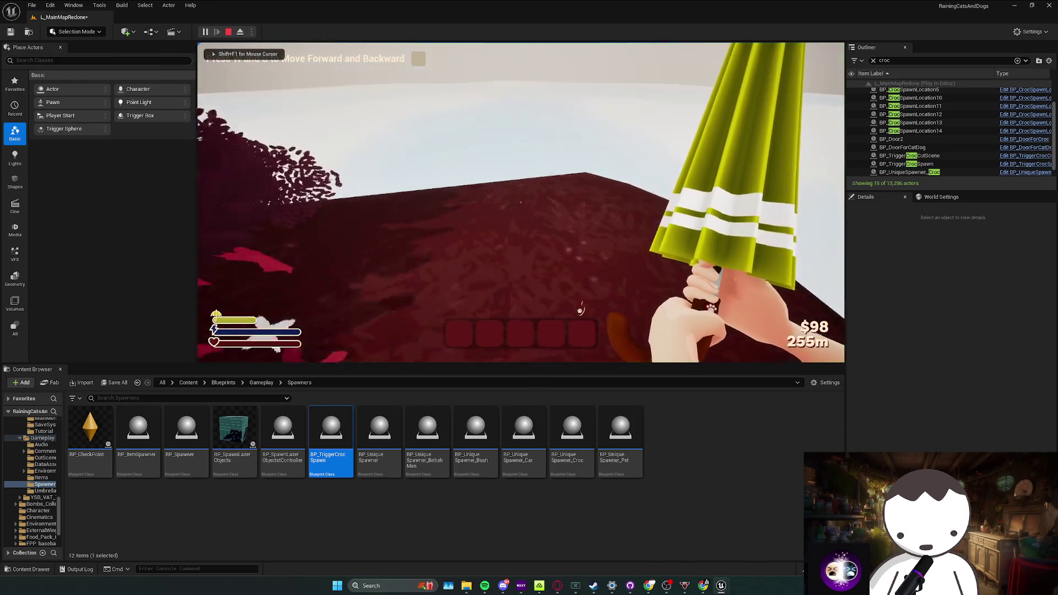
pyautogui.press('w')
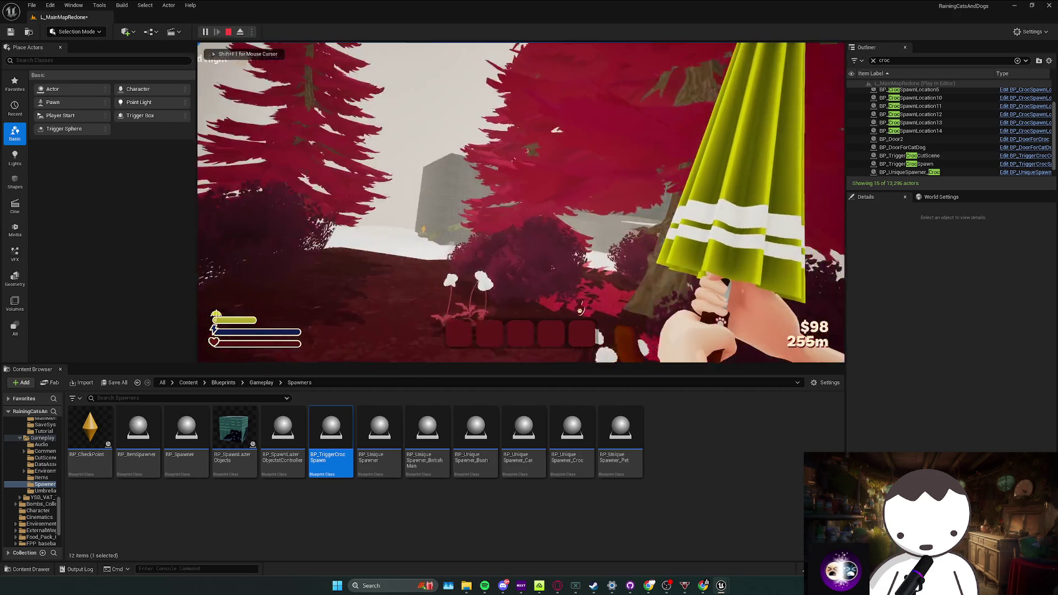
pyautogui.press('w')
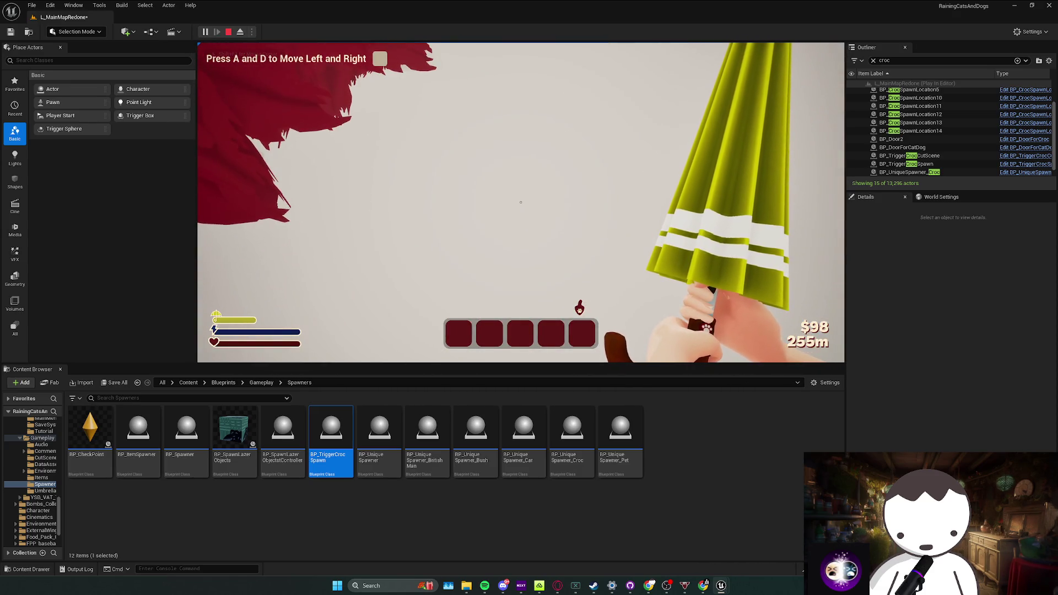
pyautogui.press('Escape')
pyautogui.click(483, 355)
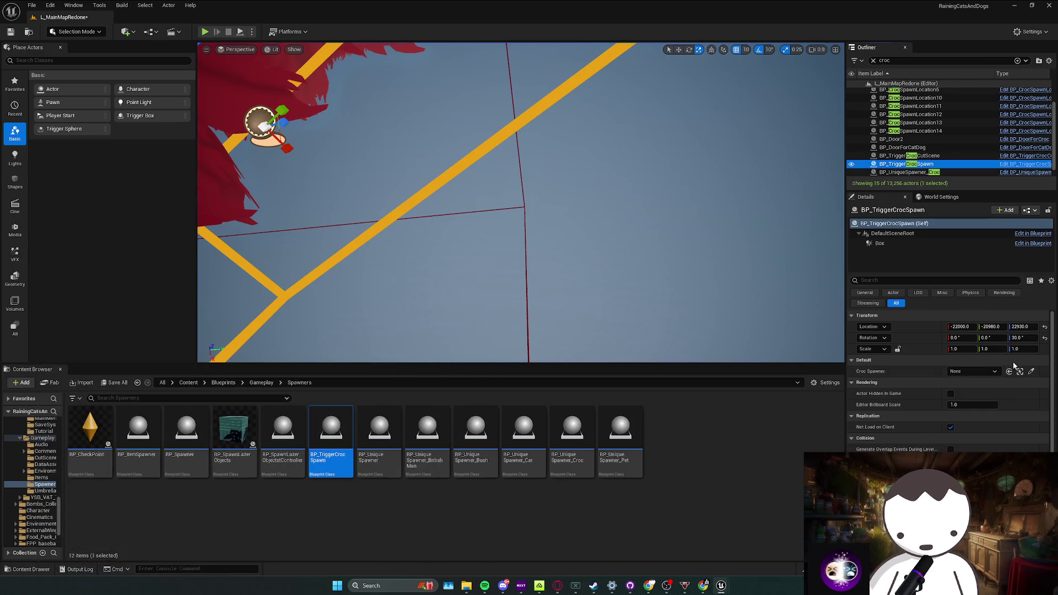
# Assign BP_UniqueSpawner_Croc as the trigger box's Croc Spawner and start Play In Editor
pyautogui.click(938, 394)
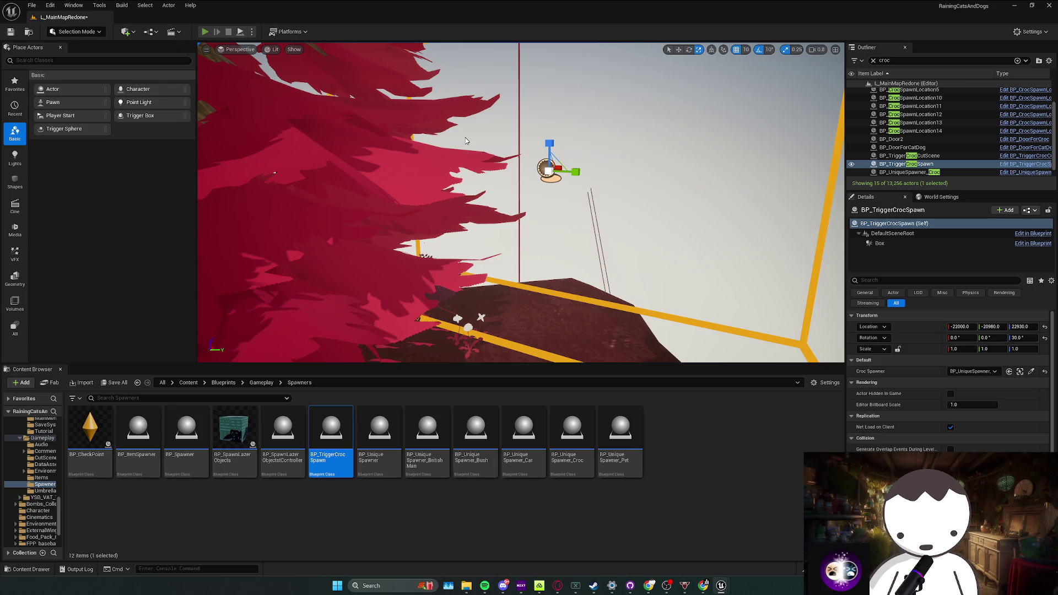
pyautogui.hotkey('alt', 'p')
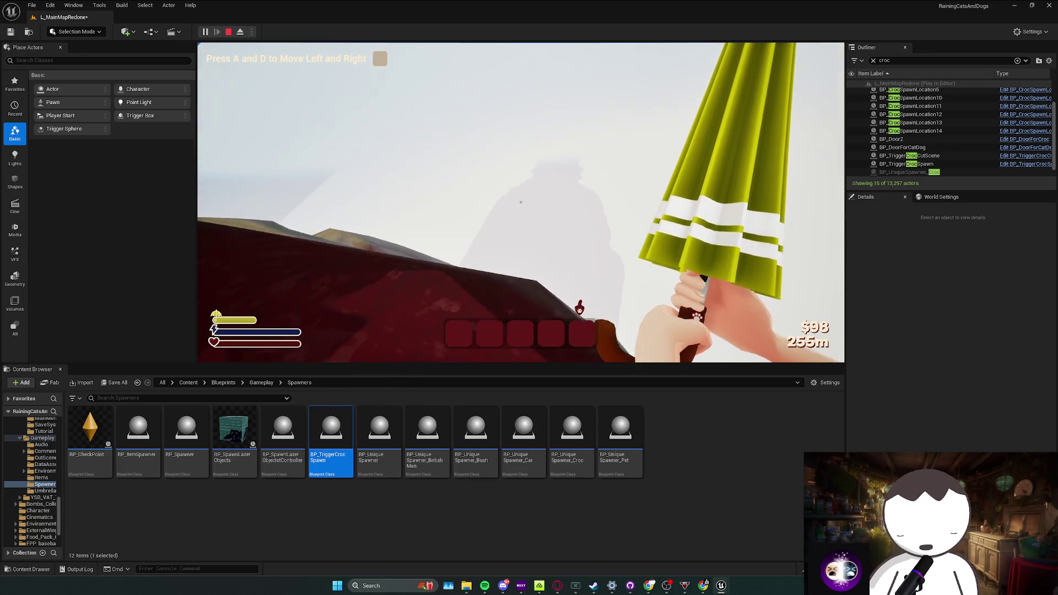
# Move the player briefly, then stop the playtest and return to the editor
pyautogui.press('d')
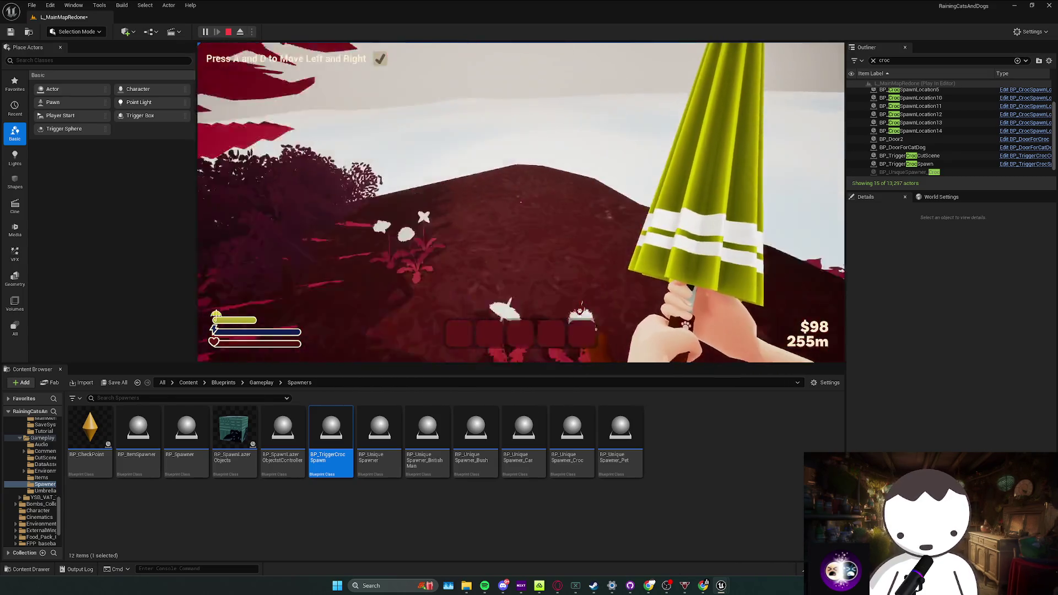
pyautogui.press('Escape')
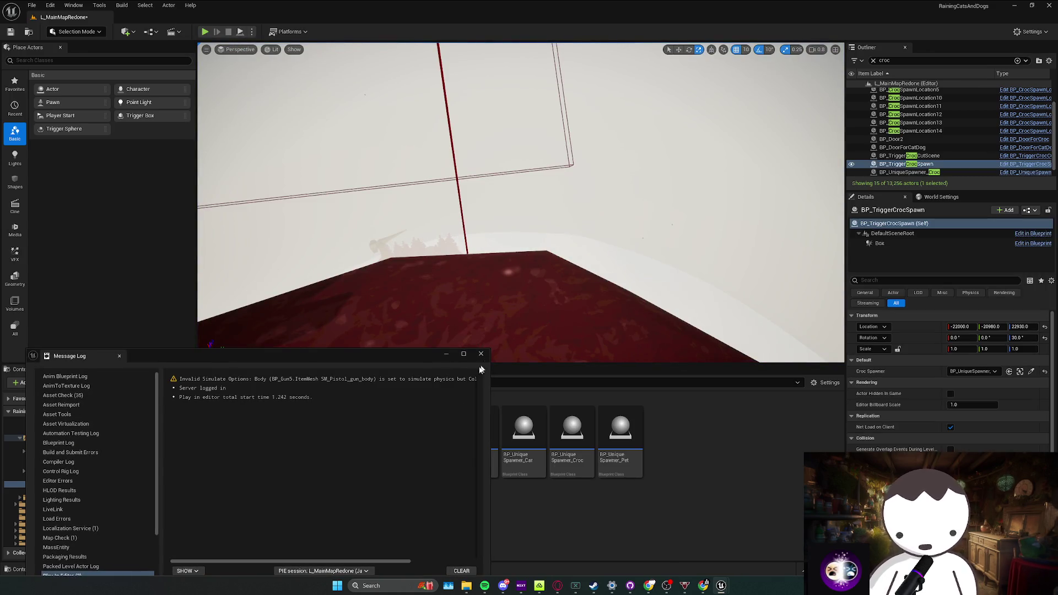
# Close the Message Log and frame the red BP_UniqueSpawner_Croc cube, orbiting down toward the foliage
pyautogui.click(480, 355)
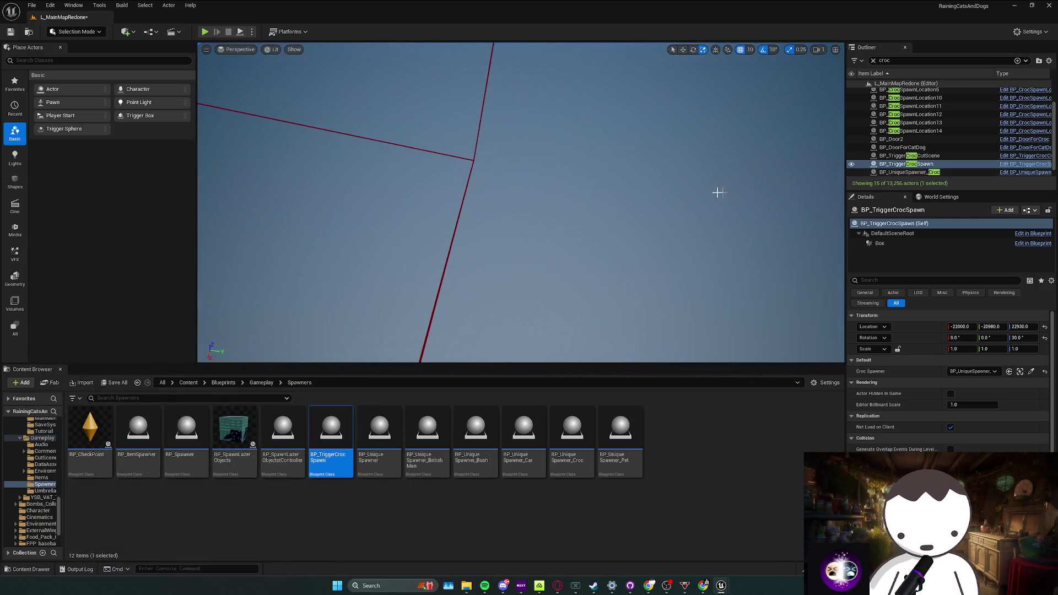
pyautogui.press('f')
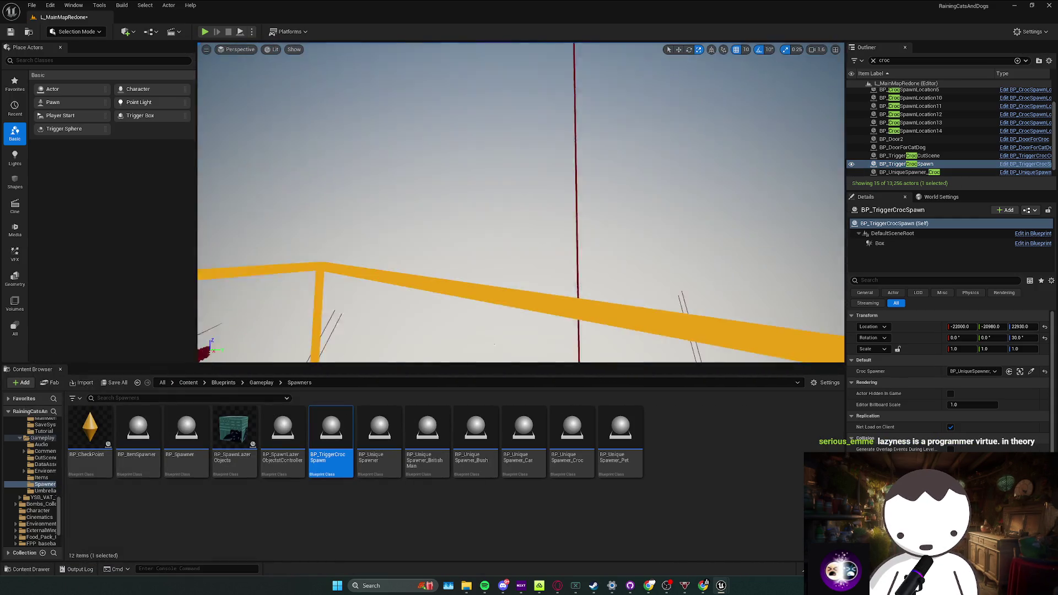
pyautogui.click(940, 158)
pyautogui.doubleClick(935, 173)
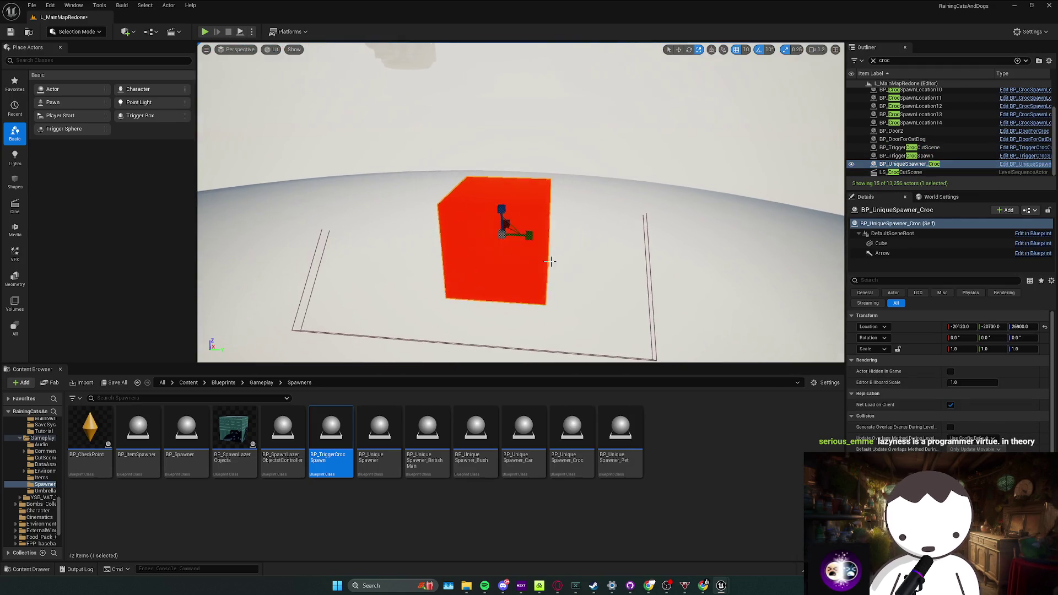
pyautogui.scroll(-3, 521, 202)
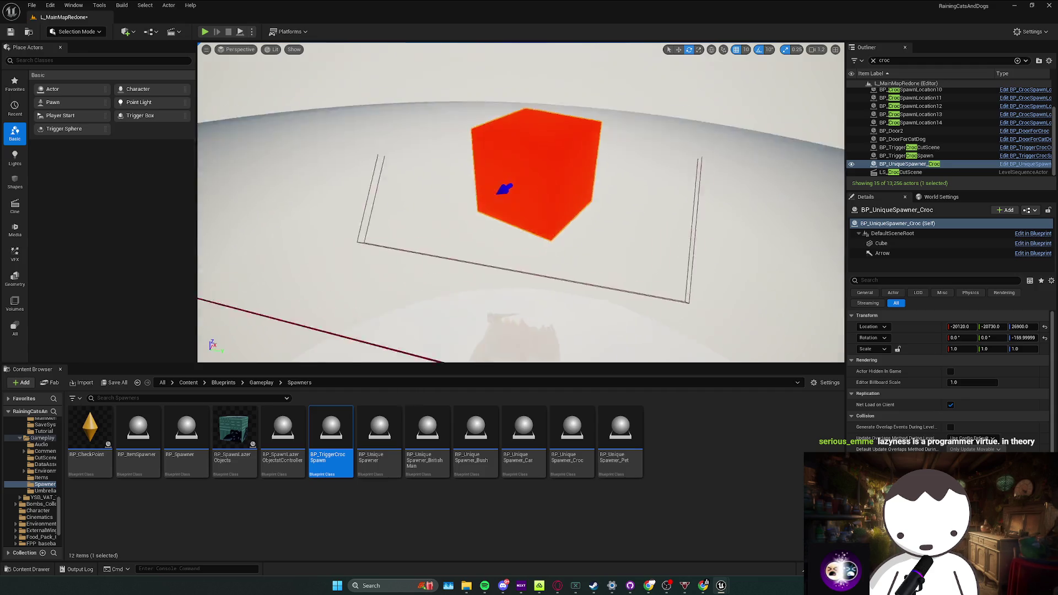
pyautogui.moveTo(470, 258); pyautogui.dragTo(631, 142)
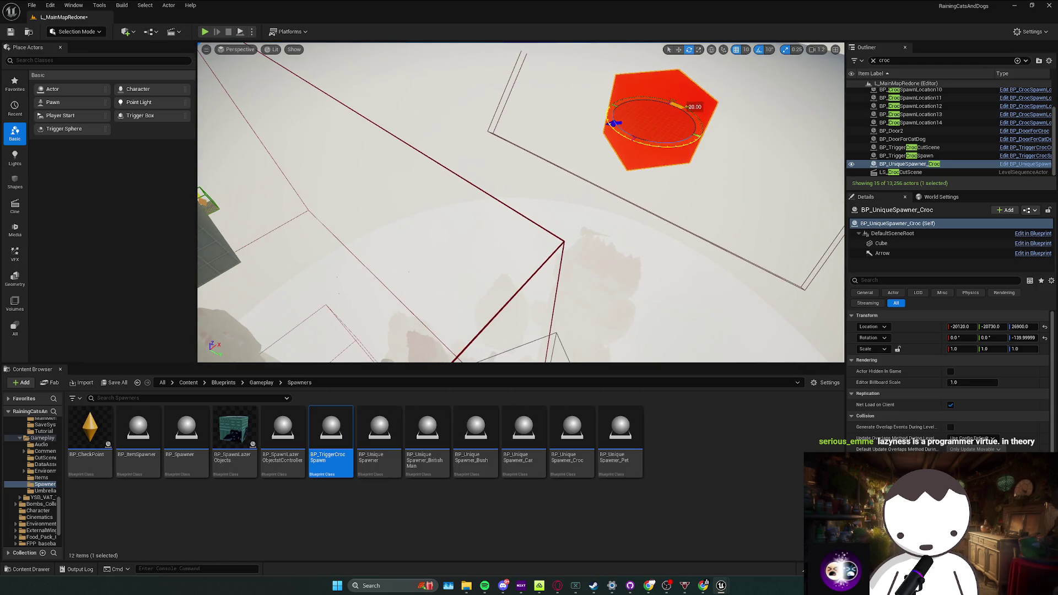
pyautogui.press('w')
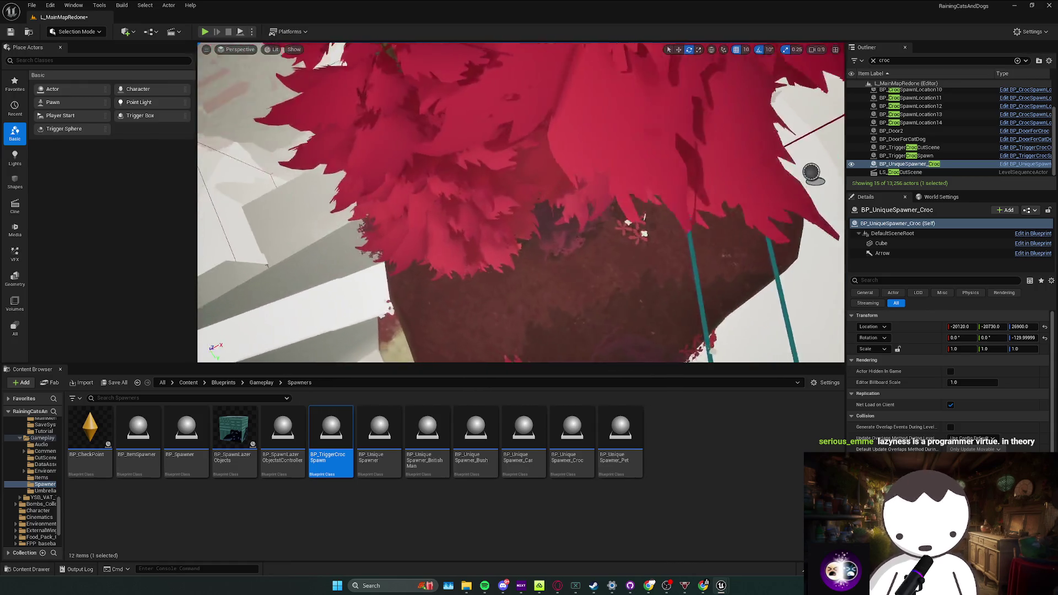
pyautogui.press('w')
pyautogui.moveTo(467, 586)
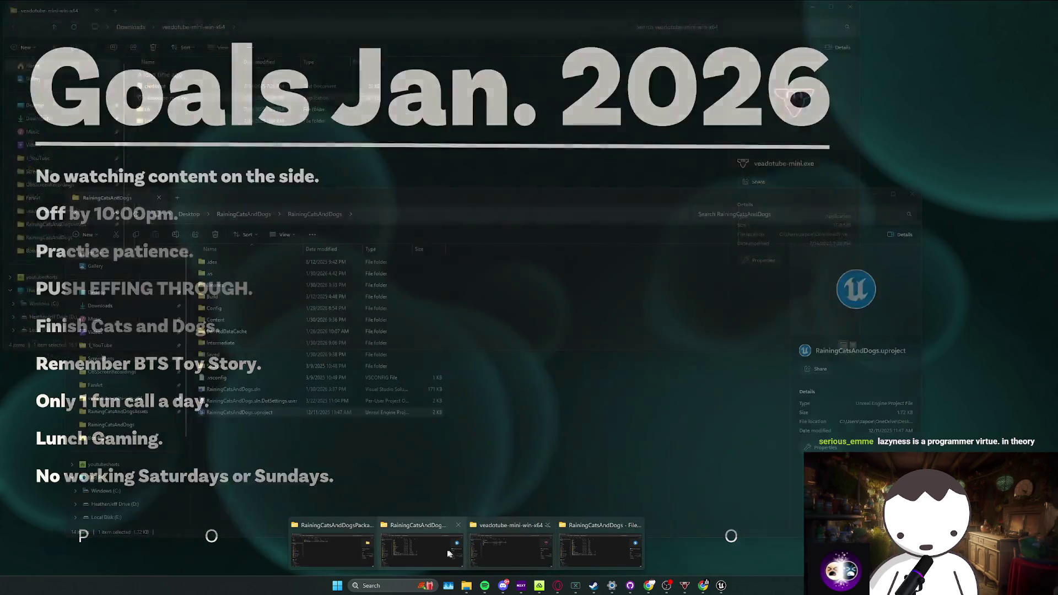
pyautogui.click(592, 543)
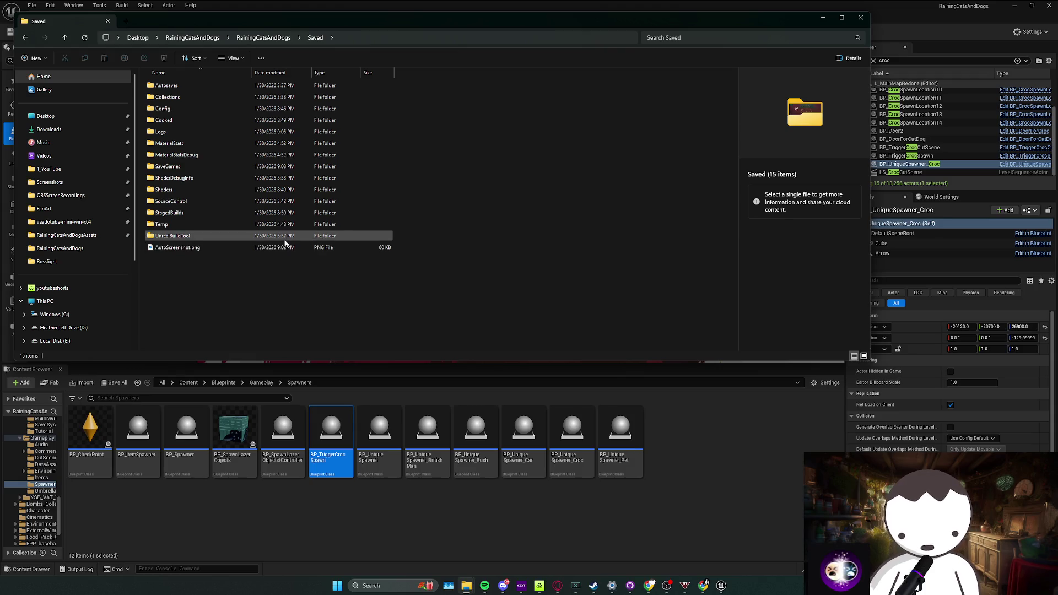
pyautogui.moveTo(264, 234); pyautogui.dragTo(287, 97)
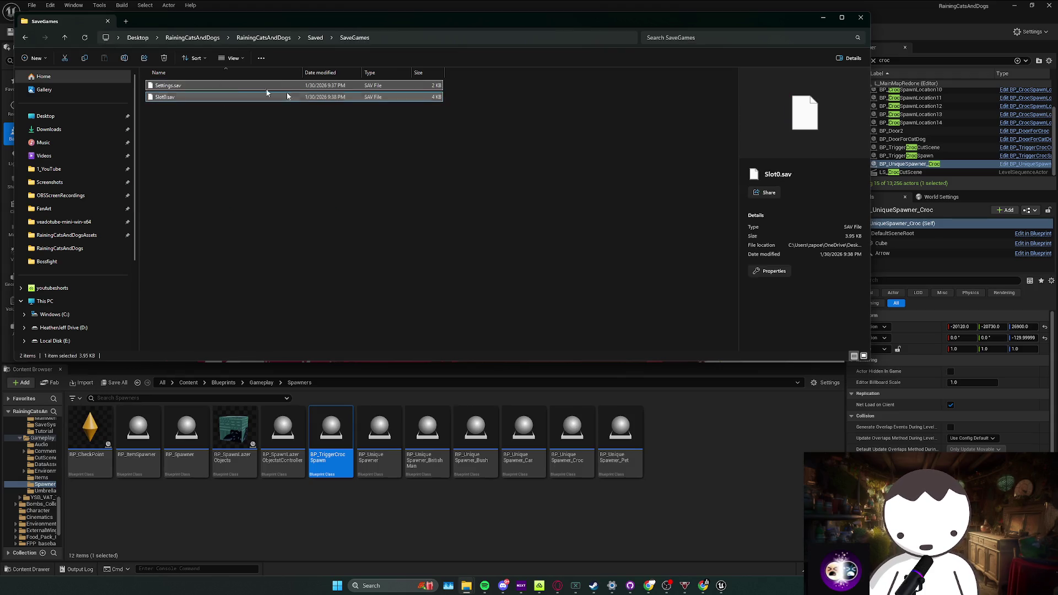
pyautogui.click(824, 19)
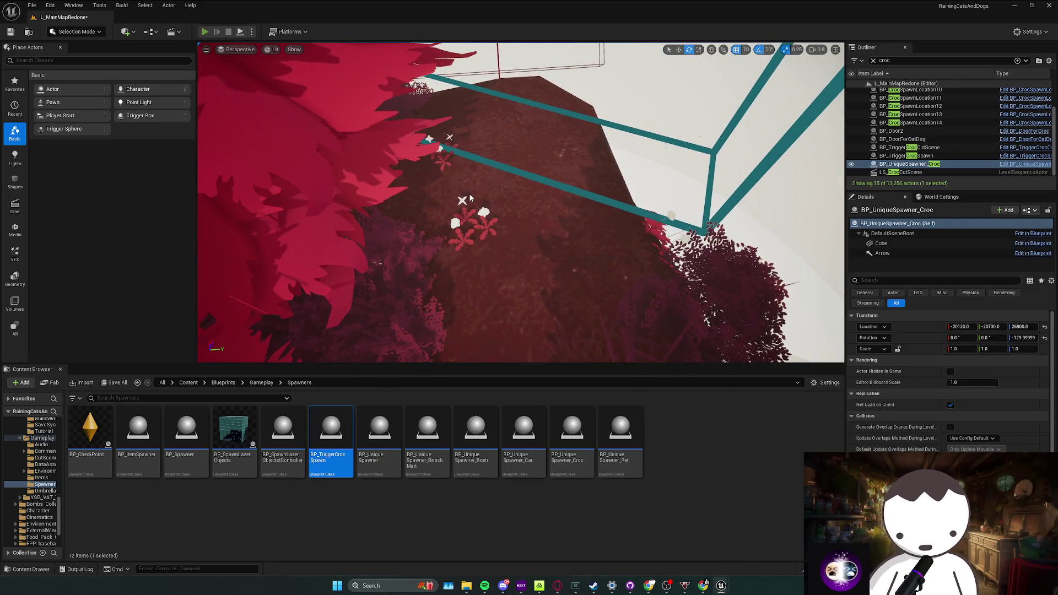
pyautogui.hotkey('alt', 'p')
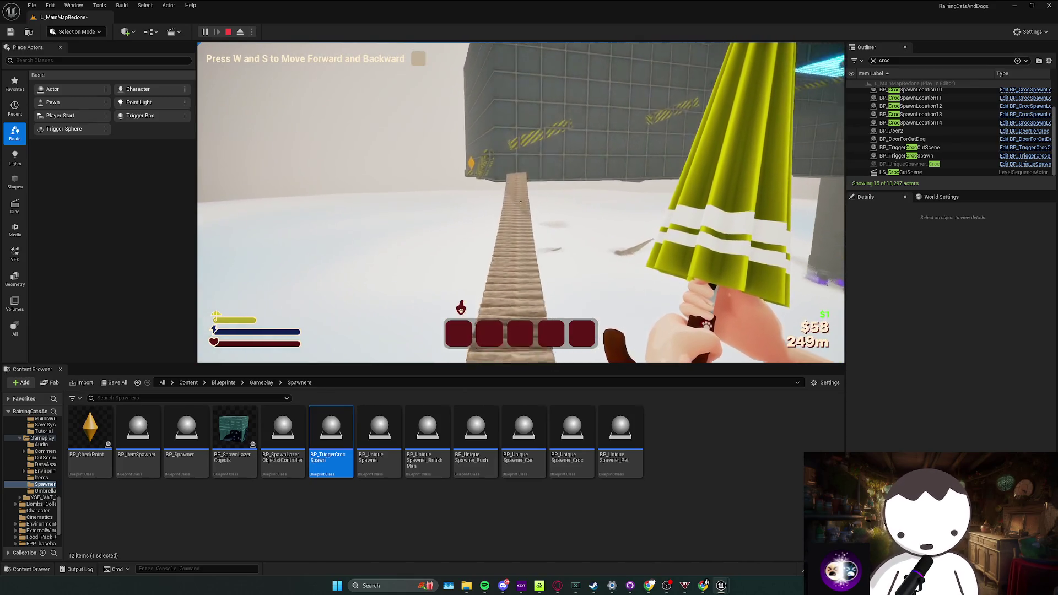
pyautogui.press('w')
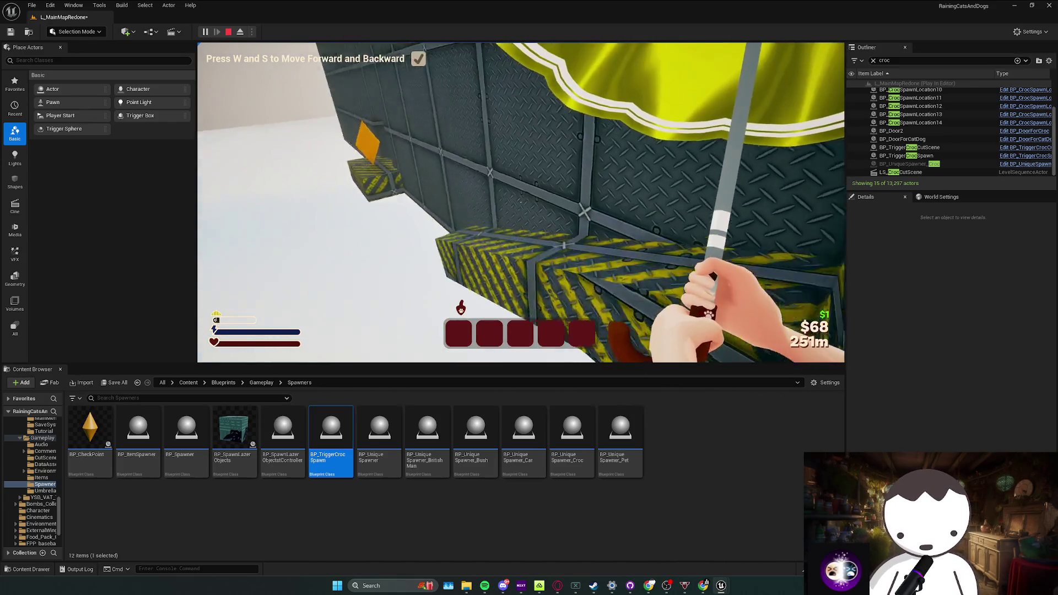
pyautogui.press('w')
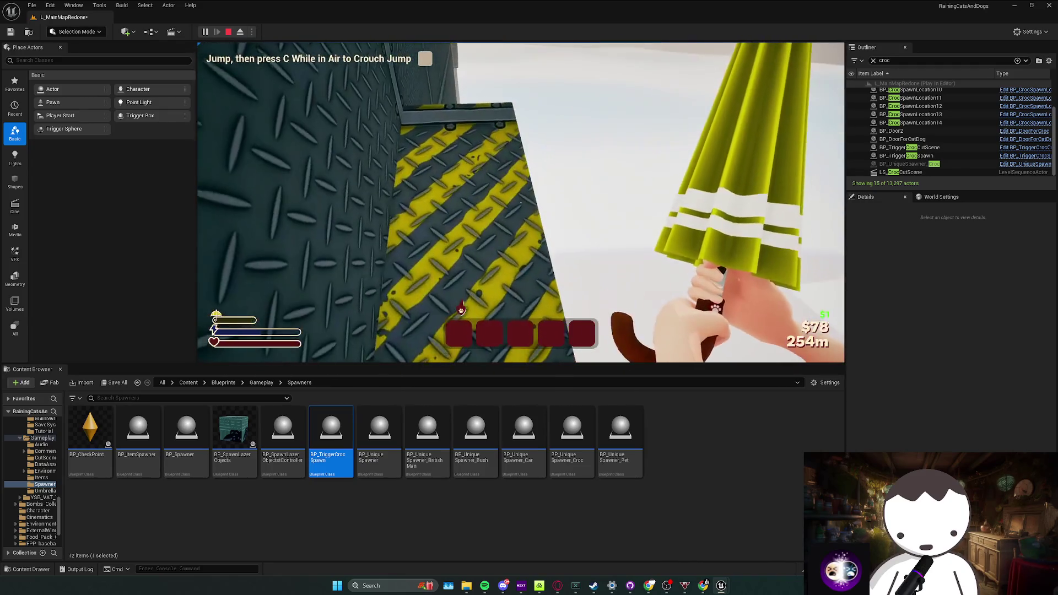
pyautogui.press('Escape')
pyautogui.click(483, 355)
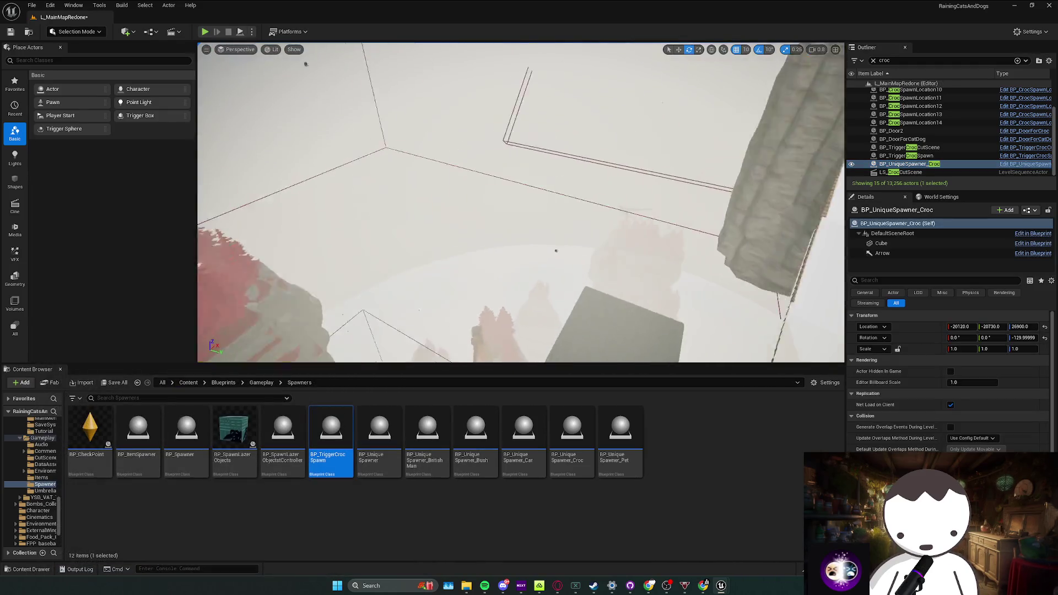
# Frame the moved BP_TriggerCrocSpawn near the grid block and save L_MainMapRedone
pyautogui.press('f')
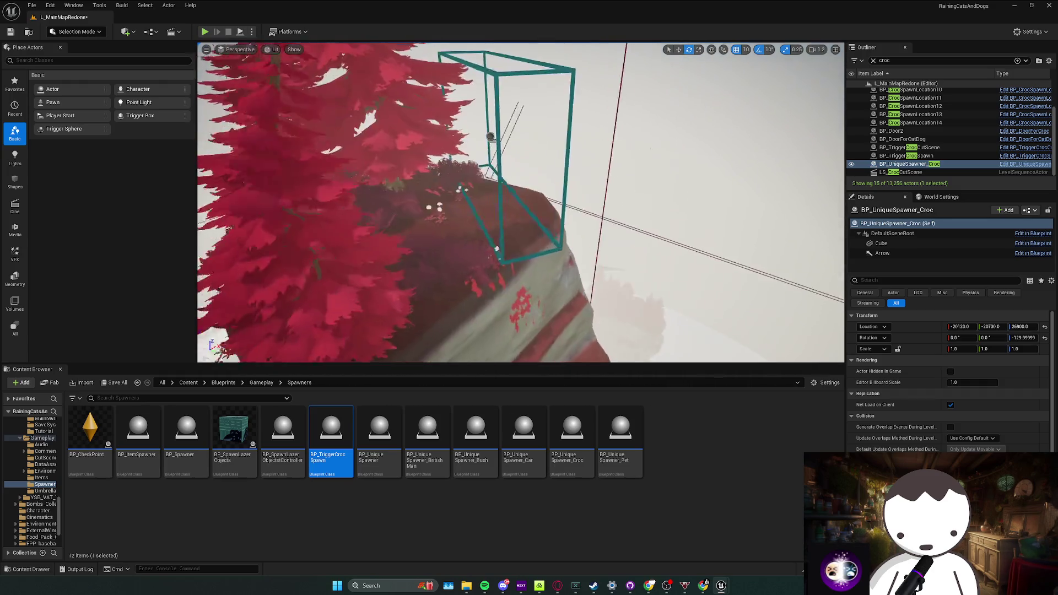
pyautogui.click(511, 146)
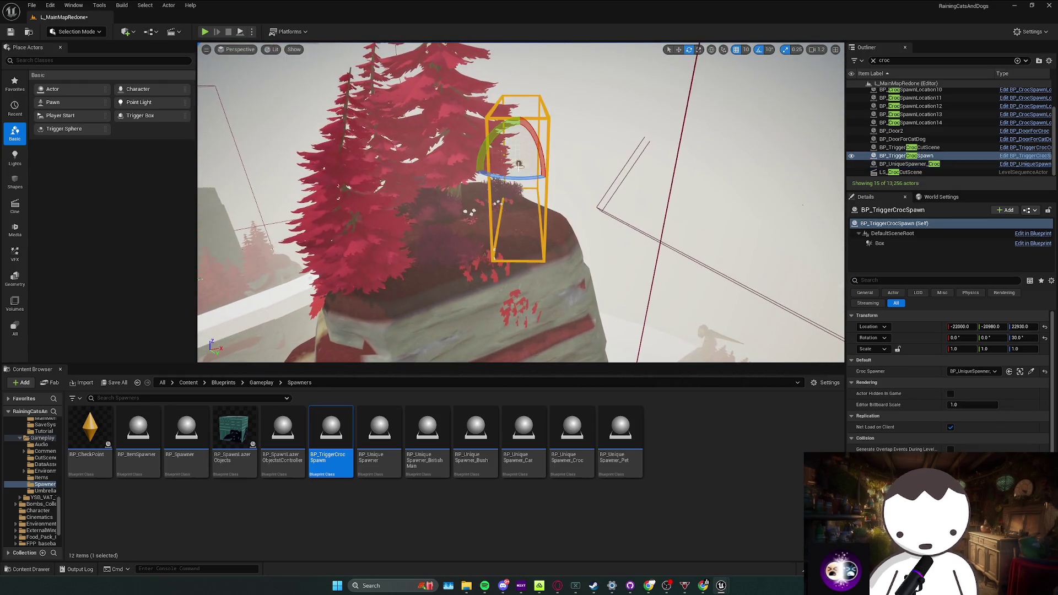
pyautogui.press('f')
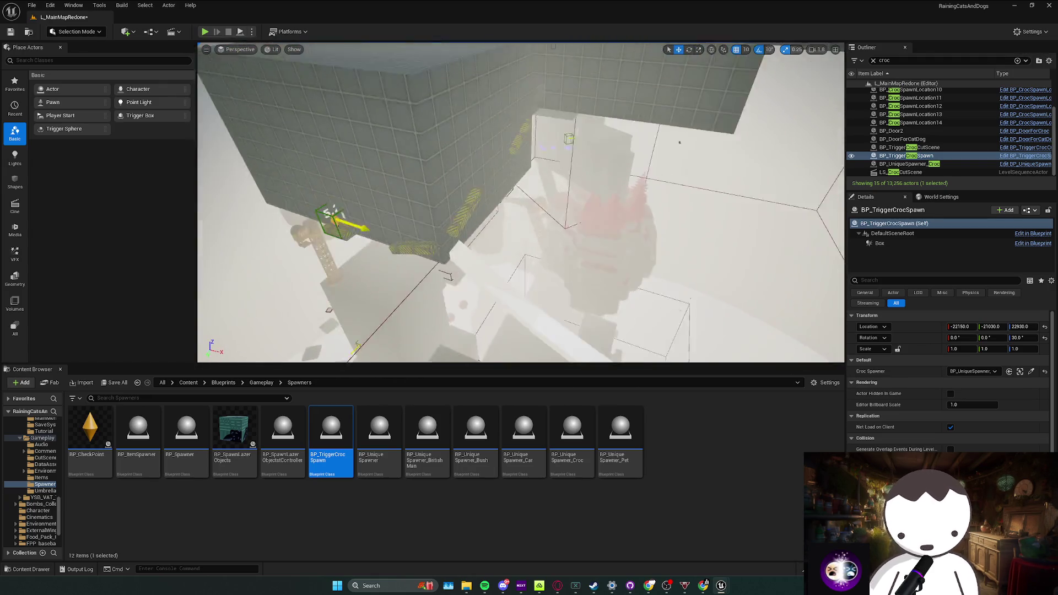
pyautogui.hotkey('ctrl', 's')
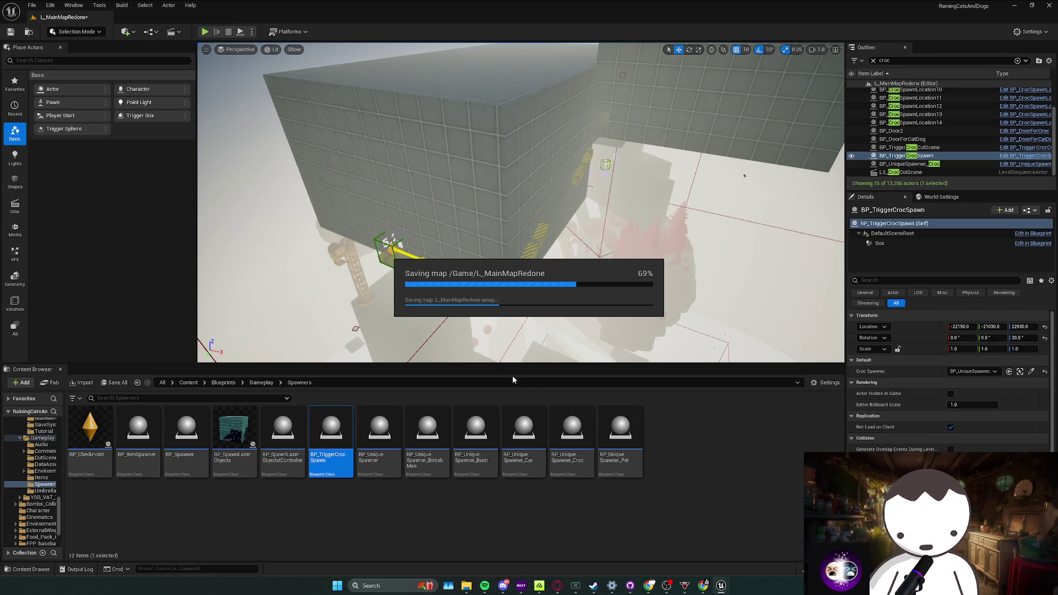
pyautogui.moveTo(513, 356); pyautogui.dragTo(513, 331)
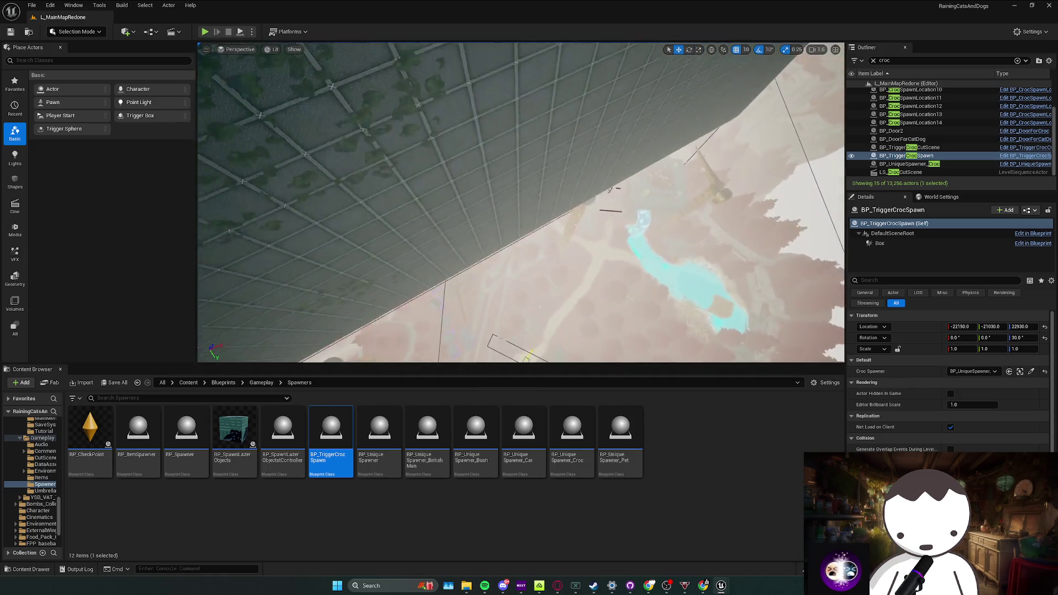
pyautogui.moveTo(512, 331); pyautogui.dragTo(529, 314)
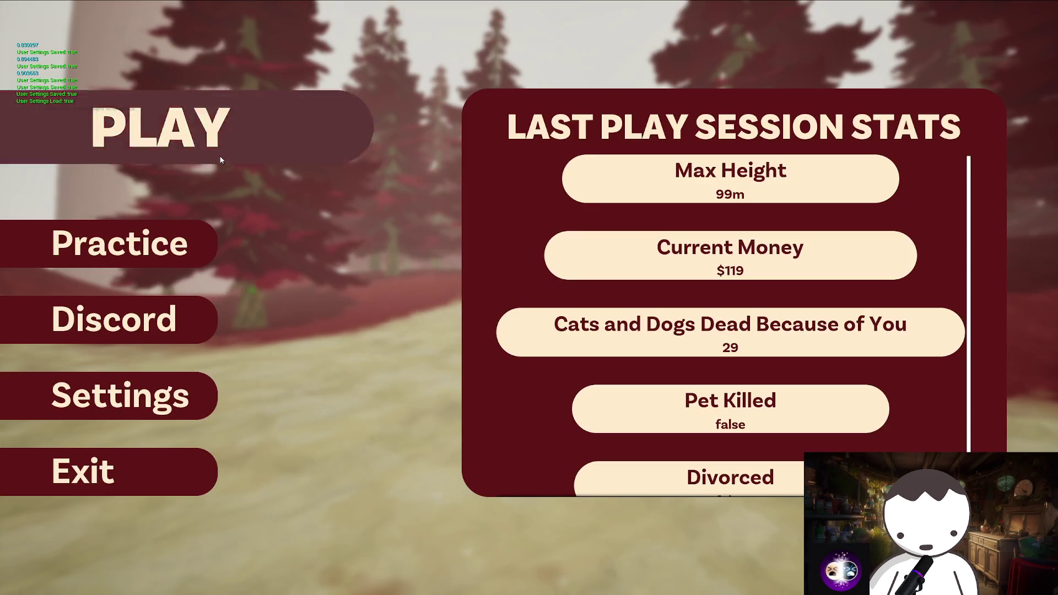
# From the main menu, load the Slot 1 save profile and start playing
pyautogui.click(210, 165)
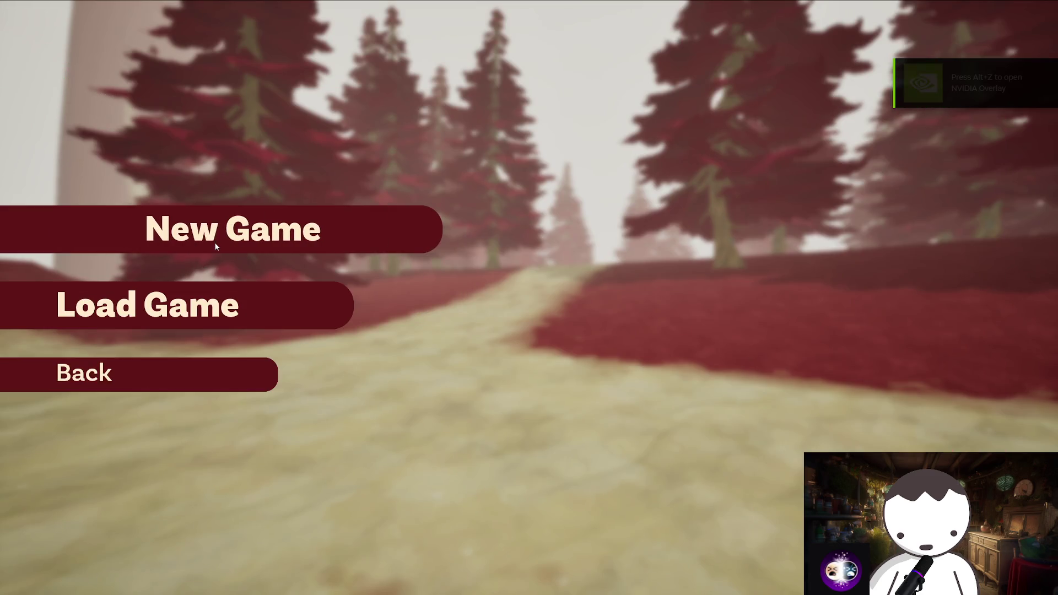
pyautogui.click(214, 242)
pyautogui.click(482, 202)
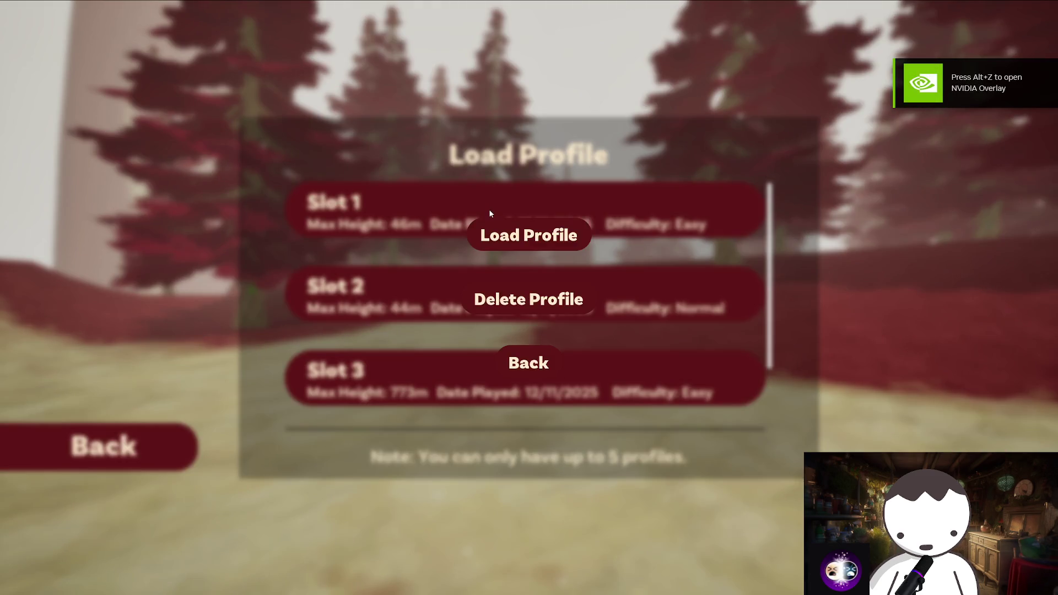
pyautogui.click(518, 237)
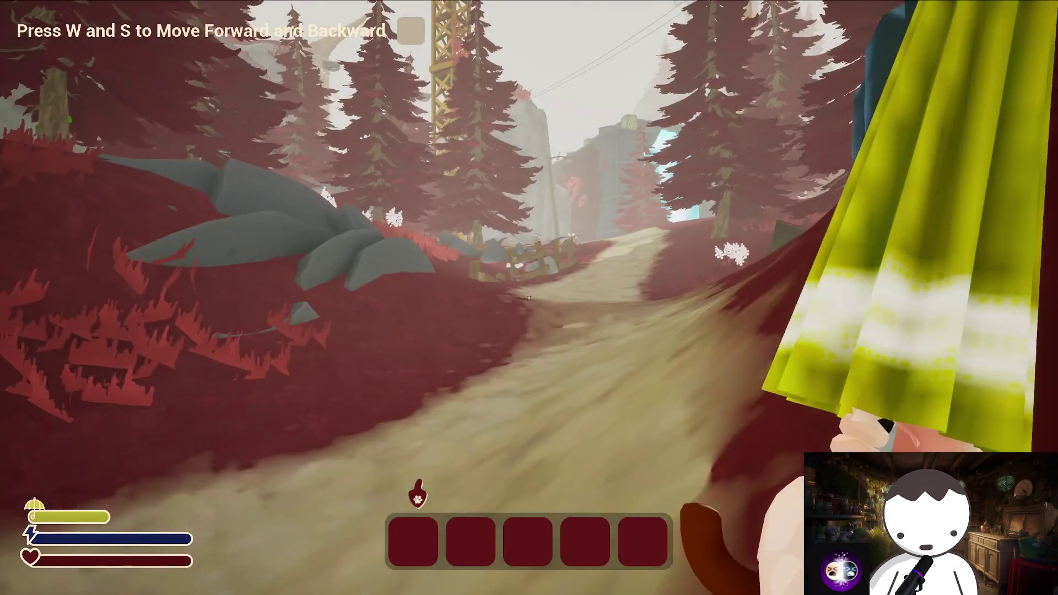
# Walk the forest path, strafe, jump and crouch-jump up the stacked metal boxes
pyautogui.press('w')
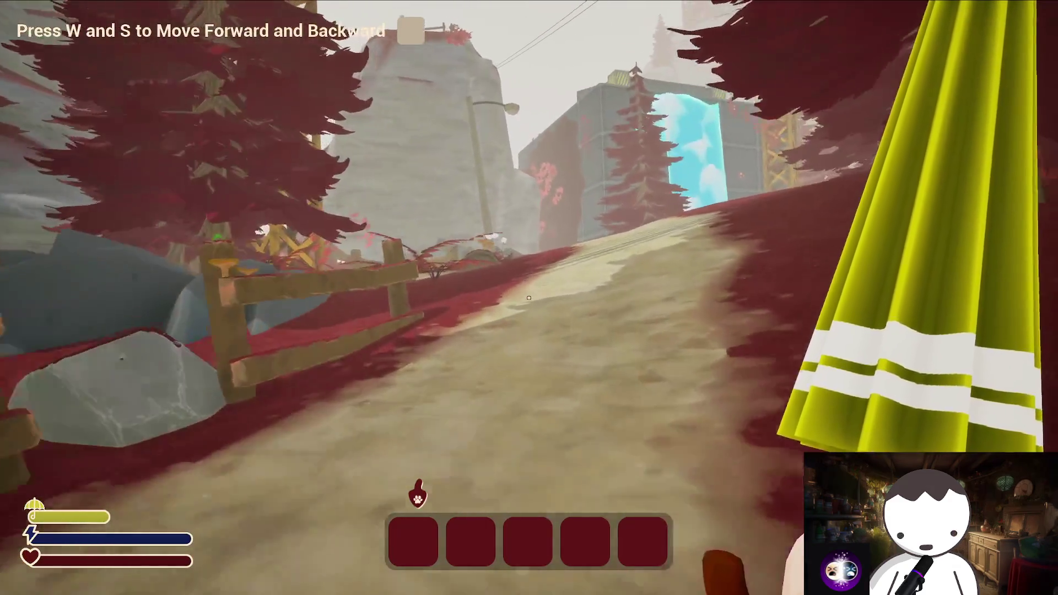
pyautogui.press('w')
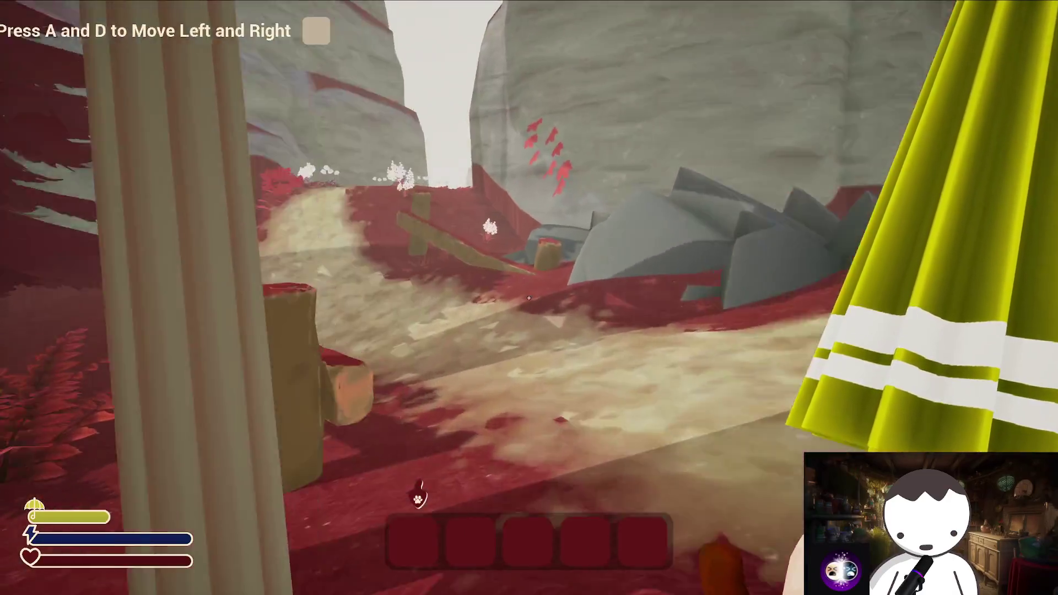
pyautogui.press('d')
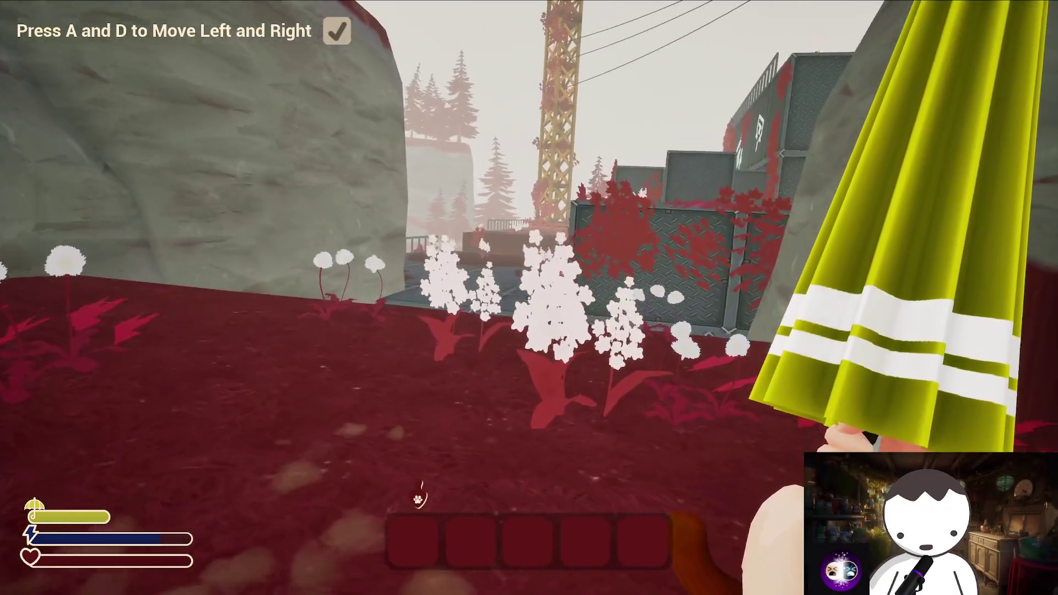
pyautogui.press('space')
pyautogui.press('w')
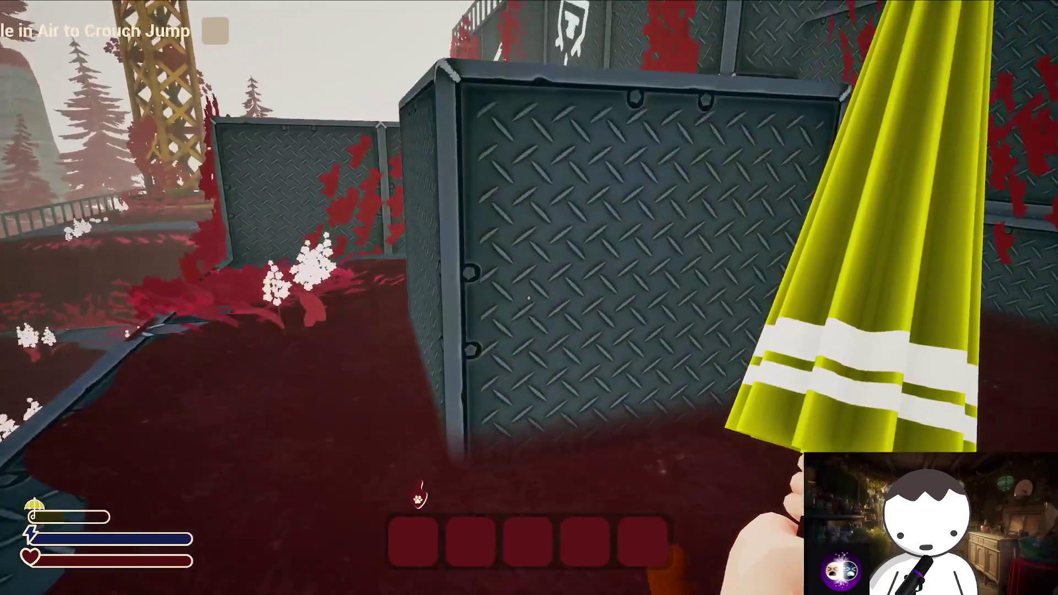
pyautogui.press('space')
pyautogui.press('c')
pyautogui.press('w')
pyautogui.press('w')
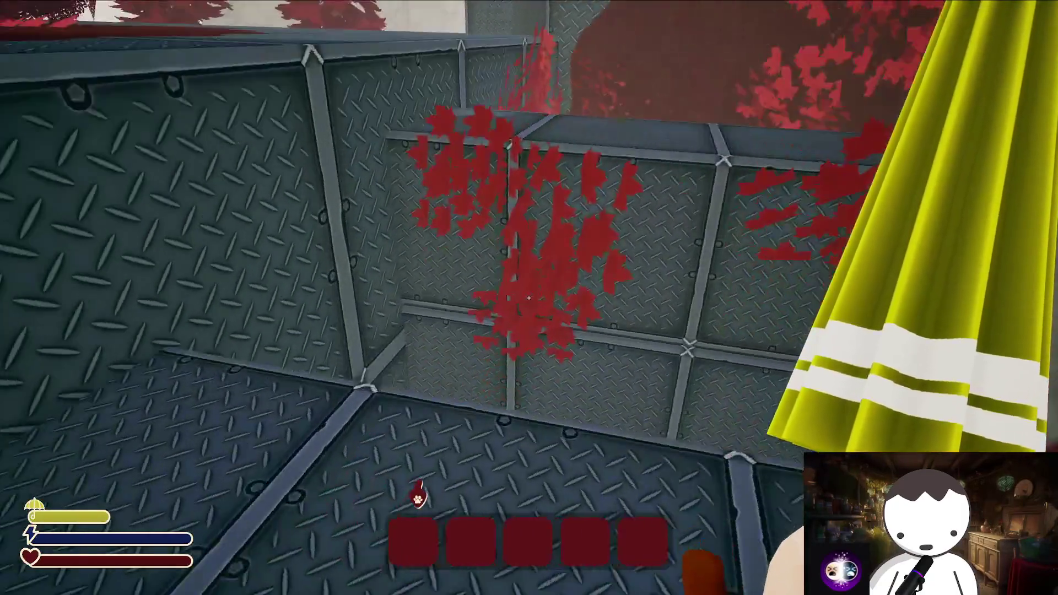
pyautogui.press('space')
pyautogui.press('space')
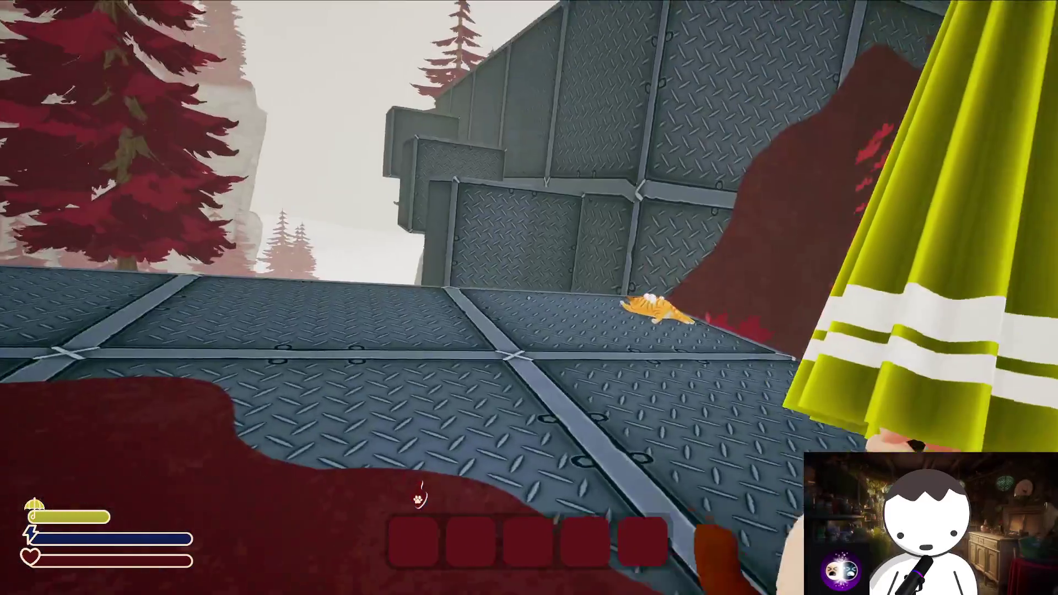
pyautogui.press('w')
pyautogui.press('space')
pyautogui.press('w')
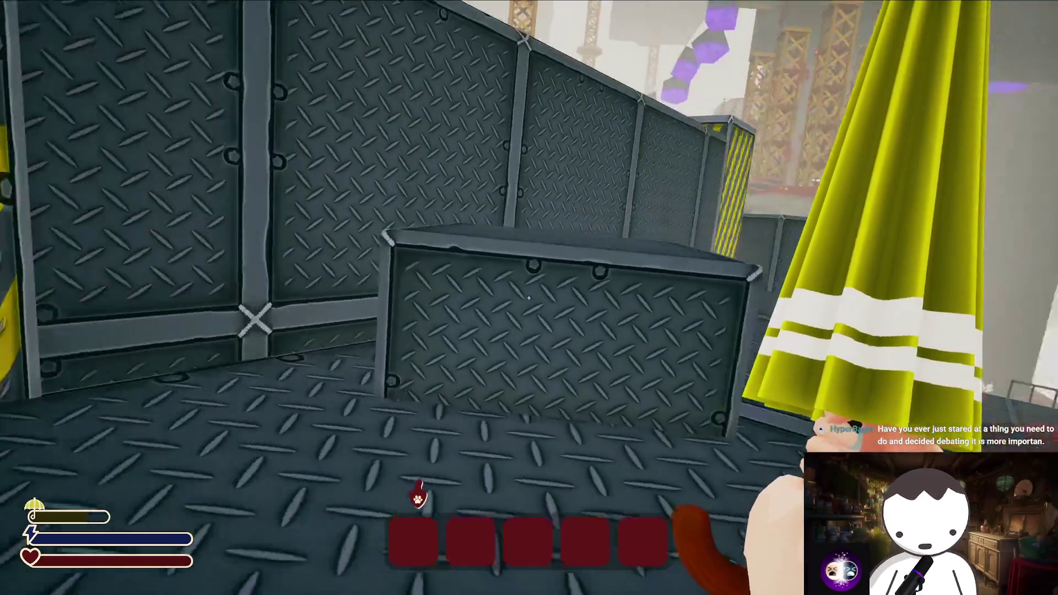
# Cross the flower field, bunny hop up the stepping pads to the crane checkpoint and onto its arm
pyautogui.press('w')
pyautogui.press('w')
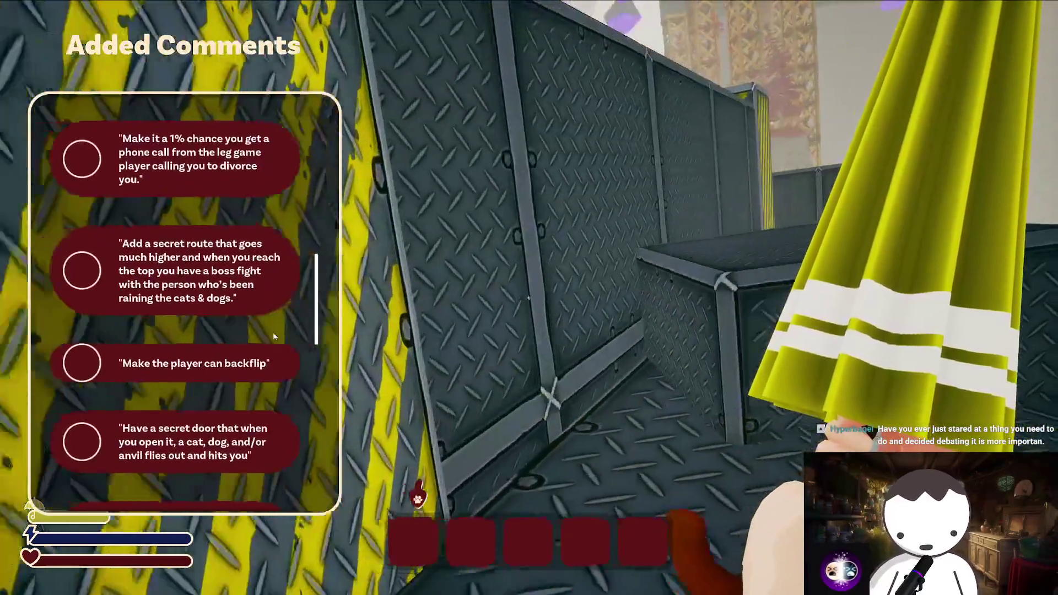
pyautogui.press('w')
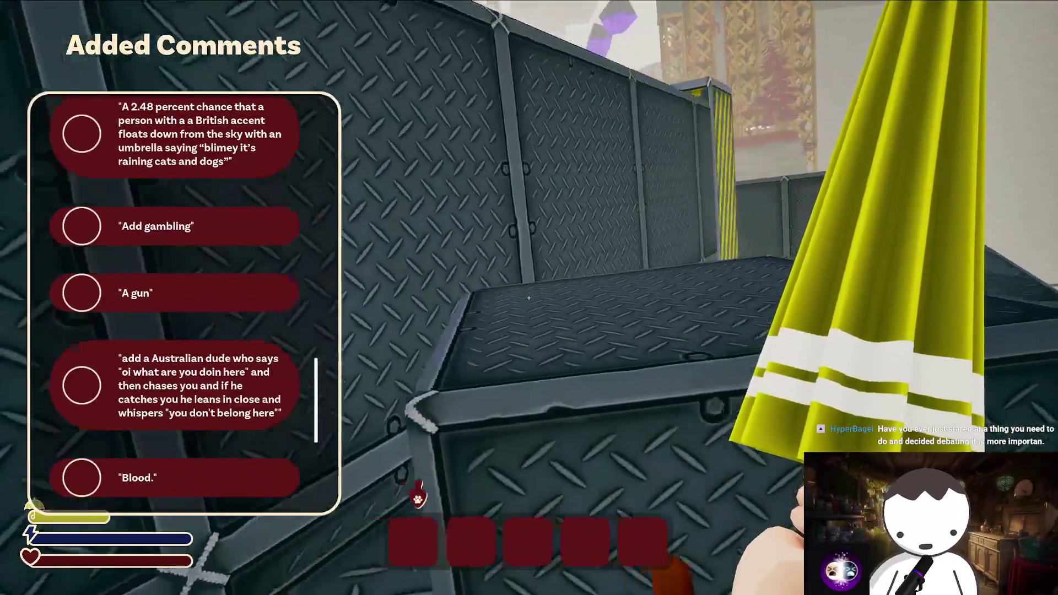
pyautogui.press('w')
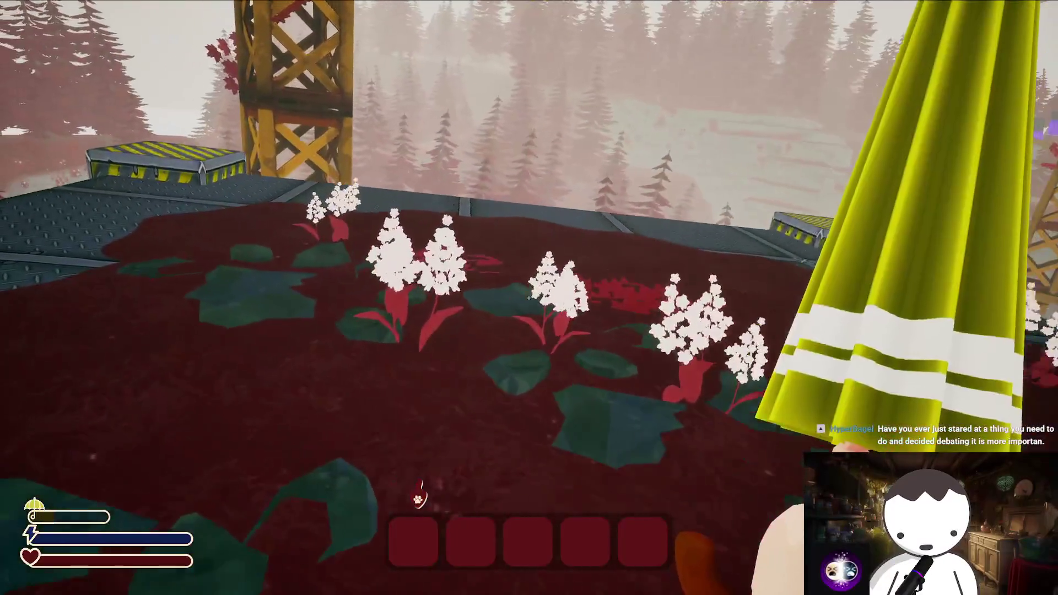
pyautogui.press('w')
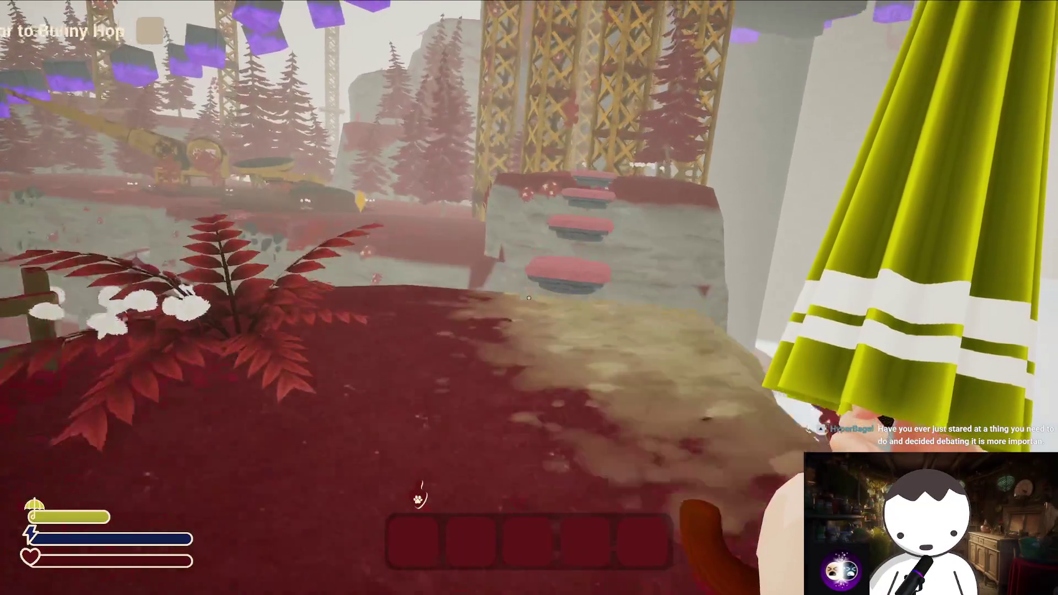
pyautogui.press('w')
pyautogui.press('space')
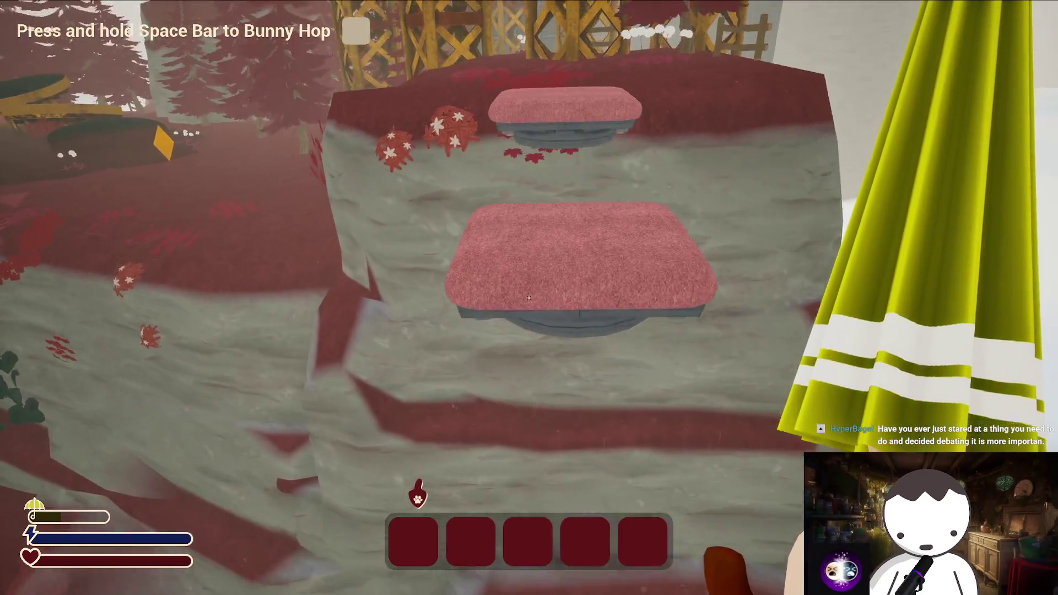
pyautogui.press('w')
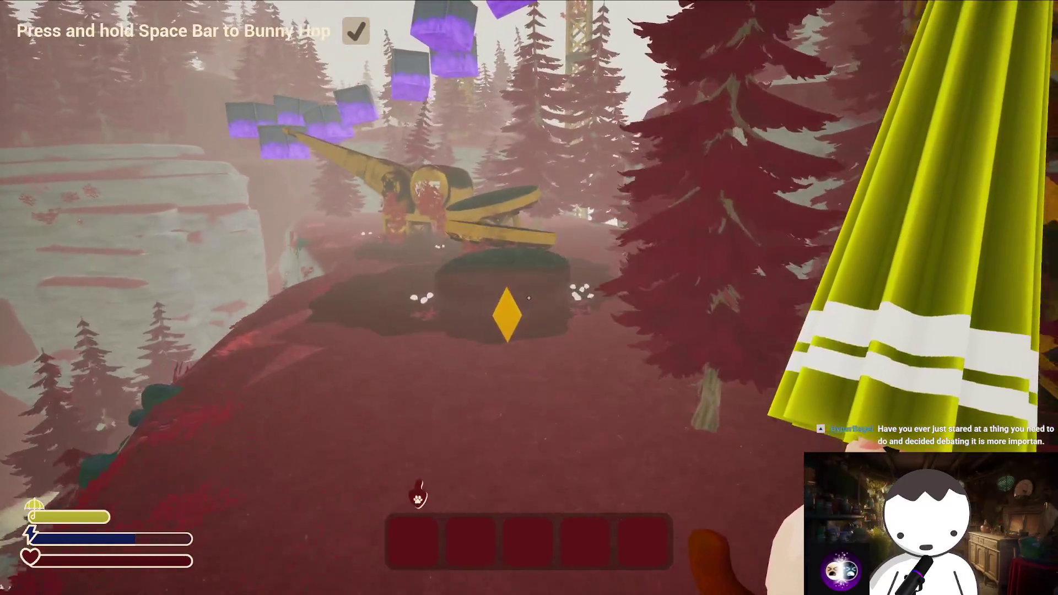
pyautogui.press('w')
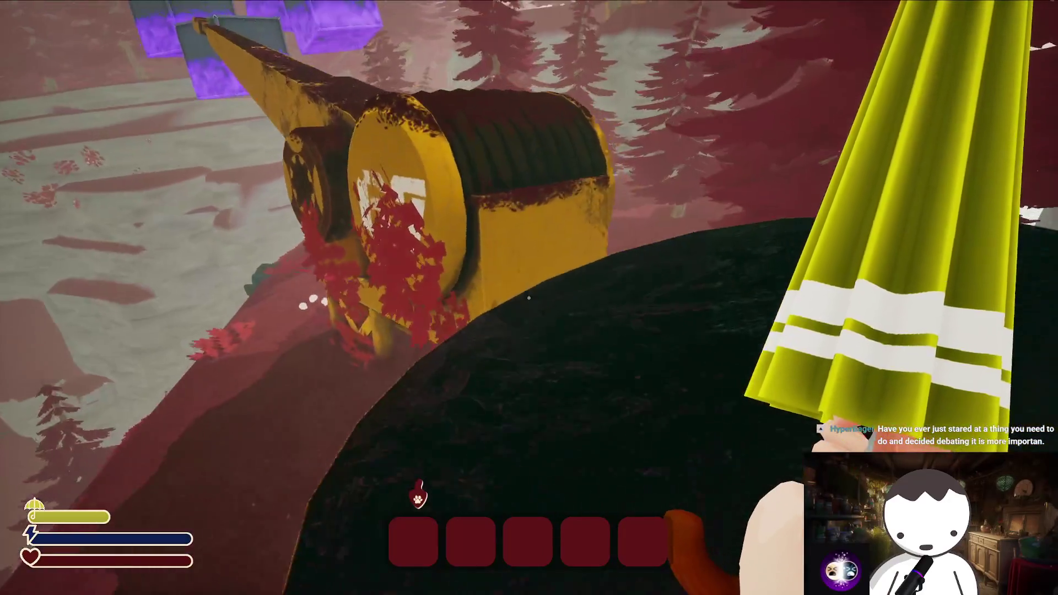
pyautogui.press('space')
pyautogui.press('w')
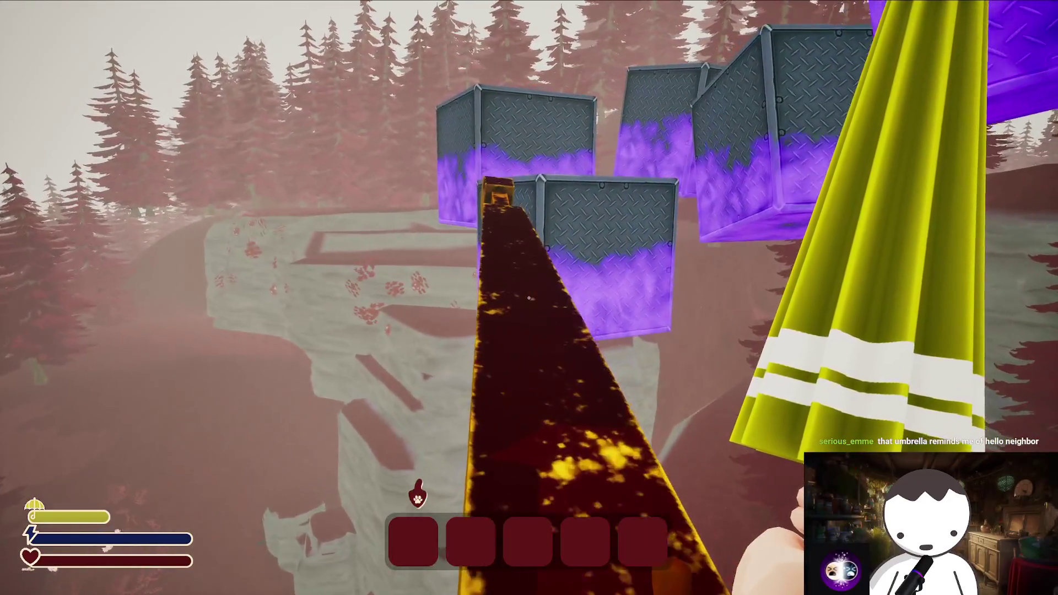
# Hop across the floating crates and umbrella-glide down to the grated platform checkpoint
pyautogui.press('space')
pyautogui.press('w')
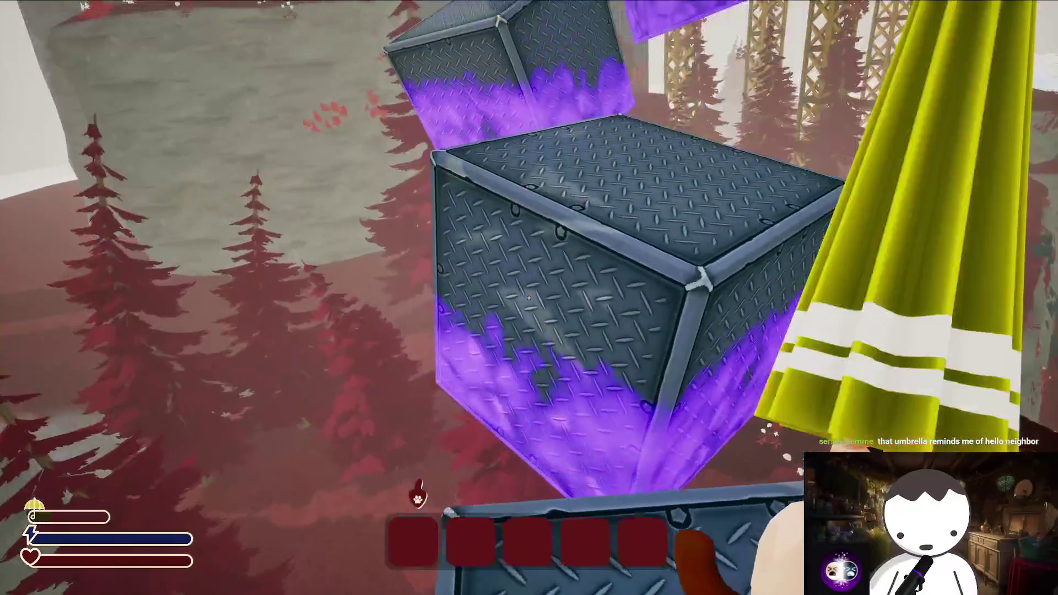
pyautogui.press('space')
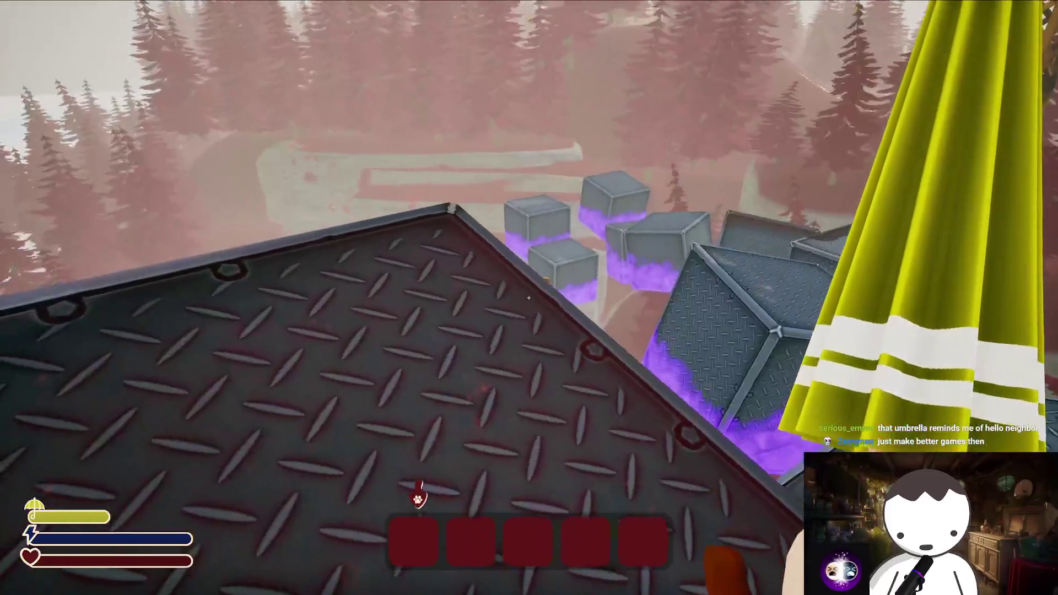
pyautogui.press('w')
pyautogui.press('space')
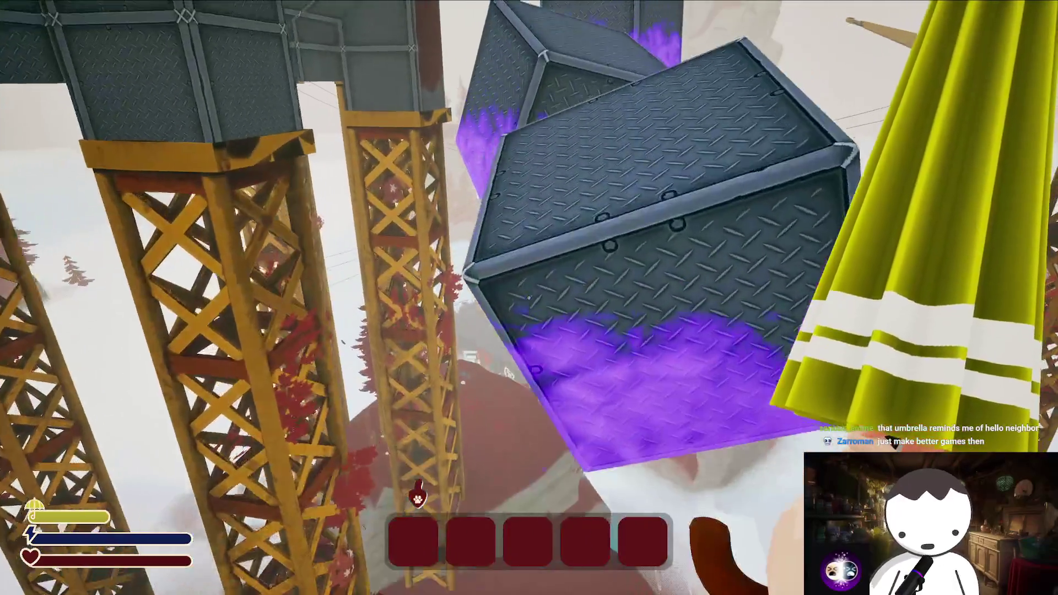
pyautogui.press('space')
pyautogui.press('w')
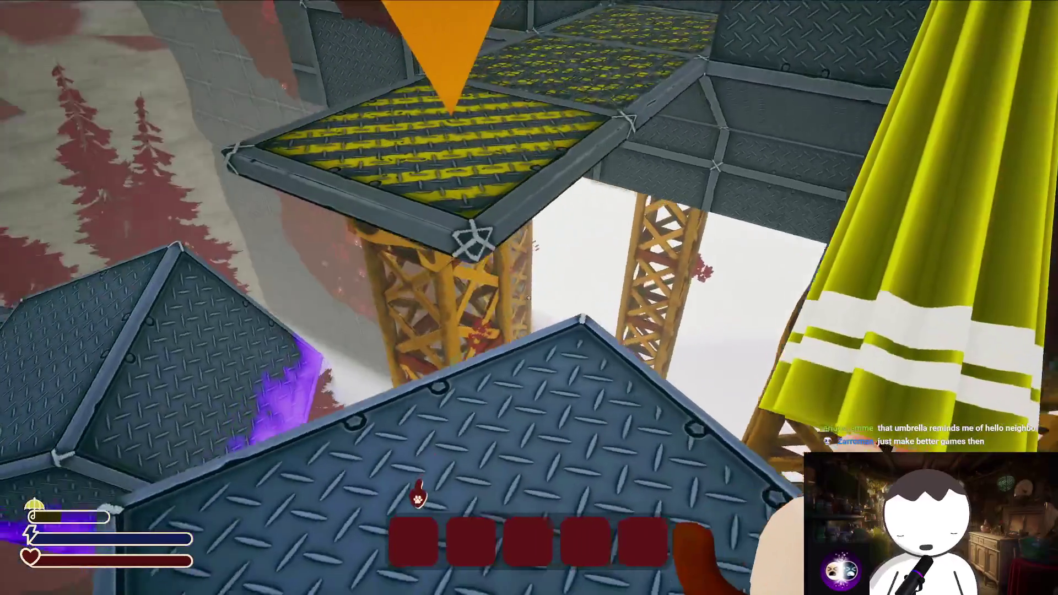
# Walk through the lava corridor, set a checkpoint atop the purple-glowing crate, then pause the game
pyautogui.press('w')
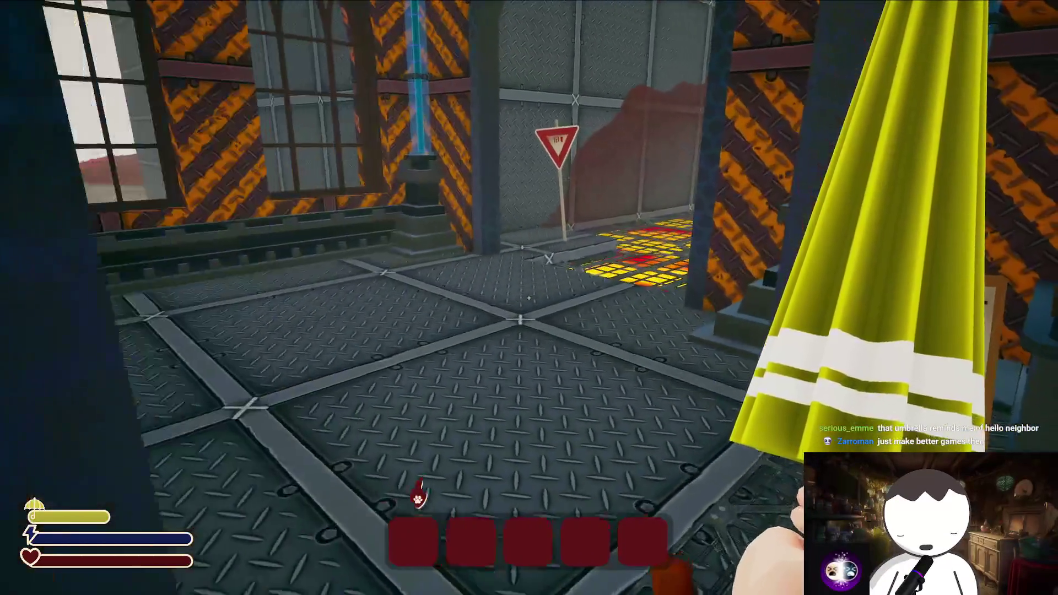
pyautogui.press('w')
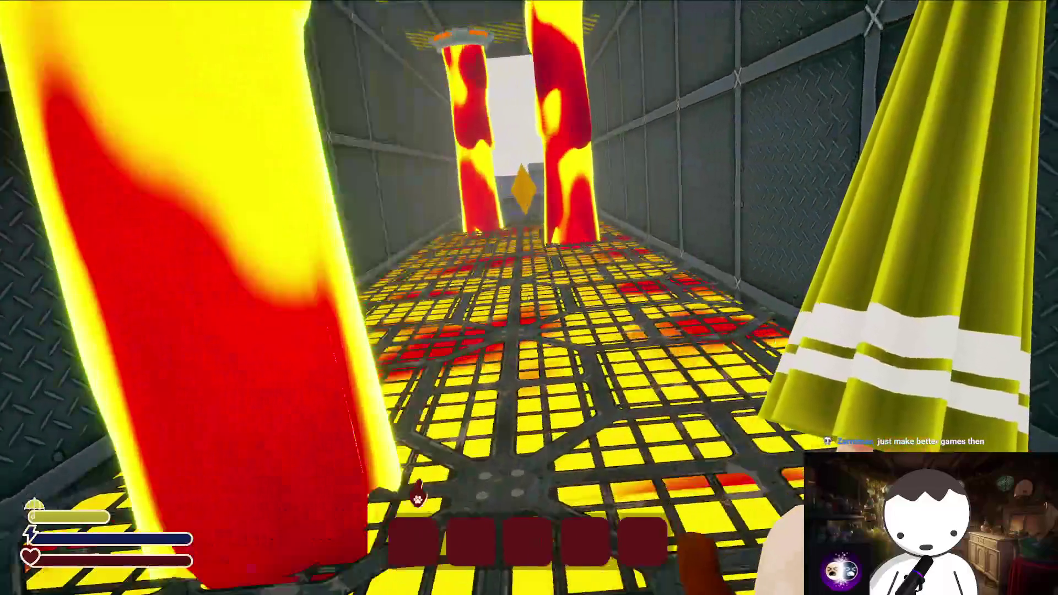
pyautogui.press('w')
pyautogui.press('space')
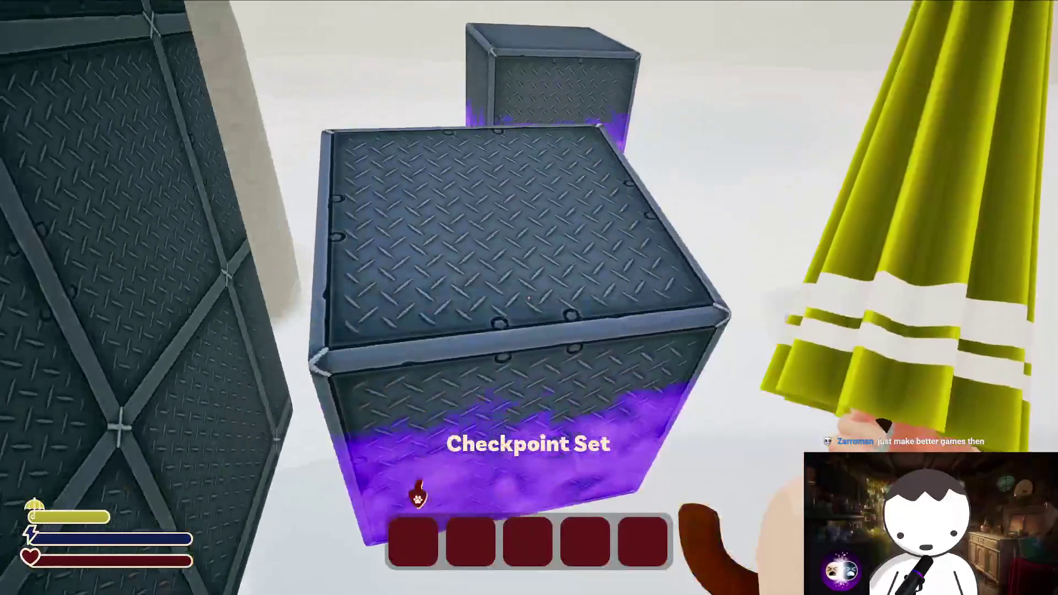
pyautogui.press('w')
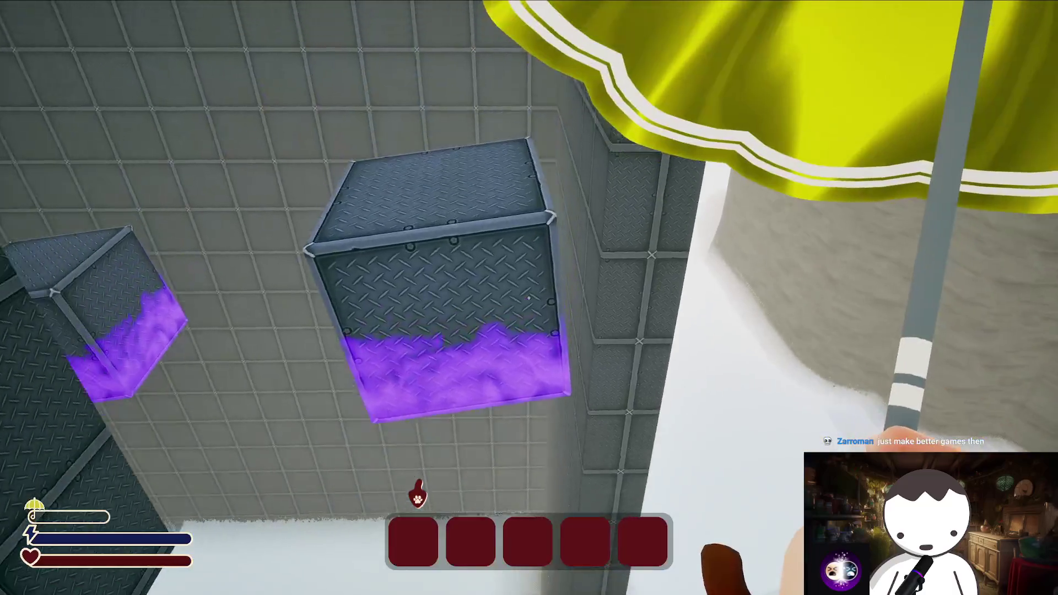
pyautogui.press('w')
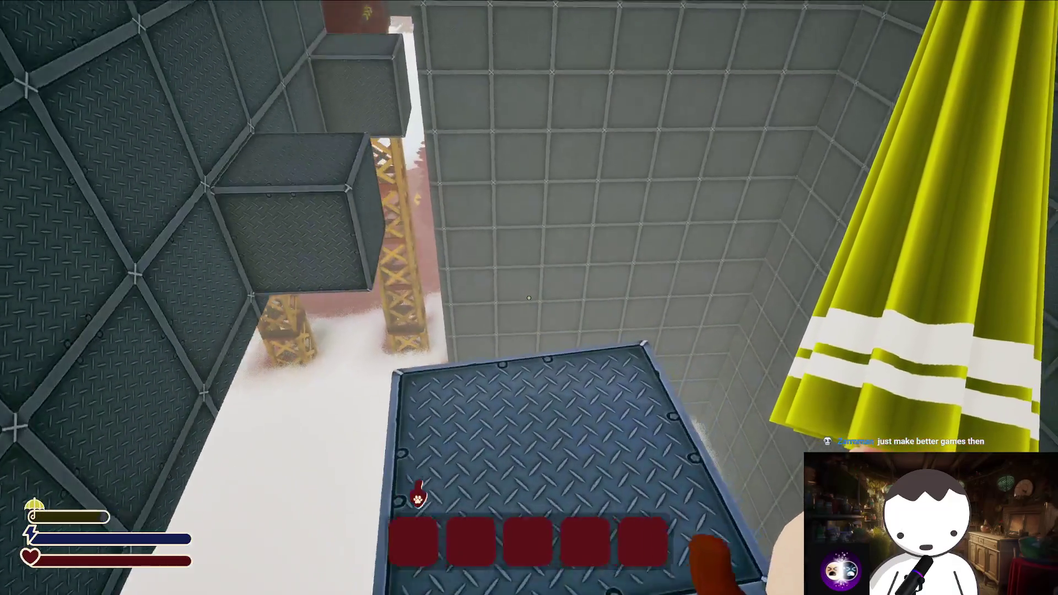
pyautogui.press('w')
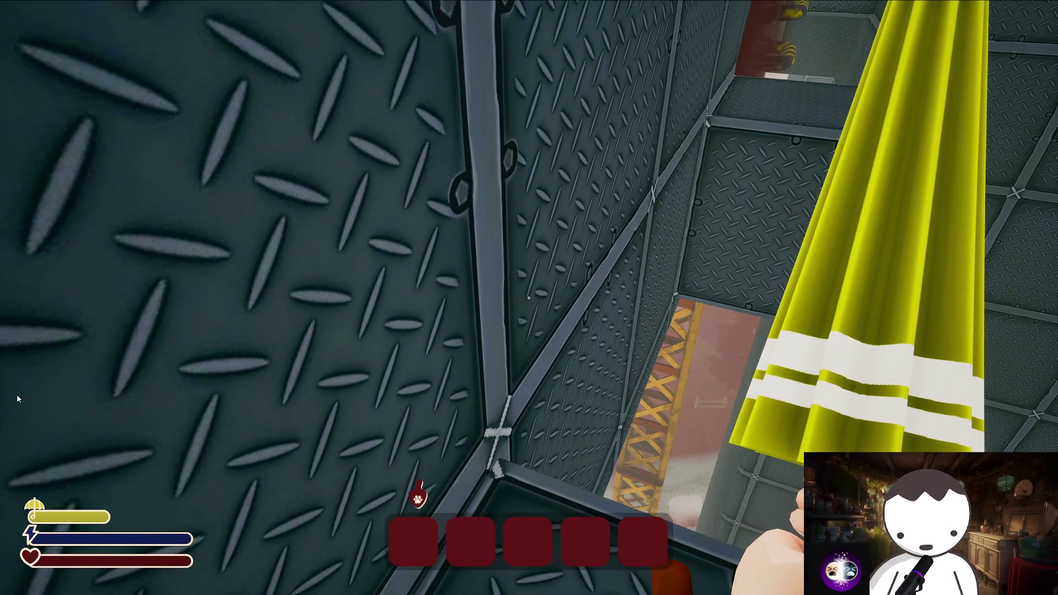
pyautogui.press('Escape')
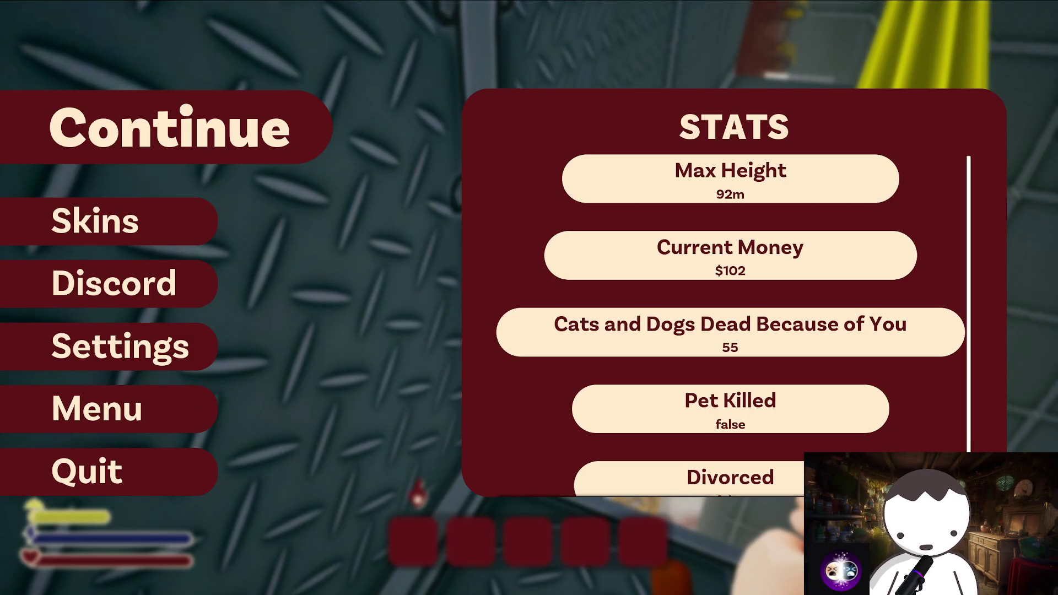
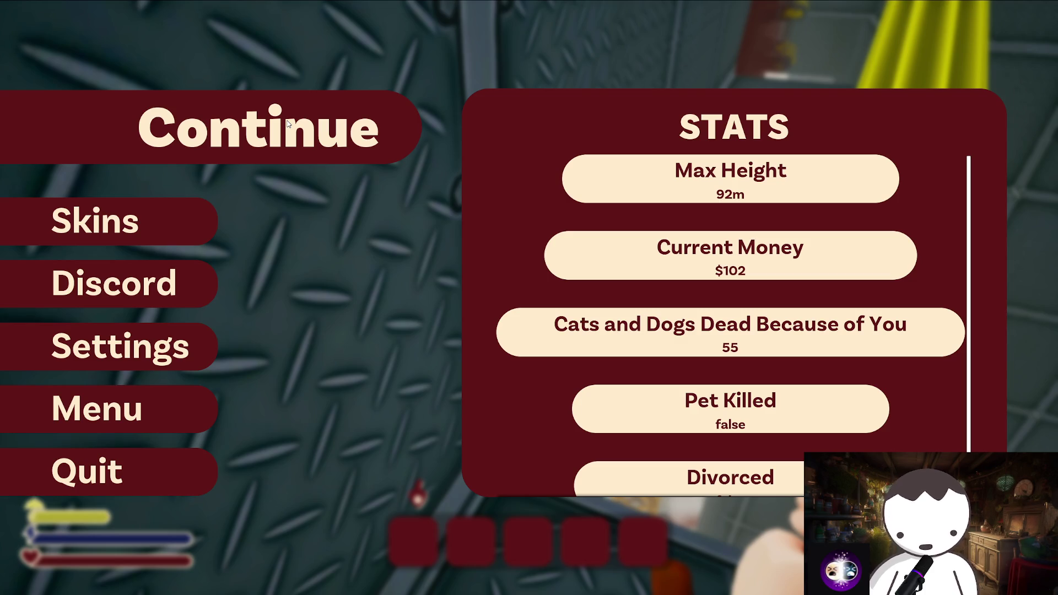
# Resume from the pause menu, climb the box onto the lava floor and respawn after dying
pyautogui.click(291, 124)
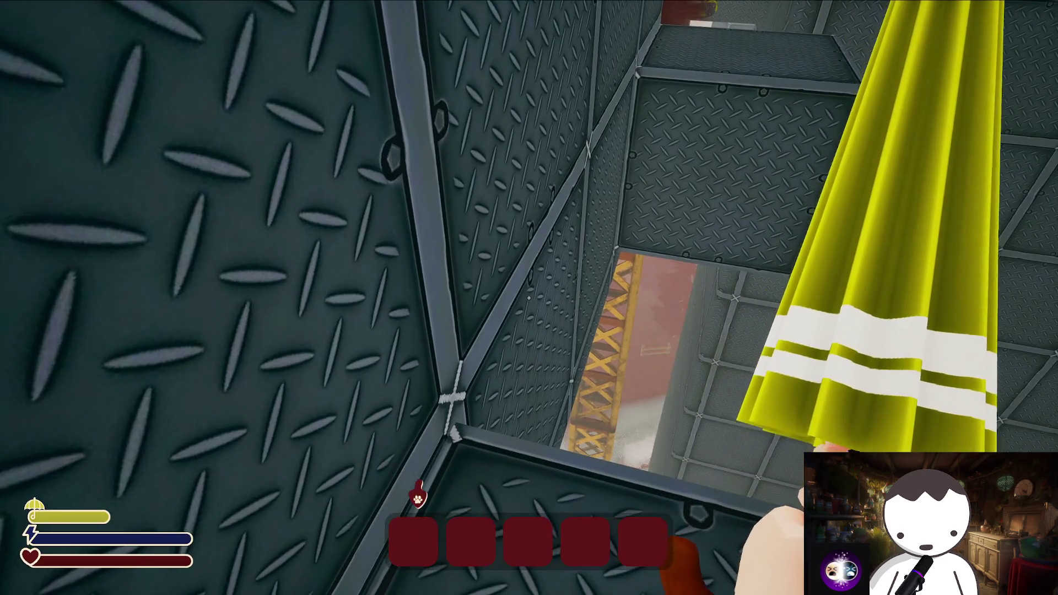
pyautogui.press('space')
pyautogui.press('w')
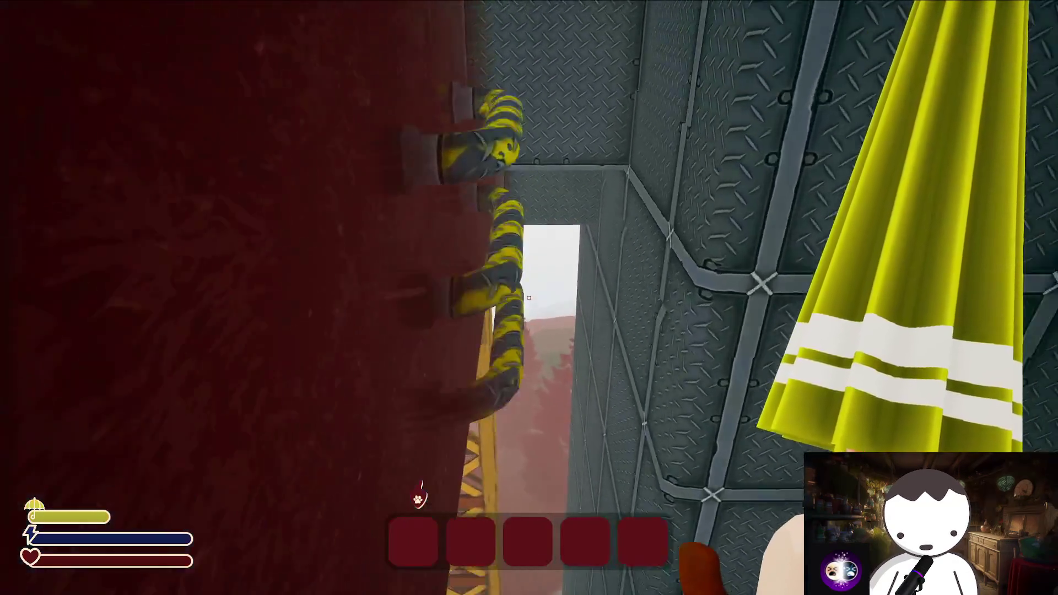
pyautogui.press('w')
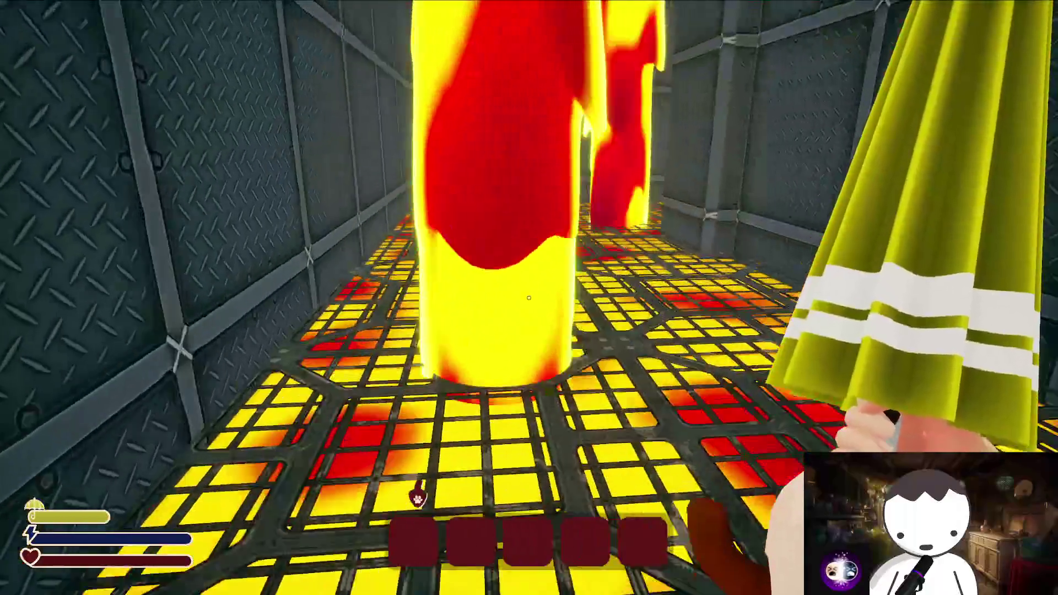
pyautogui.press('t')
# Walk between the lava pillars through the checkpoint diamond and face the next pillar row
pyautogui.press('w')
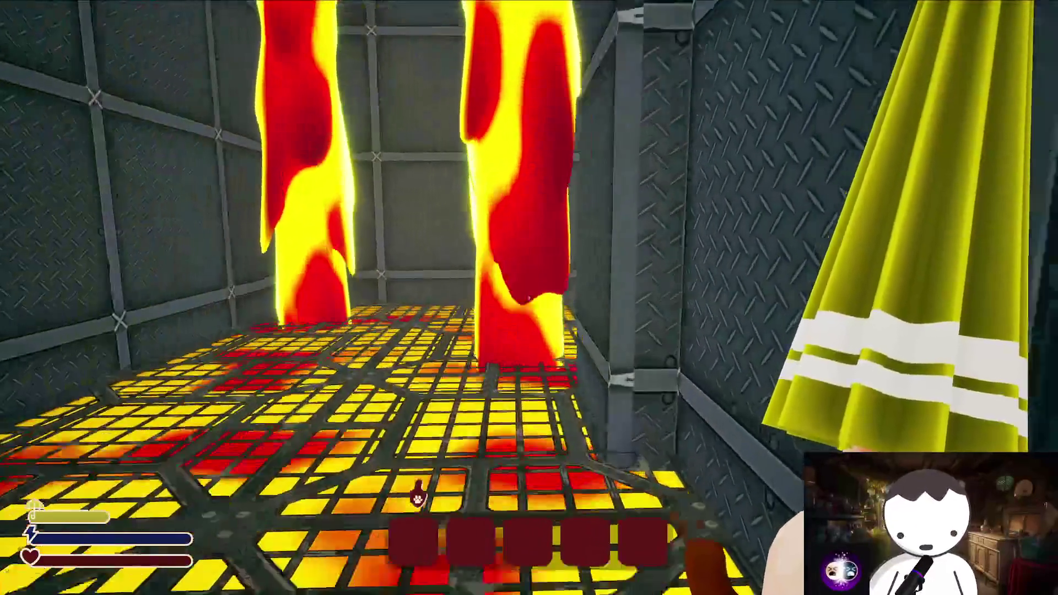
pyautogui.press('w')
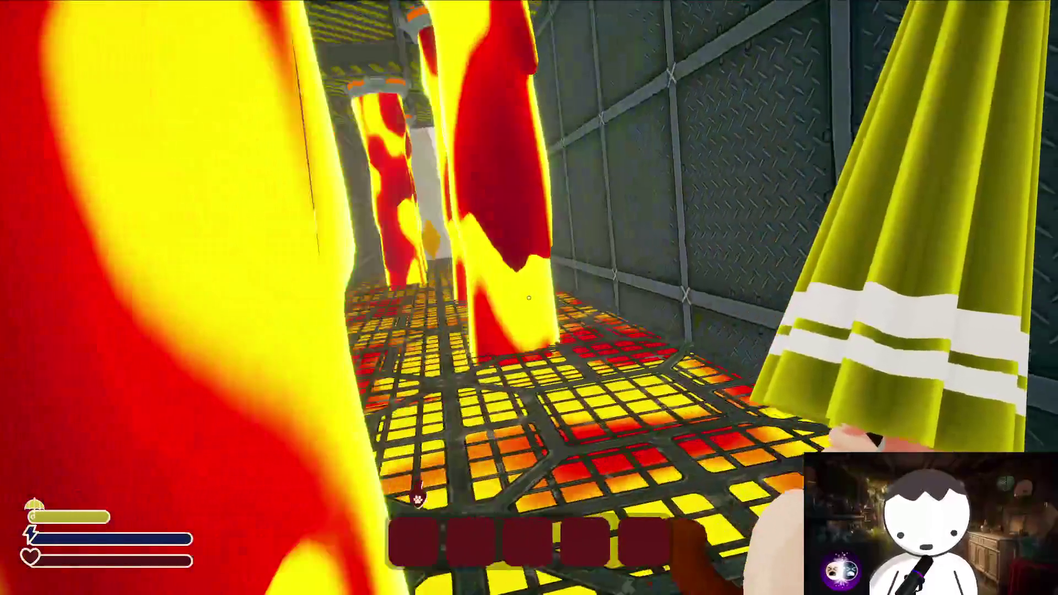
pyautogui.press('w')
pyautogui.press('w')
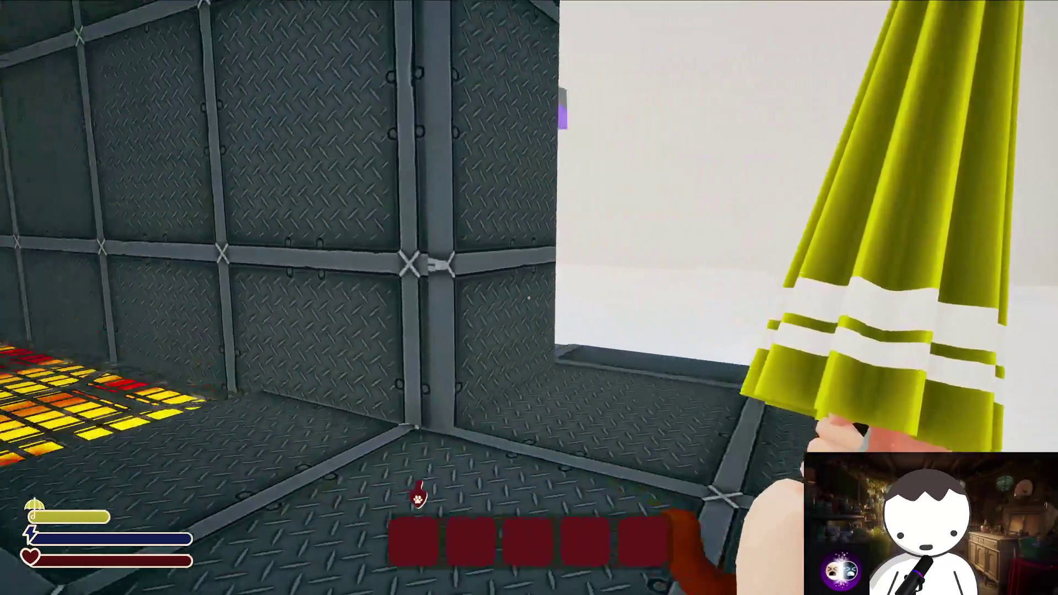
pyautogui.press('s')
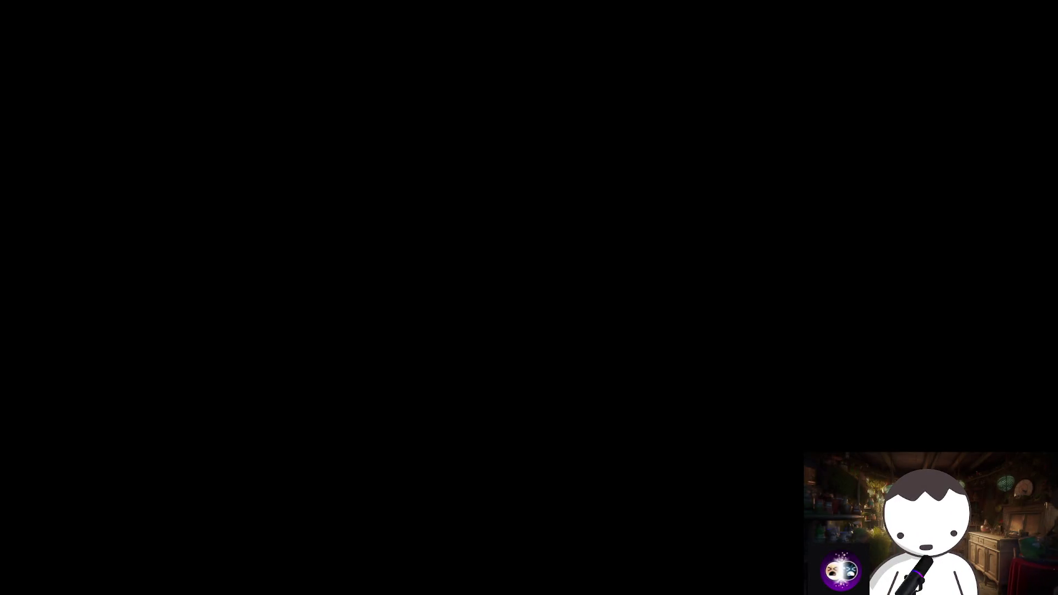
# Quick-respawn at the last checkpoint in the metal-walled corridor
pyautogui.press('t')
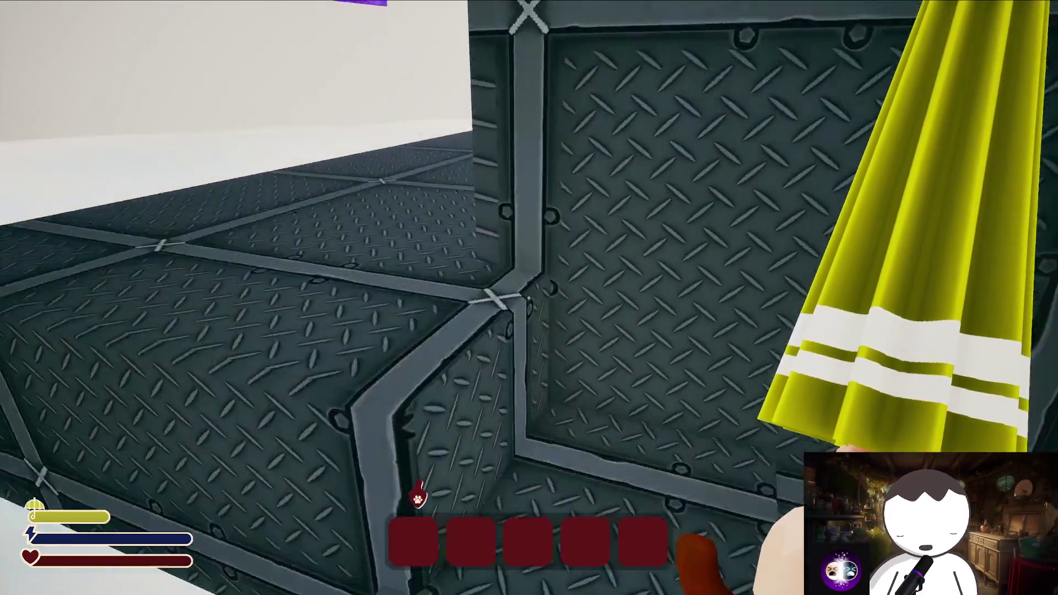
# Cross the lava-pillar room and pass through the checkpoint diamond into the shaft
pyautogui.press('w')
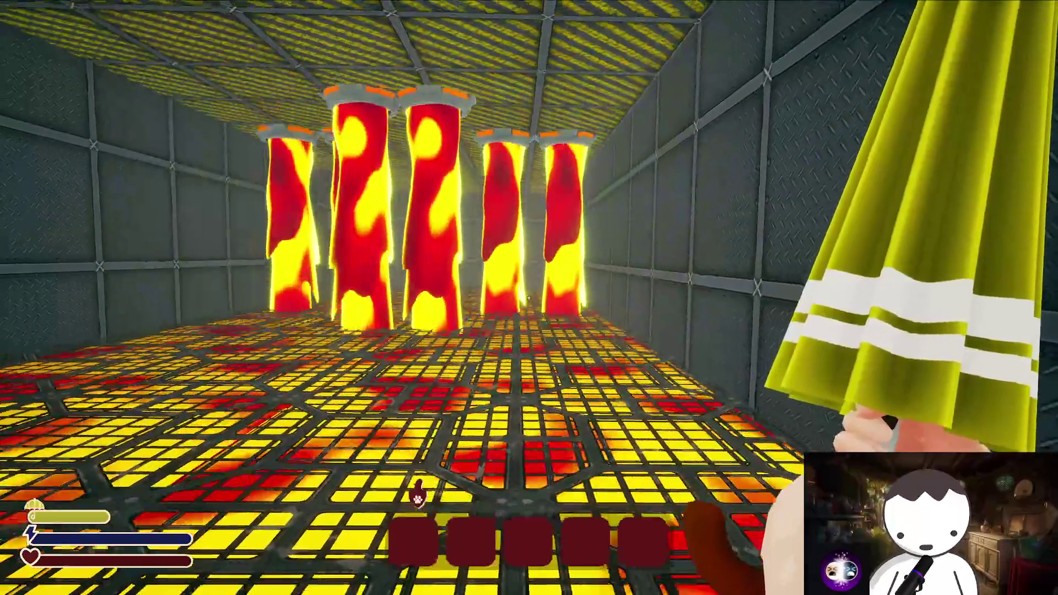
pyautogui.press('w')
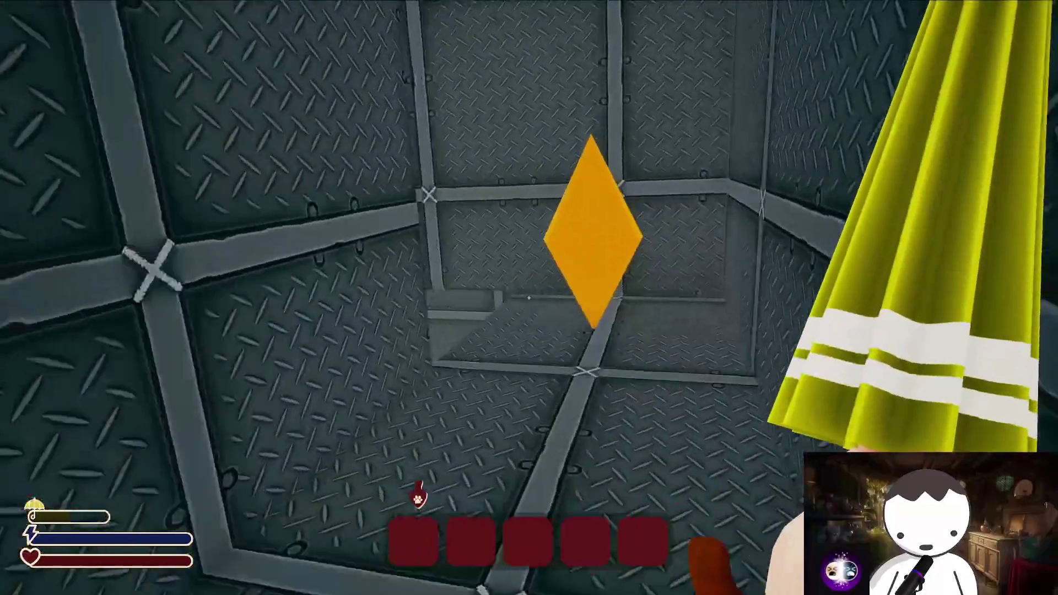
pyautogui.press('w')
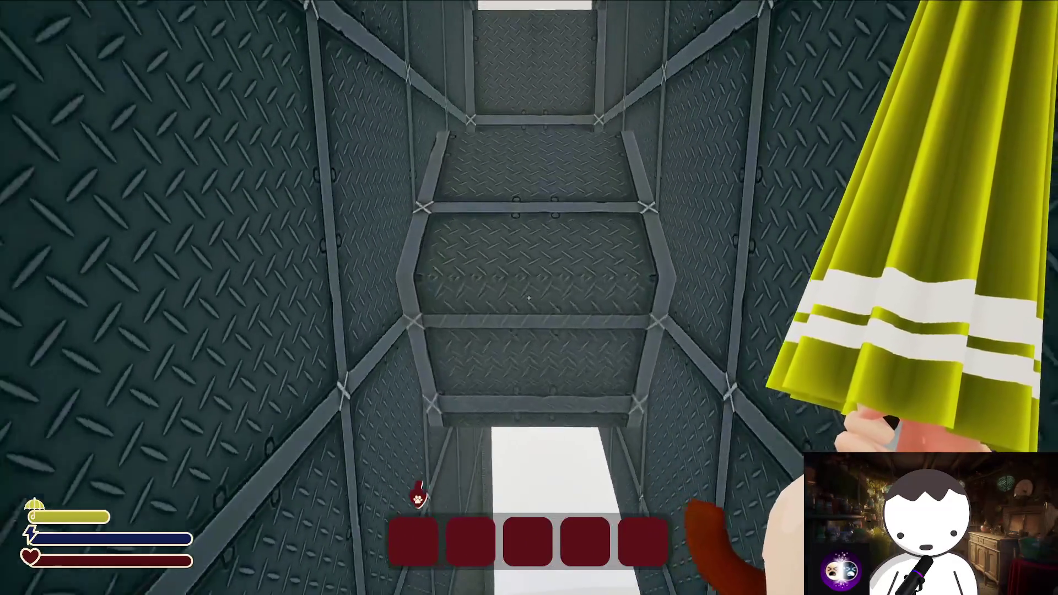
# Climb out of the shaft and jump across the purple cubes until falling
pyautogui.press('w')
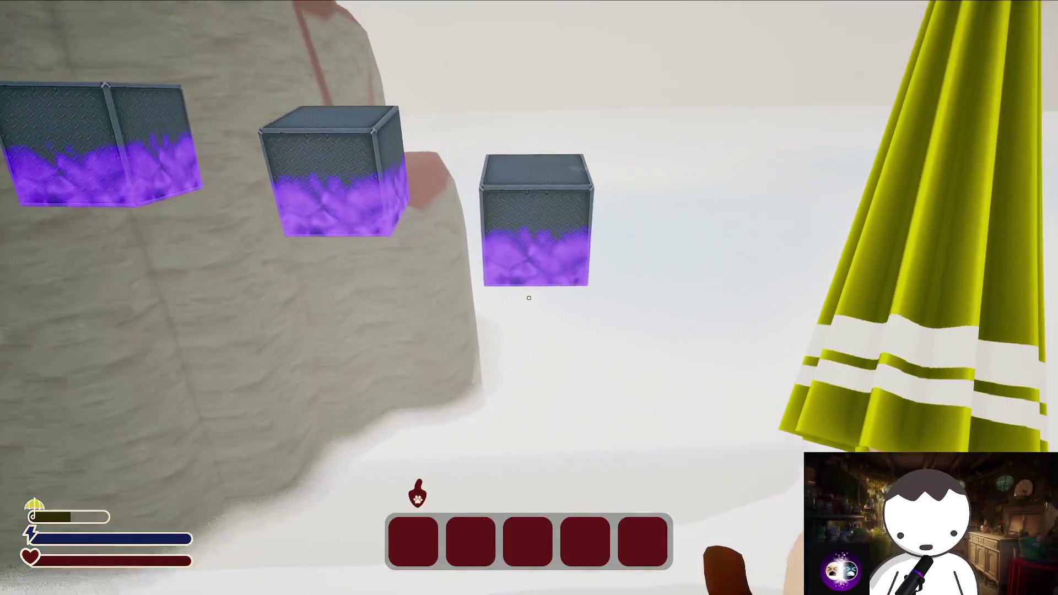
pyautogui.press('space')
pyautogui.press('space')
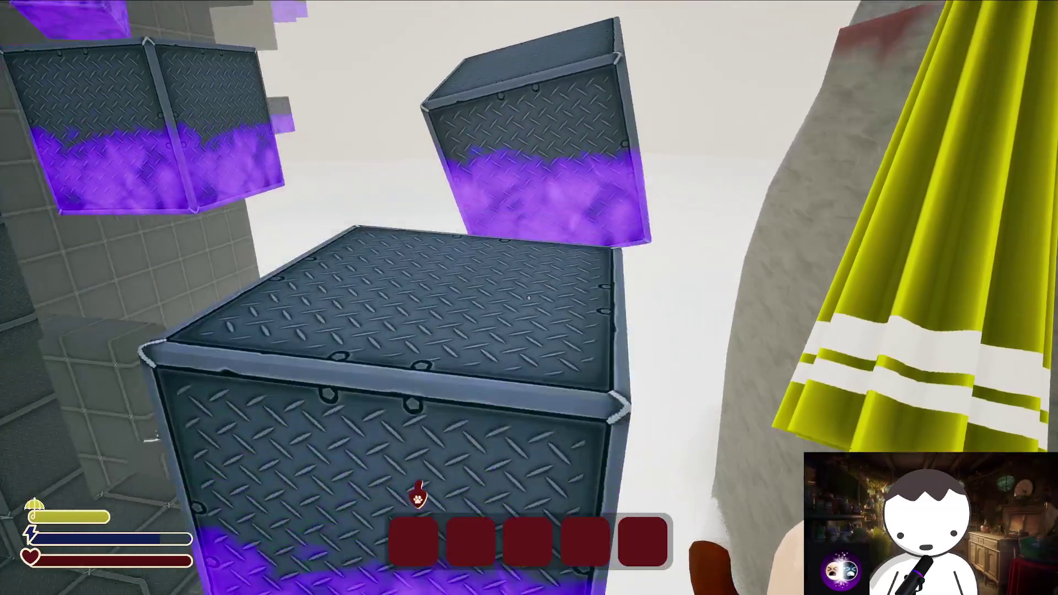
pyautogui.press('w')
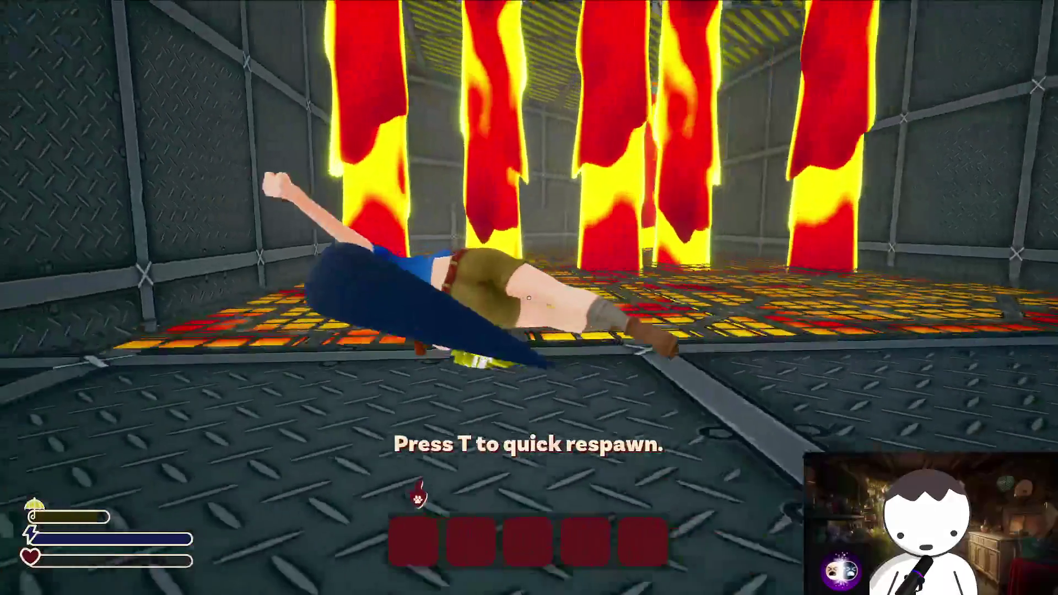
# Respawn, walk out through the bright opening onto the snow and drop beside the crate wall
pyautogui.press('t')
pyautogui.press('w')
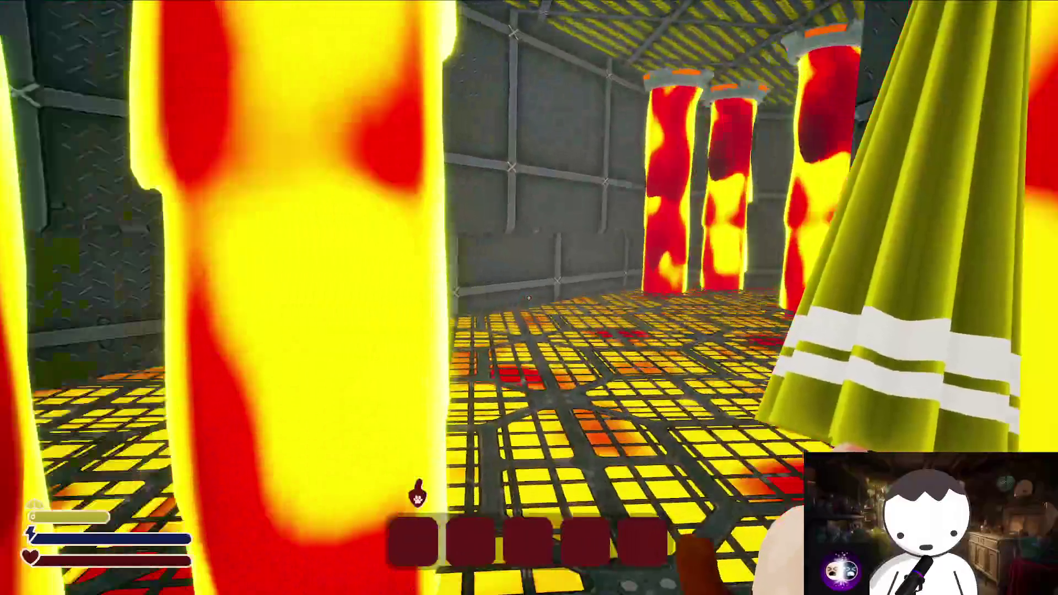
pyautogui.press('w')
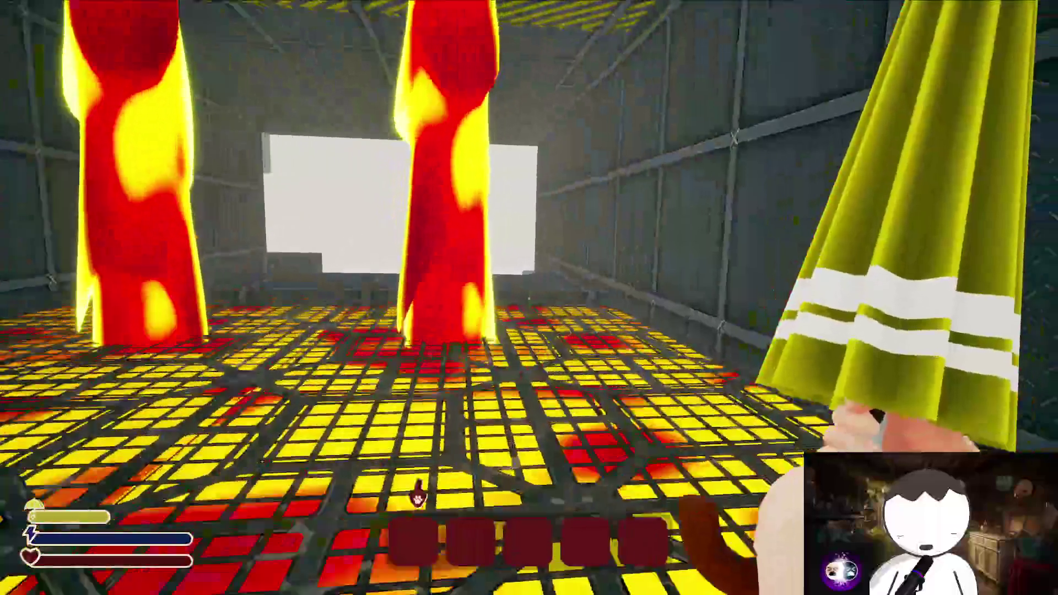
pyautogui.press('w')
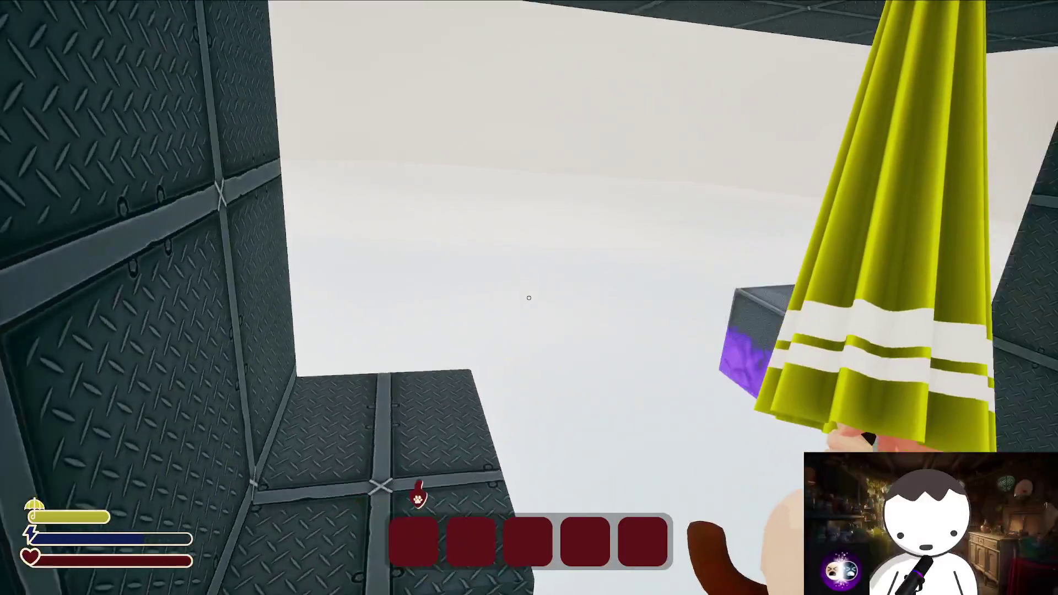
pyautogui.press('w')
pyautogui.press('w')
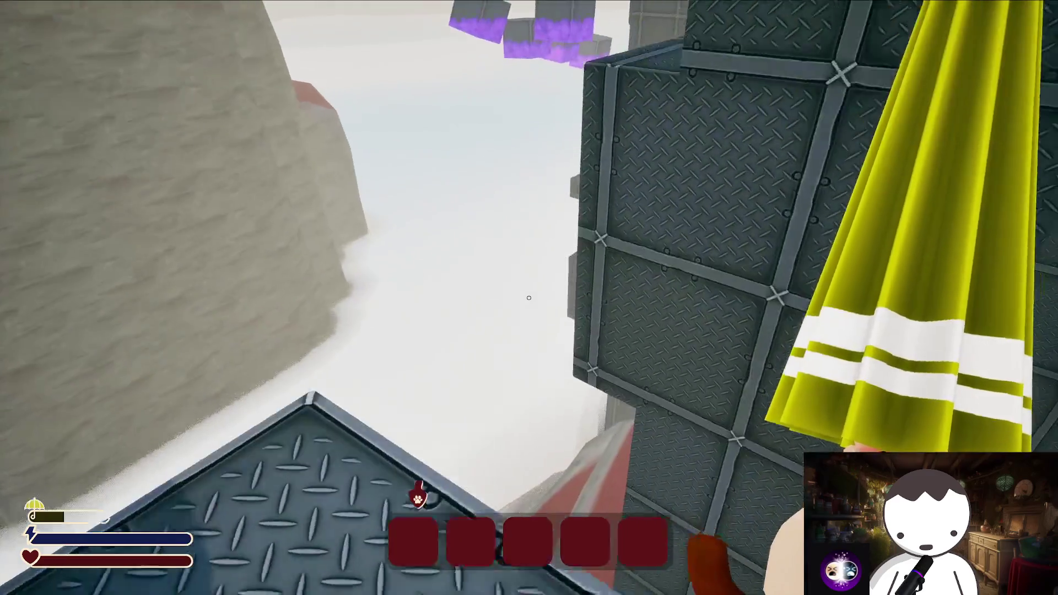
# Climb the metal crates and wall up past the purple-filled crate to the wall corner
pyautogui.press('w')
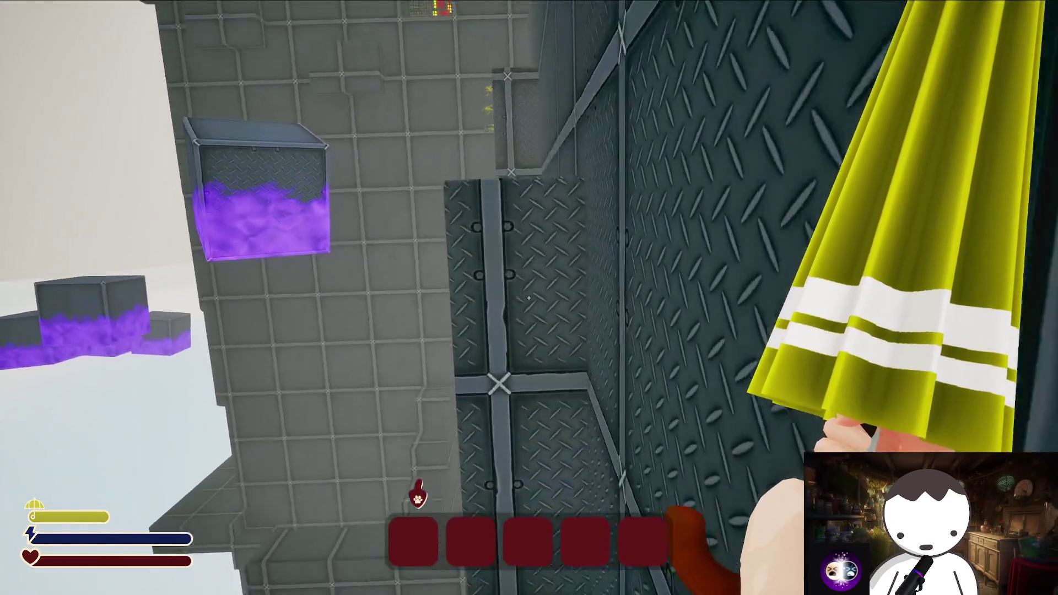
pyautogui.press('w')
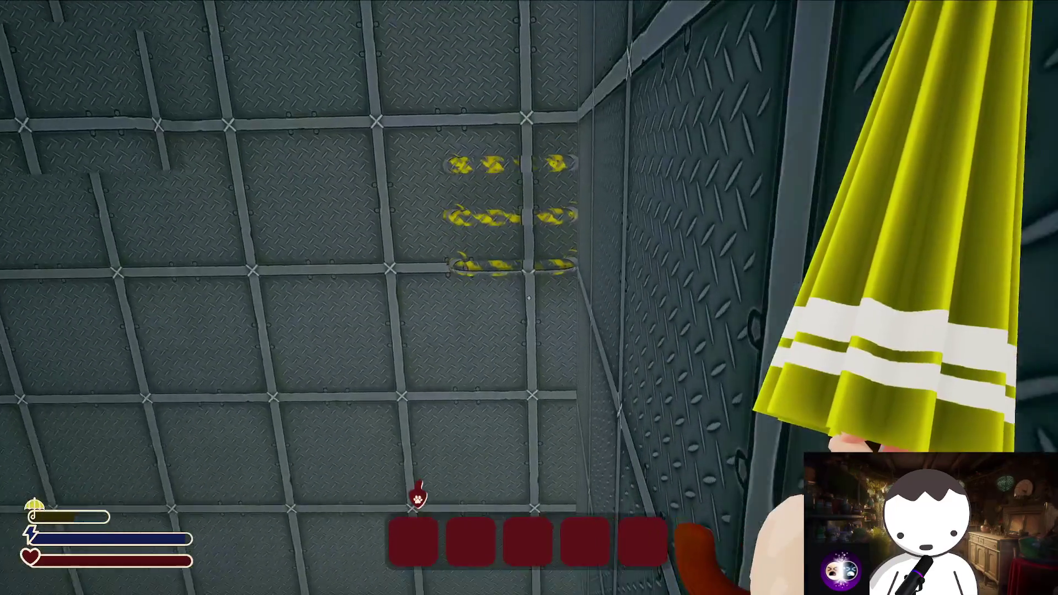
pyautogui.press('w')
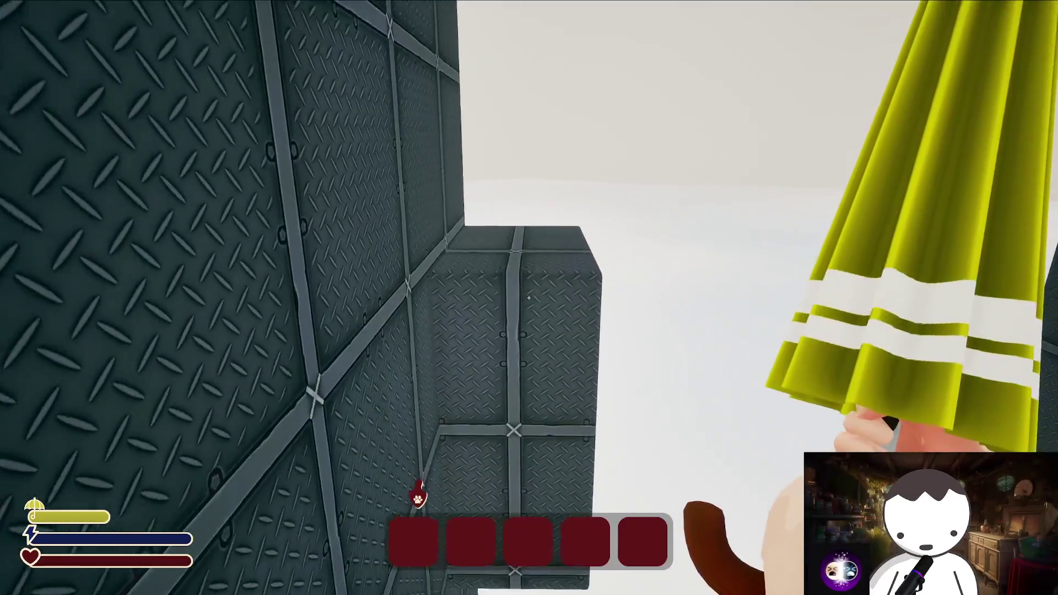
pyautogui.press('w')
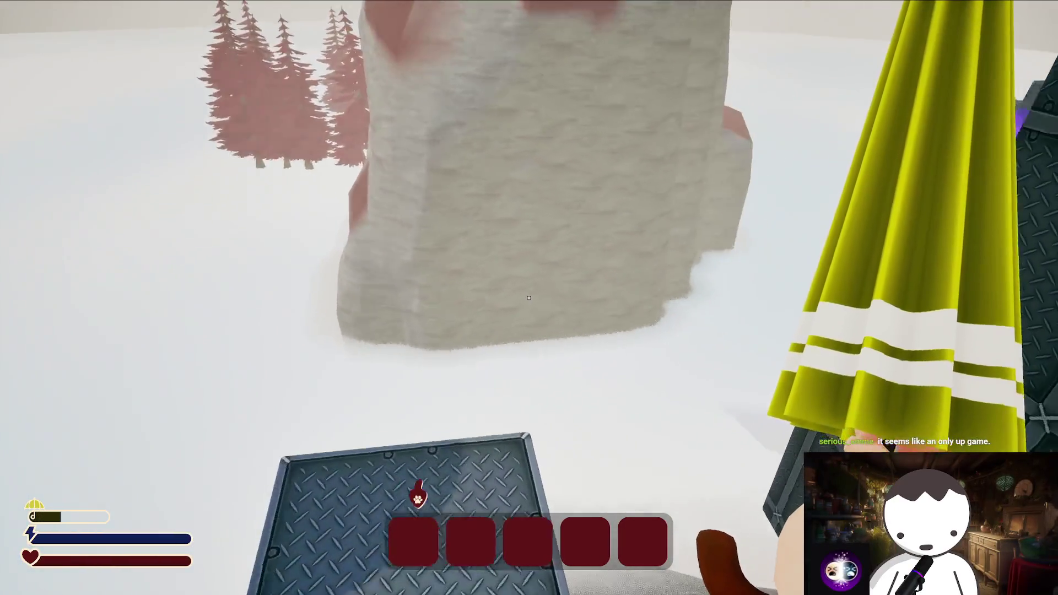
pyautogui.press('w')
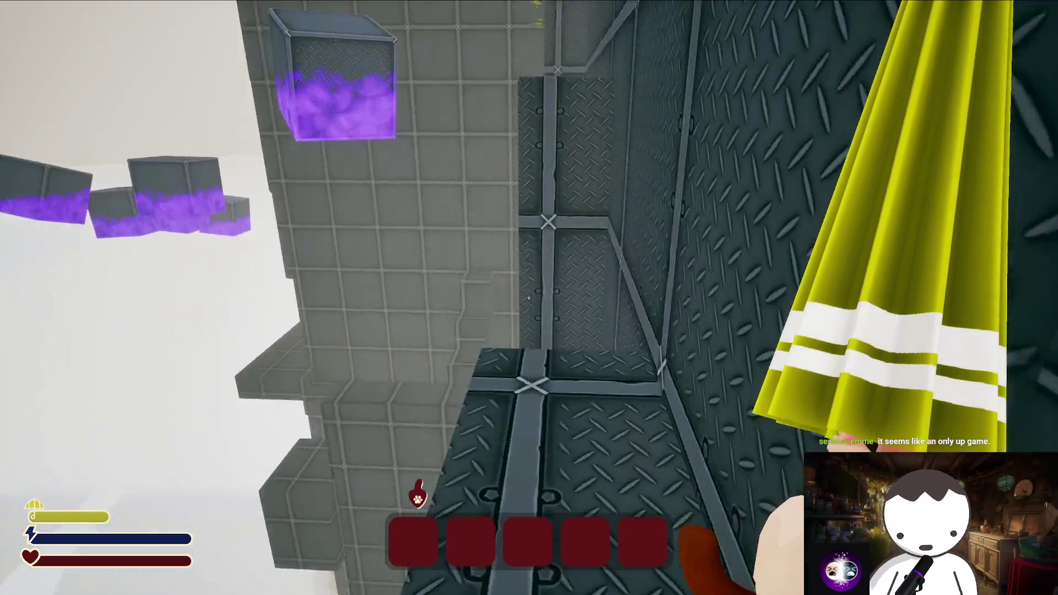
pyautogui.press('w')
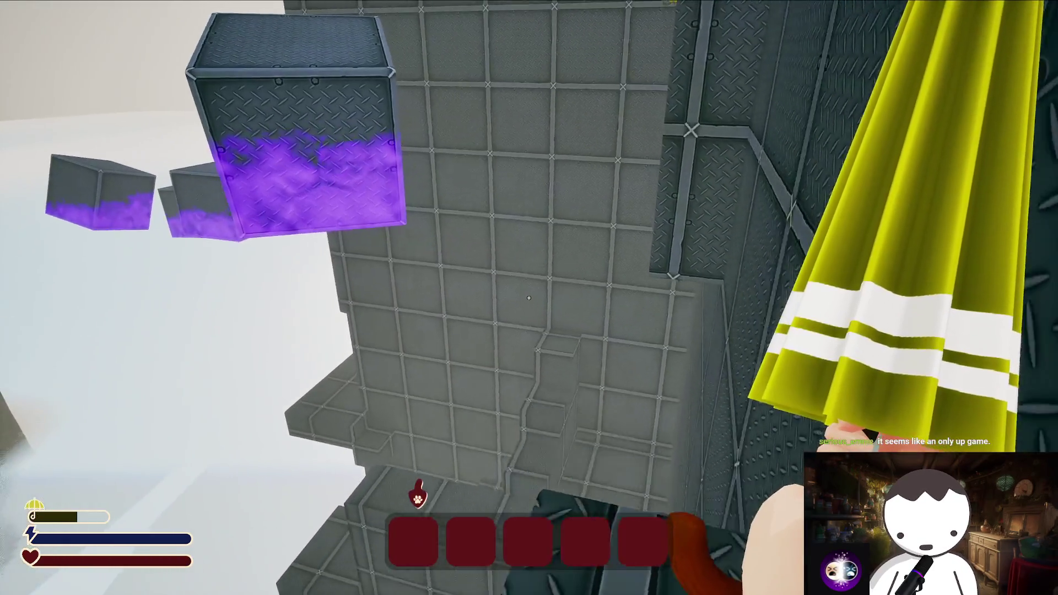
pyautogui.press('w')
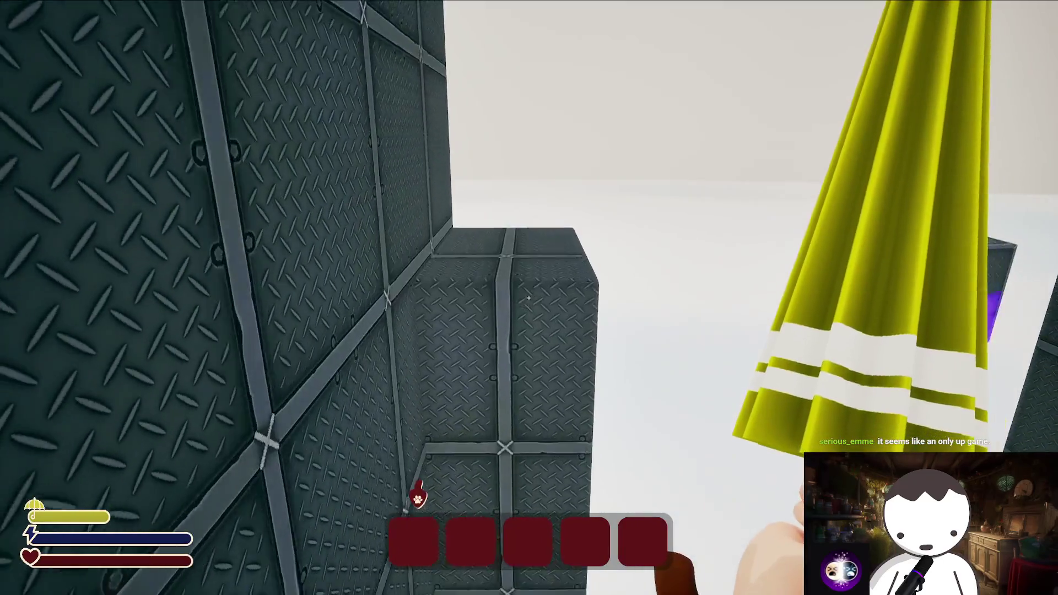
pyautogui.press('w')
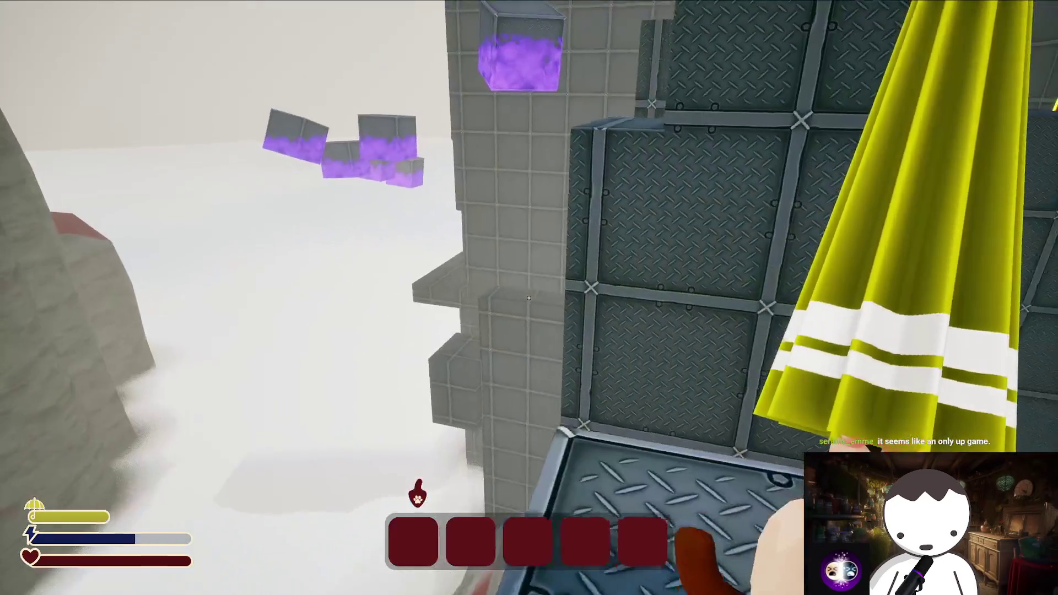
pyautogui.press('w')
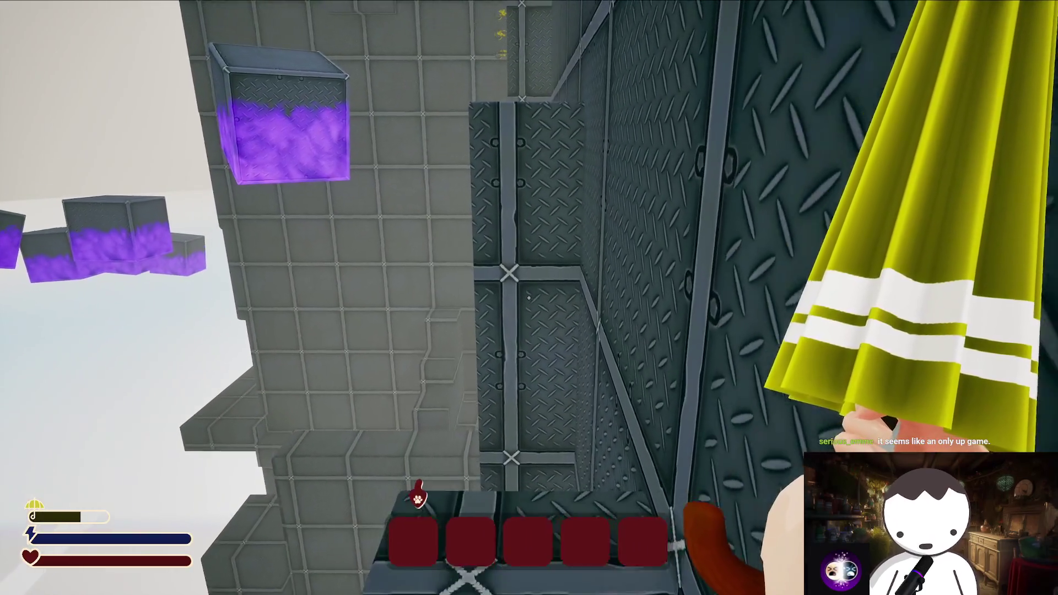
pyautogui.press('w')
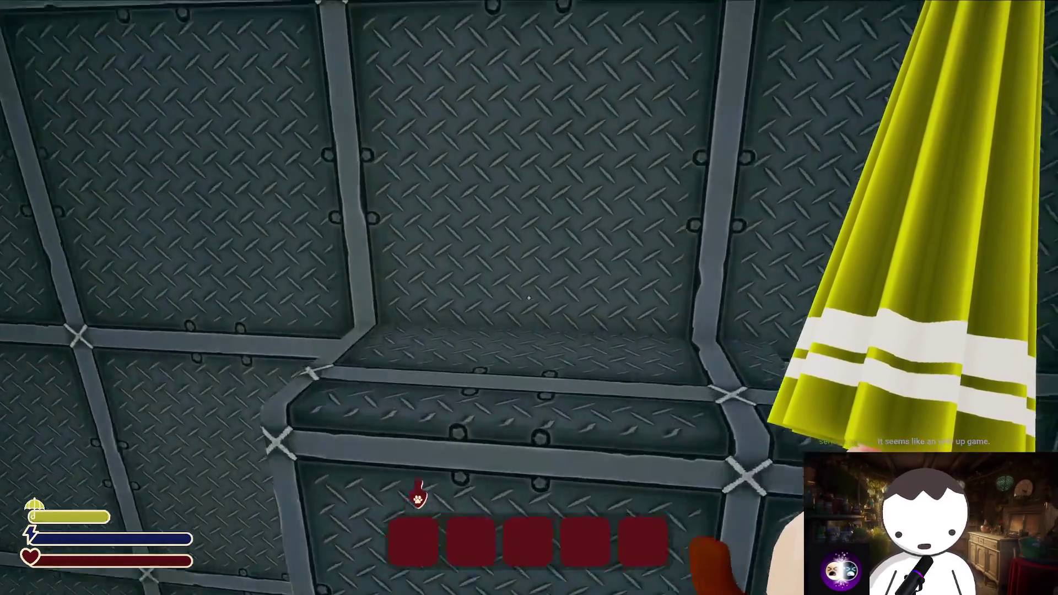
# Glide with the umbrella to the diamond ledge and drop into the lava-grid room
pyautogui.press('space')
pyautogui.press('w')
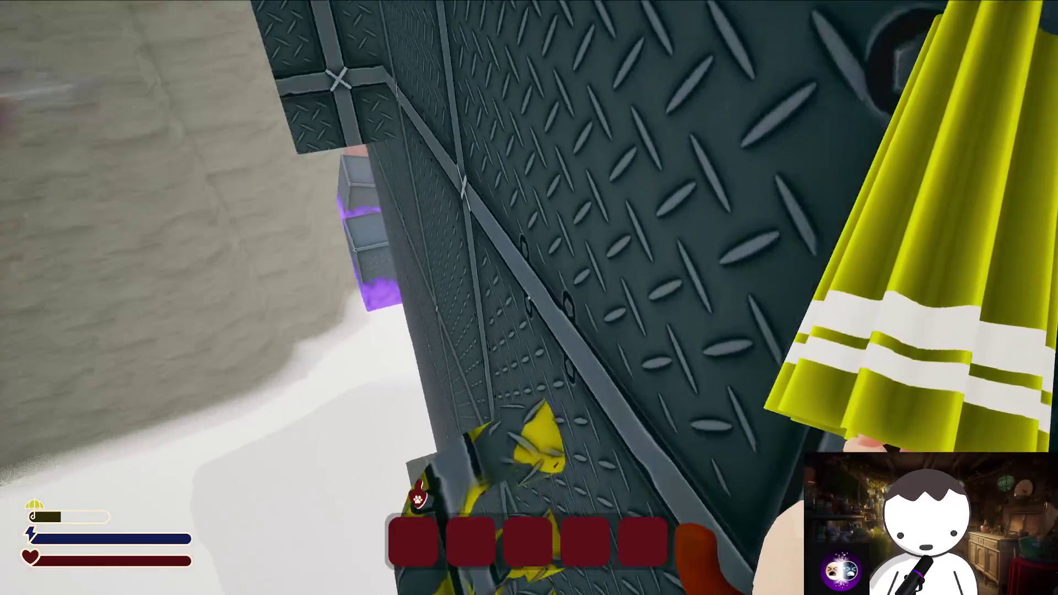
pyautogui.press('space')
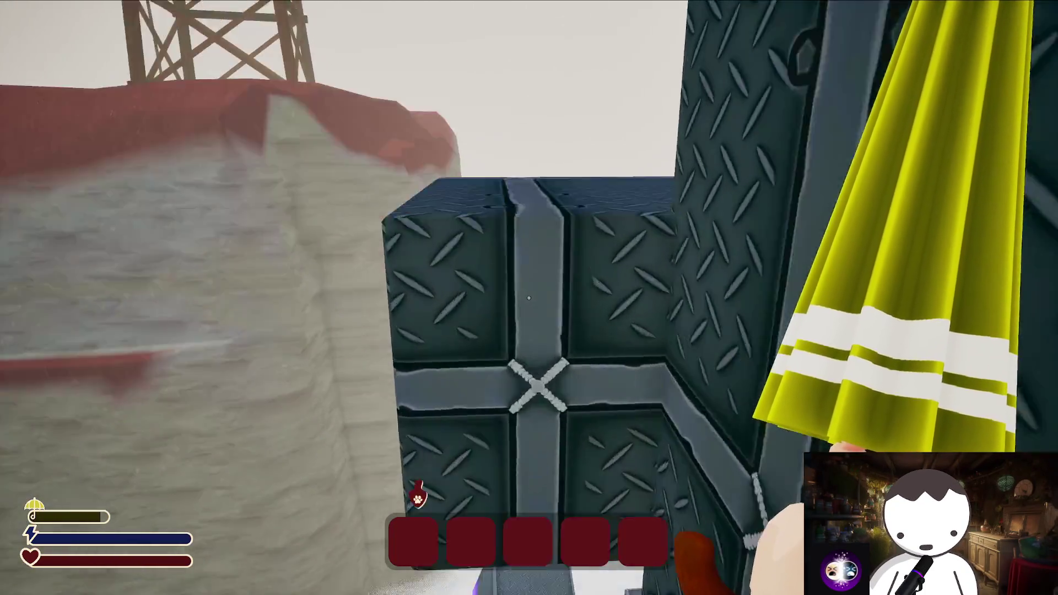
pyautogui.press('w')
pyautogui.press('w')
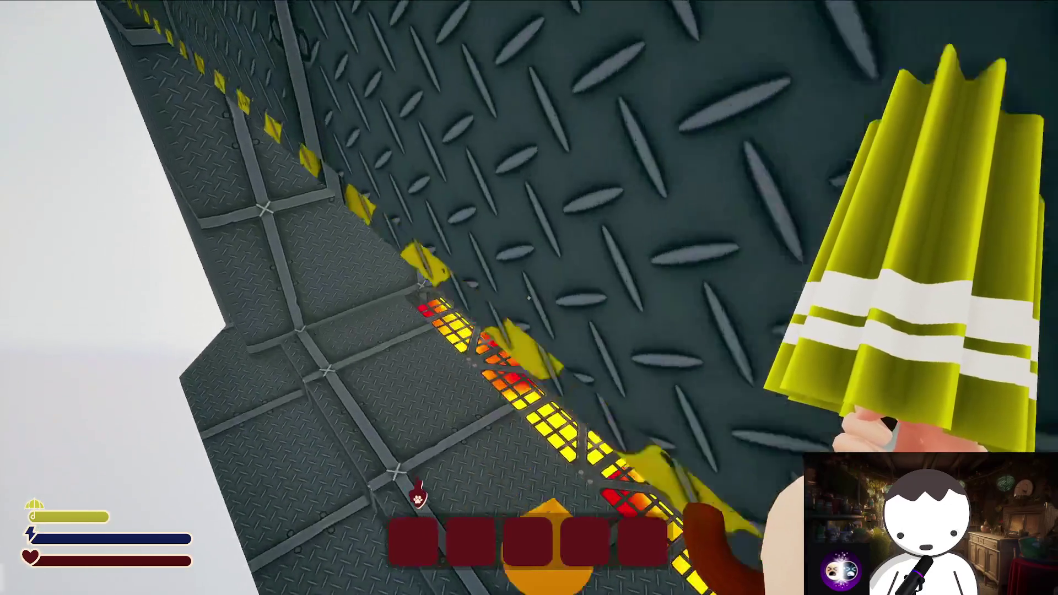
# Move along the wall toward the lava pillars, die, respawn and steer past them
pyautogui.press('w')
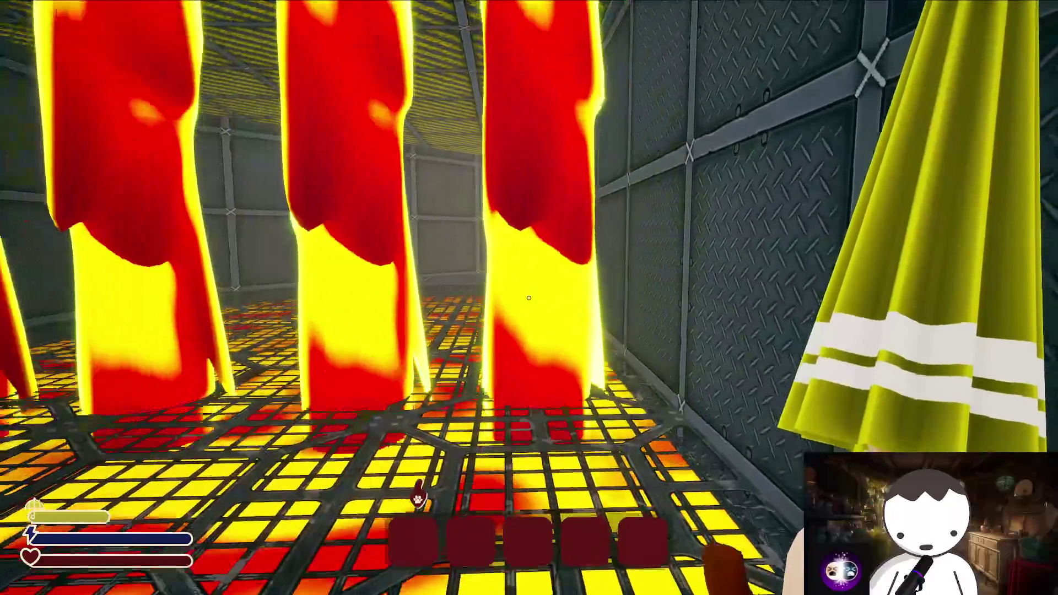
pyautogui.press('w')
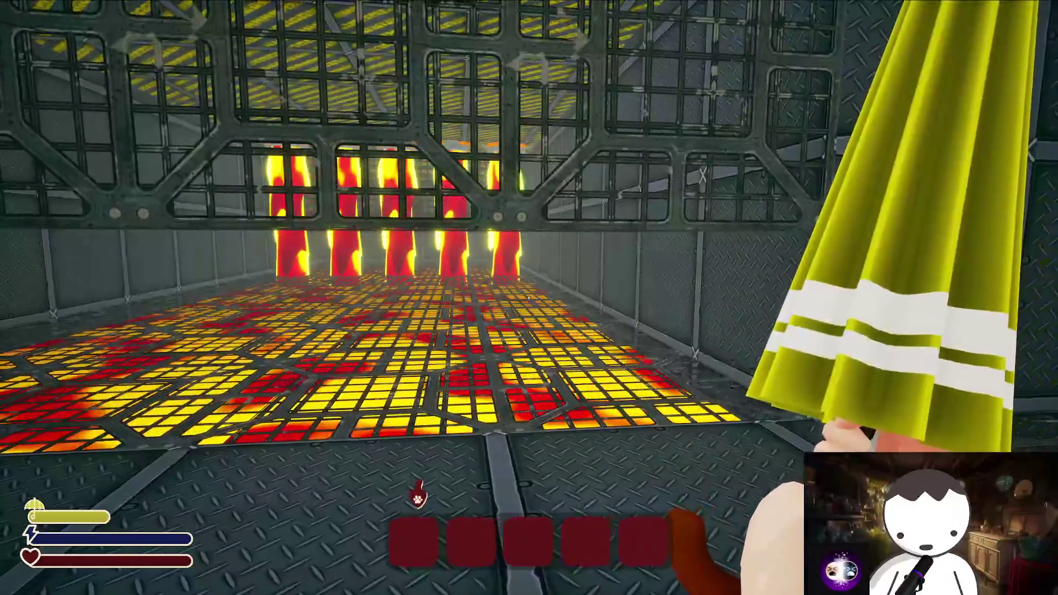
pyautogui.press('w')
pyautogui.press('w')
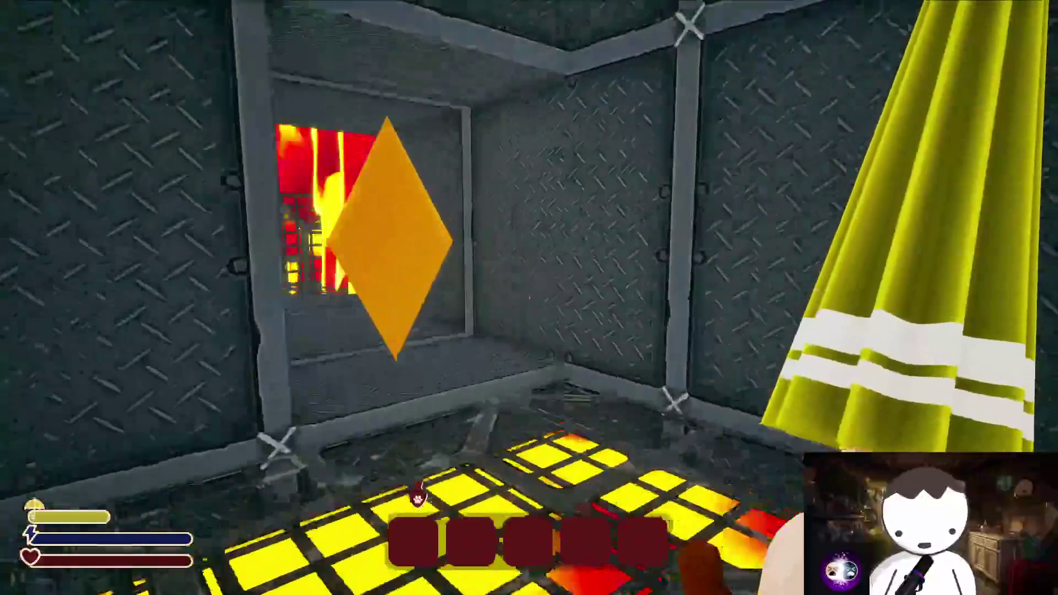
pyautogui.press('t')
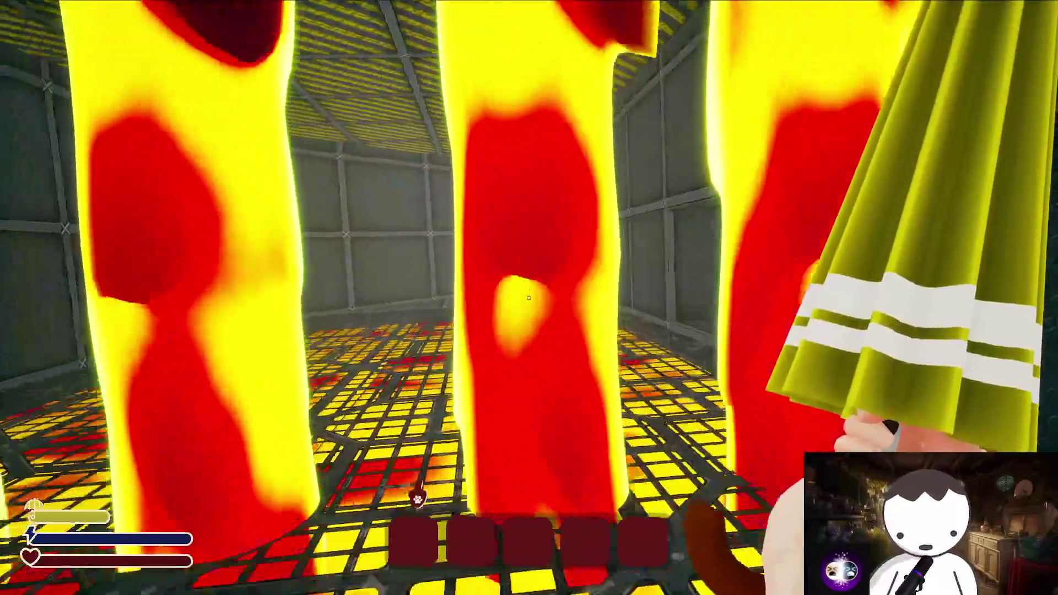
pyautogui.press('w')
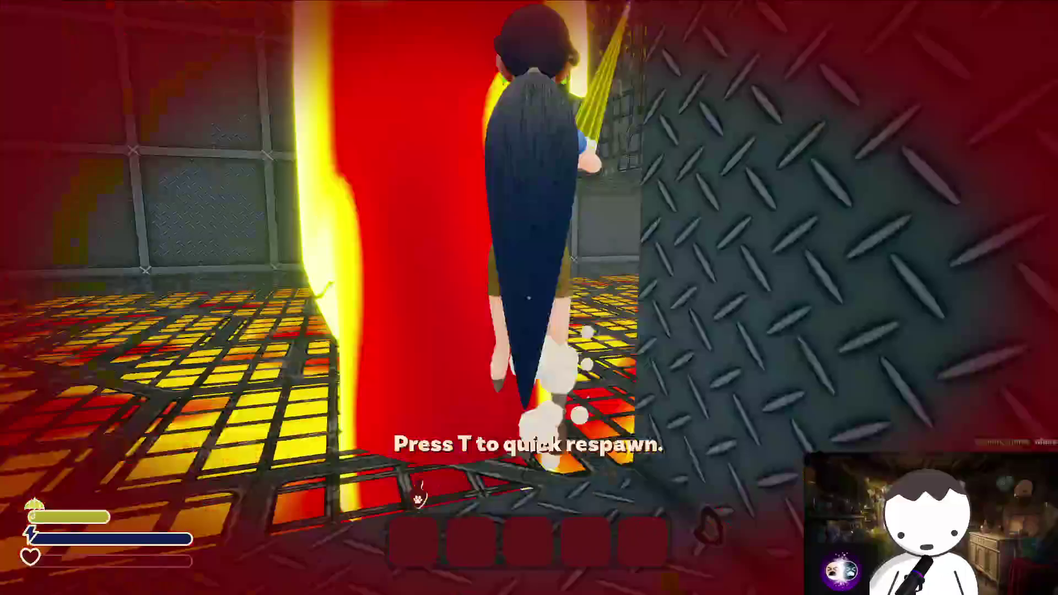
# Edge around the lava pillars to the diamond marker on the far wall and back off the cage
pyautogui.press('w')
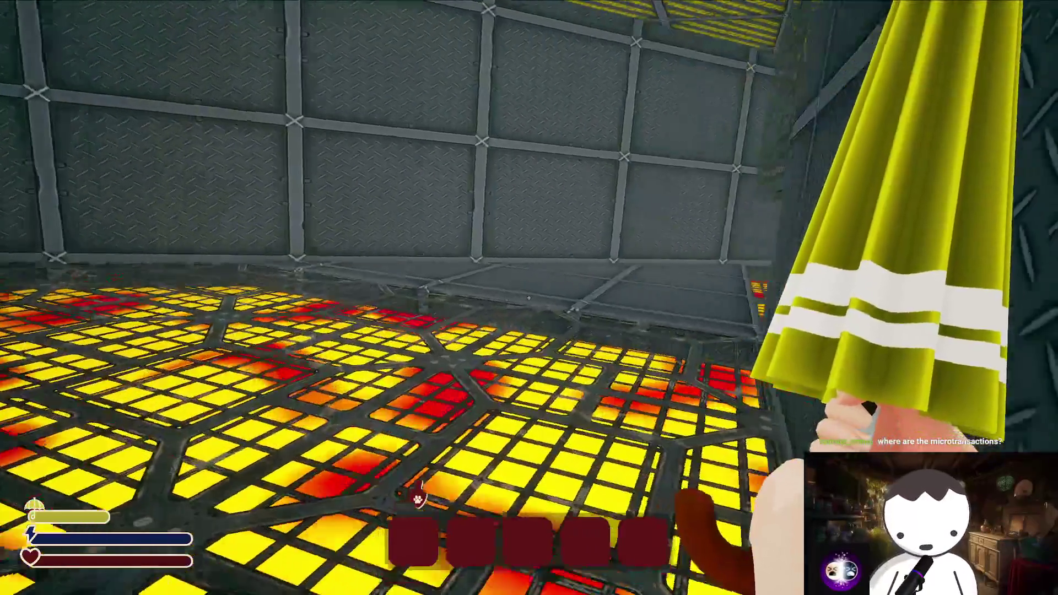
pyautogui.press('s')
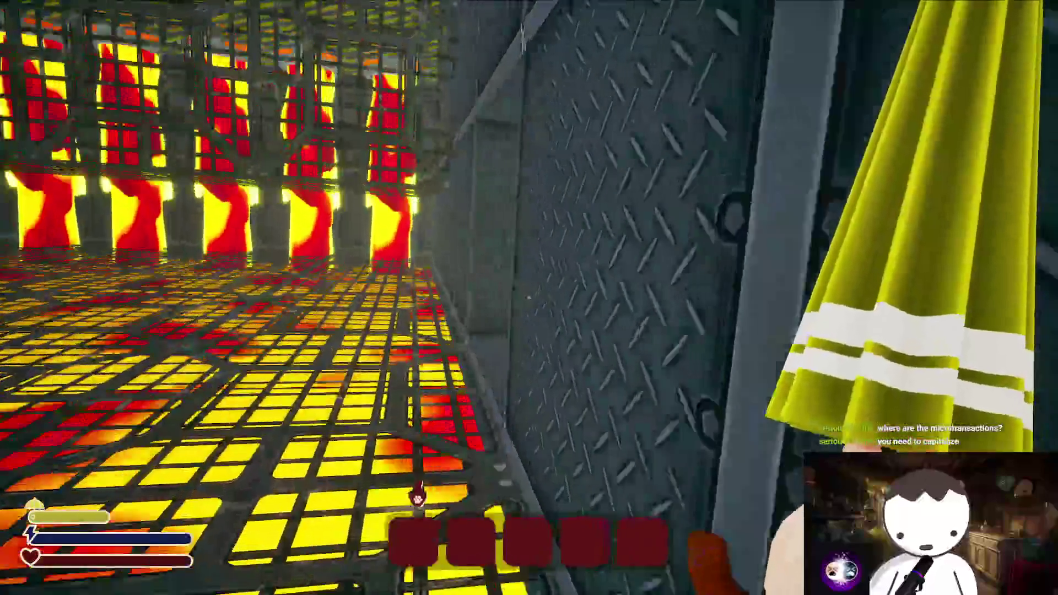
pyautogui.press('w')
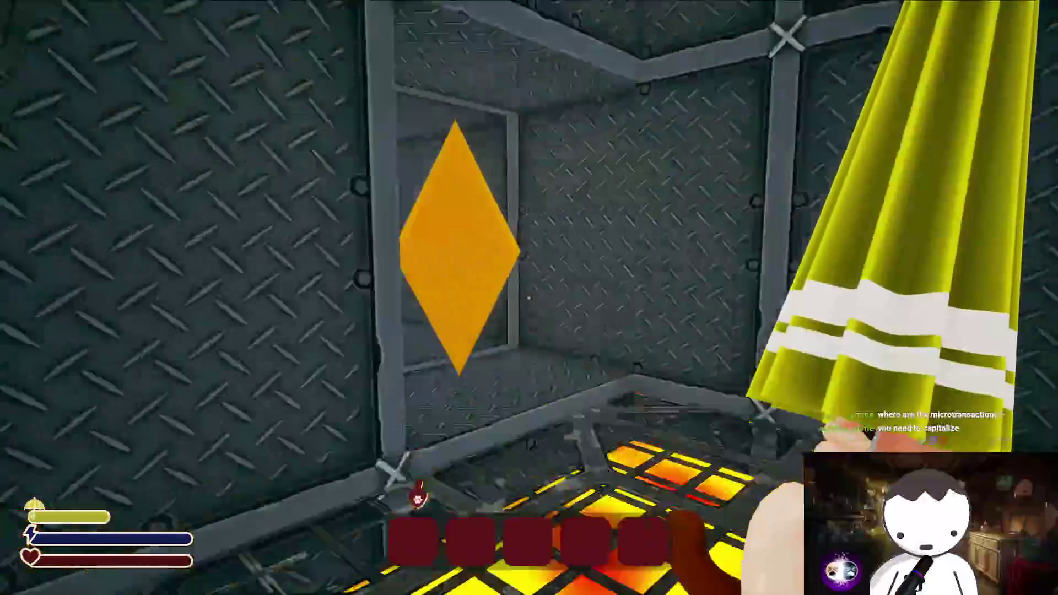
pyautogui.press('w')
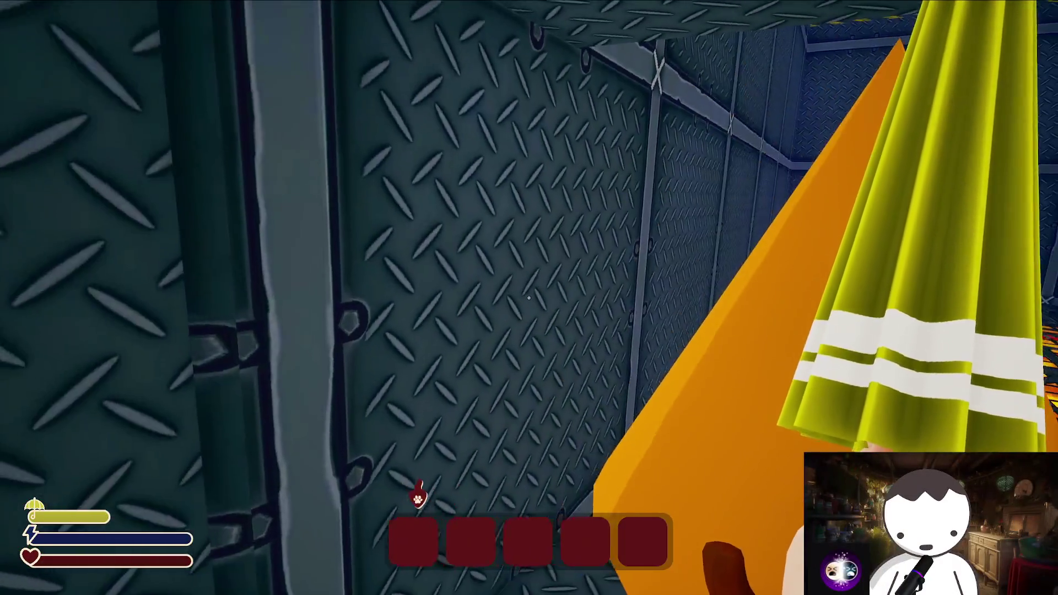
pyautogui.press('s')
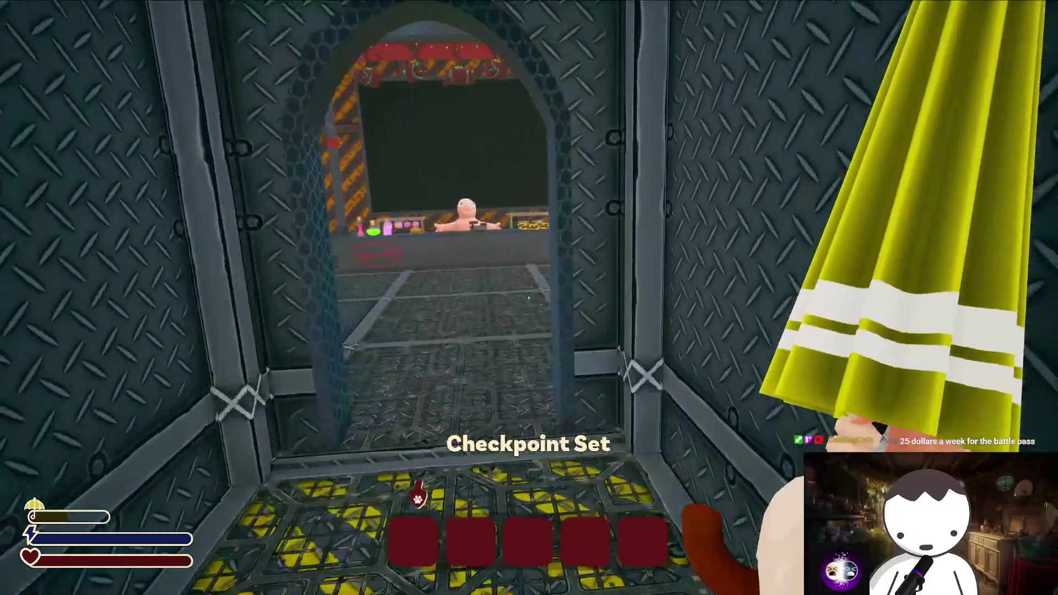
# Talk to the shopkeeper, buy the $20 Speed Potion from the DOPE SHOP and leave
pyautogui.press('e')
pyautogui.click(574, 321)
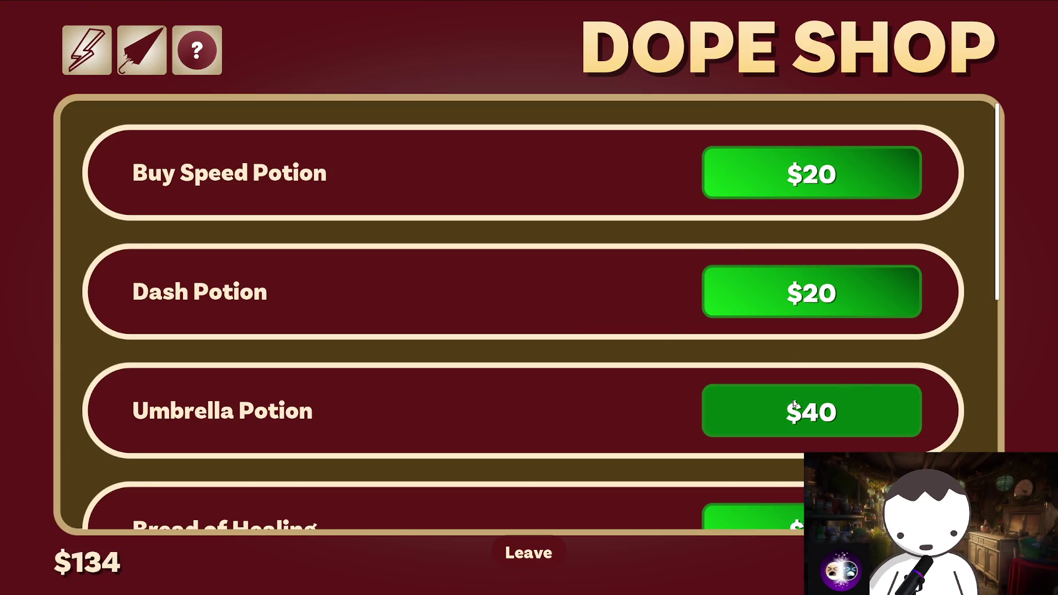
pyautogui.scroll(-2, 653, 414)
pyautogui.scroll(-2, 628, 409)
pyautogui.scroll(-2, 628, 409)
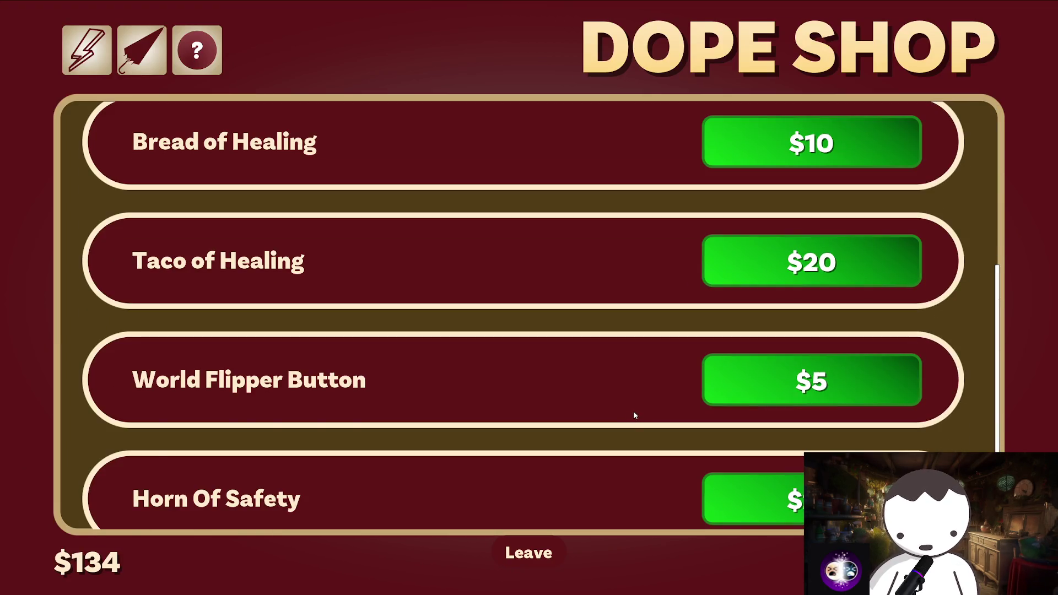
pyautogui.scroll(6, 634, 418)
pyautogui.scroll(-1, 647, 395)
pyautogui.scroll(-3, 680, 397)
pyautogui.scroll(-1, 726, 441)
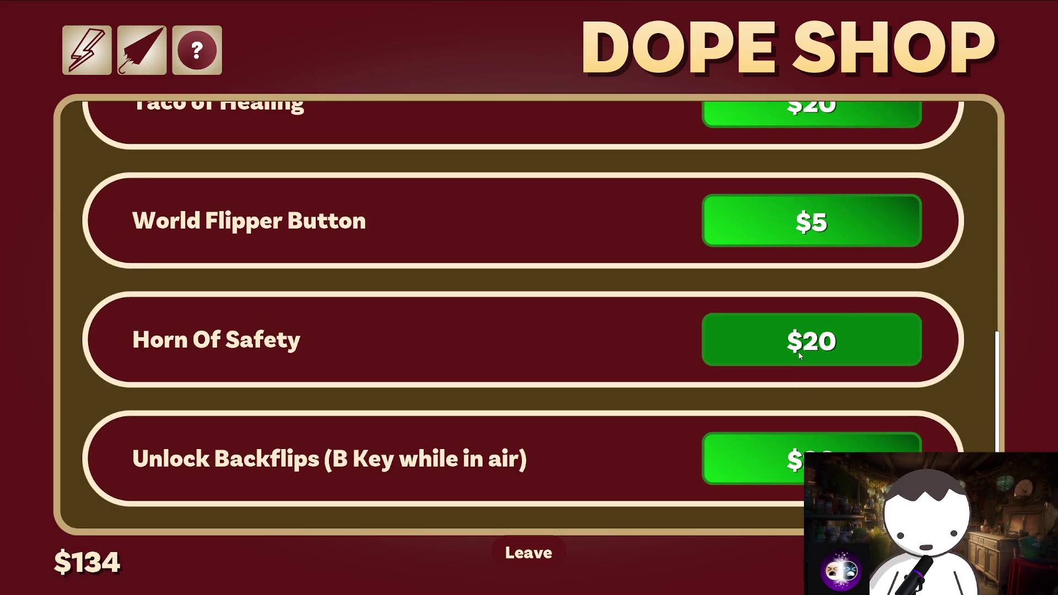
pyautogui.scroll(2, 609, 400)
pyautogui.scroll(2, 767, 153)
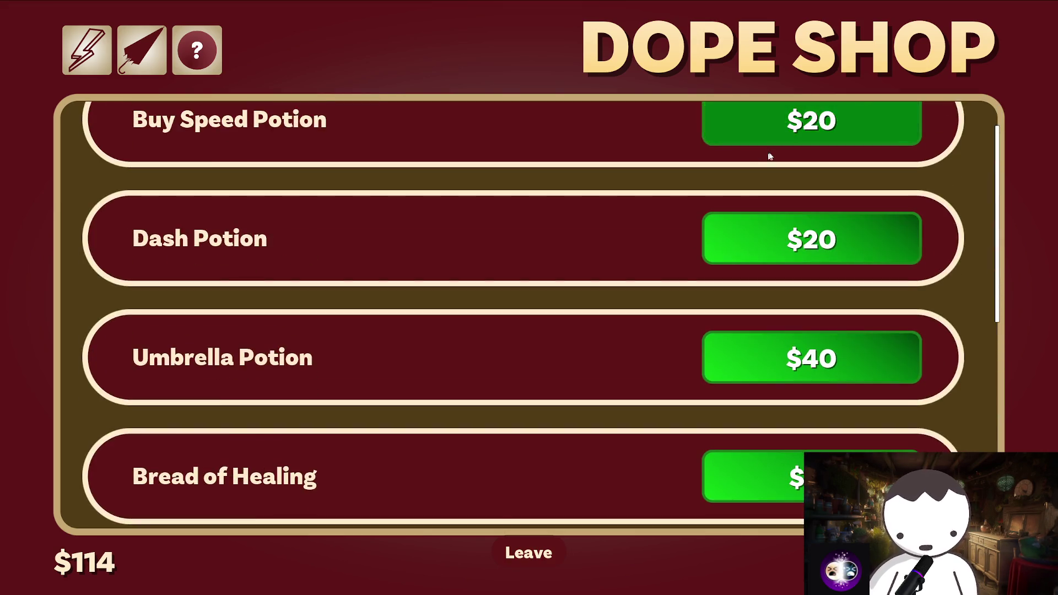
pyautogui.click(529, 552)
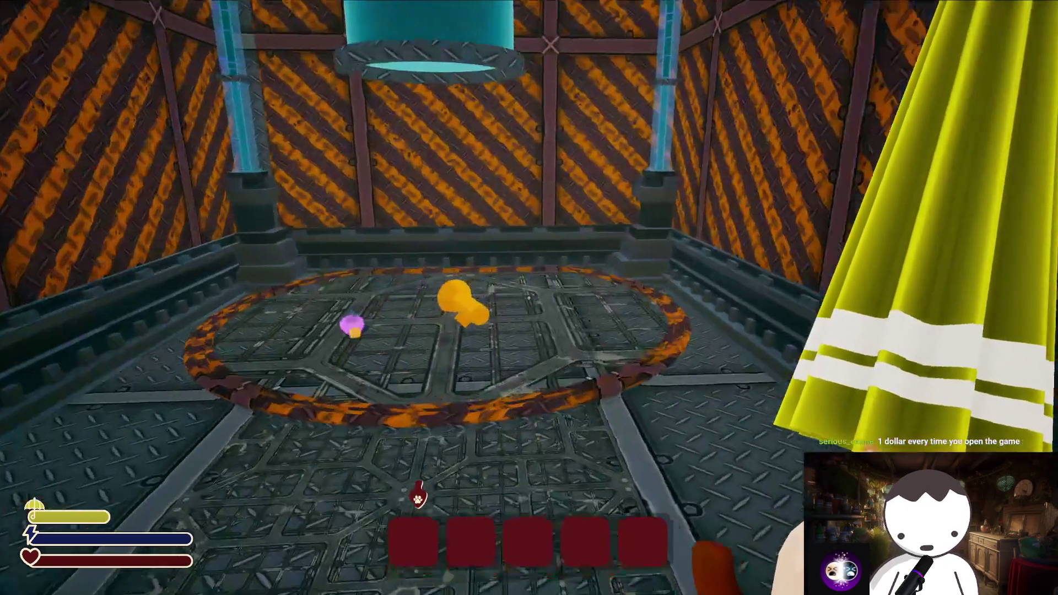
# Pick up the golden key, switch to the Speed Potion slot and enter the neon room
pyautogui.press('w')
pyautogui.press('f')
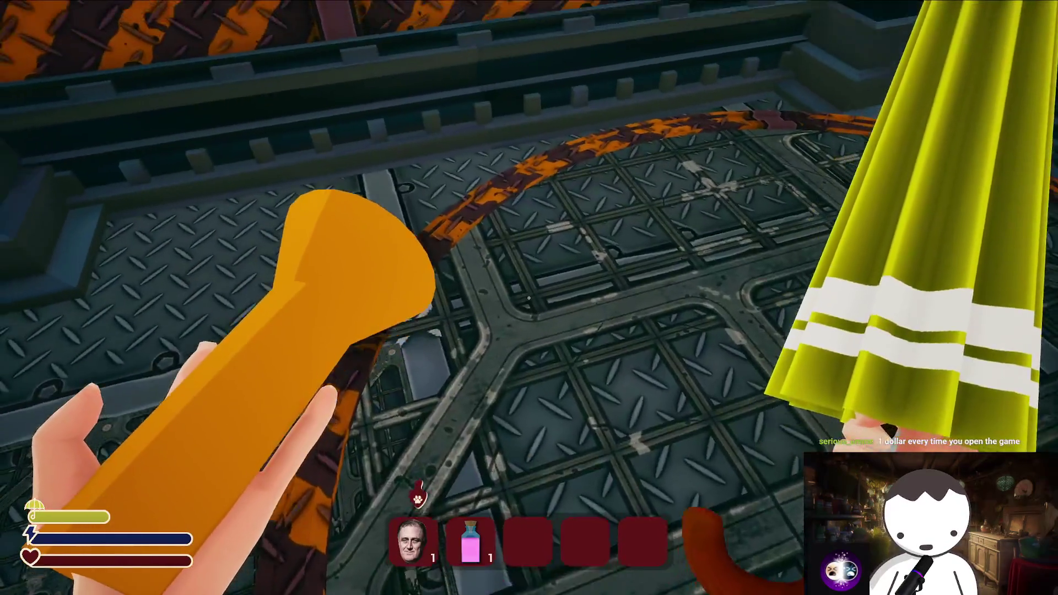
pyautogui.press('2')
pyautogui.press('w')
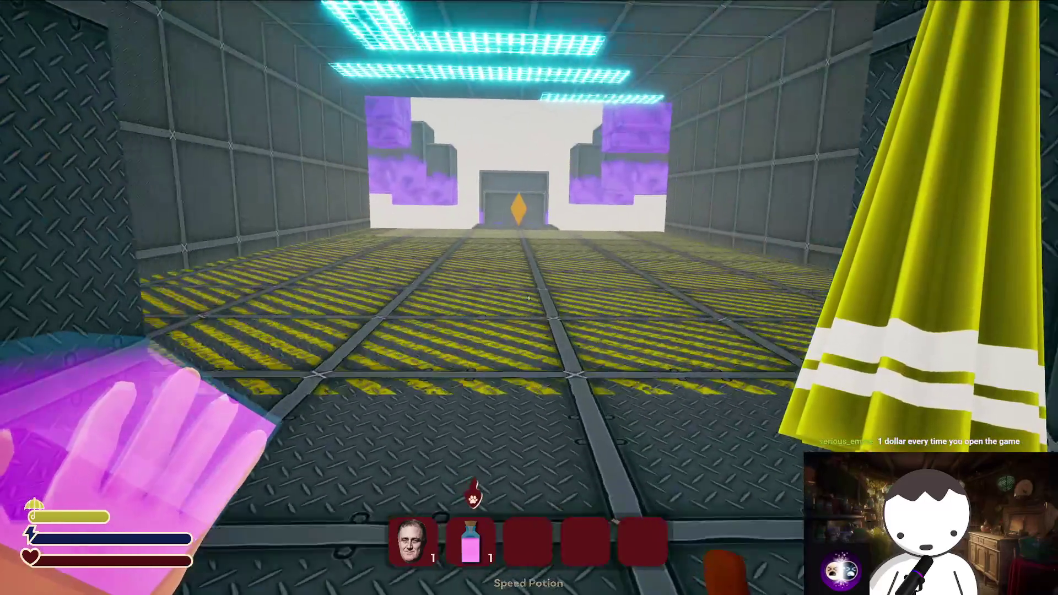
# Drink the Speed Potion and repeatedly rush the neon room, respawning after each fall
pyautogui.click(530, 298)
pyautogui.press('t')
pyautogui.press('w')
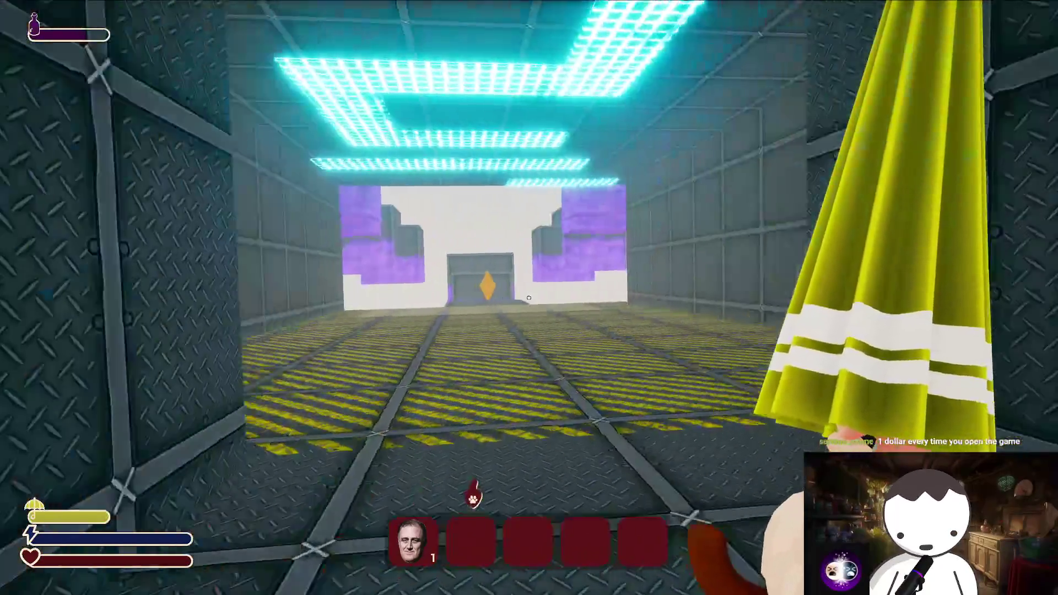
pyautogui.press('t')
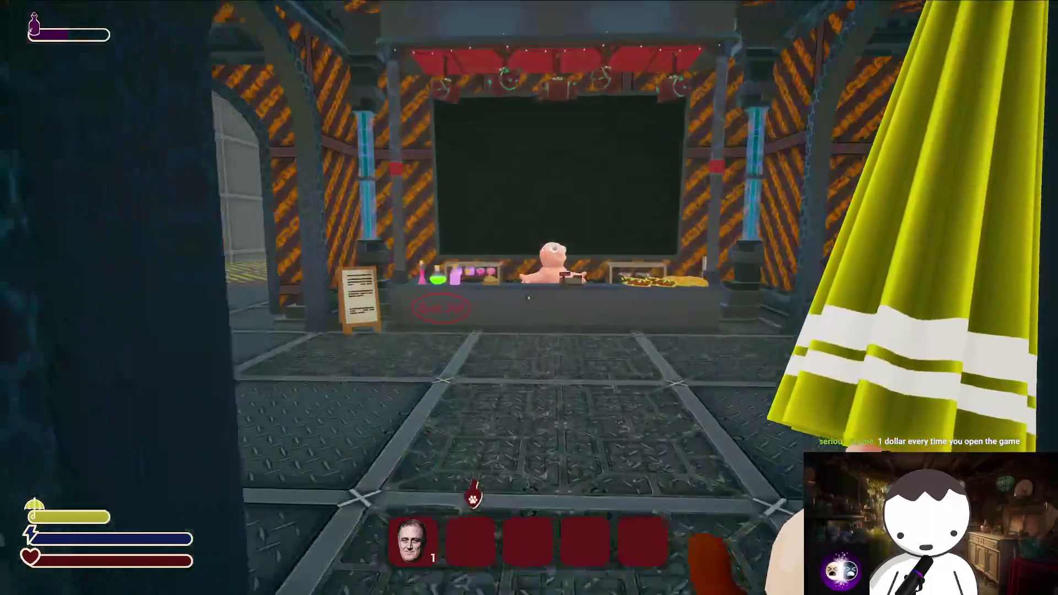
pyautogui.press('w')
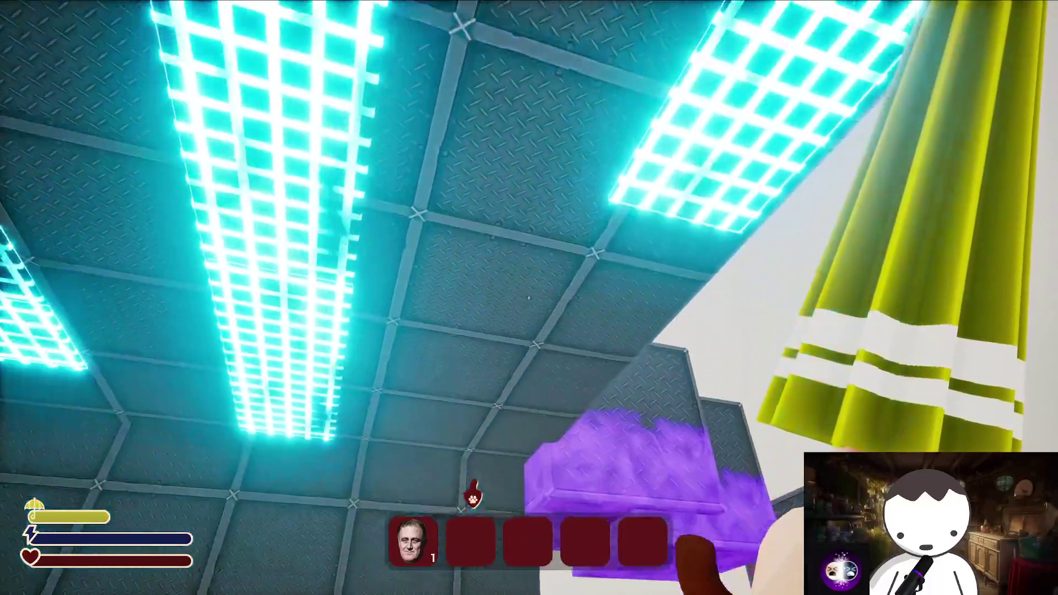
pyautogui.press('t')
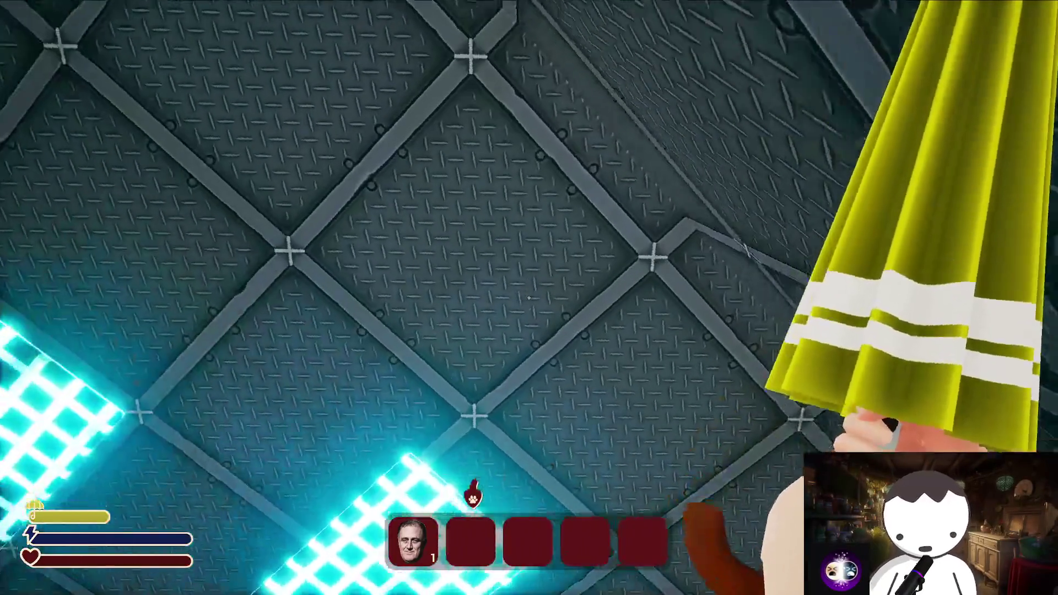
# Leap for the purple-tinted blocks, fall, respawn and walk back toward the shop counter
pyautogui.press('w')
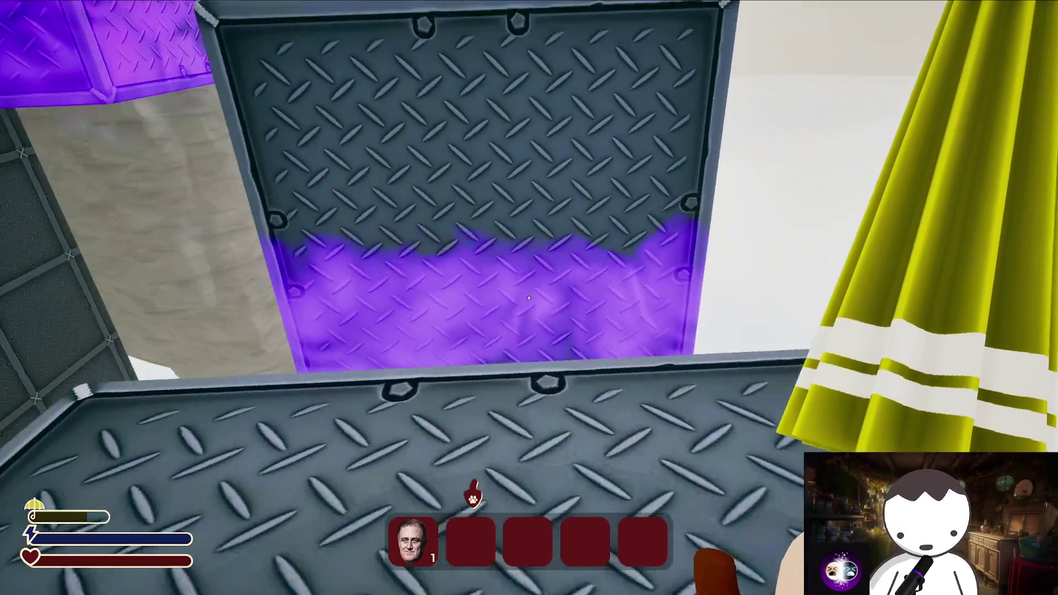
pyautogui.press('w')
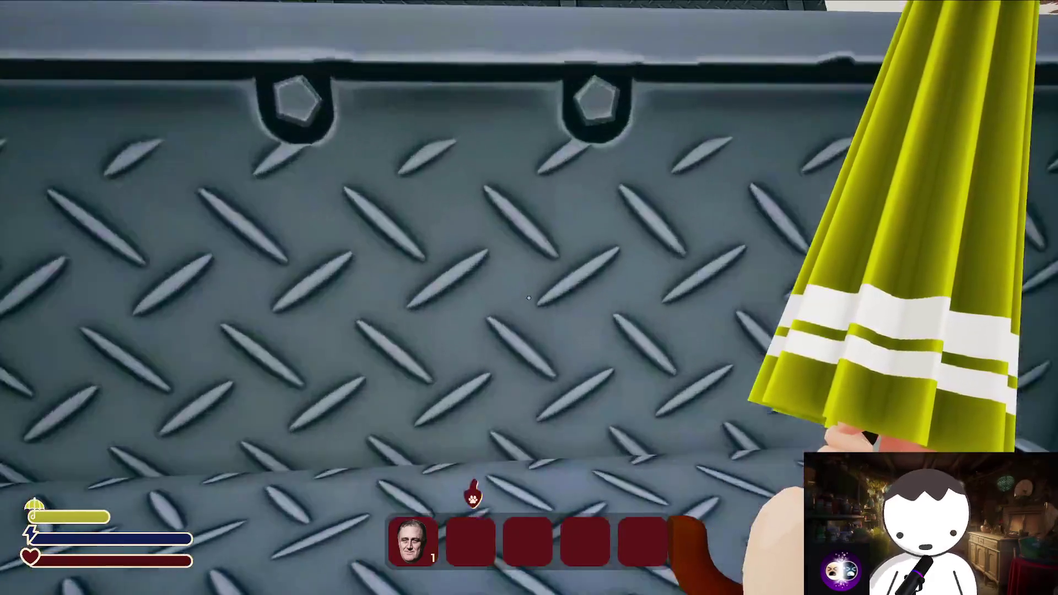
pyautogui.press('t')
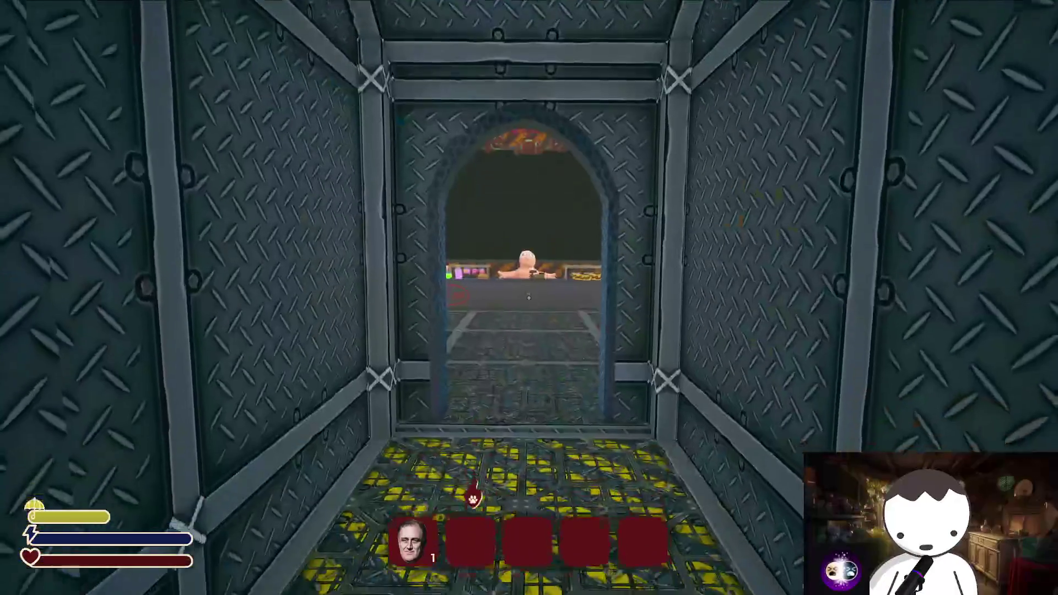
pyautogui.press('w')
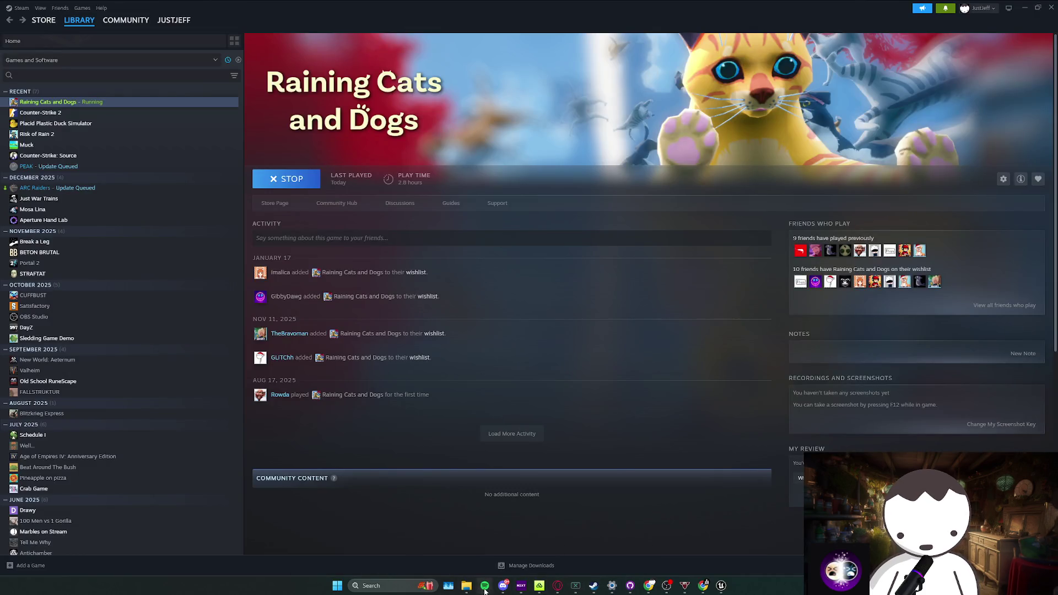
# Stop the game build, return to the Unreal Editor and save the L_MainMapRedone level
pyautogui.click(484, 585)
pyautogui.click(706, 543)
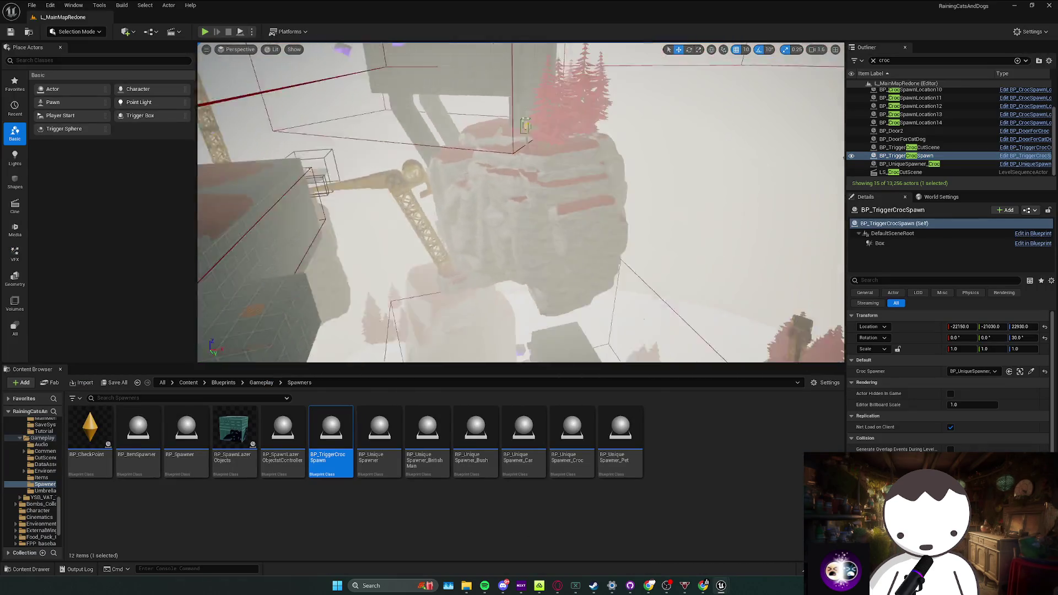
pyautogui.scroll(1, 521, 203)
pyautogui.moveTo(424, 306); pyautogui.dragTo(425, 306)
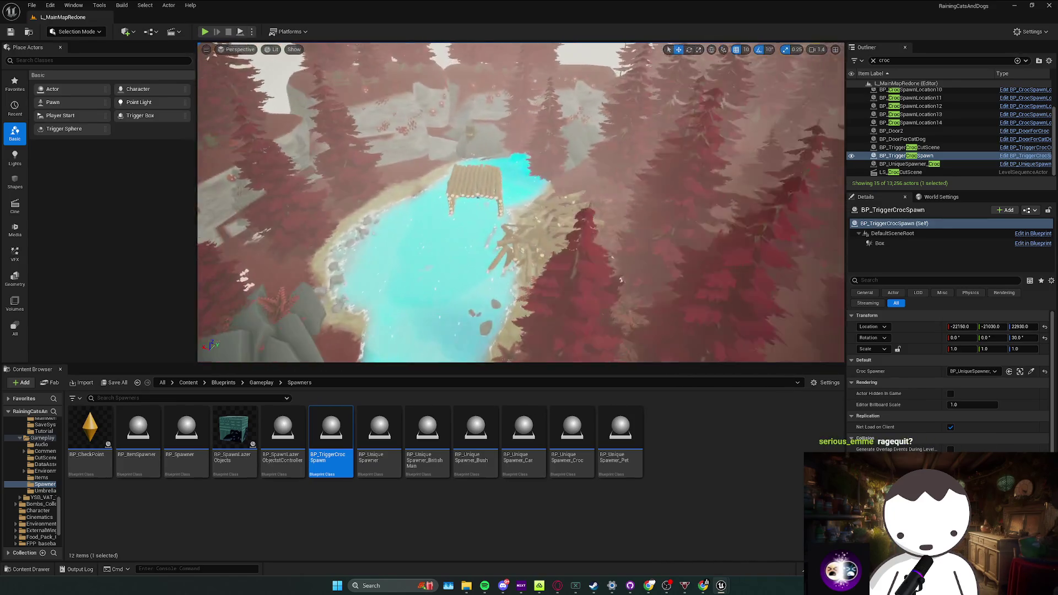
pyautogui.hotkey('ctrl', 's')
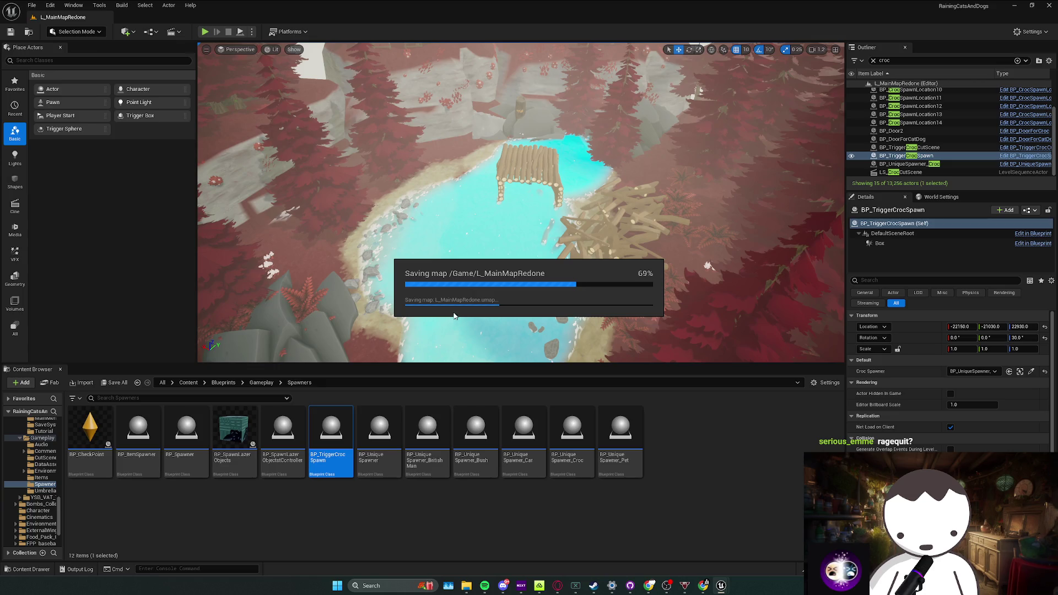
# Fly across the level and frame BP_TriggerCrocSpawn beside the rooftop
pyautogui.moveTo(397, 318); pyautogui.dragTo(397, 248)
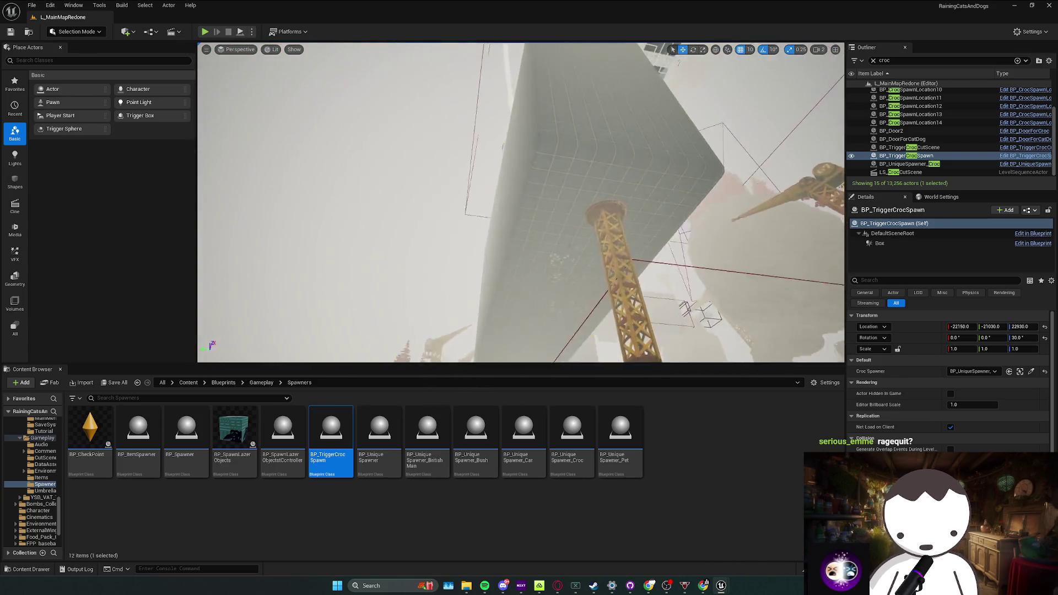
pyautogui.press('f')
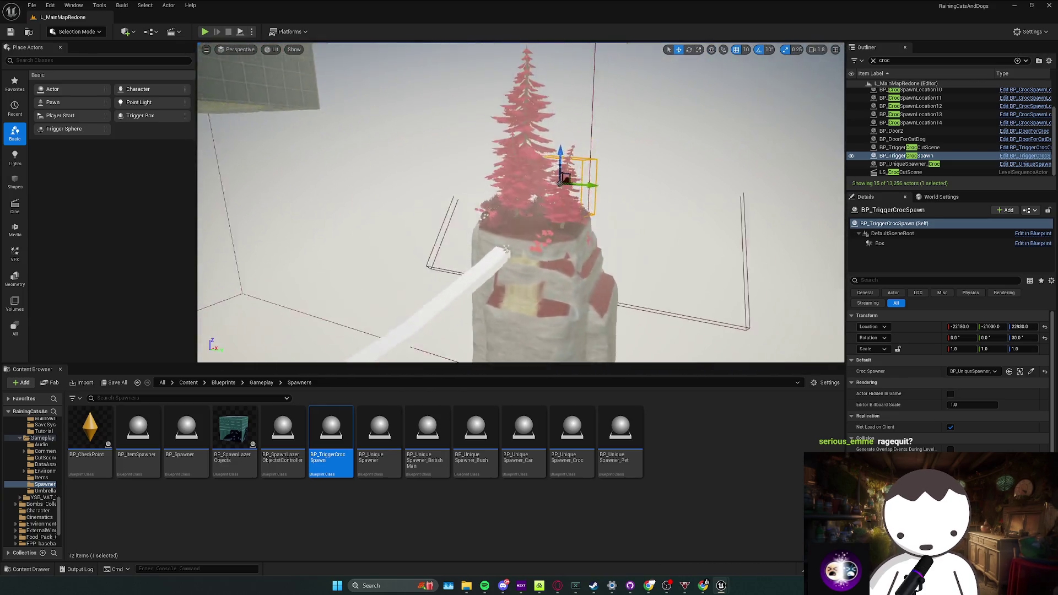
pyautogui.moveTo(246, 190); pyautogui.dragTo(245, 153)
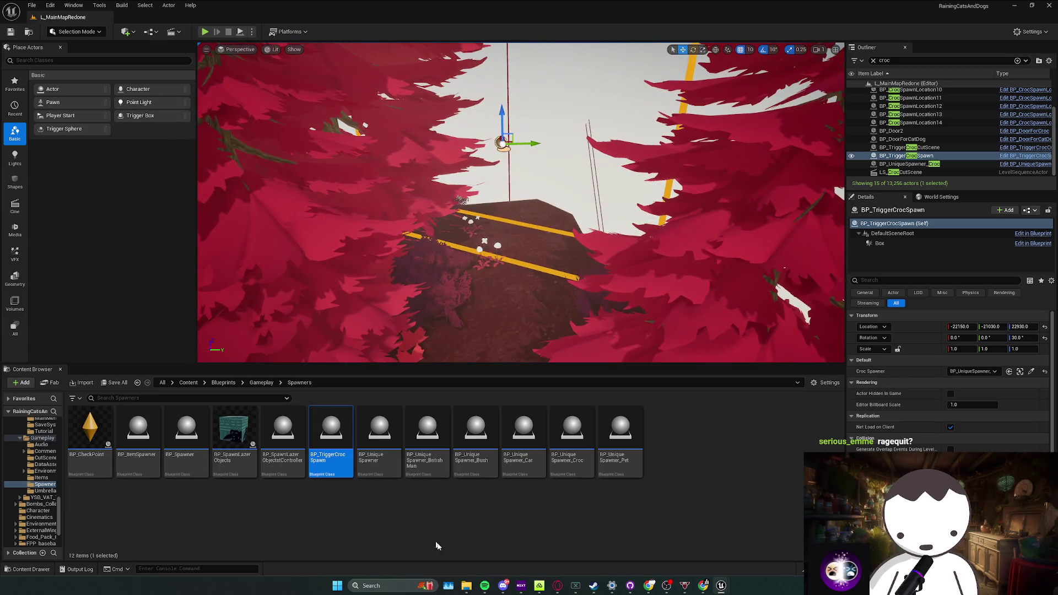
# Delete all files in the SaveGames folder, then start Play-in-Editor
pyautogui.click(601, 544)
pyautogui.hotkey('ctrl', 'a')
pyautogui.press('Delete')
pyautogui.click(823, 17)
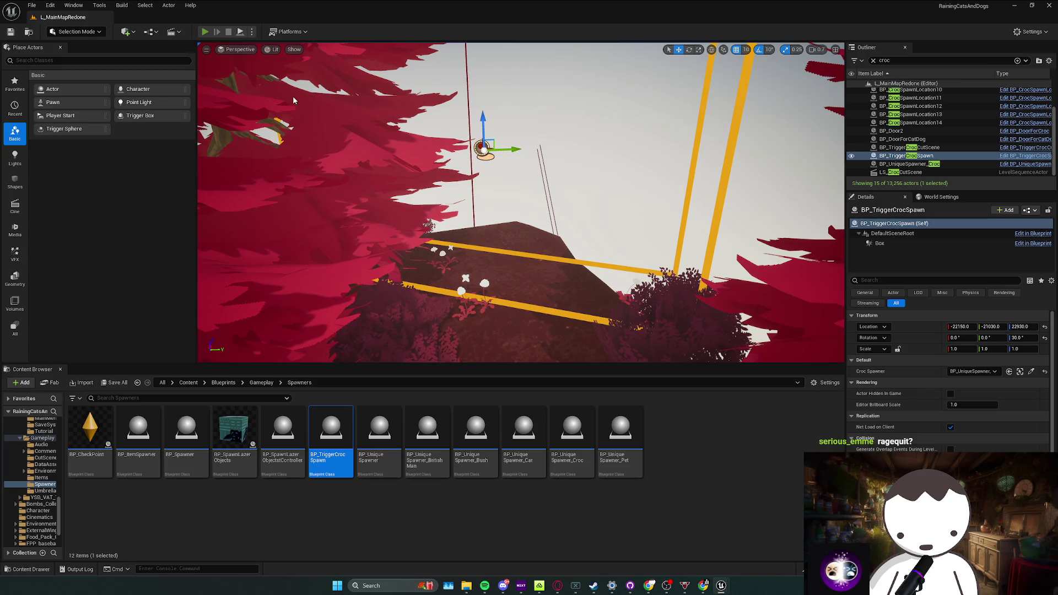
pyautogui.click(206, 32)
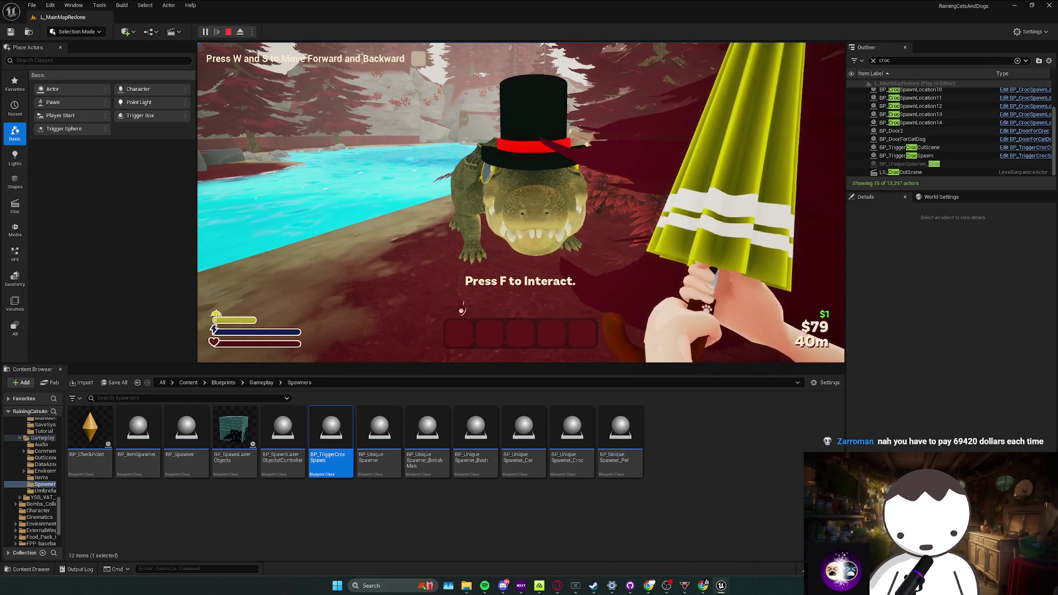
# End the play session, dismiss the Message Log and save all modified packages
pyautogui.press('Escape')
pyautogui.click(480, 355)
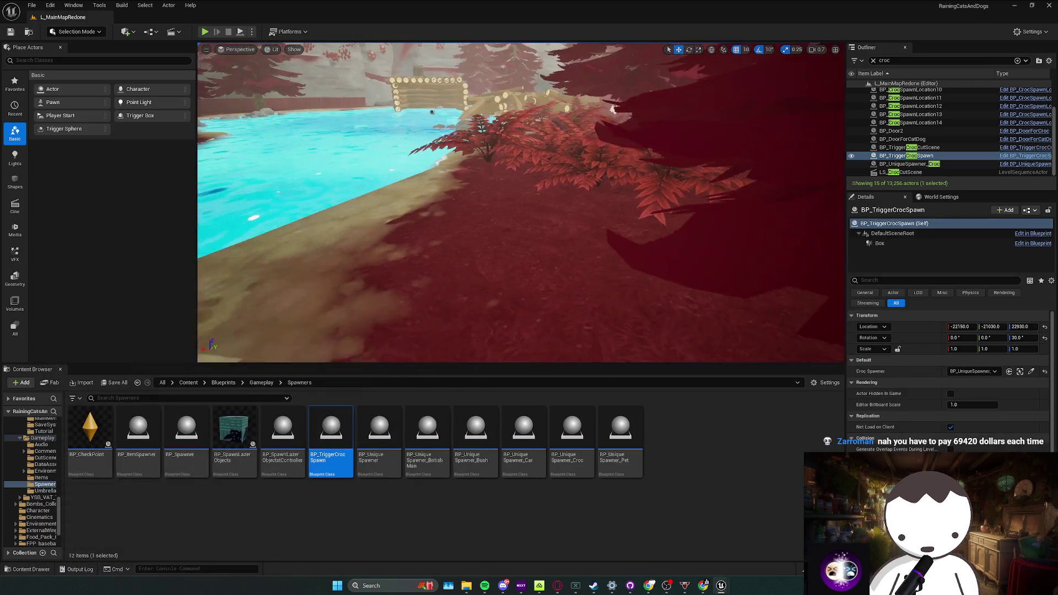
pyautogui.hotkey('ctrl', 's')
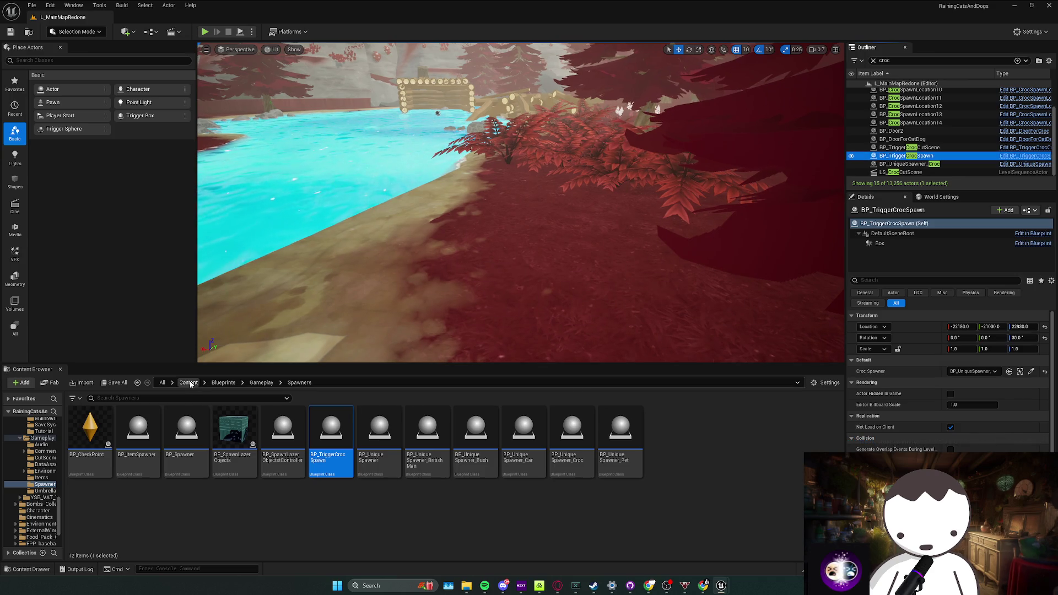
# Open BP_CrocAI from the Content folder and select its FallingAudio component
pyautogui.click(189, 383)
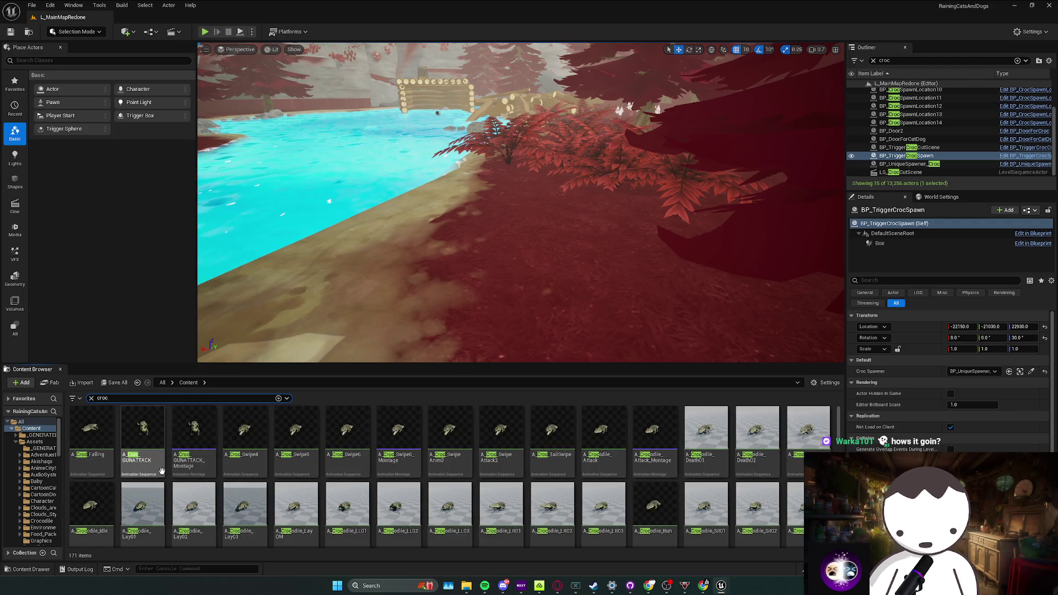
pyautogui.scroll(-2, 293, 497)
pyautogui.scroll(-2, 301, 513)
pyautogui.scroll(-1, 312, 530)
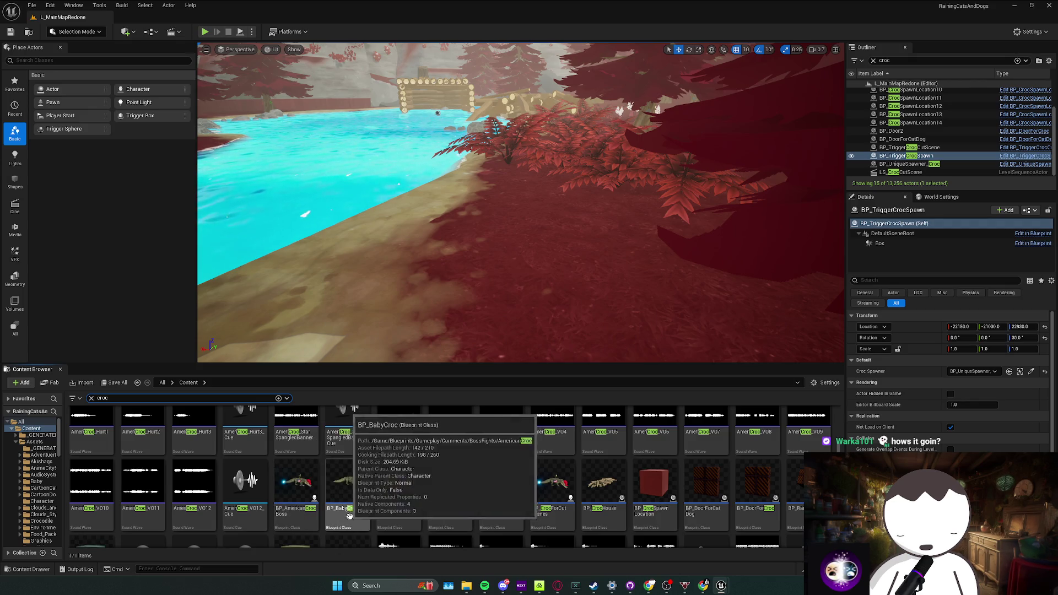
pyautogui.doubleClick(502, 518)
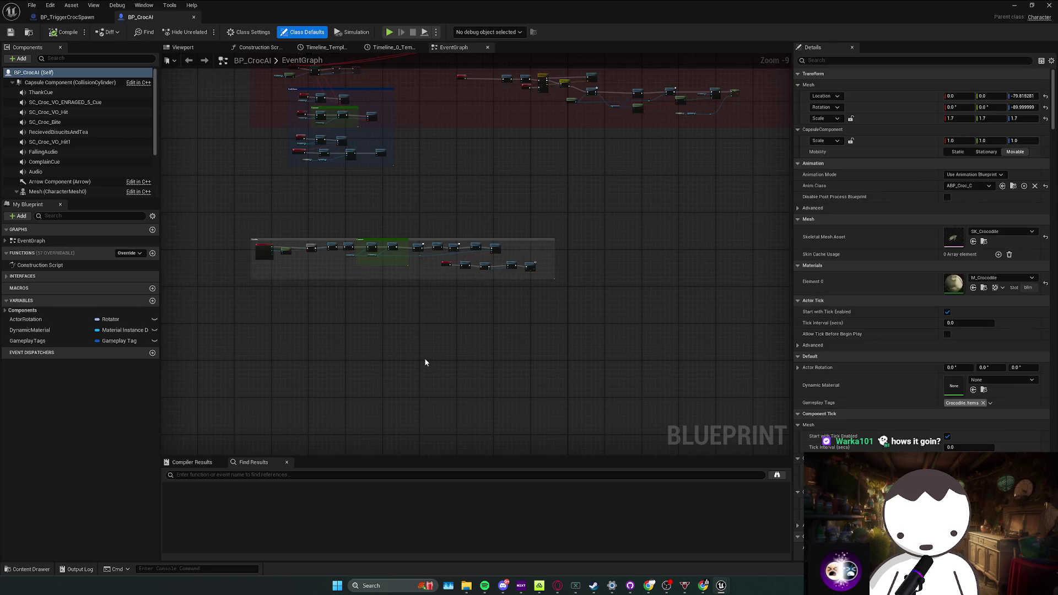
pyautogui.click(79, 154)
pyautogui.scroll(2, 216, 226)
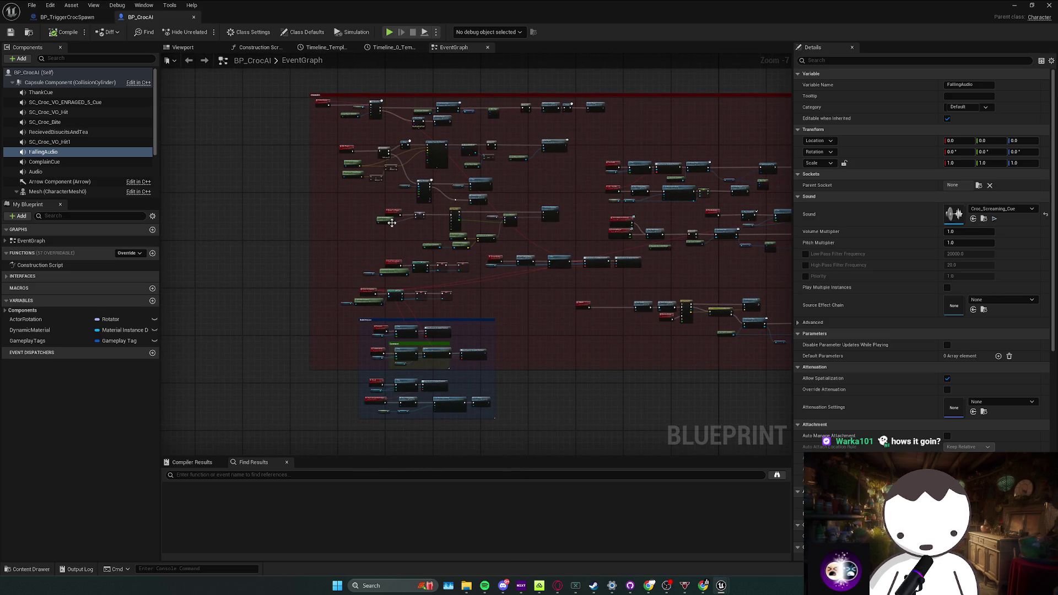
pyautogui.rightClick(76, 154)
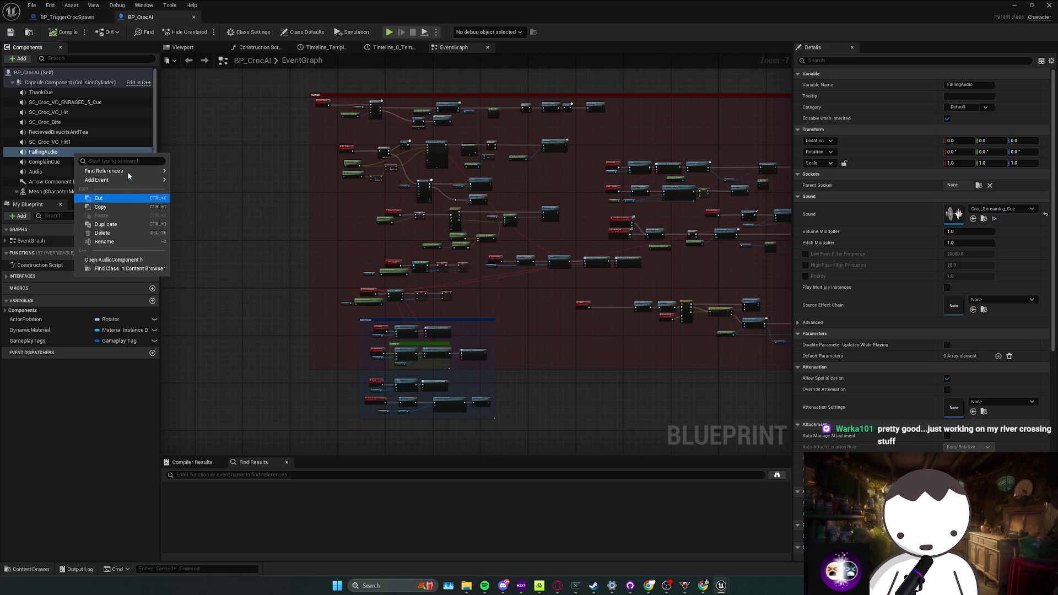
# Find FallingAudio's references, jump to its Get node and browse to Croc_Screaming_Cue
pyautogui.click(190, 175)
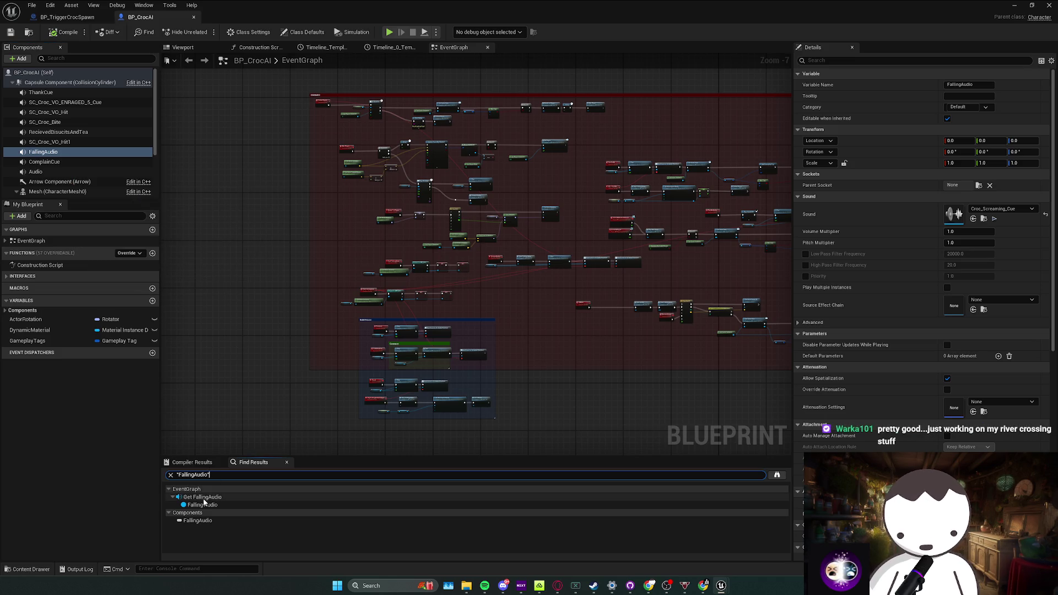
pyautogui.click(204, 498)
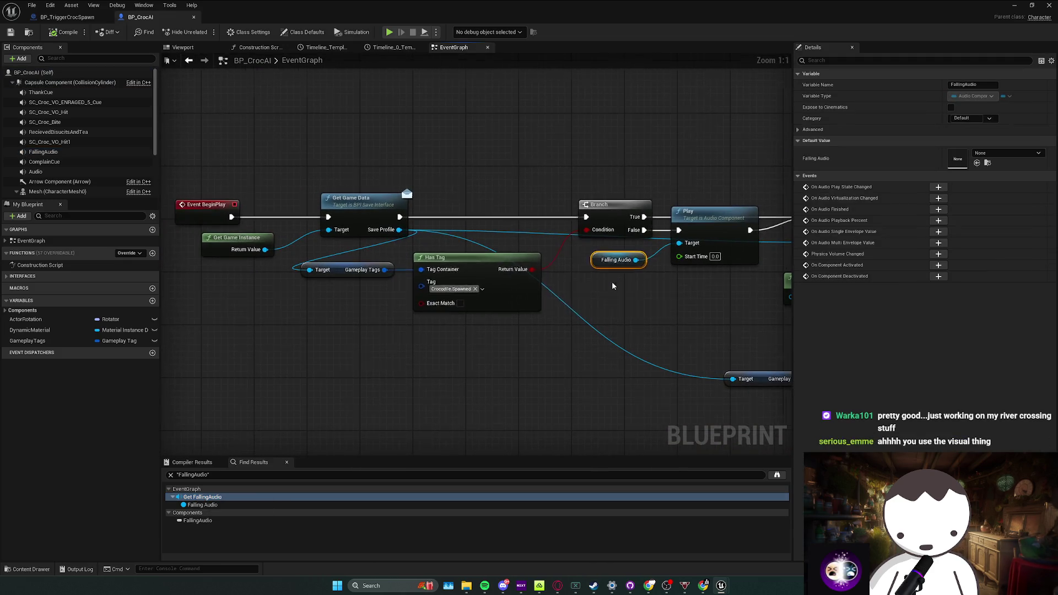
pyautogui.click(73, 154)
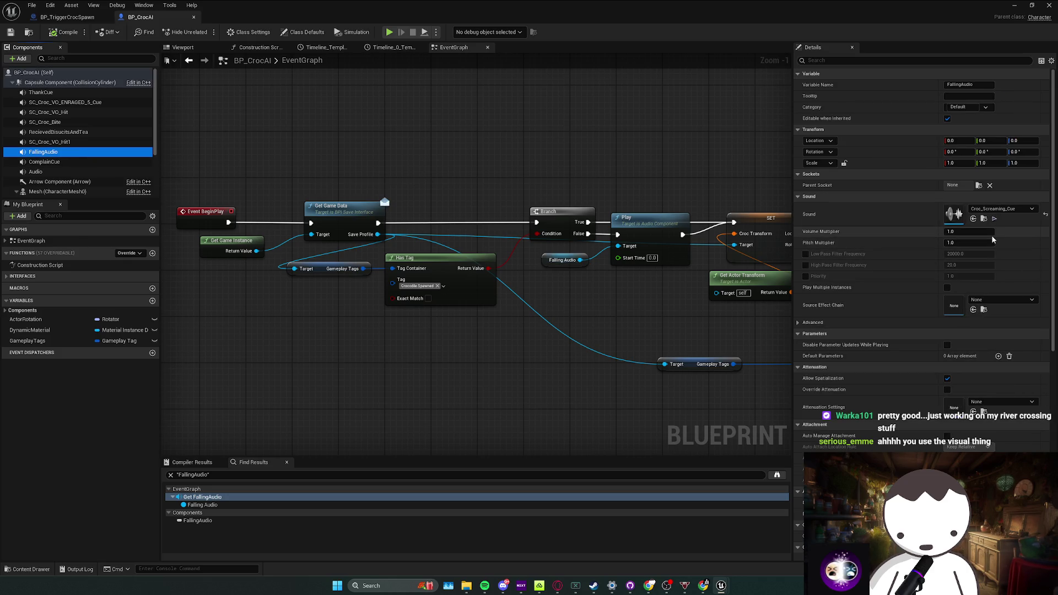
pyautogui.click(983, 219)
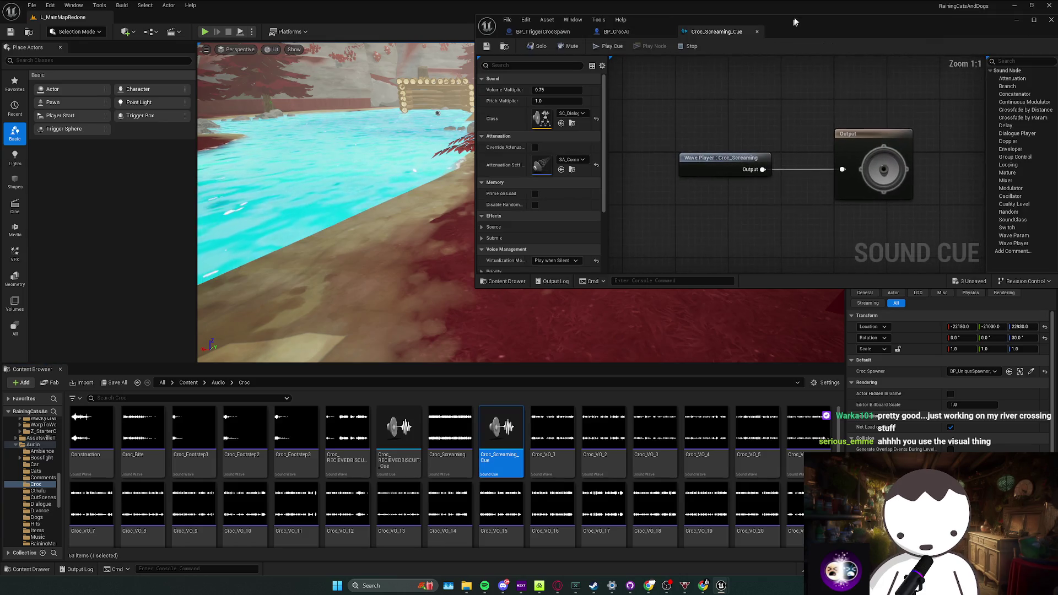
# Bring up Croc_Screaming_Cue's details and expand its Concurrency settings
pyautogui.press('super+Up')
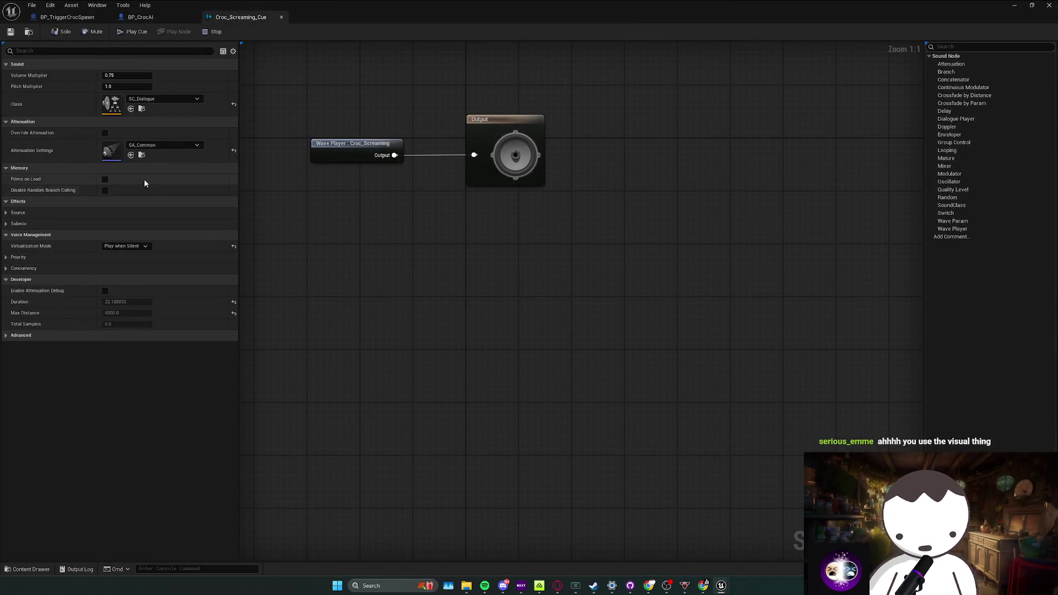
pyautogui.moveTo(364, 287); pyautogui.dragTo(387, 302)
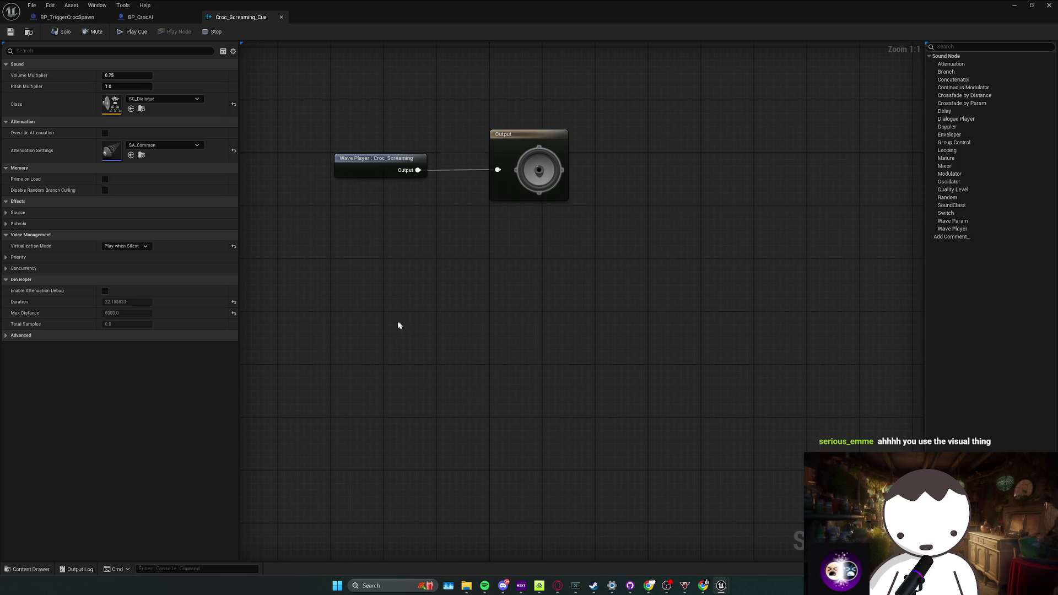
pyautogui.moveTo(377, 222); pyautogui.dragTo(388, 308)
pyautogui.click(388, 308)
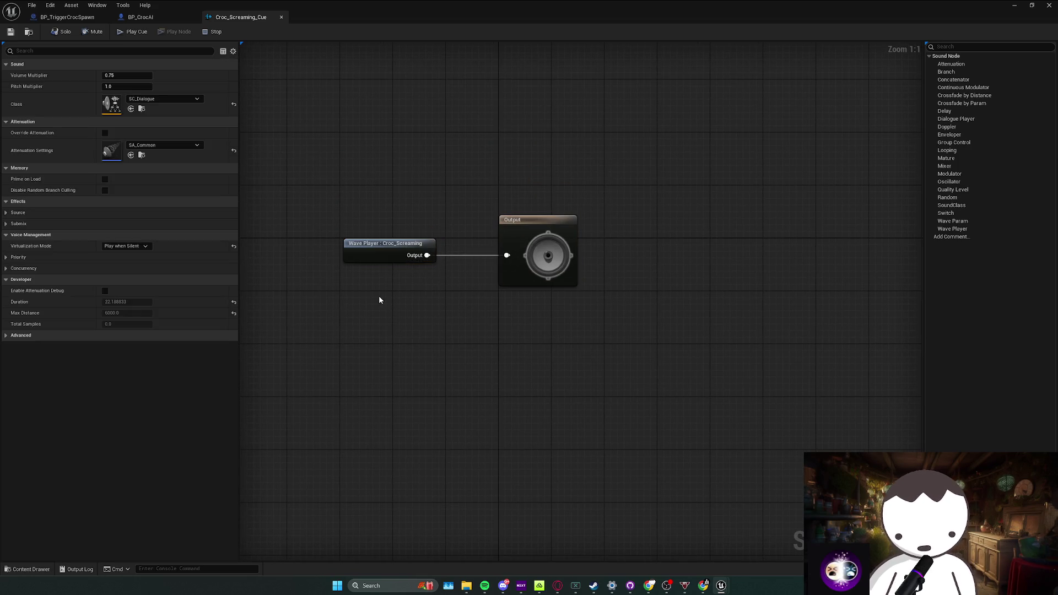
pyautogui.click(6, 258)
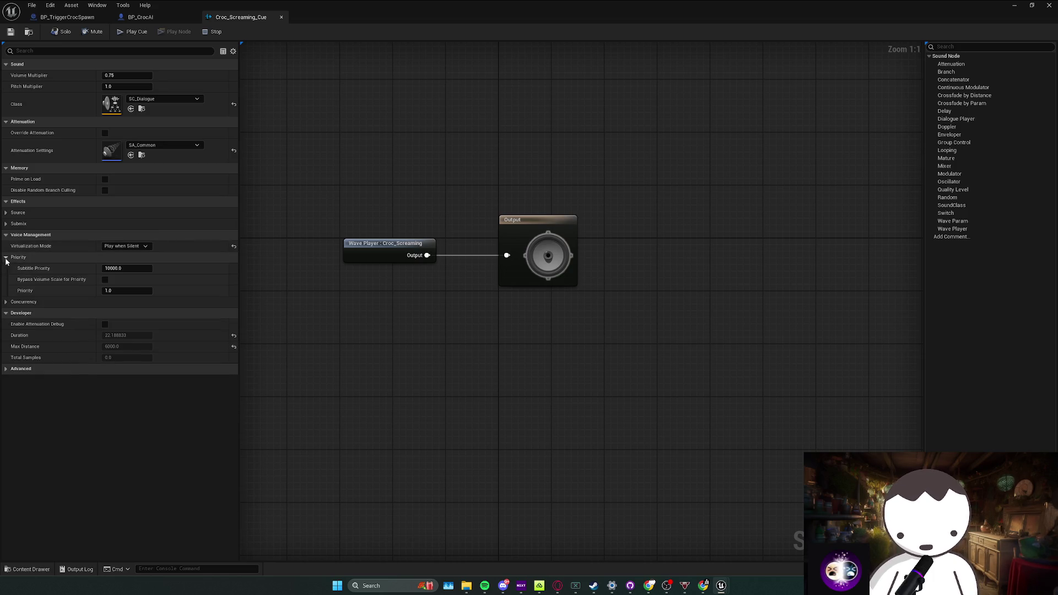
pyautogui.click(6, 257)
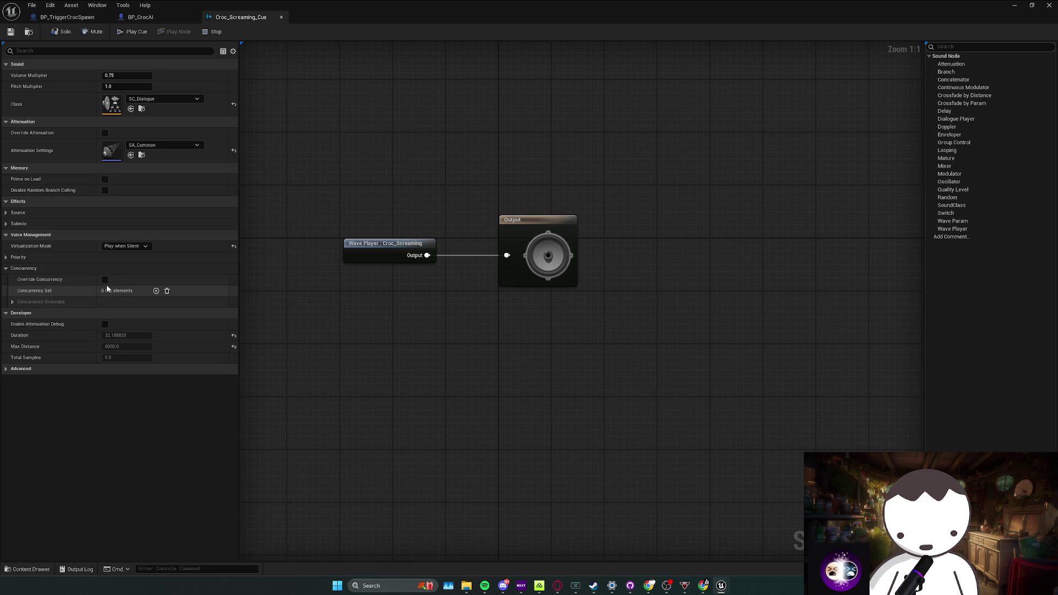
# Add a concurrency set entry assigned to SCo_Croc and save the sound cue
pyautogui.click(156, 291)
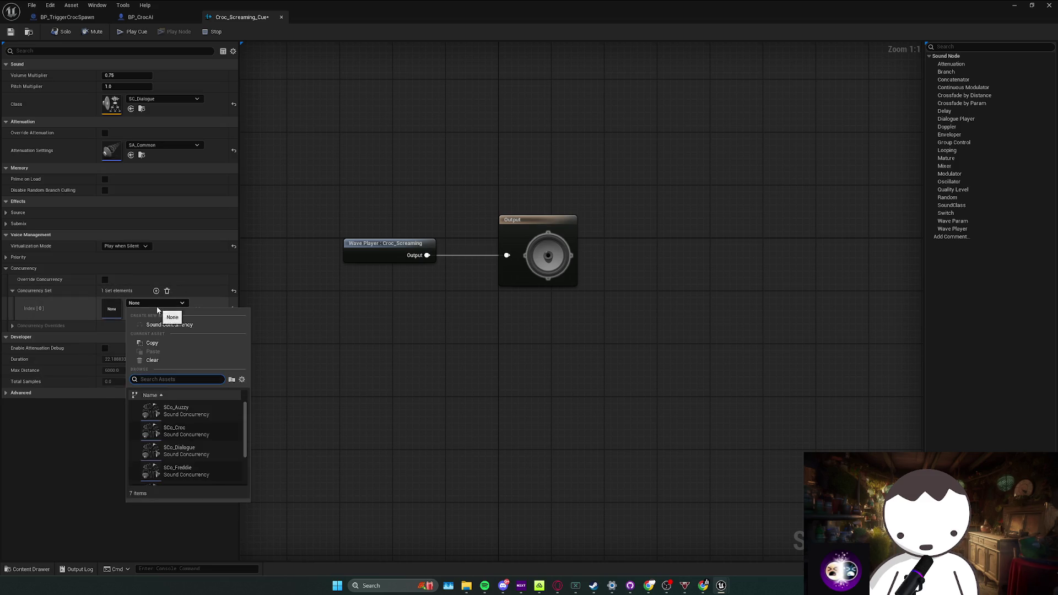
pyautogui.write('k')
pyautogui.press('BackSpace')
pyautogui.press('BackSpace')
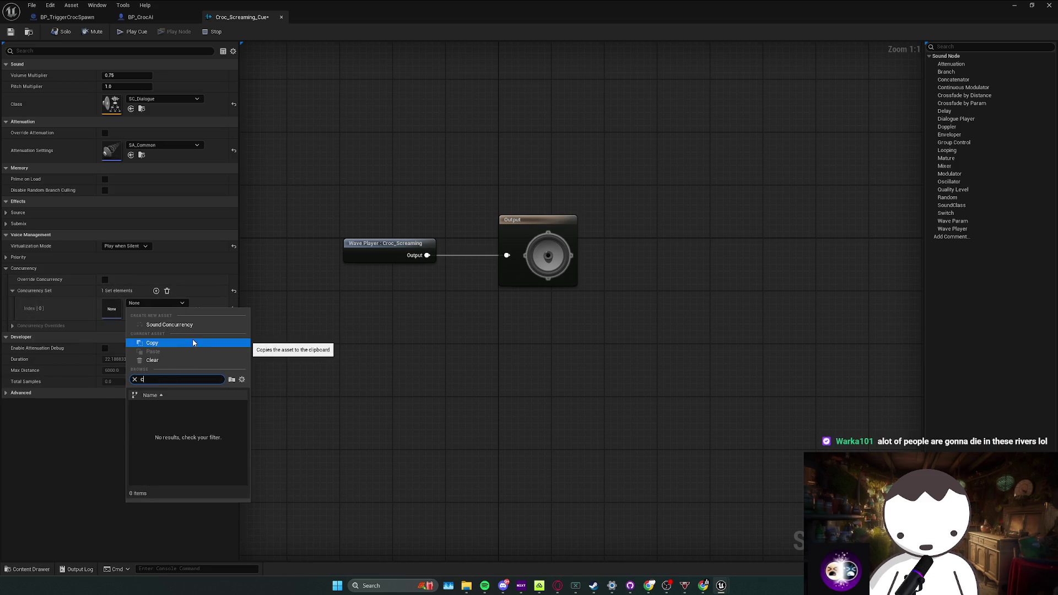
pyautogui.write('cr')
pyautogui.click(197, 434)
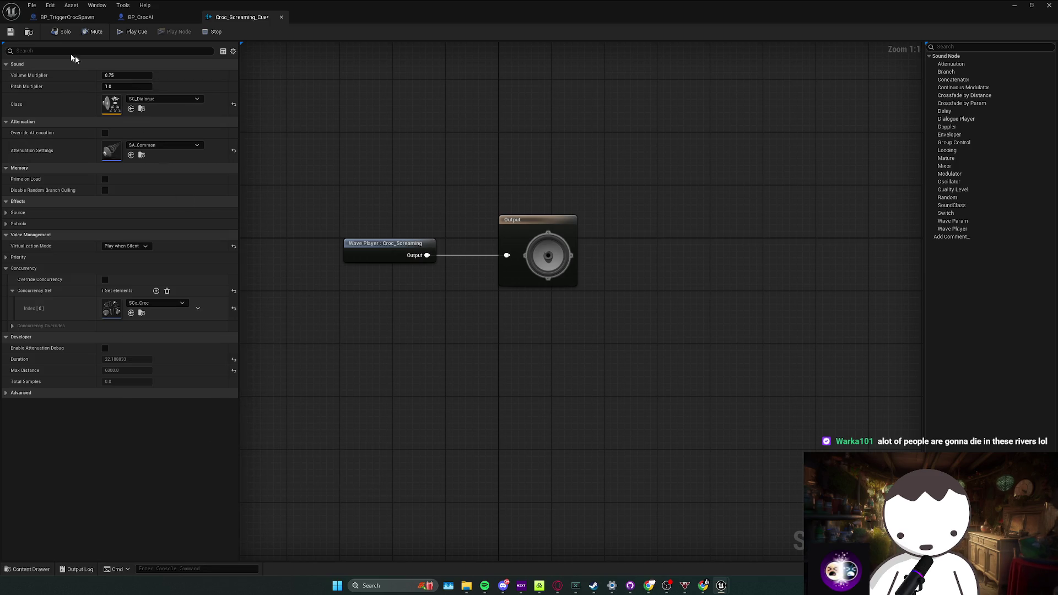
pyautogui.click(10, 32)
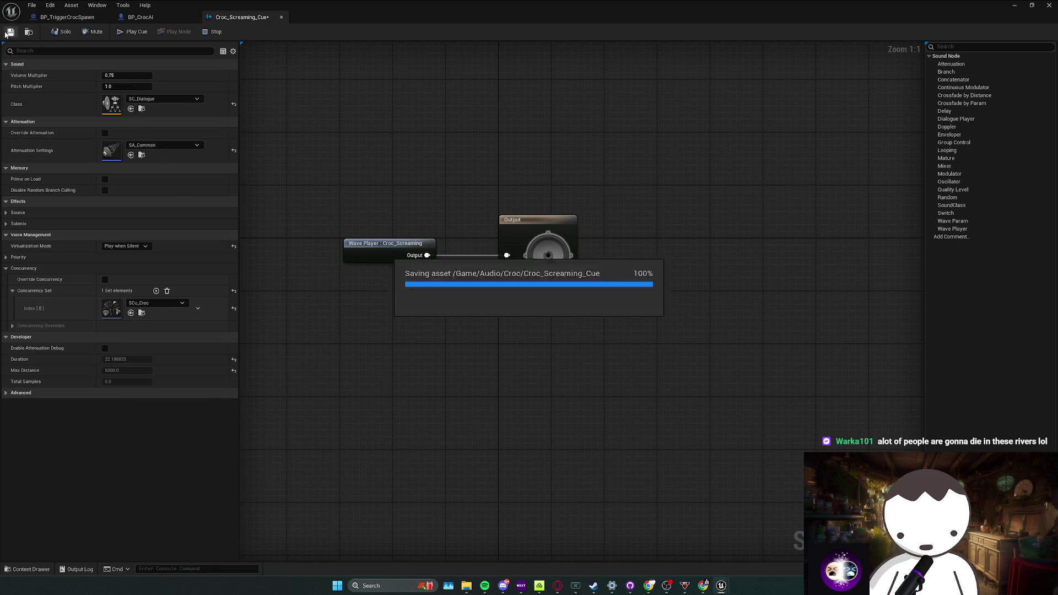
# Add an Event On Landed node in empty space of BP_CrocAI's event graph
pyautogui.click(145, 18)
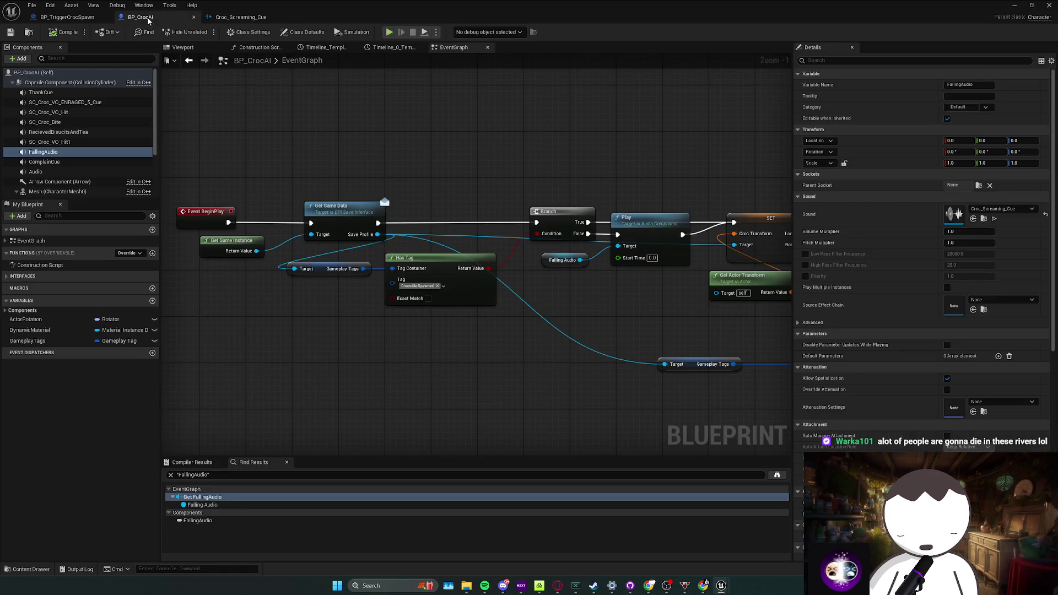
pyautogui.moveTo(477, 231); pyautogui.dragTo(374, 219)
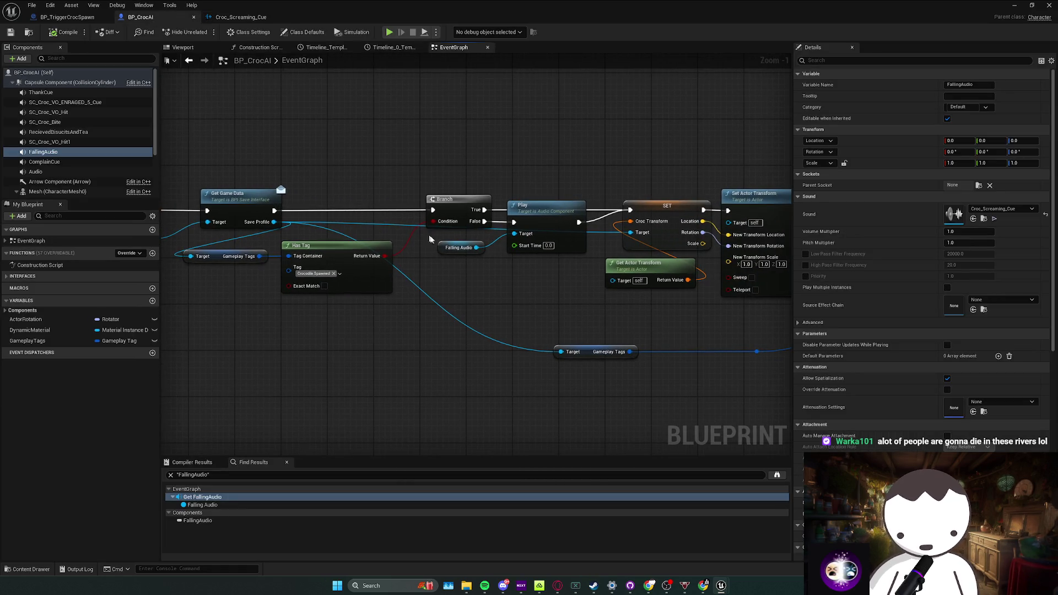
pyautogui.scroll(-2, 419, 235)
pyautogui.moveTo(470, 298)
pyautogui.mouseDown()
pyautogui.moveTo(433, 282)
pyautogui.moveTo(330, 270)
pyautogui.mouseUp()
pyautogui.rightClick(257, 364)
pyautogui.write('on landed')
pyautogui.press('Return')
pyautogui.moveTo(289, 362); pyautogui.dragTo(452, 304)
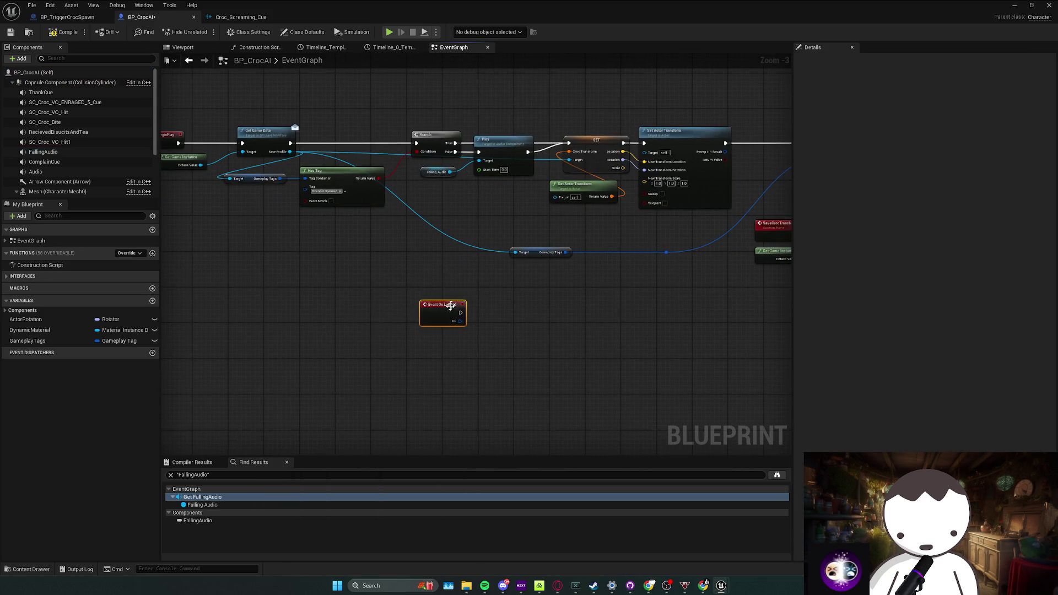
pyautogui.moveTo(255, 303); pyautogui.dragTo(300, 293)
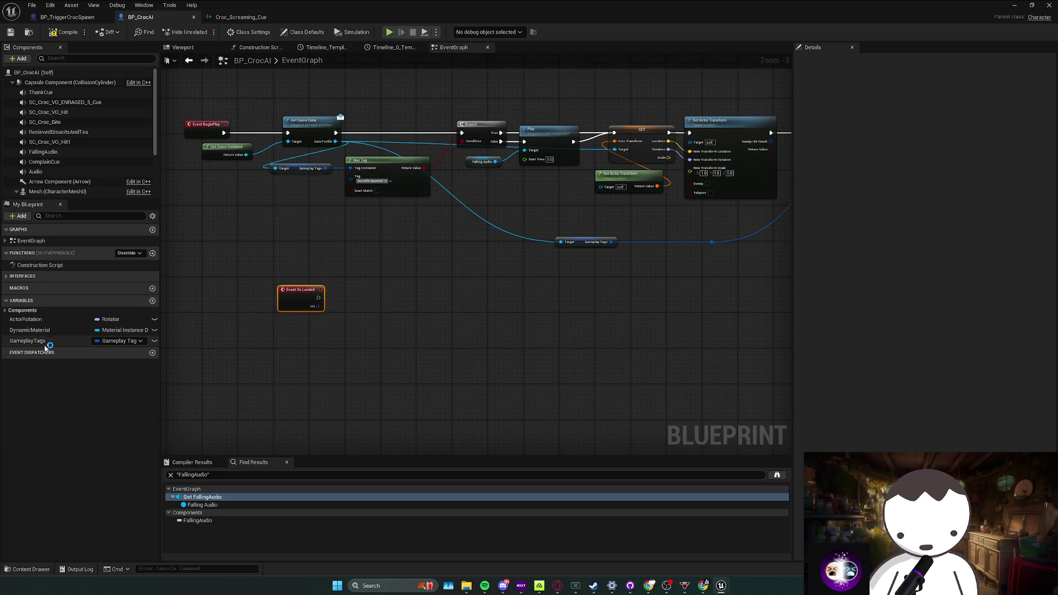
# Wire a FallingAudio getter into a Stop node after On Landed and compile BP_CrocAI
pyautogui.moveTo(43, 151); pyautogui.dragTo(300, 334)
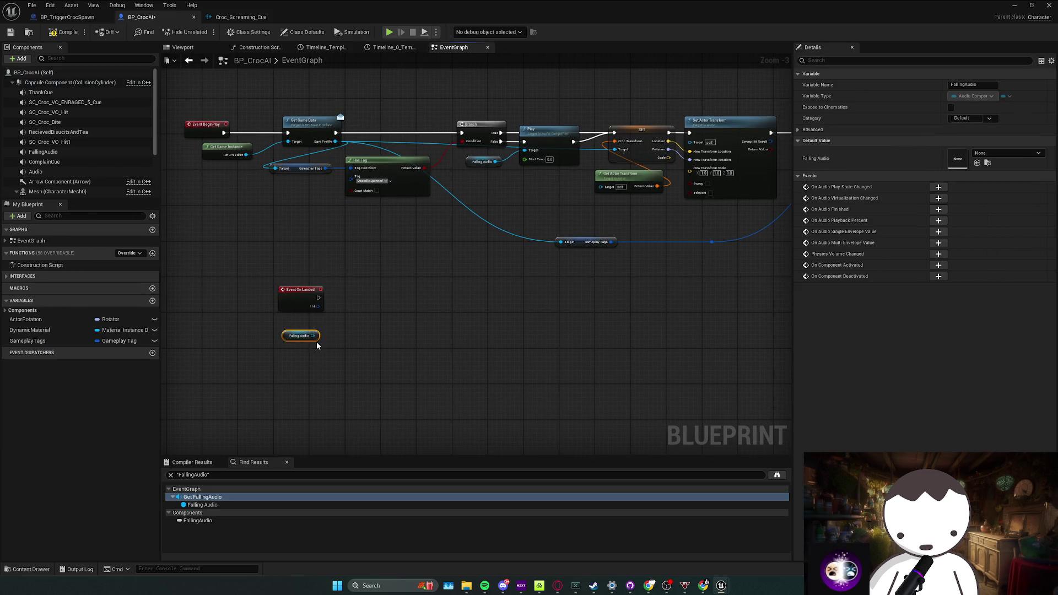
pyautogui.moveTo(345, 306); pyautogui.dragTo(386, 287)
pyautogui.write('stop')
pyautogui.press('Return')
pyautogui.rightClick(314, 296)
pyautogui.click(340, 274)
pyautogui.click(55, 33)
# Return to the level editor and frame the croc spawn trigger in the viewport
pyautogui.click(1015, 5)
pyautogui.press('f')
pyautogui.moveTo(581, 182)
pyautogui.mouseDown()
pyautogui.moveTo(683, 257)
pyautogui.moveTo(554, 433)
pyautogui.mouseUp()
pyautogui.moveTo(466, 585)
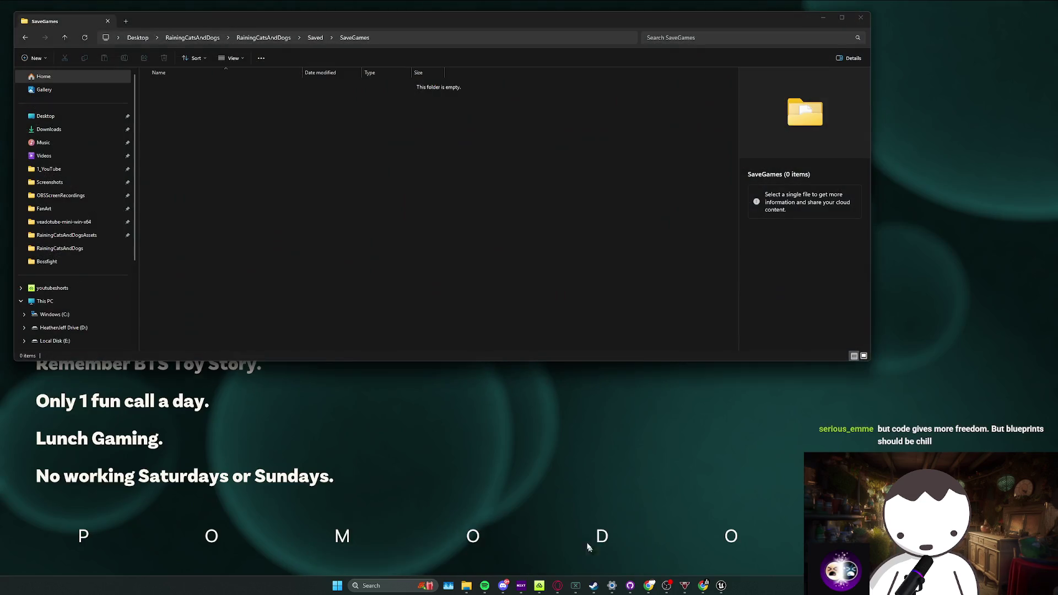
# Play-test the level, walking the player into the logs and using the console, then stop play
pyautogui.click(591, 548)
pyautogui.click(822, 17)
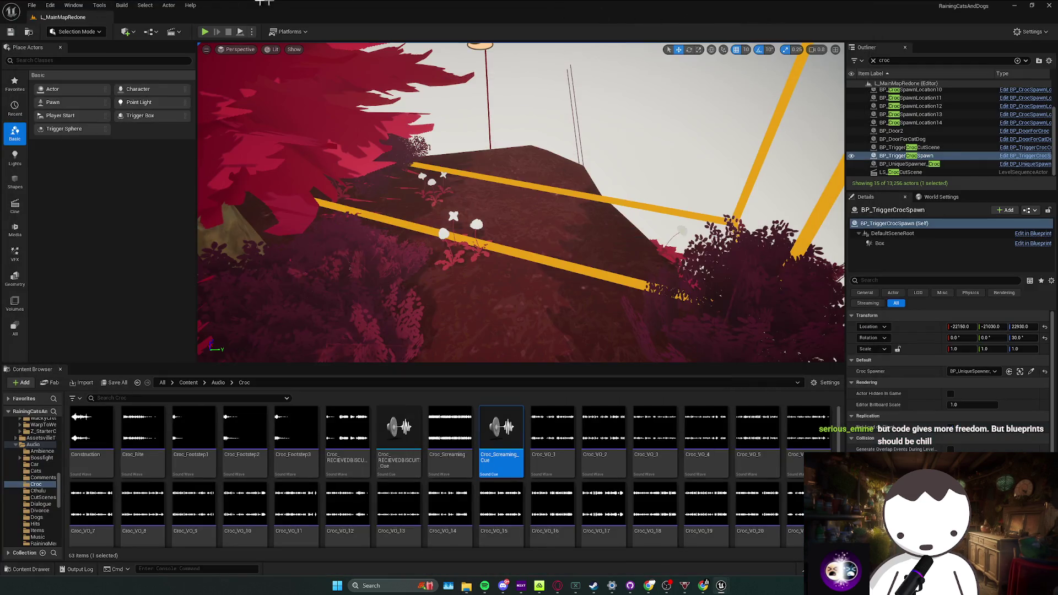
pyautogui.hotkey('alt', 'p')
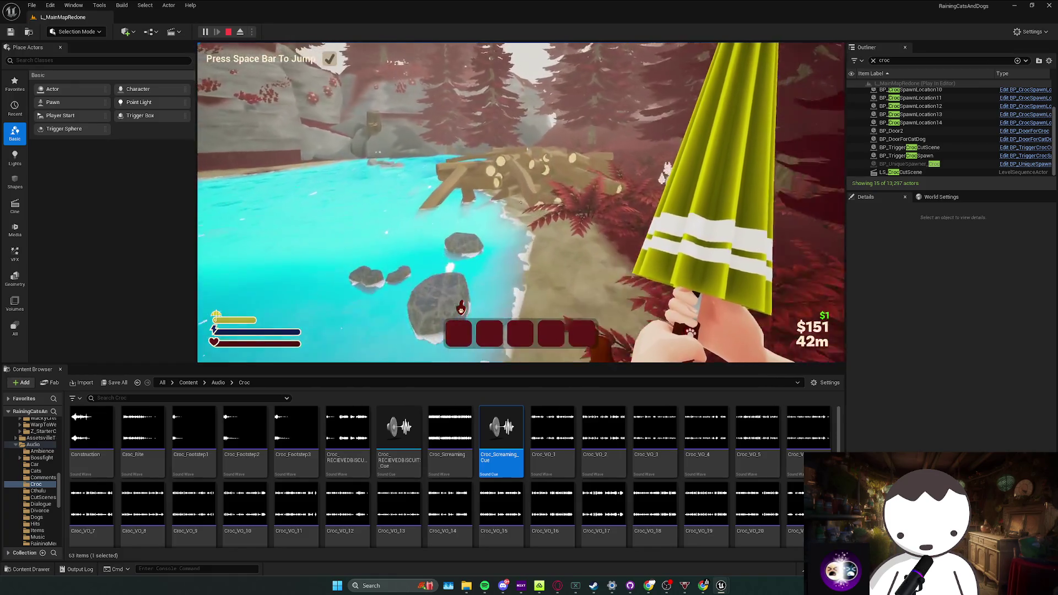
pyautogui.press('w')
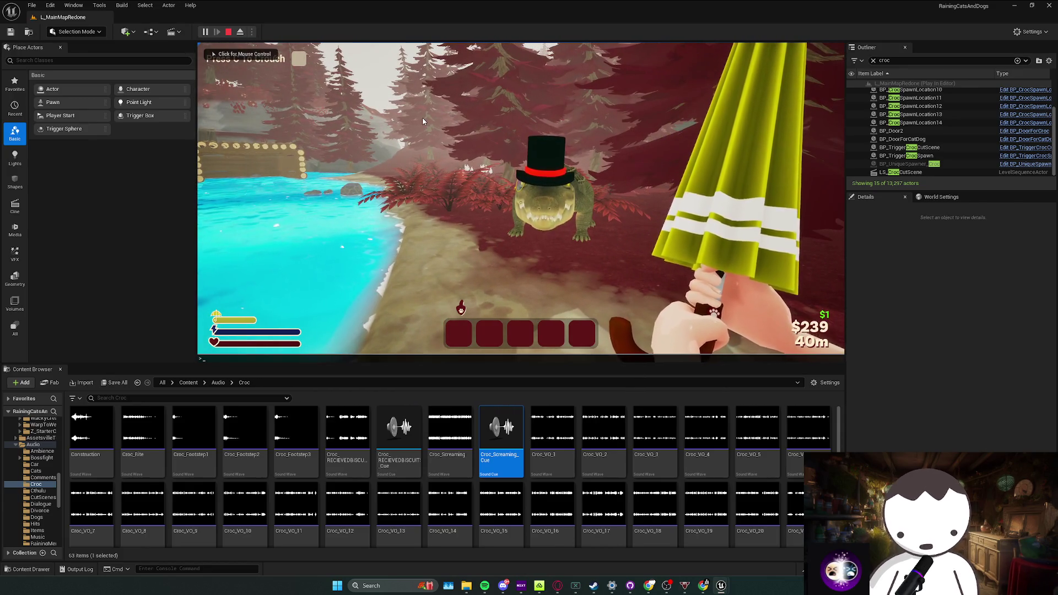
pyautogui.press('`')
pyautogui.write('enableall')
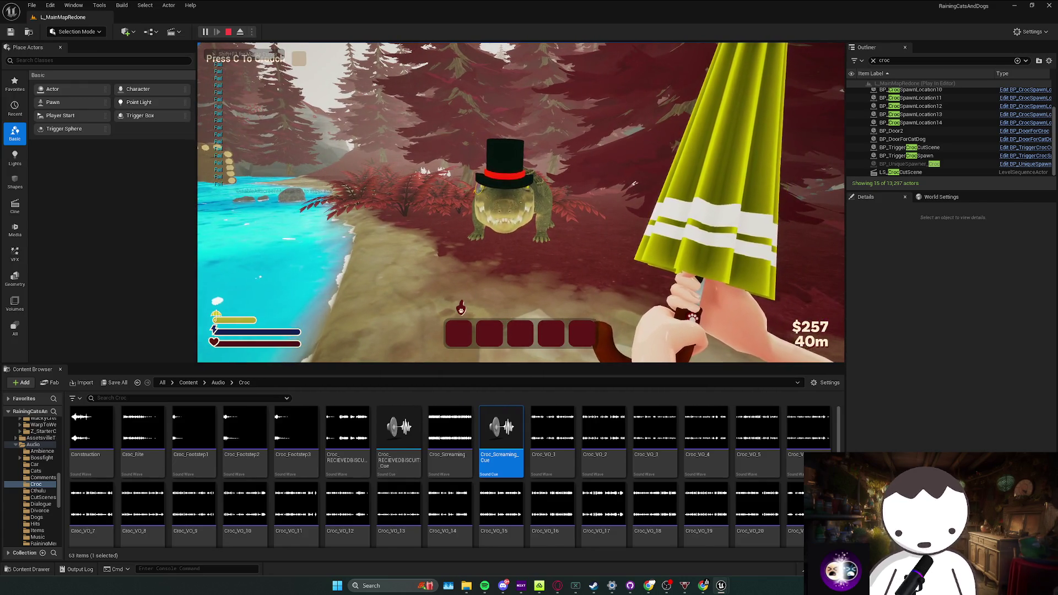
pyautogui.press('Escape')
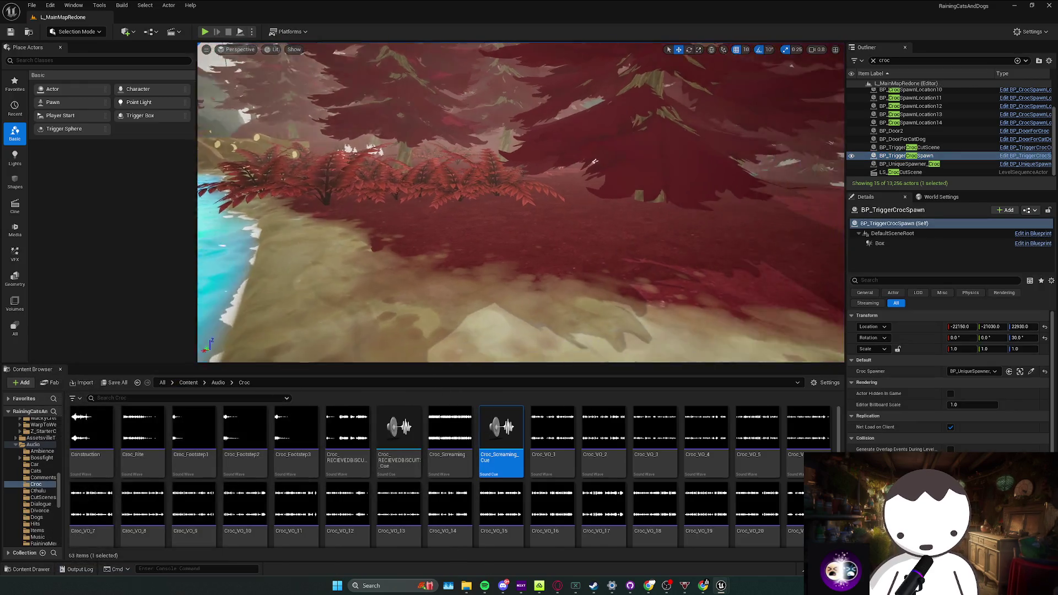
pyautogui.scroll(3, 530, 279)
# Show the nav mesh, select BP_CrocHouse and nudge it slightly along the X axis
pyautogui.press('p')
pyautogui.scroll(-5, 498, 253)
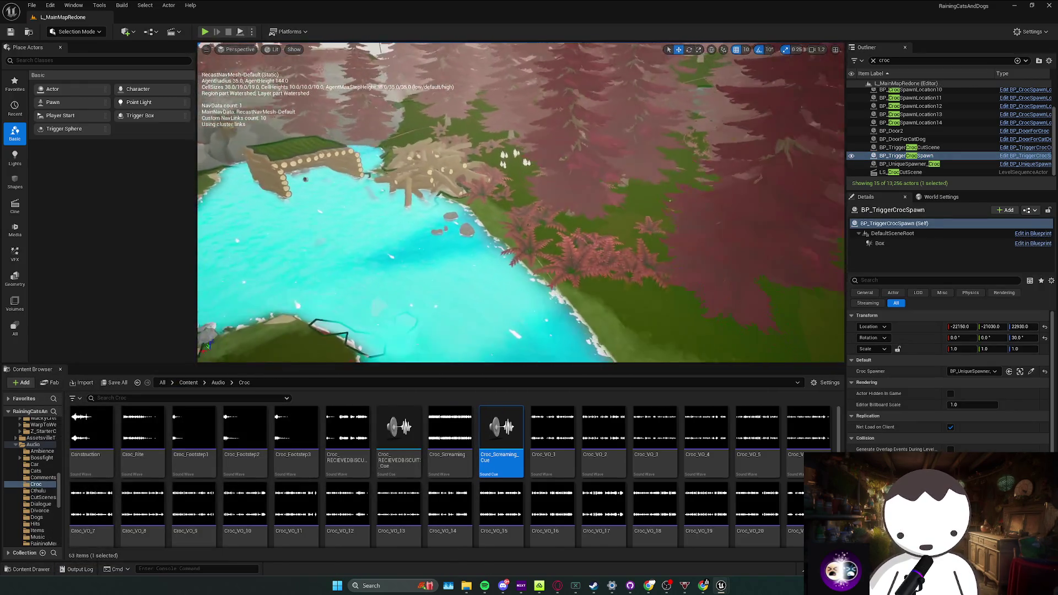
pyautogui.scroll(3, 521, 202)
pyautogui.scroll(3, 521, 203)
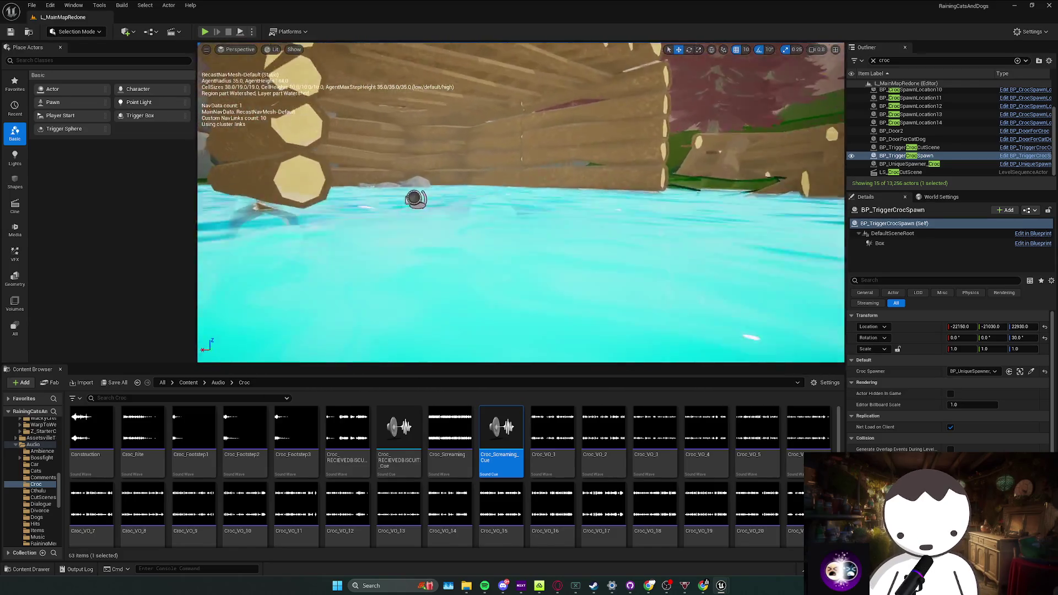
pyautogui.scroll(5, 521, 203)
pyautogui.scroll(3, 522, 203)
pyautogui.scroll(3, 521, 203)
pyautogui.scroll(3, 520, 203)
pyautogui.scroll(3, 521, 203)
pyautogui.scroll(3, 521, 203)
pyautogui.scroll(3, 521, 203)
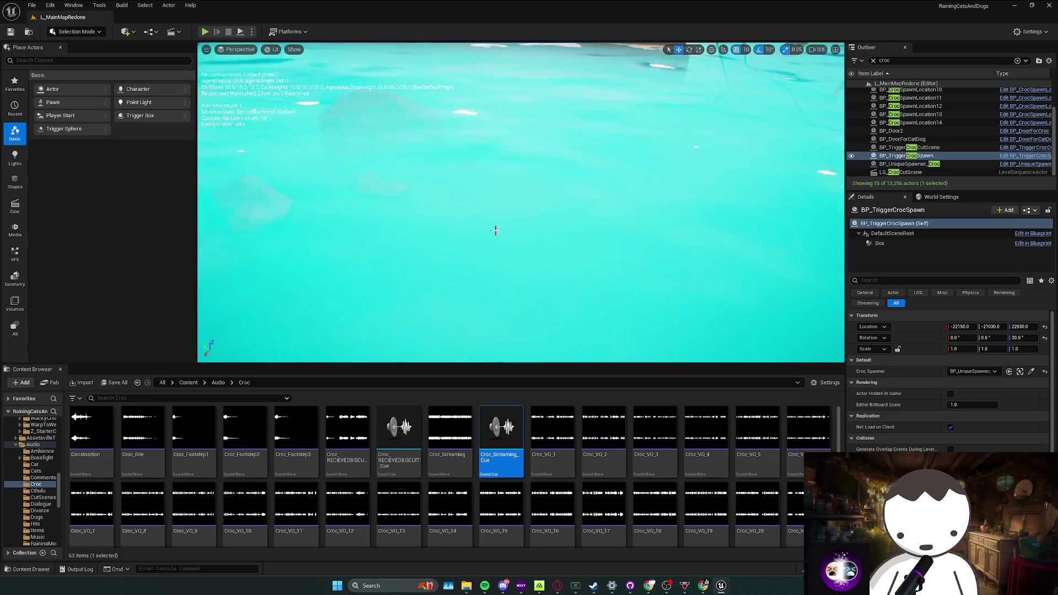
pyautogui.click(521, 202)
pyautogui.scroll(-3, 521, 203)
pyautogui.scroll(-3, 521, 203)
pyautogui.scroll(-5, 521, 203)
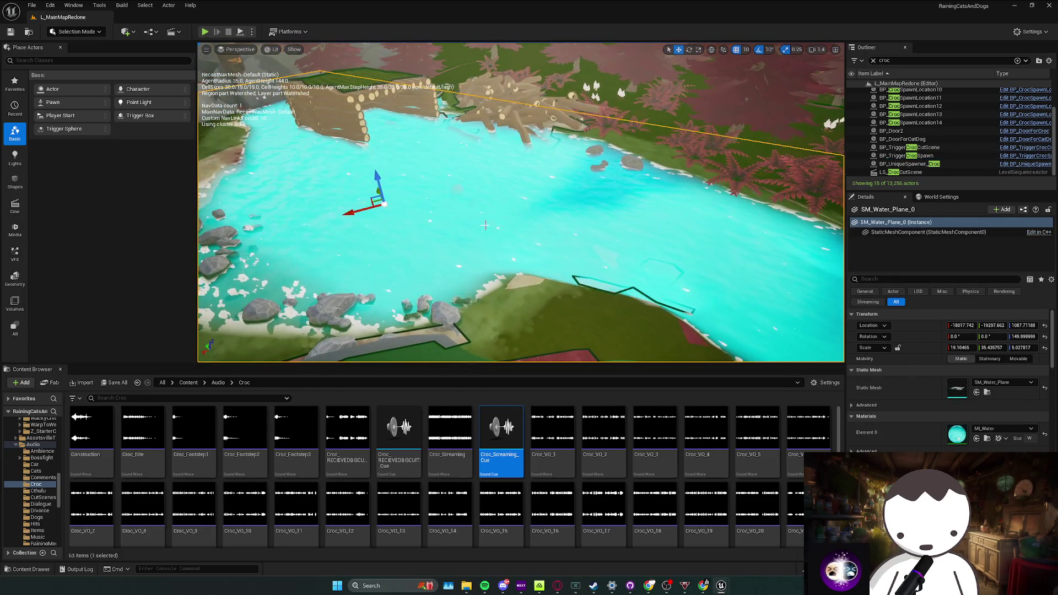
pyautogui.press('Escape')
pyautogui.scroll(5, 521, 203)
pyautogui.scroll(3, 521, 203)
pyautogui.scroll(3, 465, 221)
pyautogui.scroll(3, 465, 222)
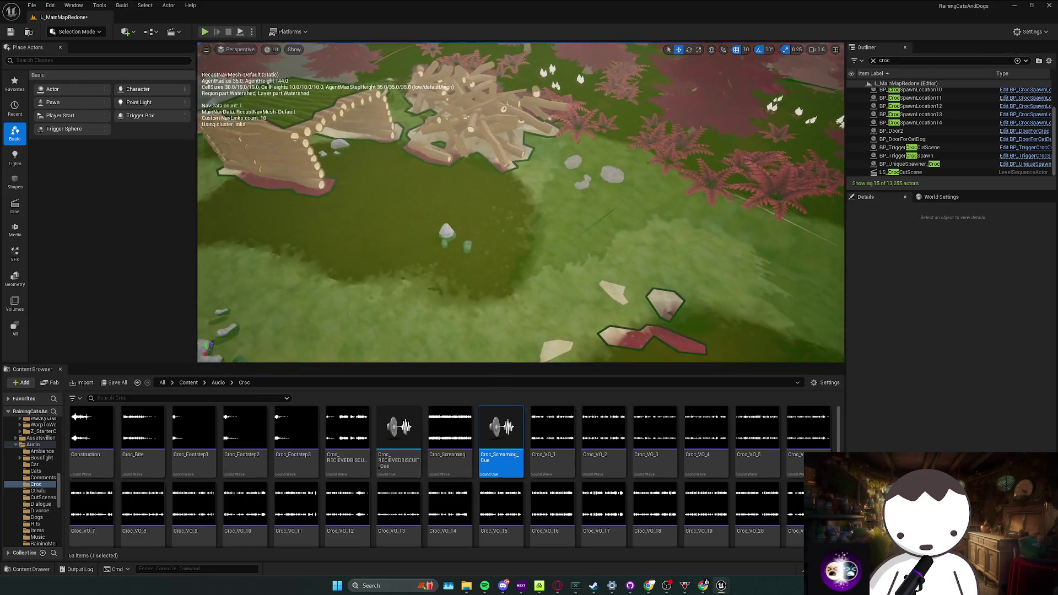
pyautogui.scroll(3, 466, 222)
pyautogui.scroll(3, 465, 222)
pyautogui.scroll(-3, 488, 218)
pyautogui.click(489, 217)
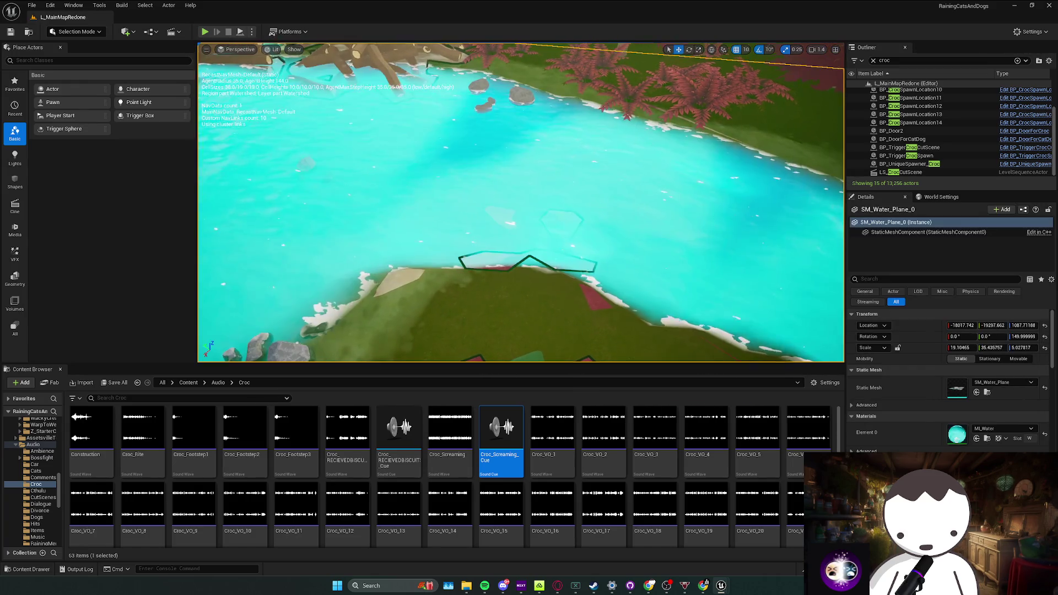
pyautogui.scroll(-3, 489, 224)
pyautogui.scroll(3, 490, 236)
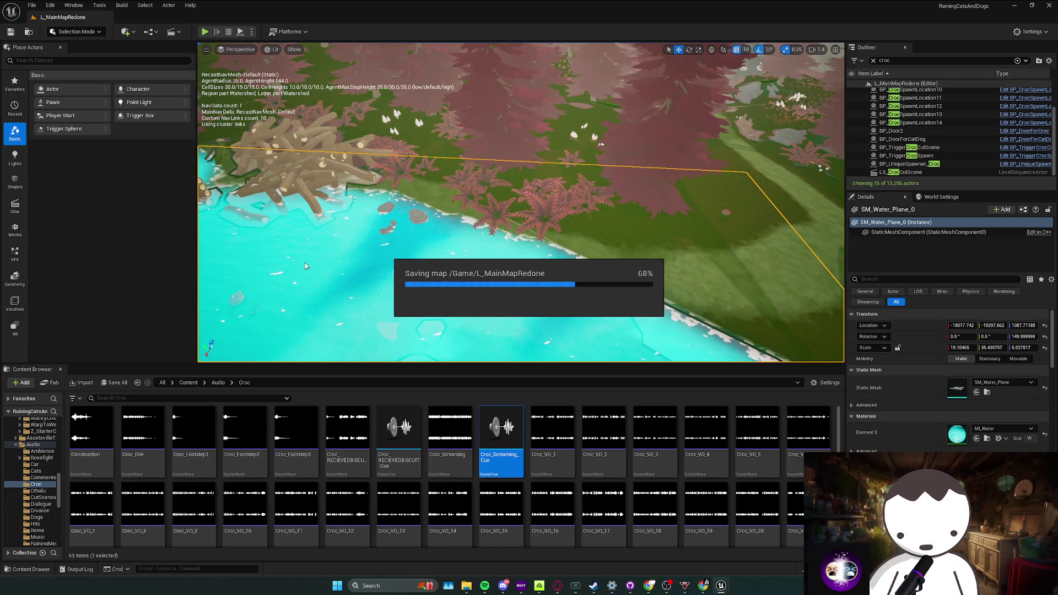
pyautogui.scroll(-3, 331, 232)
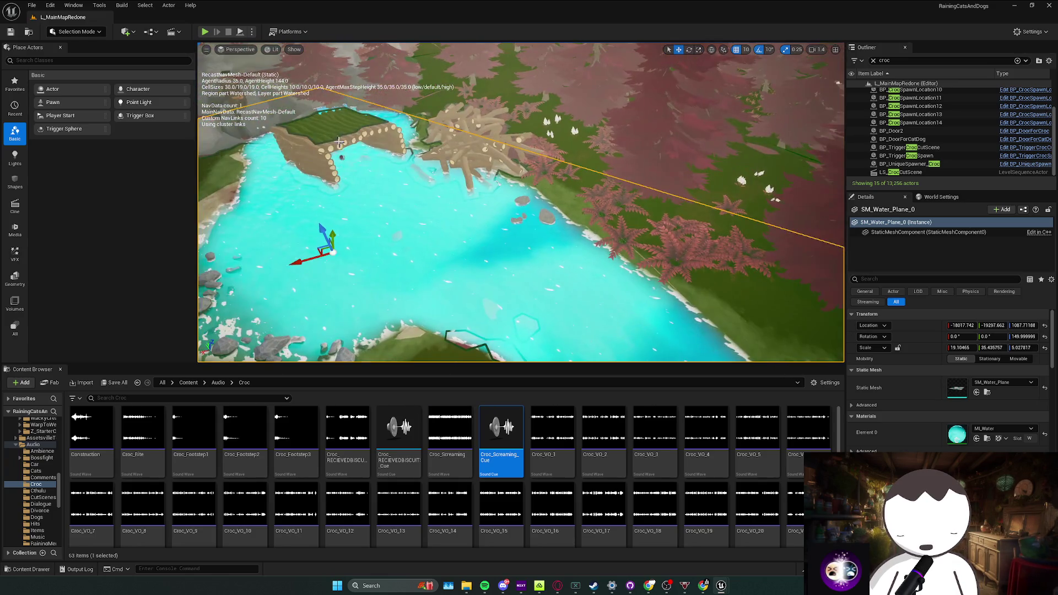
pyautogui.click(345, 165)
pyautogui.moveTo(319, 163); pyautogui.dragTo(442, 175)
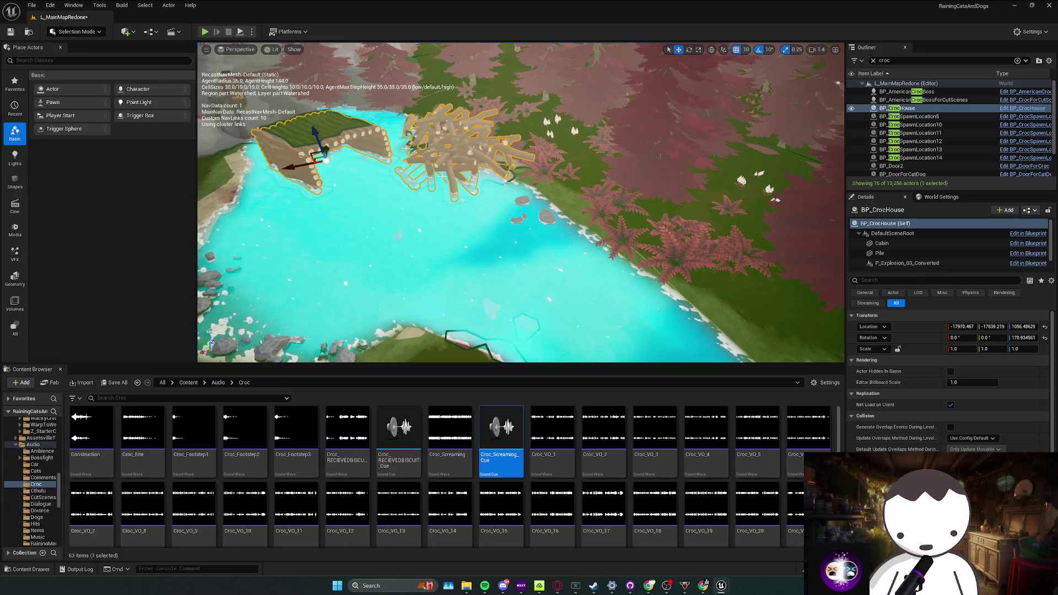
pyautogui.rightClick(439, 163)
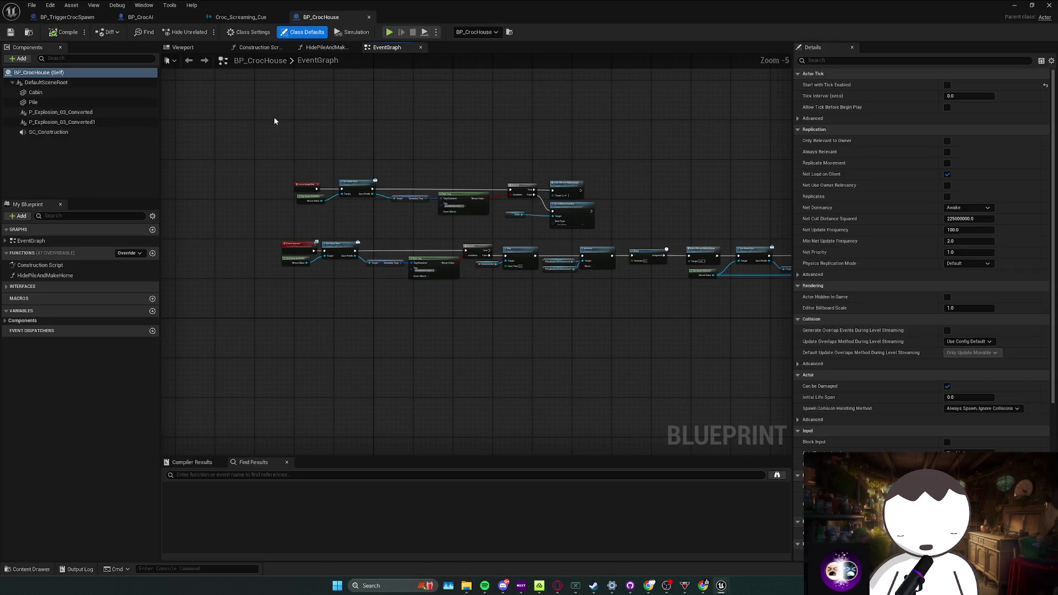
# Bring up BP_CrocHouse's blueprint editor and review its Has Tag check
pyautogui.click(82, 122)
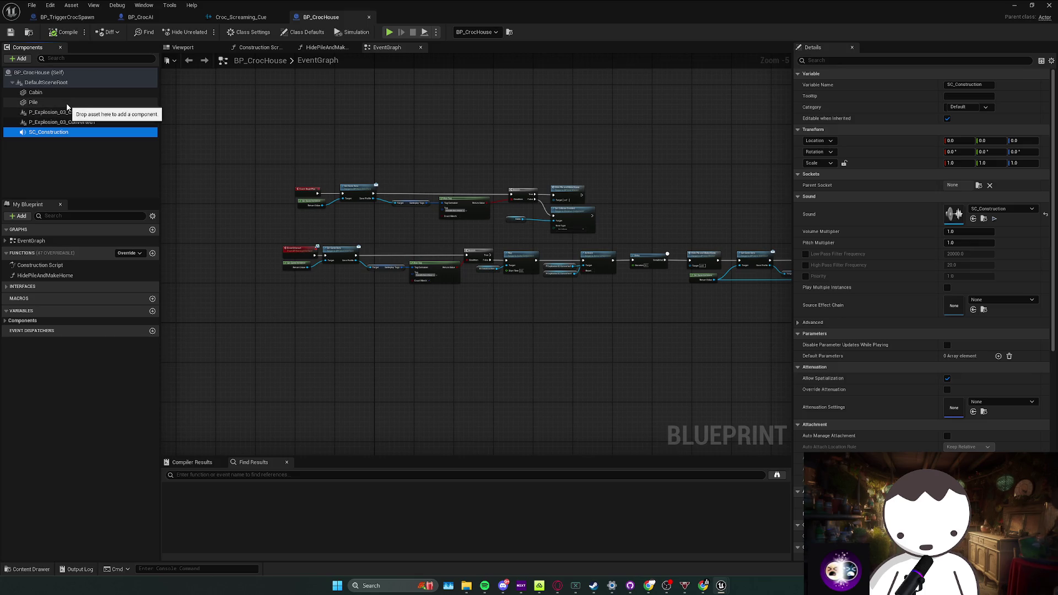
pyautogui.click(194, 107)
pyautogui.click(248, 32)
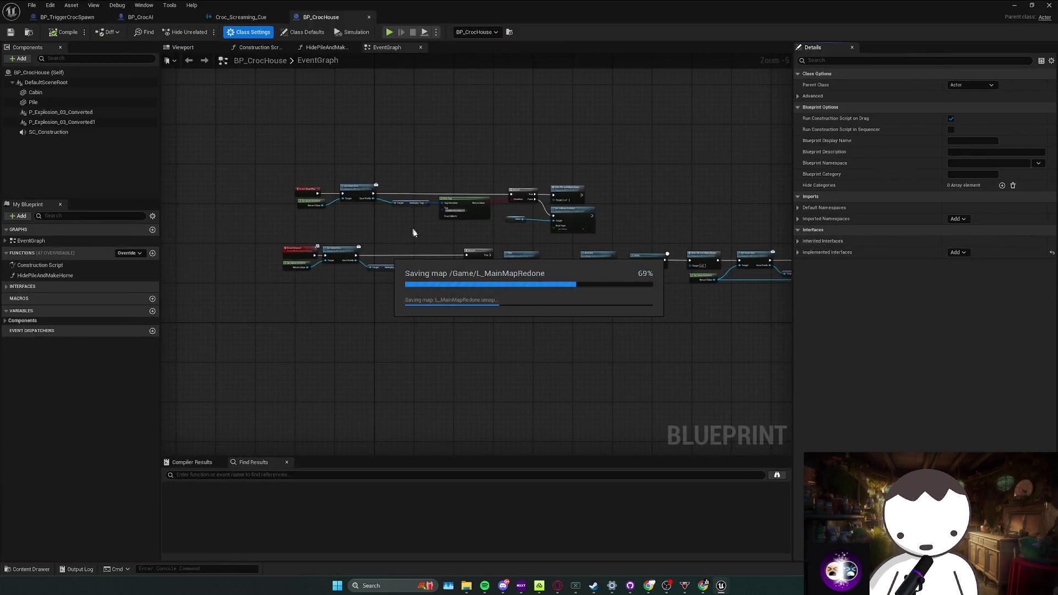
pyautogui.scroll(1, 411, 223)
pyautogui.scroll(1, 426, 232)
pyautogui.click(479, 231)
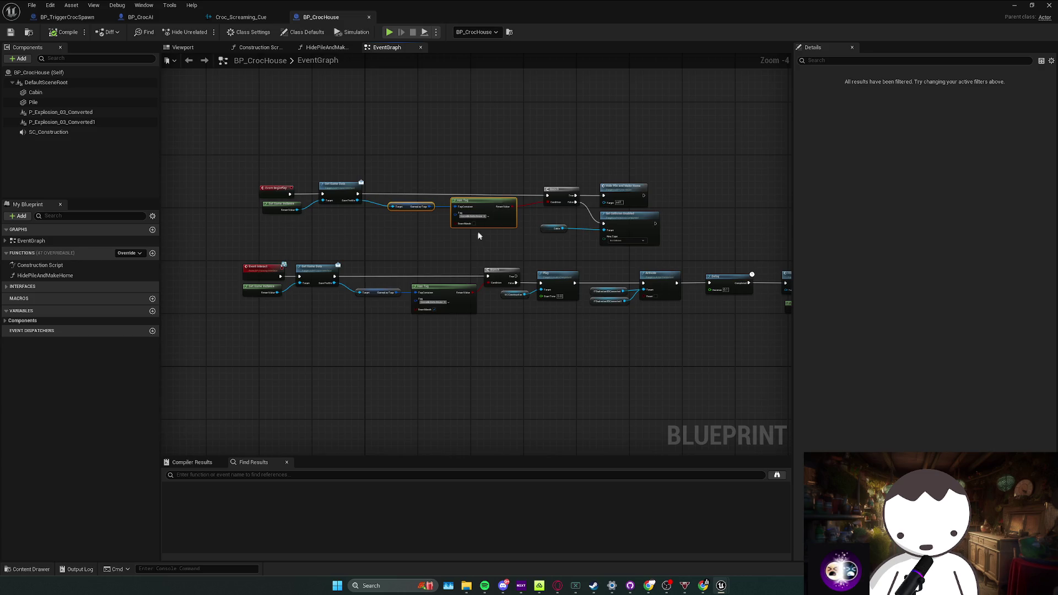
pyautogui.scroll(2, 480, 231)
pyautogui.click(432, 279)
pyautogui.scroll(-1, 433, 278)
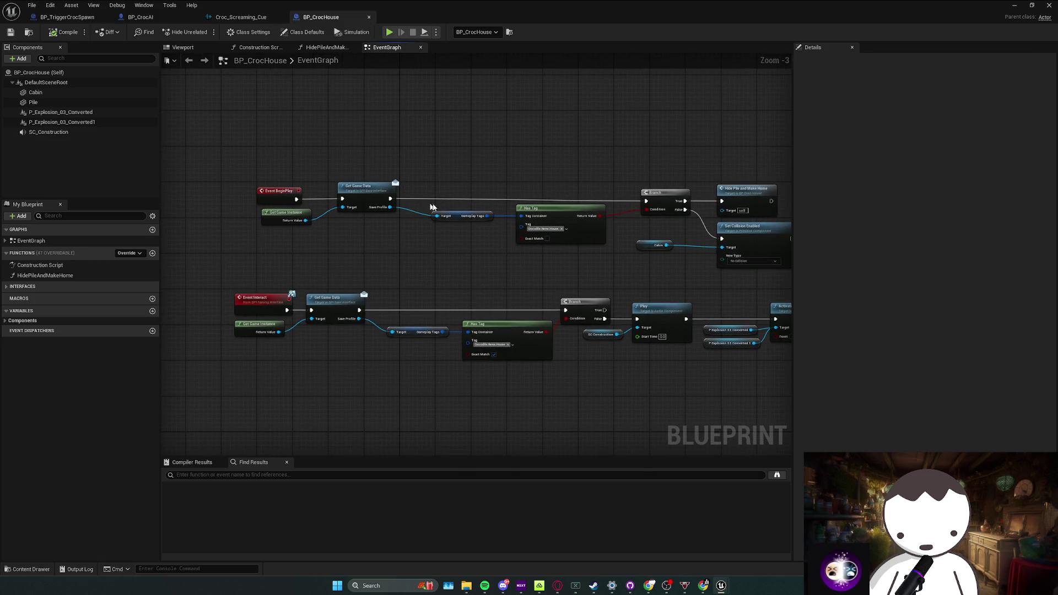
pyautogui.scroll(-1, 426, 205)
# Add an 'Interactable' tag to the class defaults, compile, and return to the level
pyautogui.click(294, 32)
pyautogui.click(835, 61)
pyautogui.write('Tag')
pyautogui.click(1002, 96)
pyautogui.write('Interac')
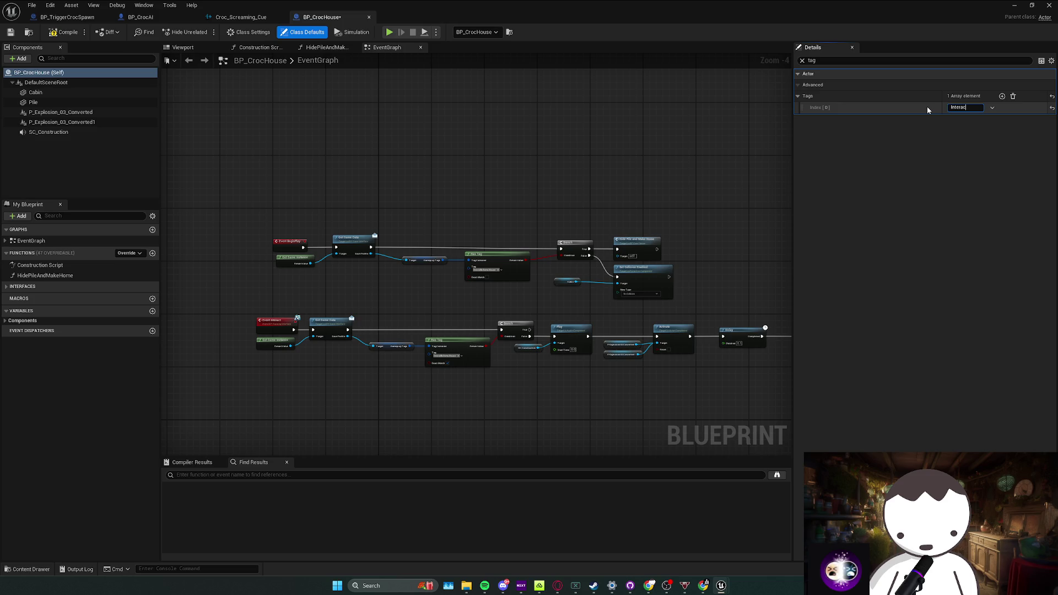
pyautogui.write('table')
pyautogui.press('Return')
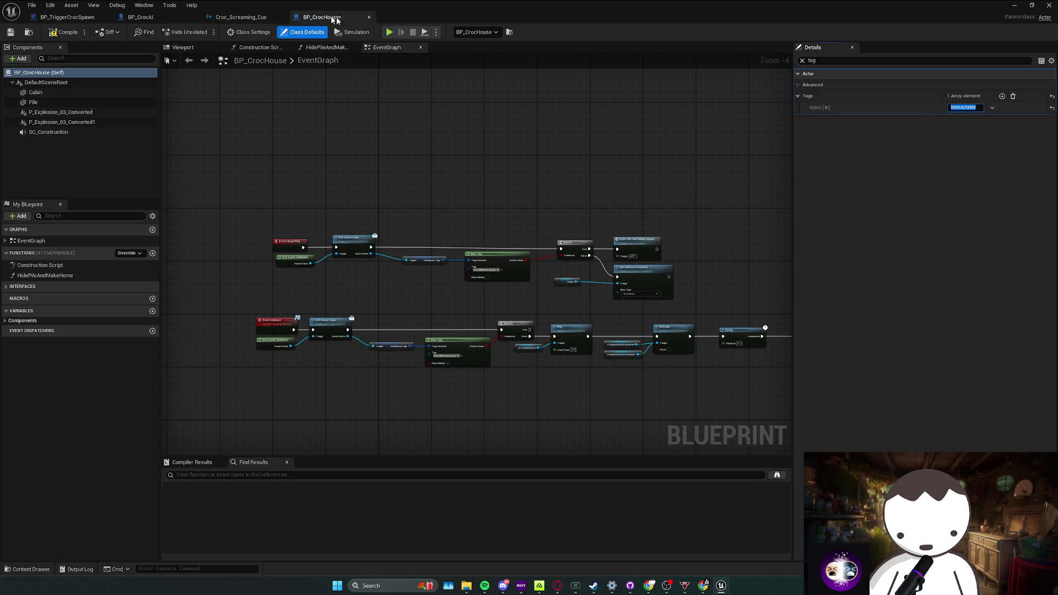
pyautogui.click(67, 32)
pyautogui.hotkey('alt', 'Tab')
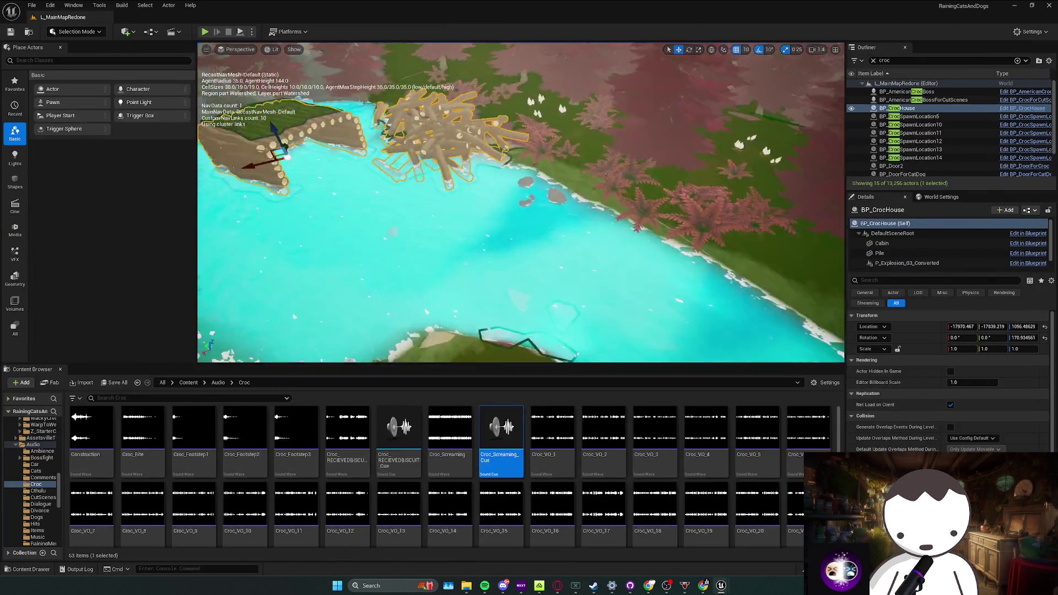
pyautogui.scroll(2, 536, 194)
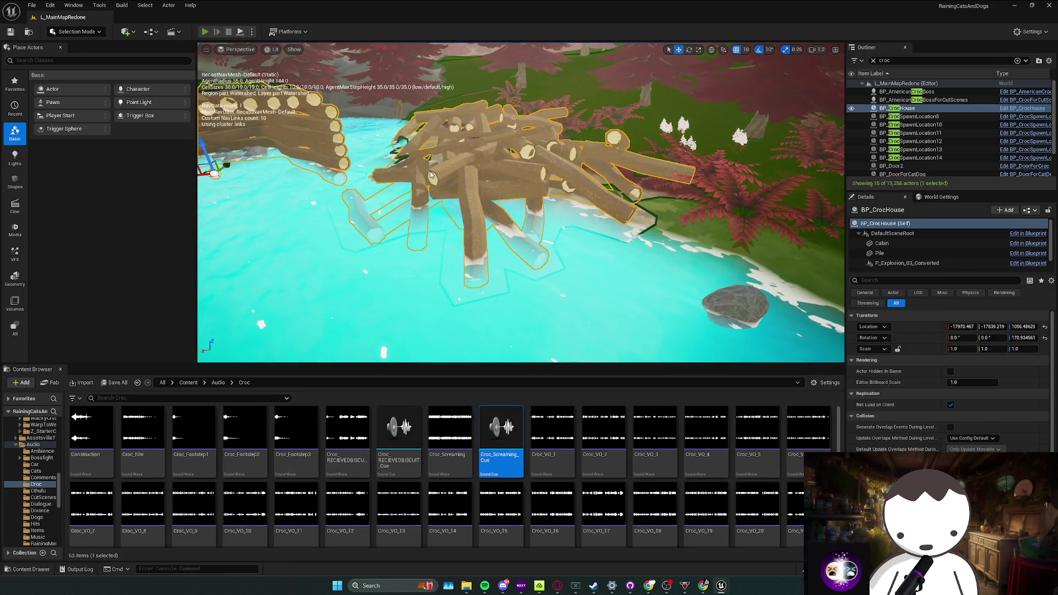
# Play-test and walk to the log pile to see the interact prompt, then stop play
pyautogui.hotkey('alt', 'p')
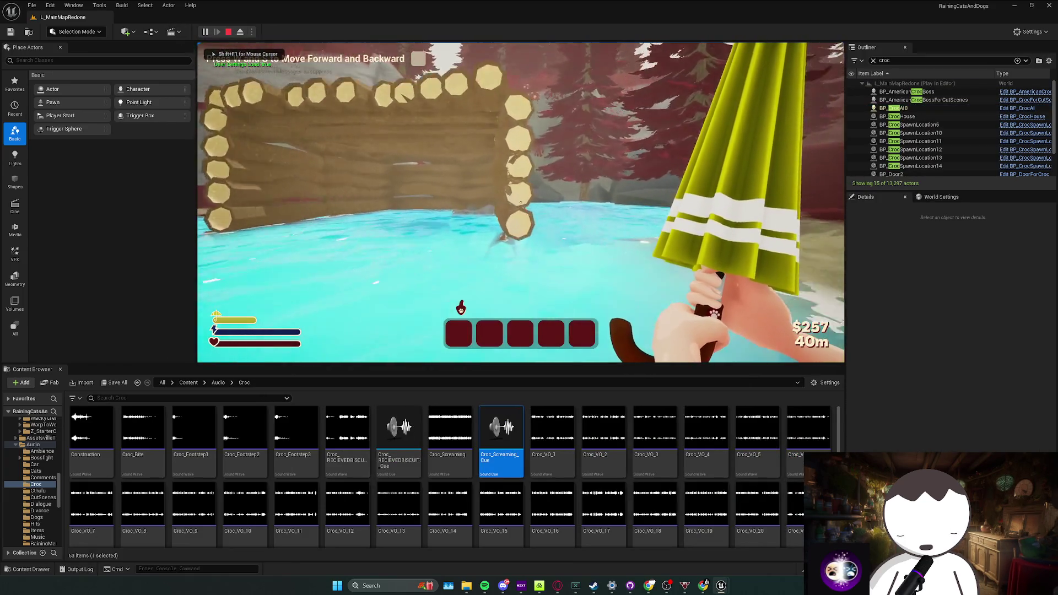
pyautogui.press('w')
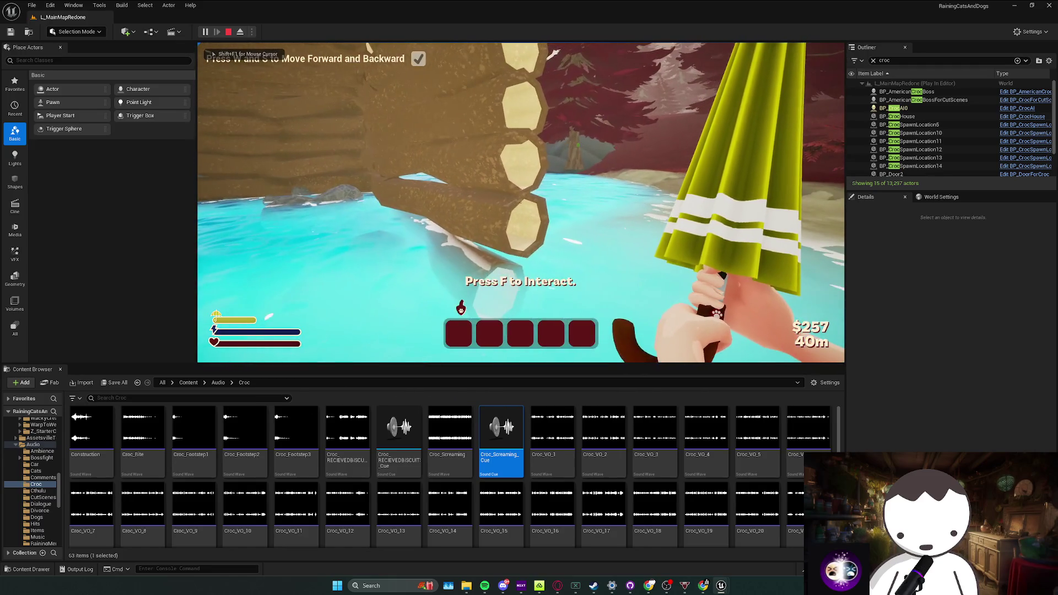
pyautogui.press('Escape')
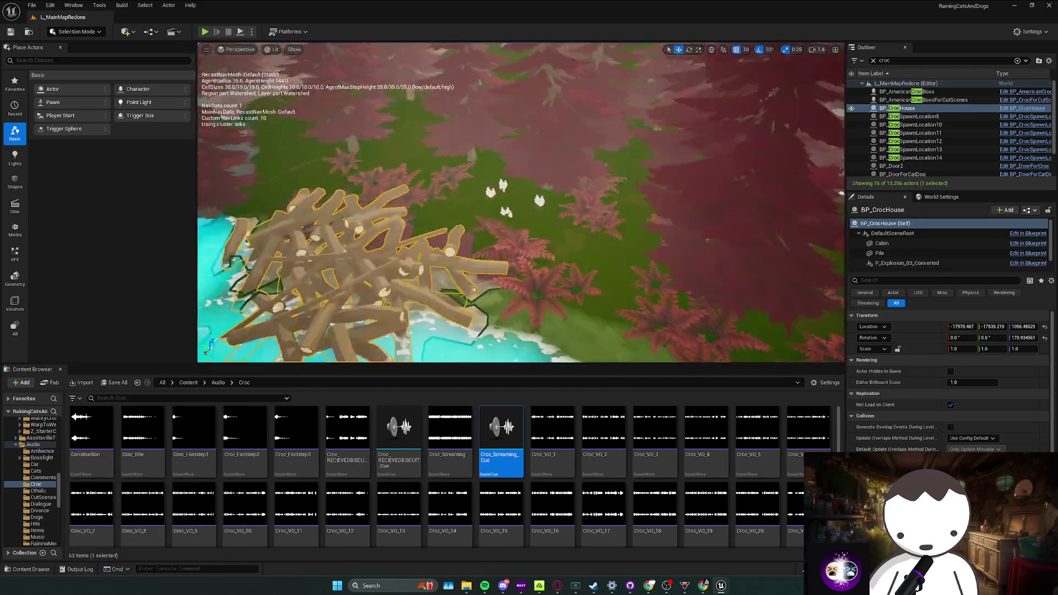
# Save the level and switch to the BP_CrocAI blueprint graph
pyautogui.hotkey('ctrl', 's')
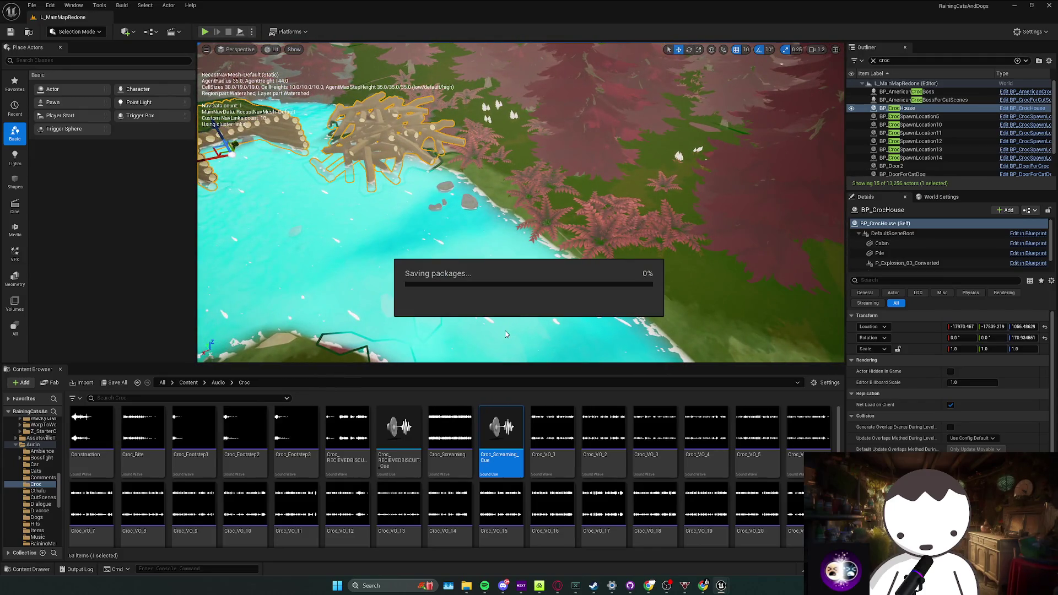
pyautogui.click(720, 586)
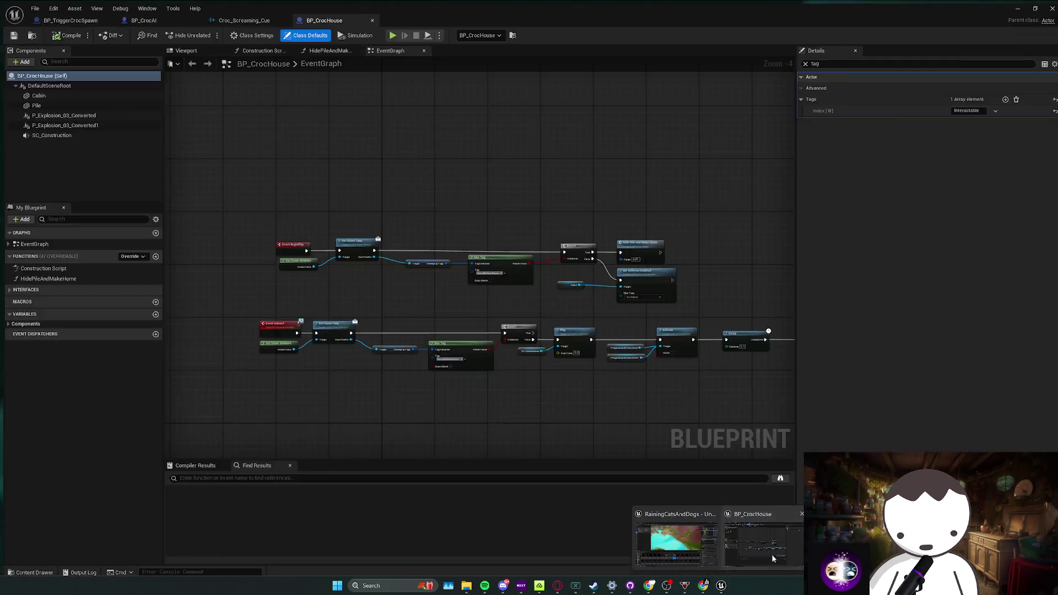
pyautogui.click(169, 18)
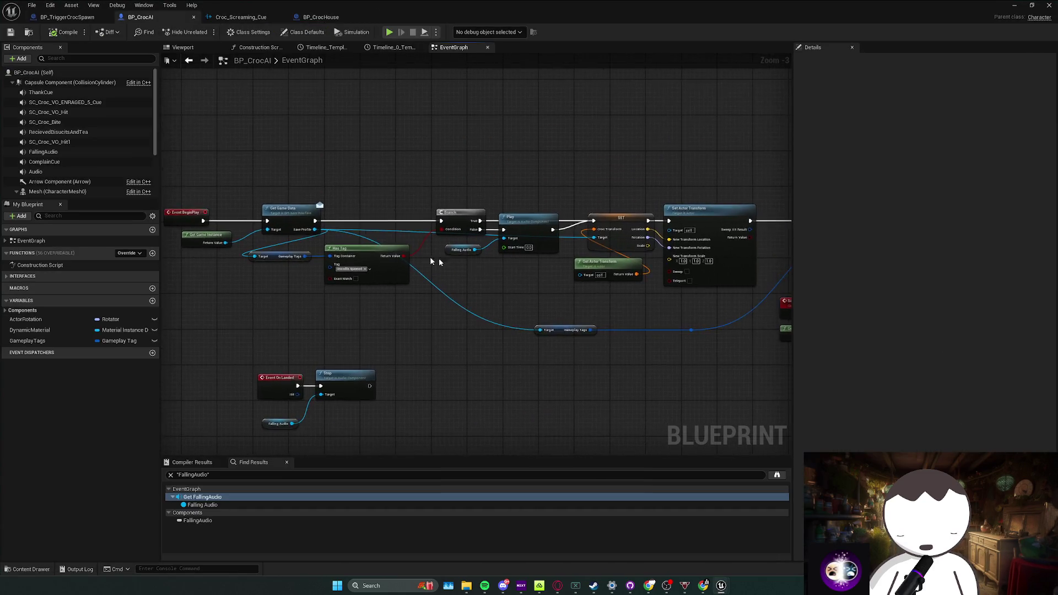
pyautogui.scroll(-1, 688, 223)
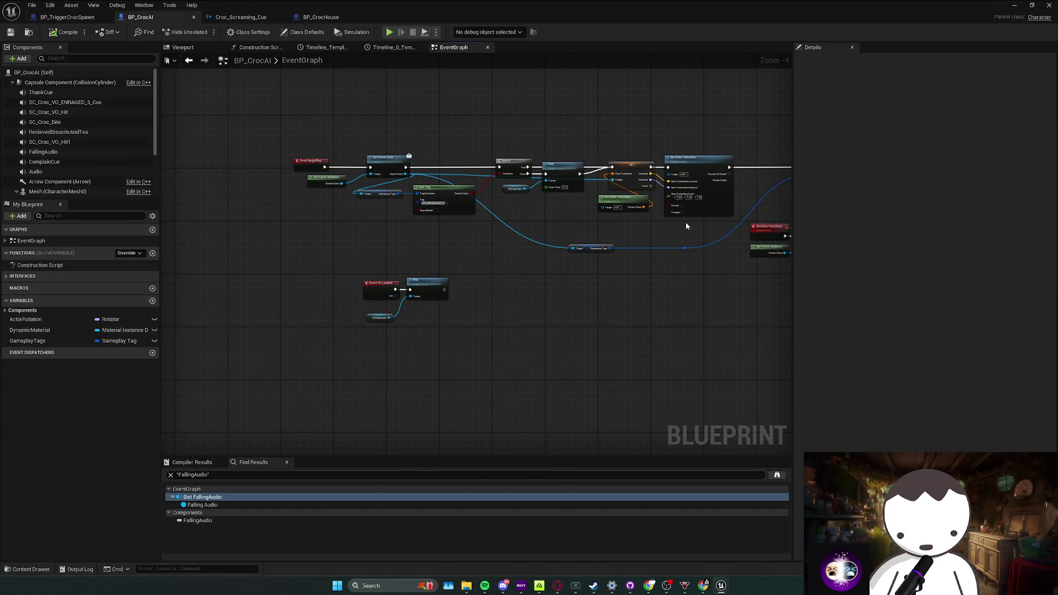
# Pan across the Croc AI graph, then return to the level editor framed on BP_CrocHouse
pyautogui.moveTo(645, 240)
pyautogui.mouseDown()
pyautogui.moveTo(409, 245)
pyautogui.moveTo(170, 220)
pyautogui.mouseUp()
pyautogui.scroll(2, 543, 258)
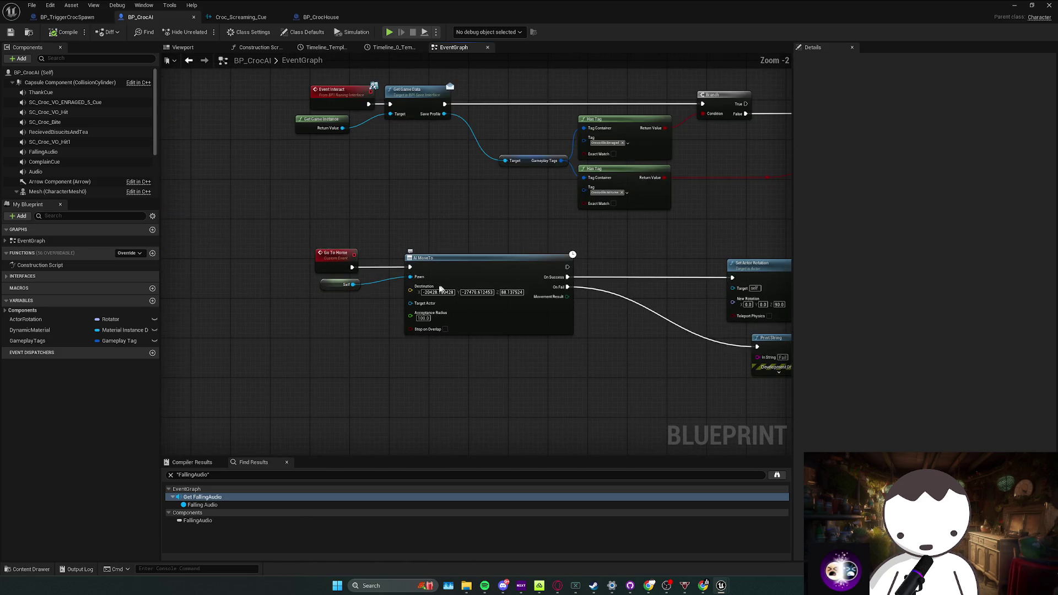
pyautogui.hotkey('alt', 'Tab')
pyautogui.press('f')
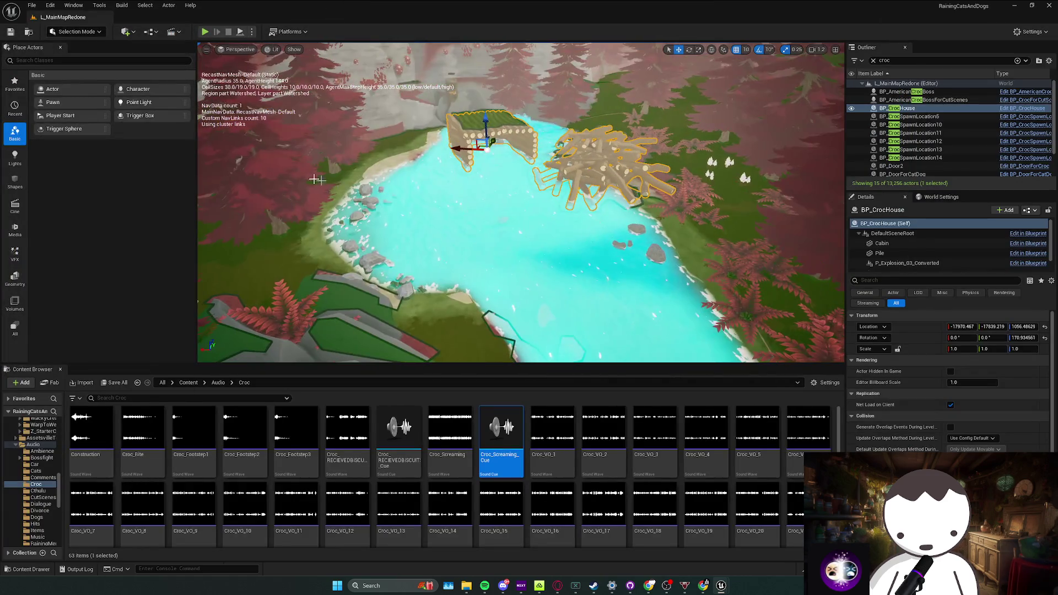
# Reselect the Croc House actor and check the basic shapes available to place
pyautogui.click(478, 186)
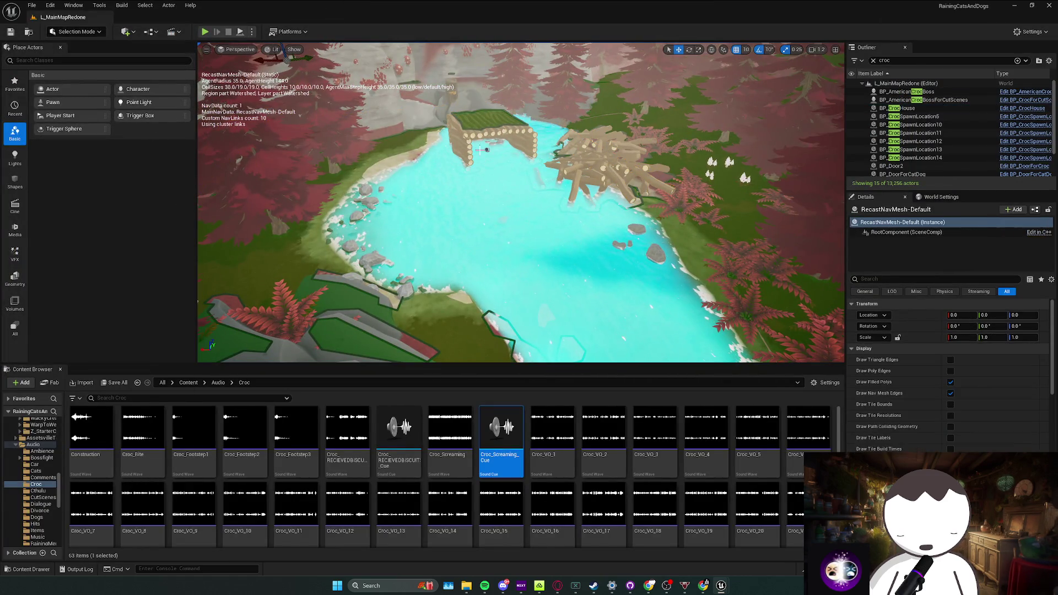
pyautogui.click(478, 126)
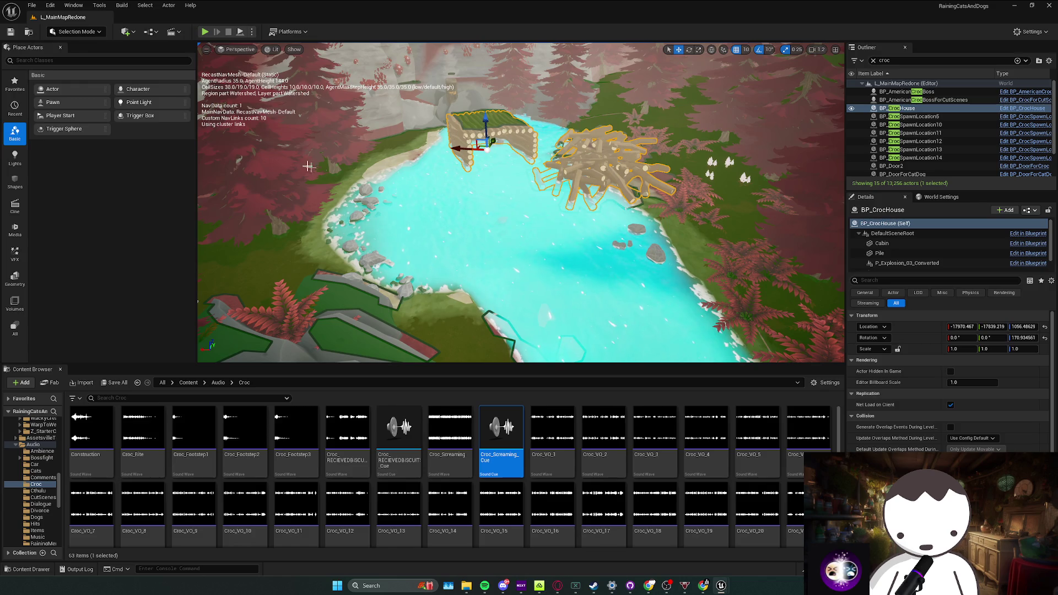
pyautogui.click(14, 181)
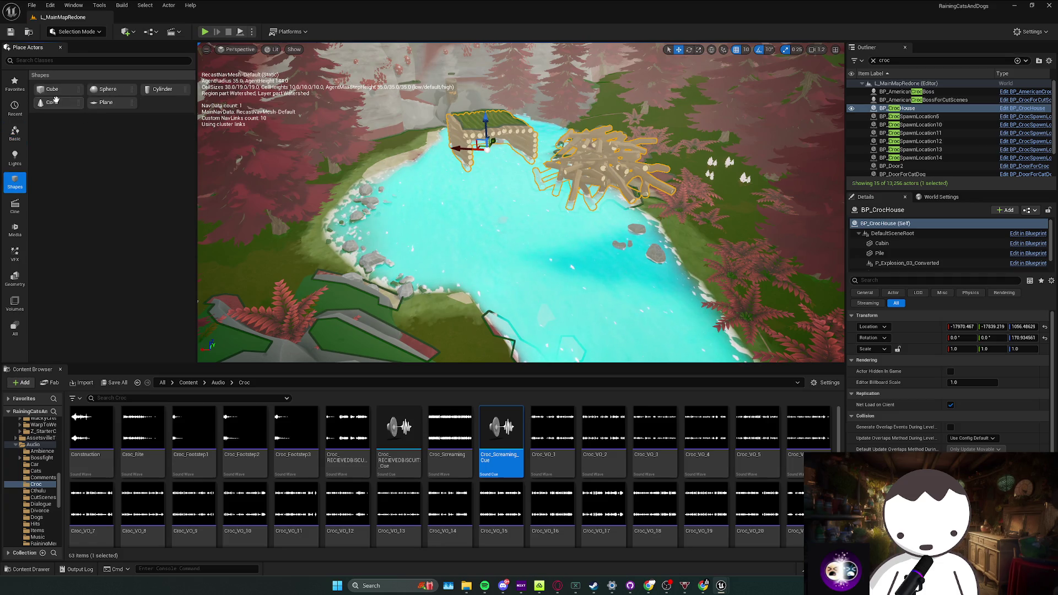
pyautogui.rightClick(469, 130)
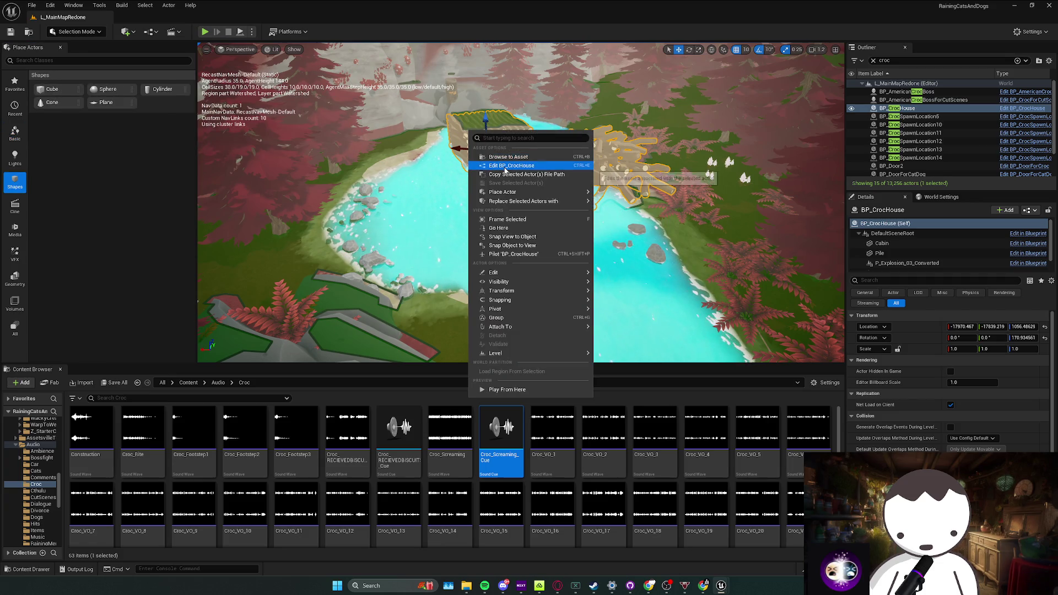
pyautogui.press('Escape')
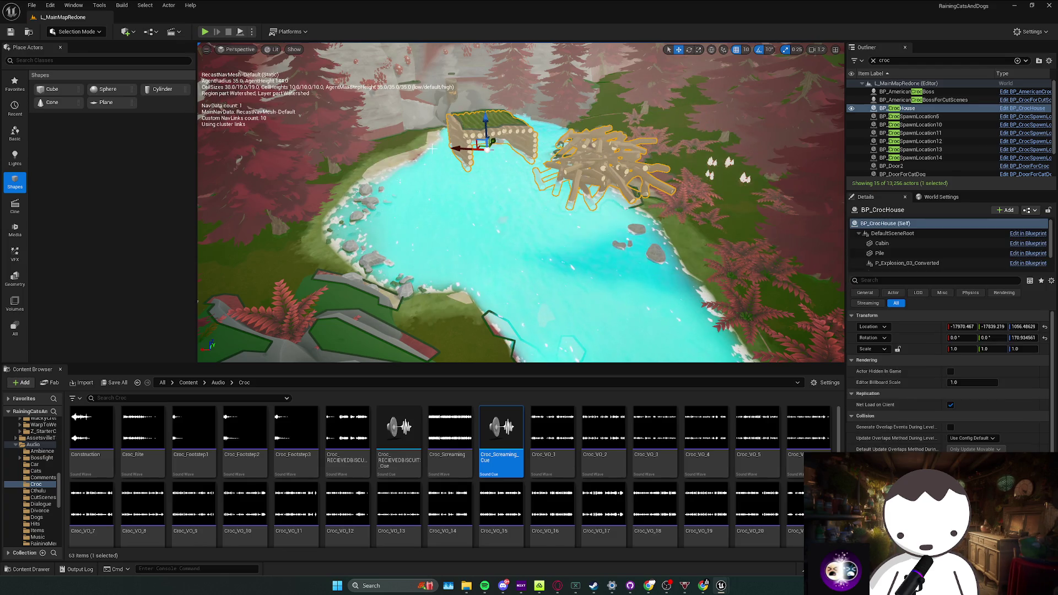
# Rotate the Croc House's Arrow component to about Z 70 and bring up its blueprint full-screen
pyautogui.press('e')
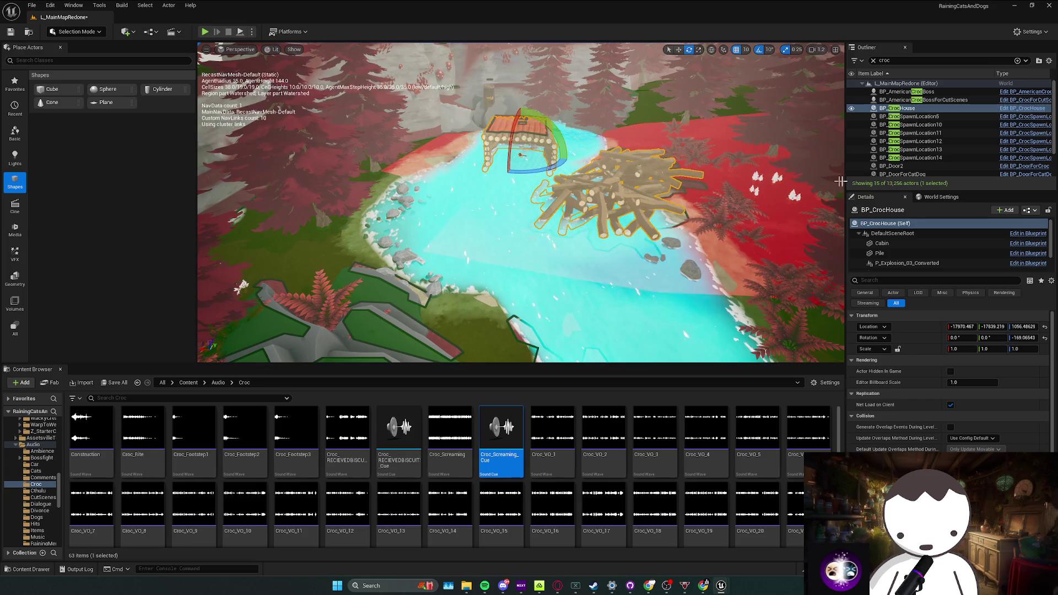
pyautogui.click(756, 335)
pyautogui.moveTo(548, 172); pyautogui.dragTo(519, 155)
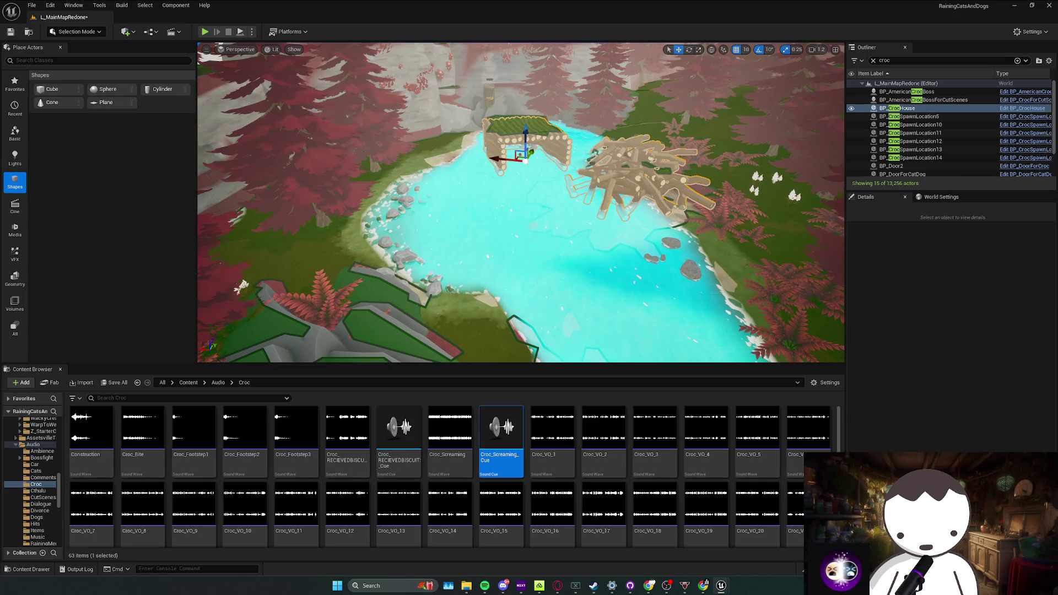
pyautogui.hotkey('ctrl', 'e')
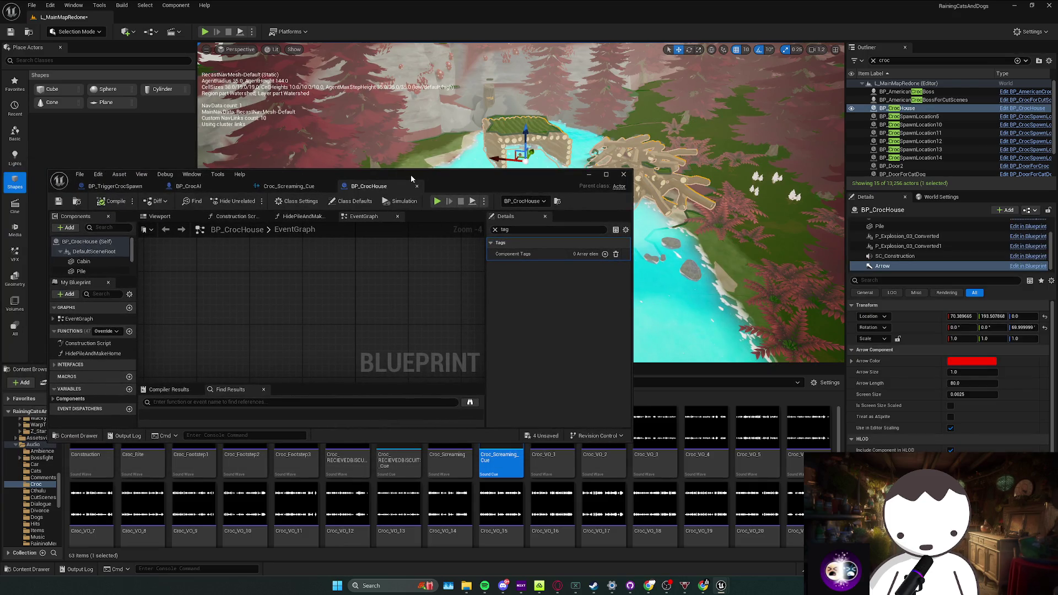
pyautogui.doubleClick(411, 175)
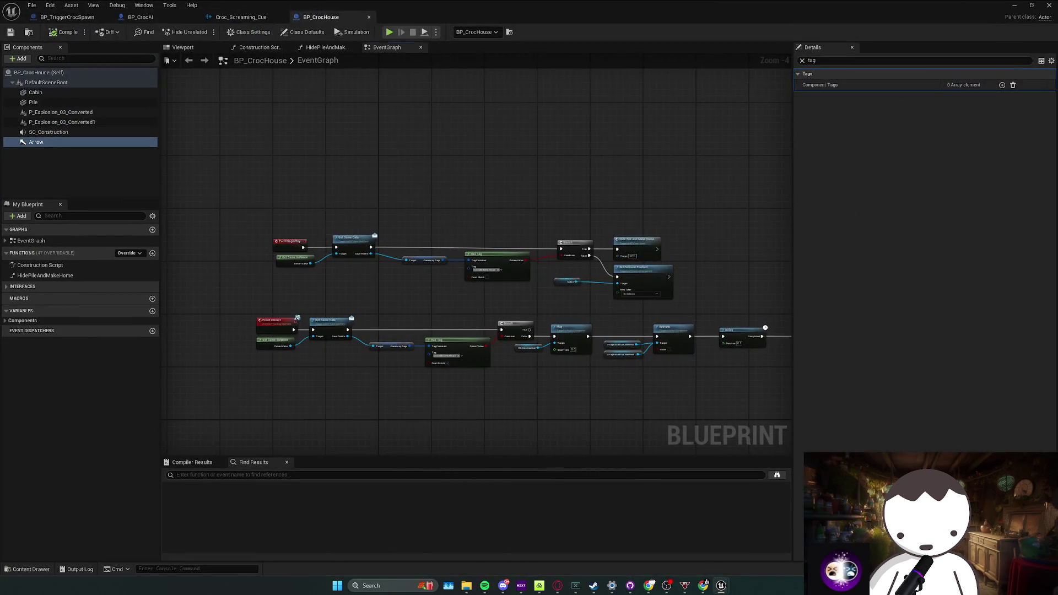
# Add a CrocHome variable of type BP Croc House to BP_CrocAI, exposed on spawn
pyautogui.click(141, 17)
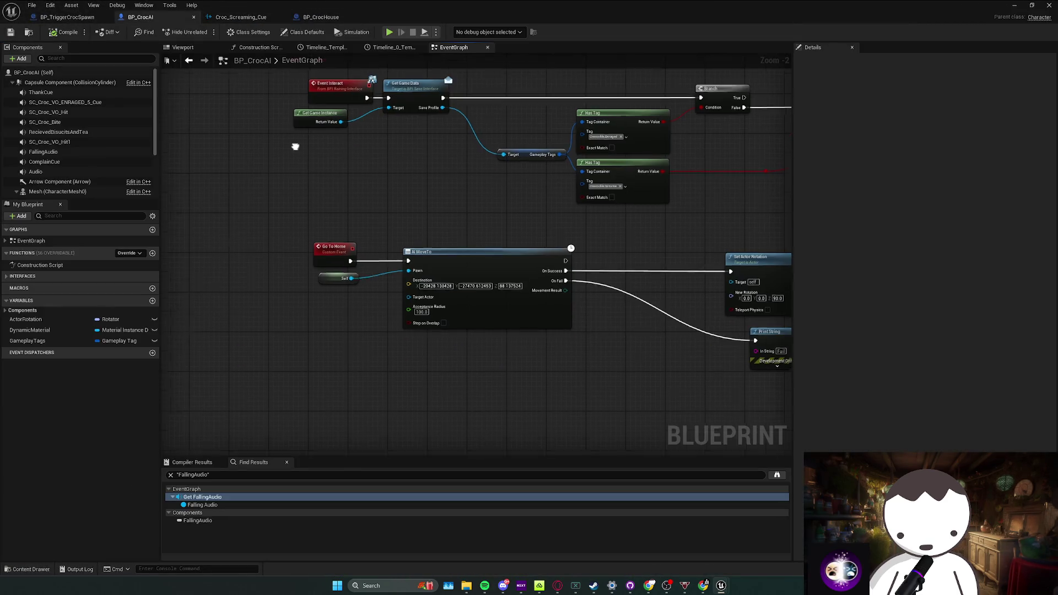
pyautogui.moveTo(295, 147); pyautogui.dragTo(258, 119)
pyautogui.rightClick(267, 307)
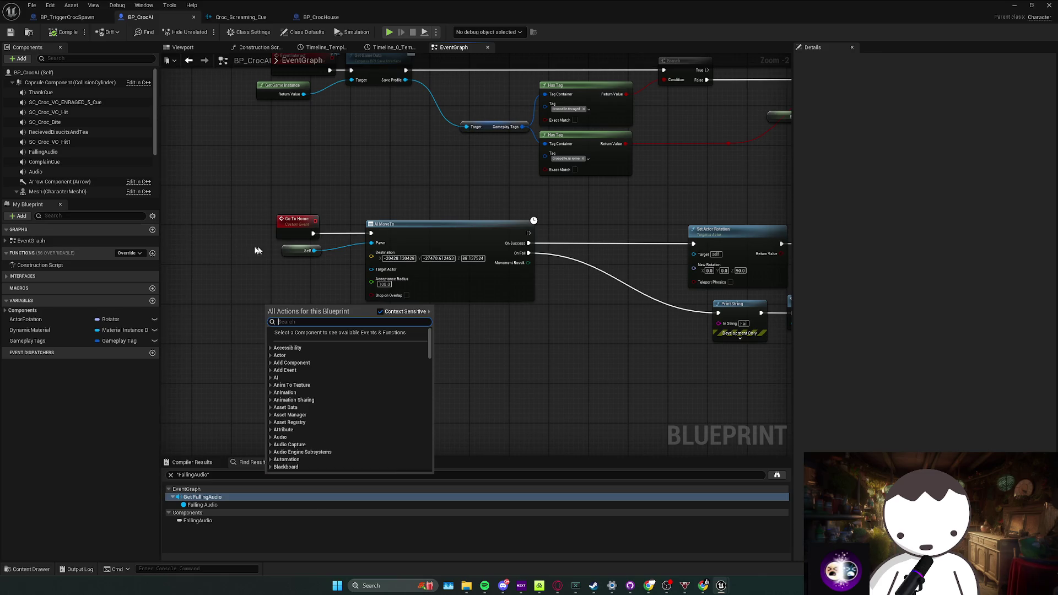
pyautogui.press('Escape')
pyautogui.click(152, 300)
pyautogui.write('CrocHome')
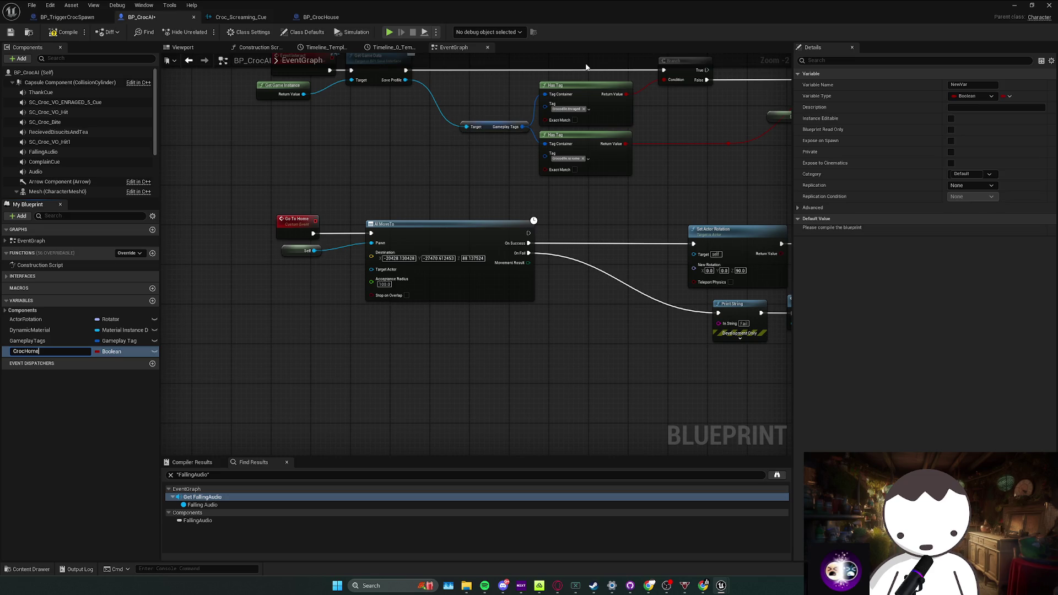
pyautogui.press('Return')
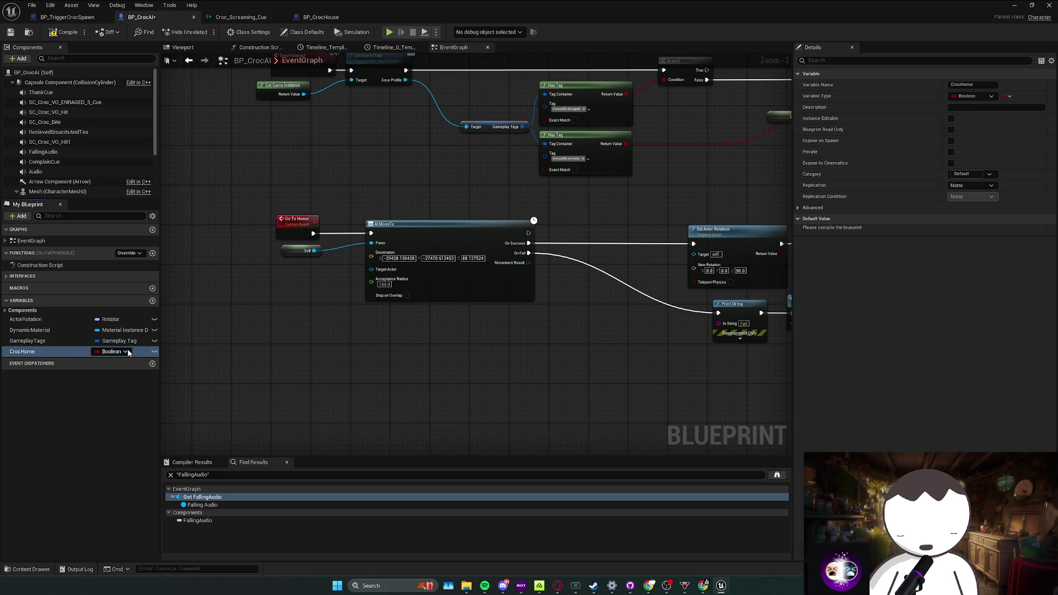
pyautogui.click(112, 351)
pyautogui.write('b')
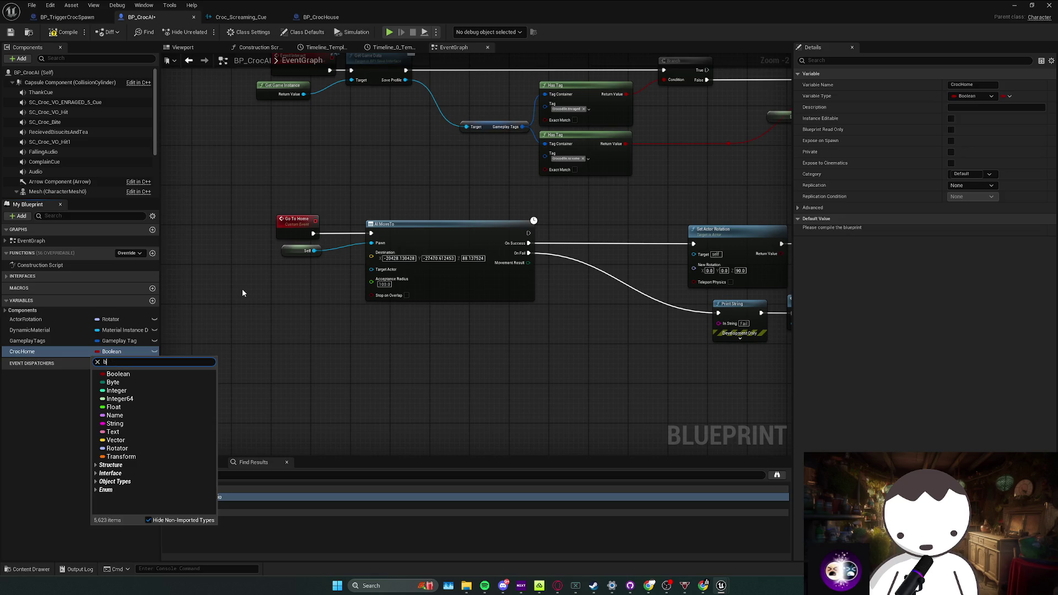
pyautogui.write('p_hom')
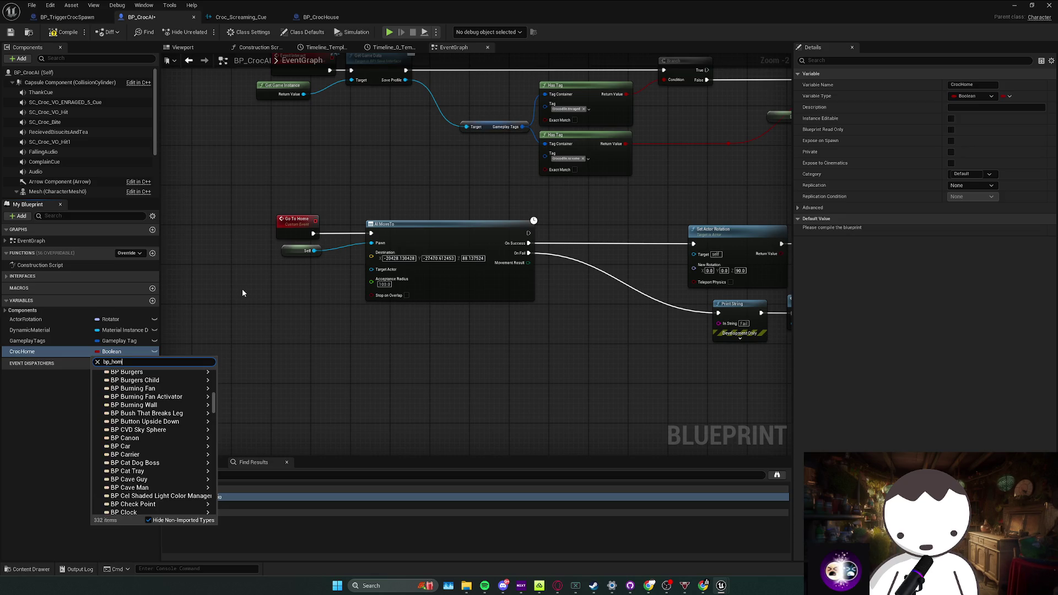
pyautogui.press('BackSpace')
pyautogui.press('BackSpace')
pyautogui.press('BackSpace')
pyautogui.write('croch')
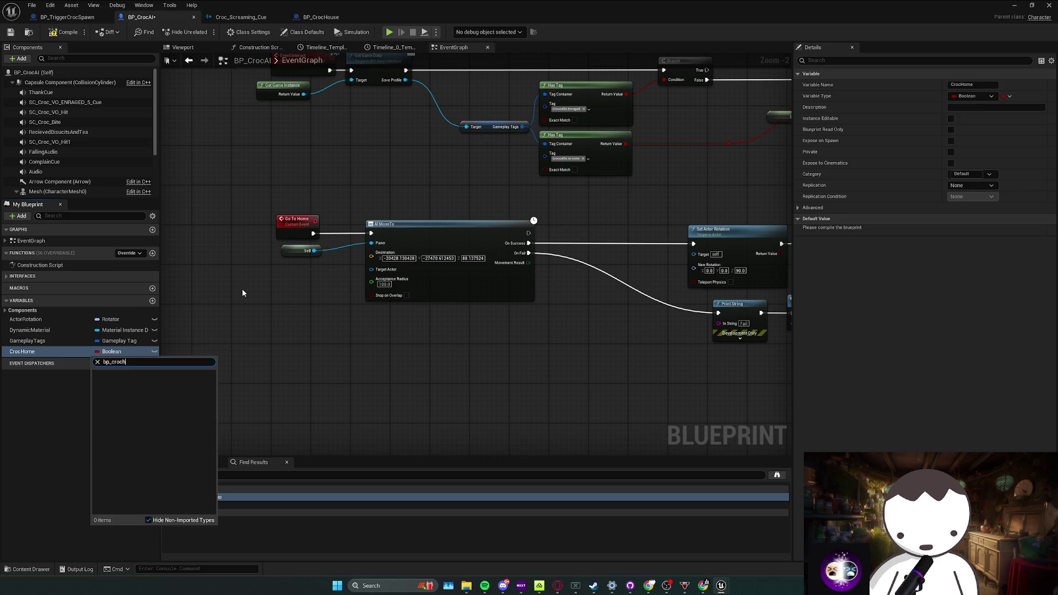
pyautogui.click(239, 385)
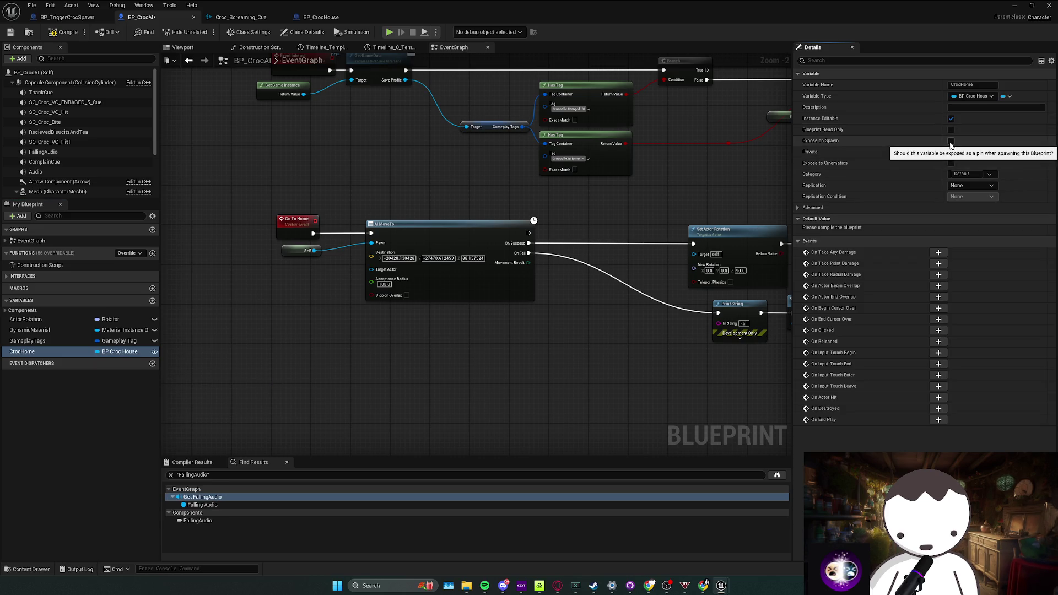
pyautogui.click(950, 142)
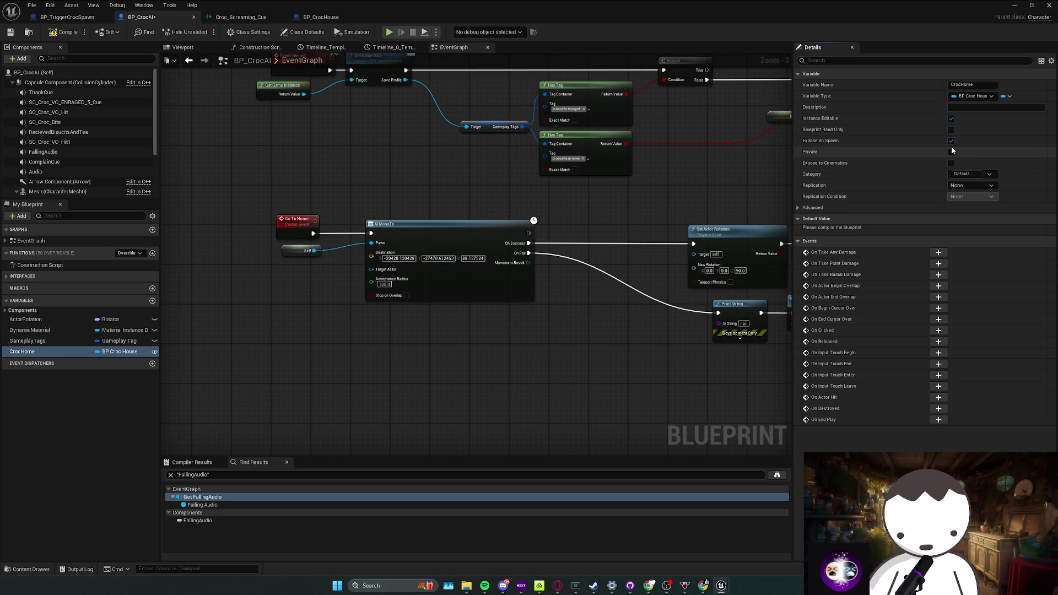
pyautogui.click(950, 142)
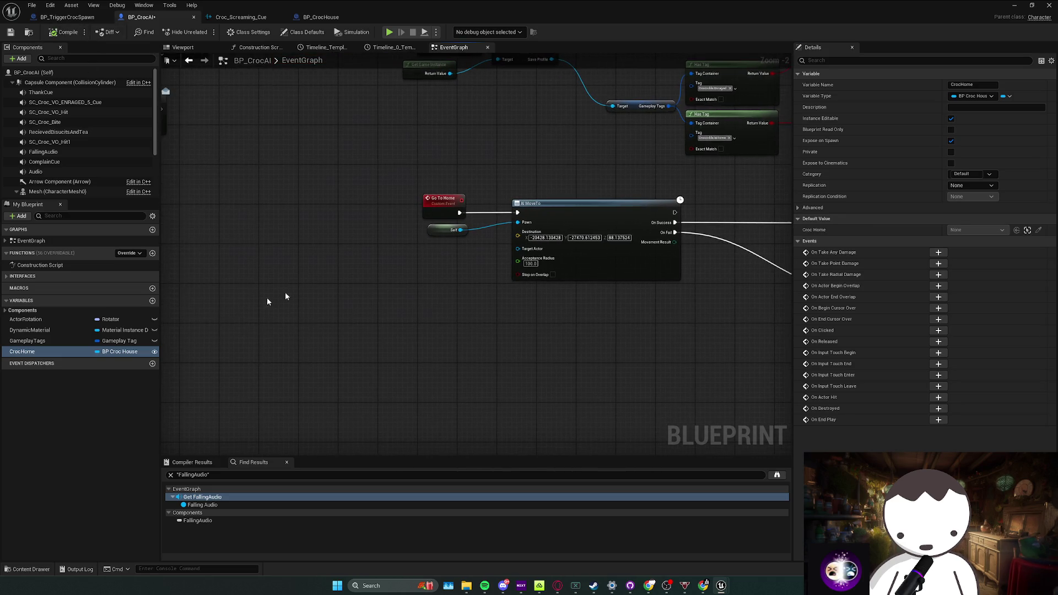
# Feed CrocHome's Arrow world location into the AI MoveTo destination
pyautogui.moveTo(91, 352); pyautogui.dragTo(377, 278)
pyautogui.click(356, 290)
pyautogui.write('get arrow')
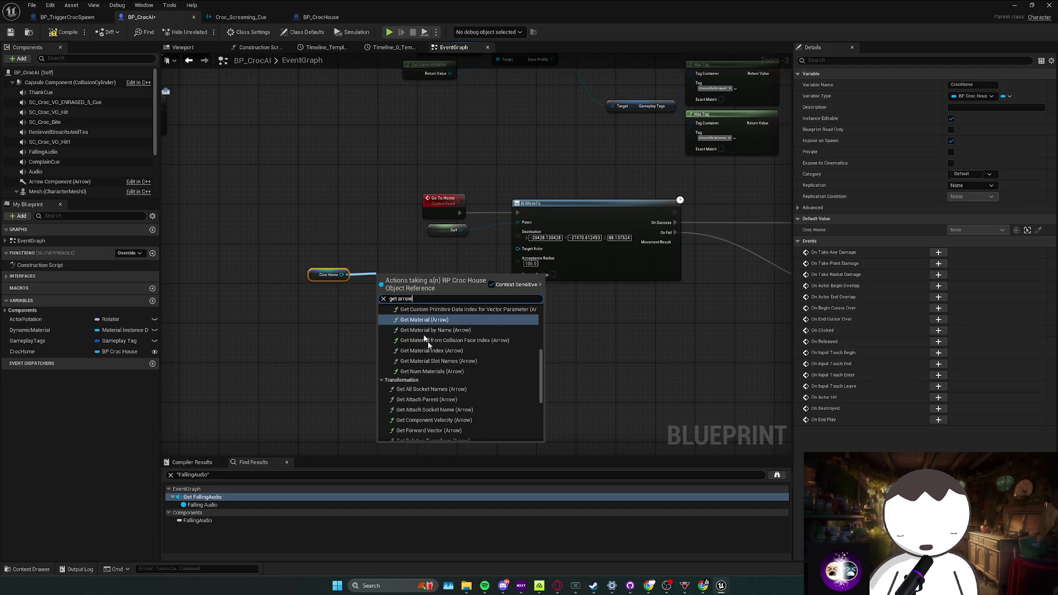
pyautogui.click(425, 430)
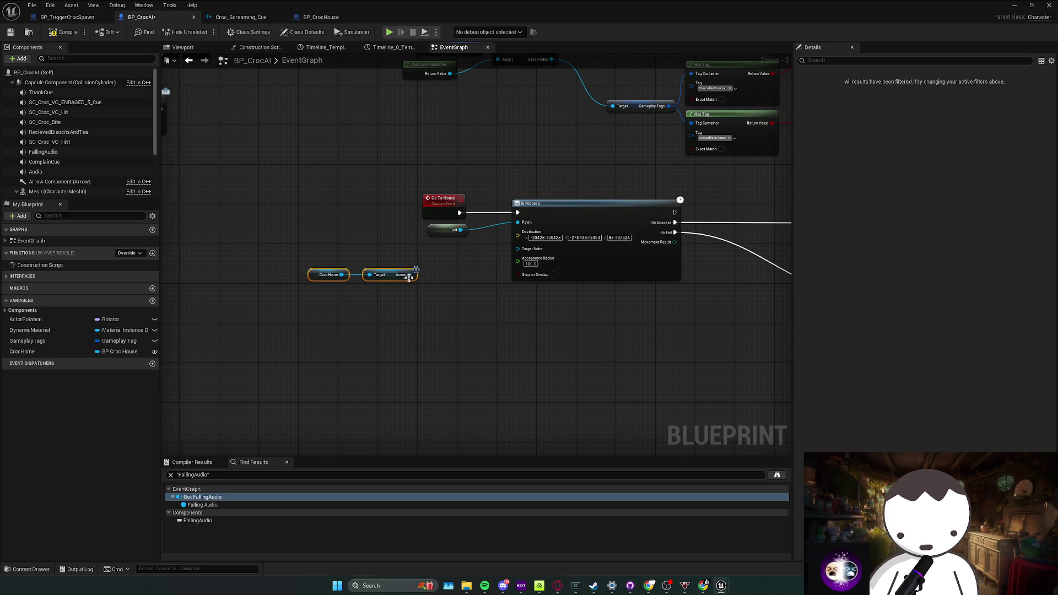
pyautogui.moveTo(410, 275); pyautogui.dragTo(420, 279)
pyautogui.write('get wor')
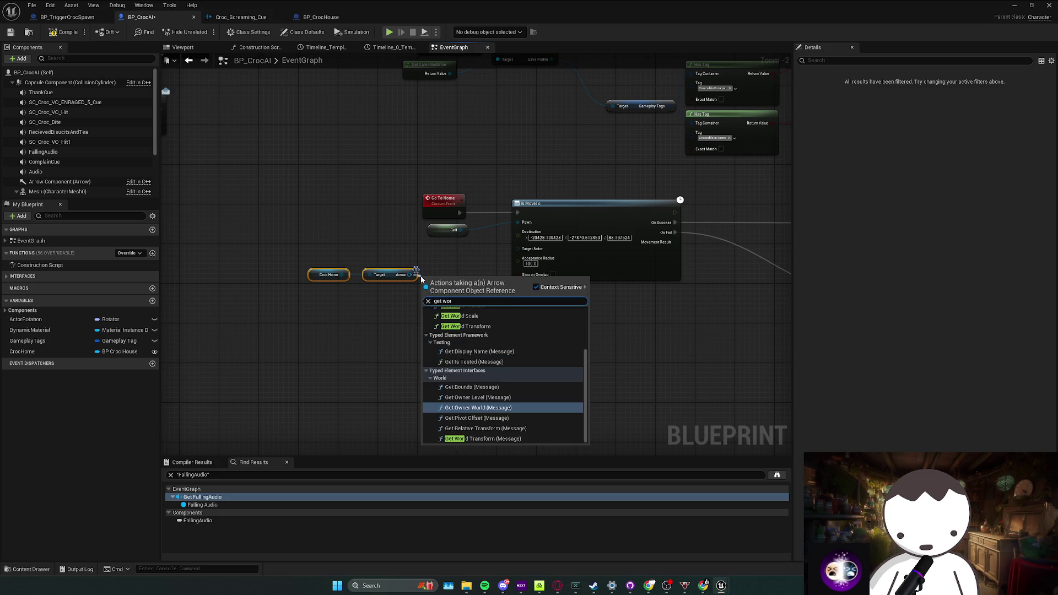
pyautogui.write('ld locat')
pyautogui.press('Down')
pyautogui.press('Return')
pyautogui.moveTo(496, 277)
pyautogui.mouseDown()
pyautogui.moveTo(529, 248)
pyautogui.moveTo(517, 235)
pyautogui.mouseUp()
pyautogui.moveTo(463, 263); pyautogui.dragTo(445, 253)
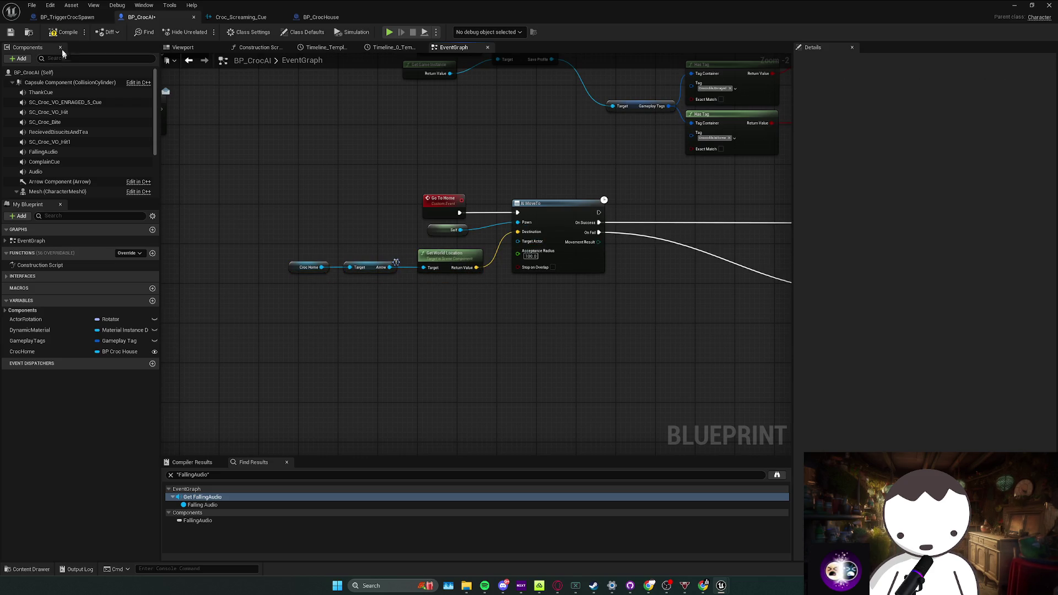
# Switch to the croc spawn trigger graph and bring up the unique croc spawner blueprint
pyautogui.click(82, 18)
pyautogui.click(328, 20)
pyautogui.click(66, 17)
pyautogui.moveTo(363, 182); pyautogui.dragTo(380, 178)
pyautogui.scroll(3, 380, 178)
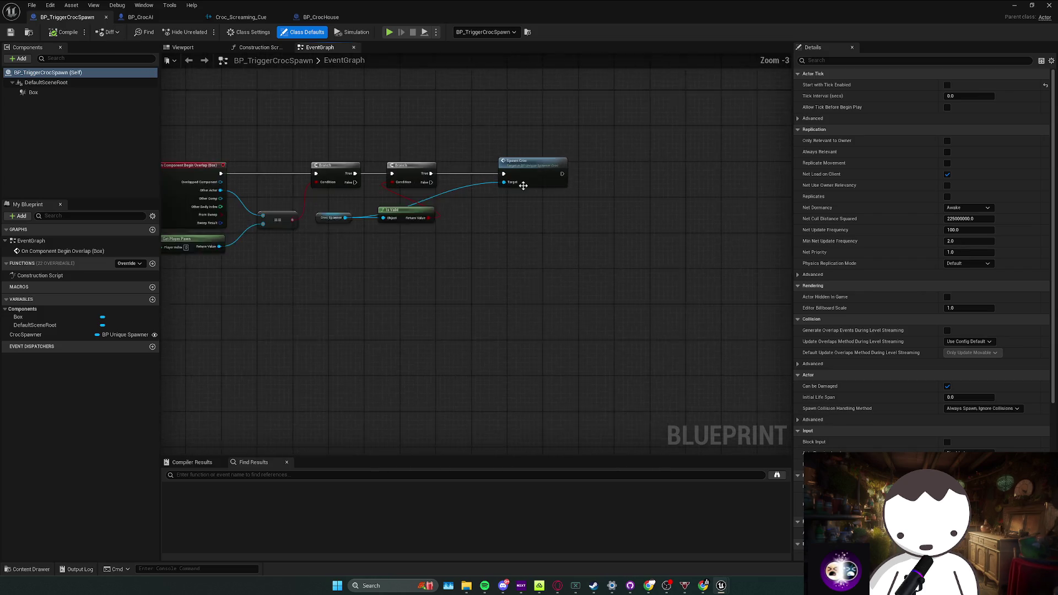
pyautogui.doubleClick(525, 170)
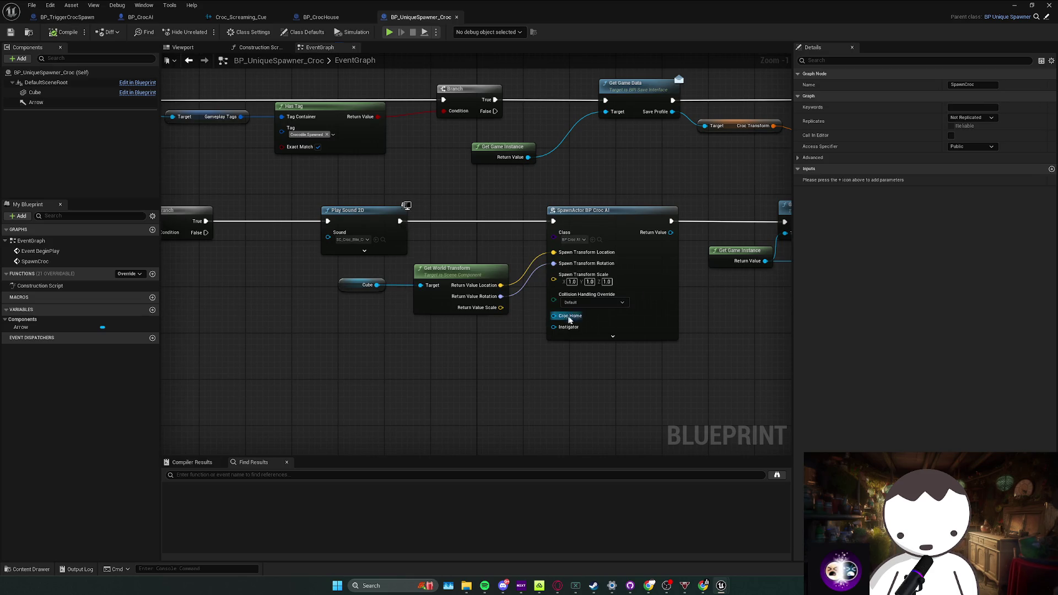
# Add an instance-editable BP_CrocHouse variable of type BP Croc House and compile
pyautogui.click(153, 309)
pyautogui.write('BP_CrocH')
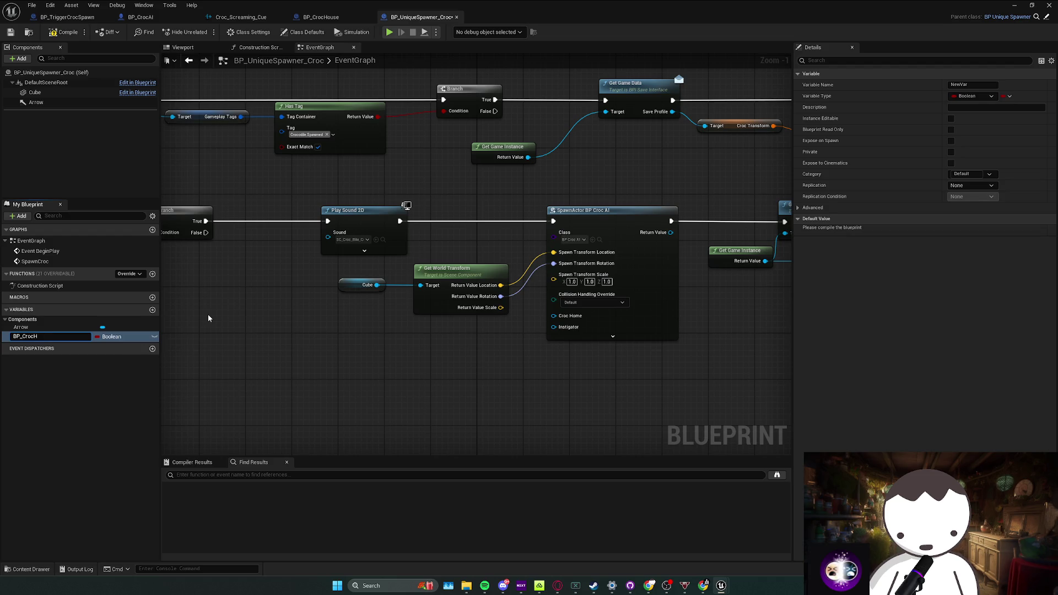
pyautogui.write('ouse')
pyautogui.press('Return')
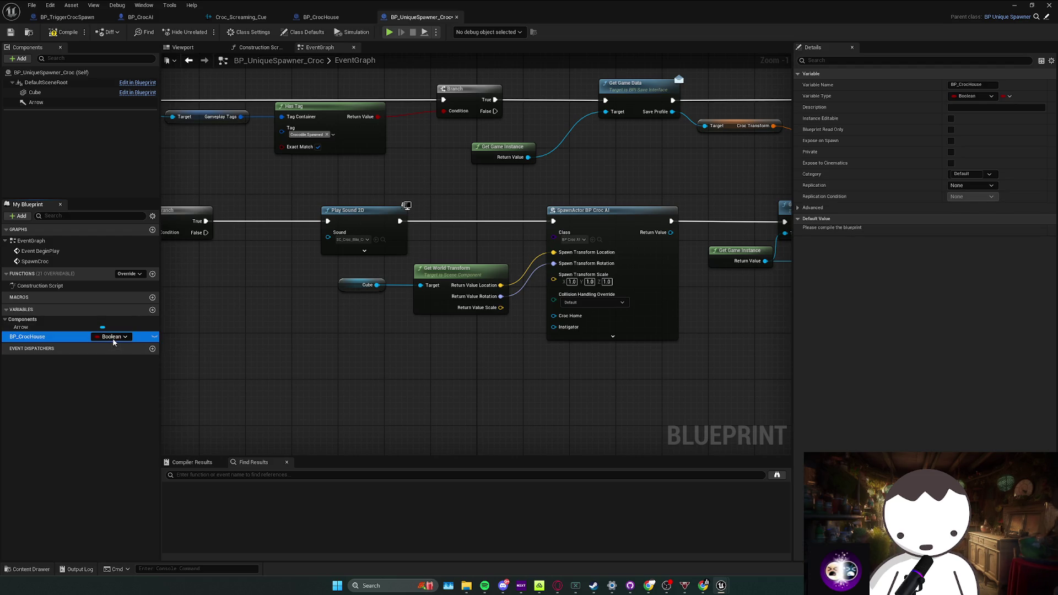
pyautogui.click(114, 338)
pyautogui.write('crochou')
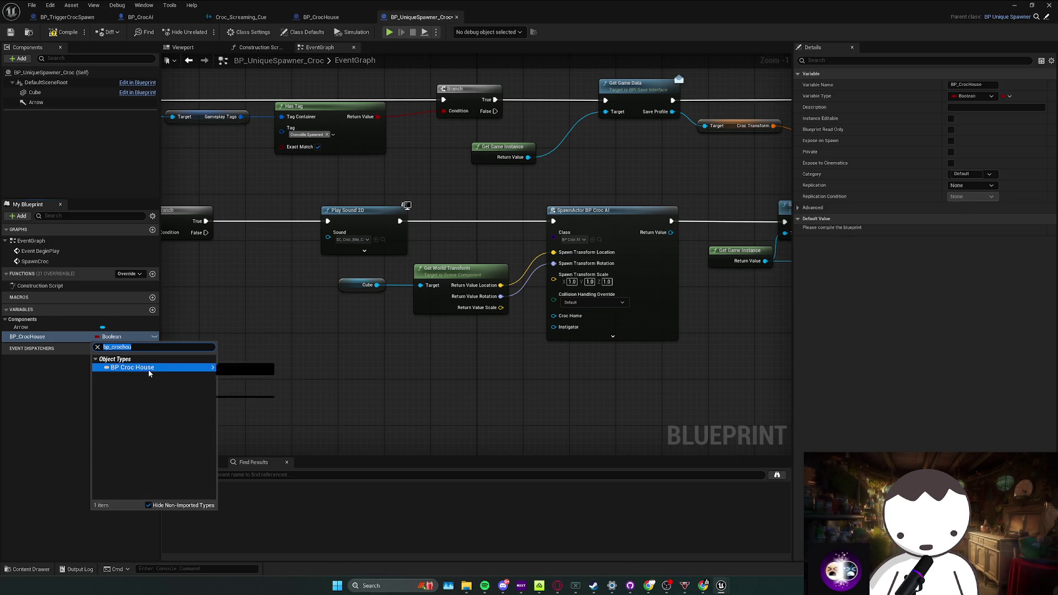
pyautogui.click(240, 369)
pyautogui.click(64, 32)
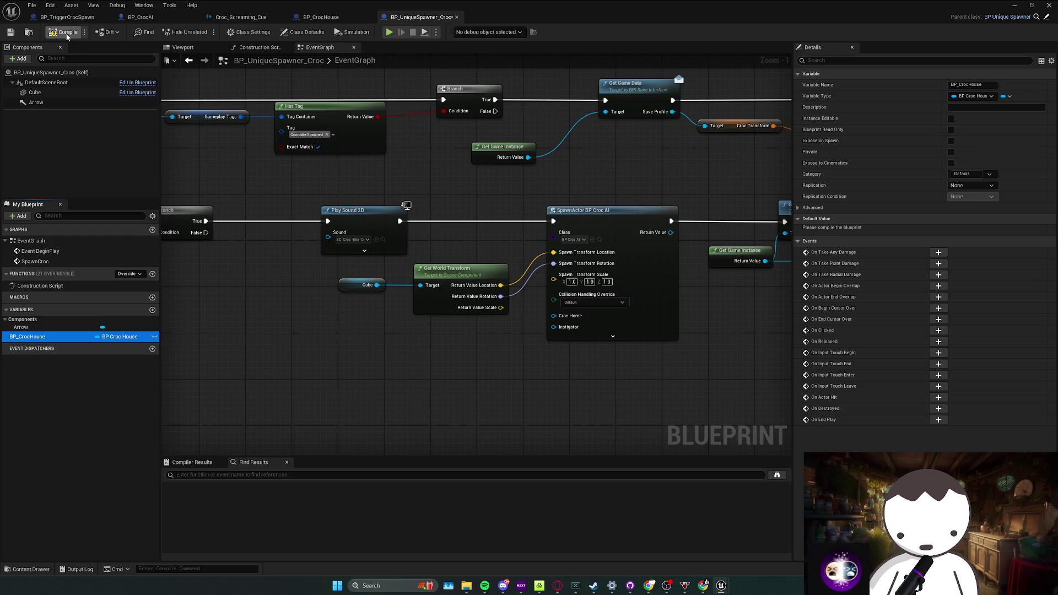
pyautogui.click(154, 336)
pyautogui.moveTo(40, 336)
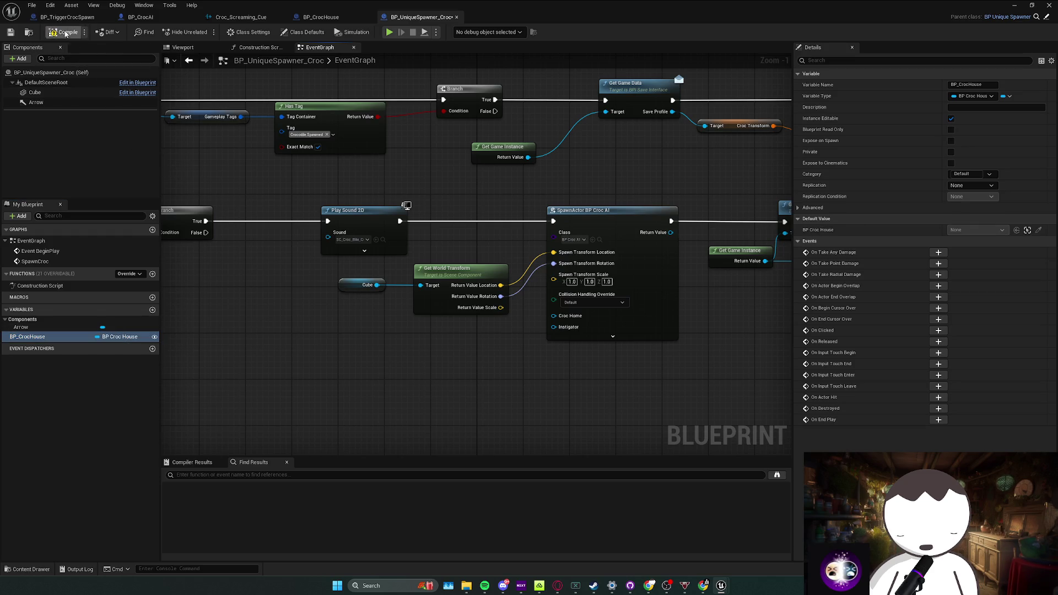
# Wire a BP_CrocHouse getter into the spawned croc's Croc Home pin and return to the level
pyautogui.moveTo(40, 338)
pyautogui.mouseDown()
pyautogui.moveTo(453, 342)
pyautogui.moveTo(560, 319)
pyautogui.mouseUp()
pyautogui.click(484, 349)
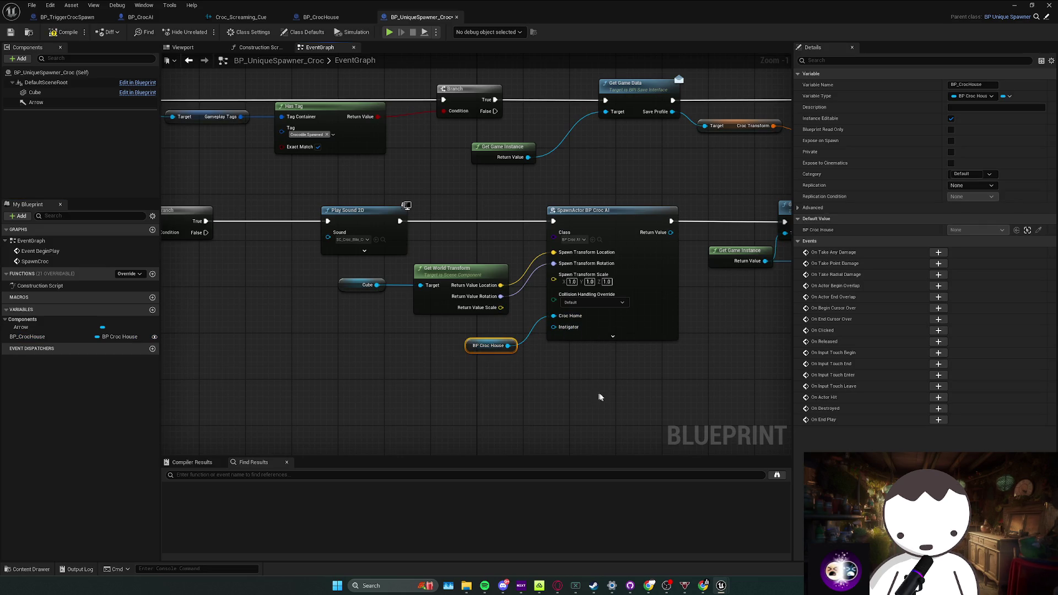
pyautogui.click(1014, 4)
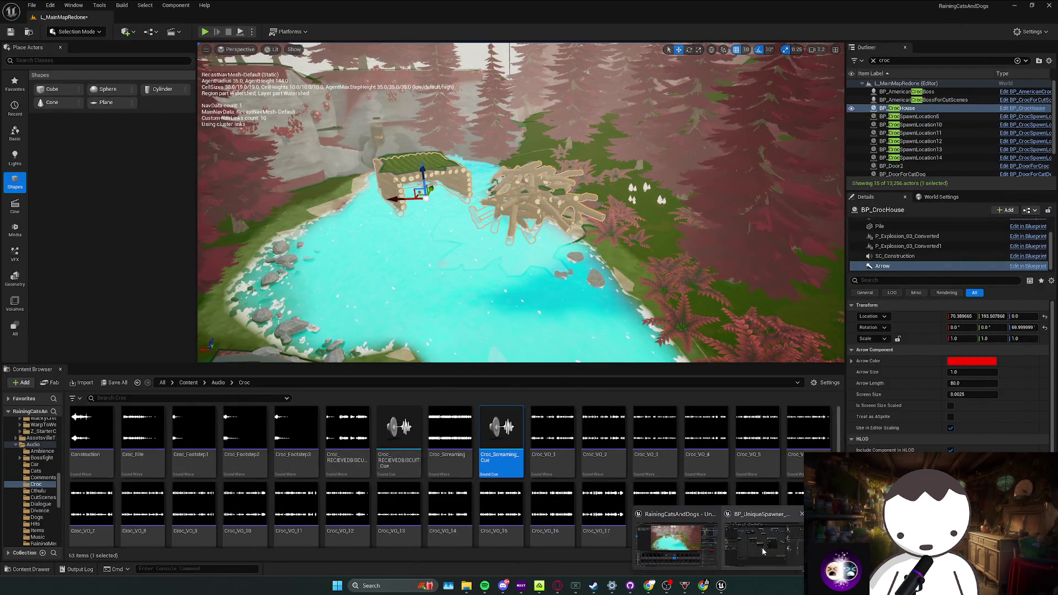
# Bring up the placed BP_UniqueSpawner_Croc's blueprint from the Outliner
pyautogui.click(715, 534)
pyautogui.click(722, 585)
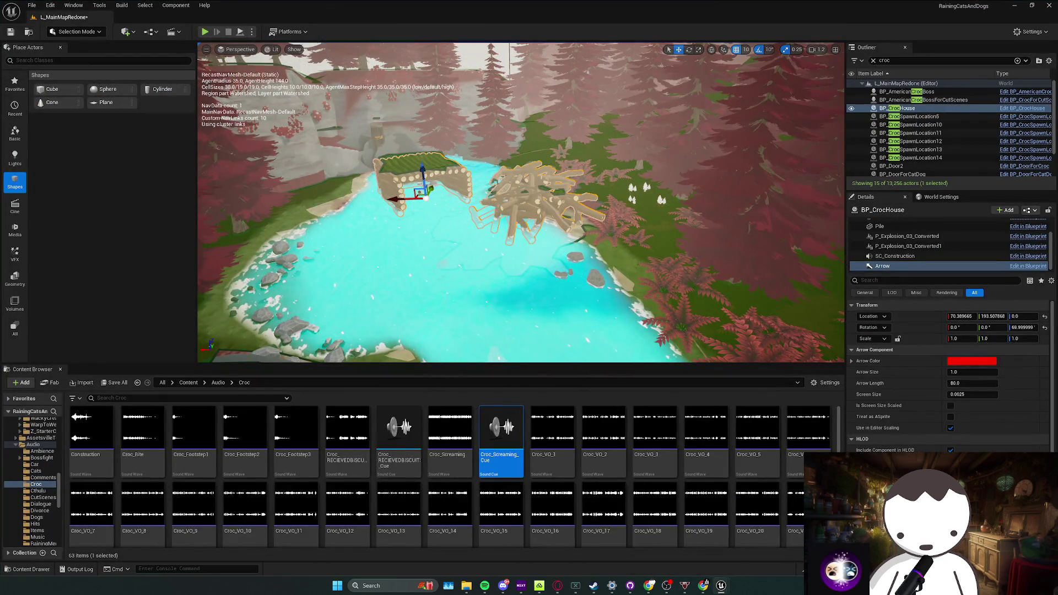
pyautogui.moveTo(360, 206); pyautogui.dragTo(358, 186)
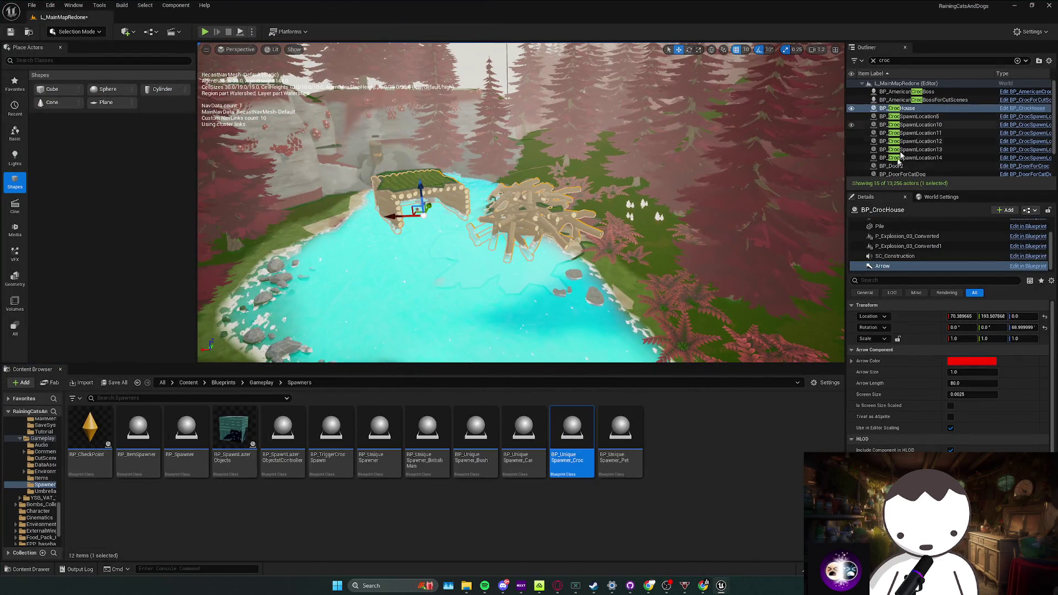
pyautogui.doubleClick(231, 316)
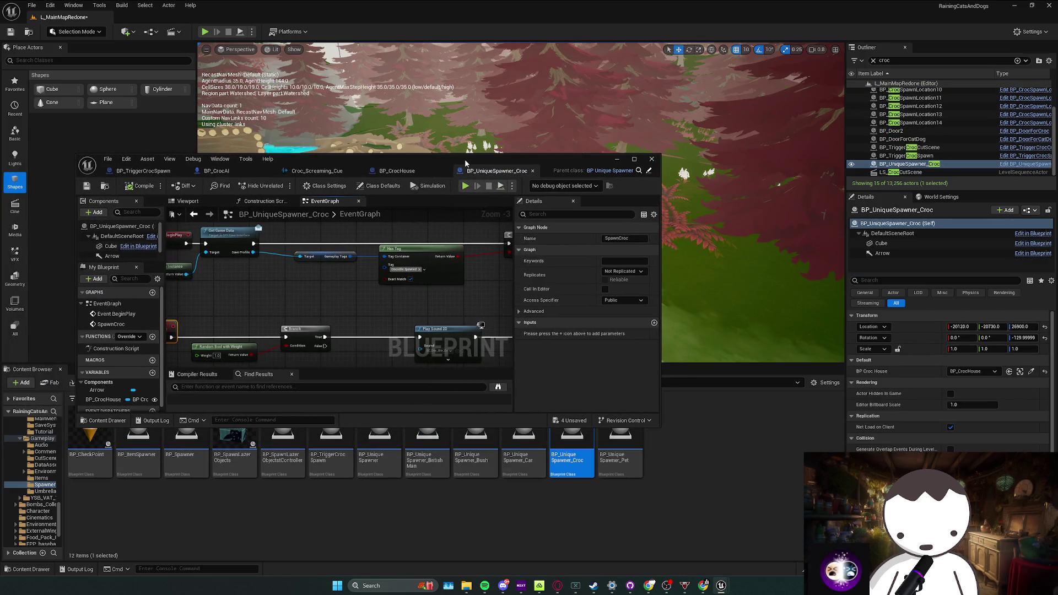
pyautogui.moveTo(465, 162); pyautogui.dragTo(466, 161)
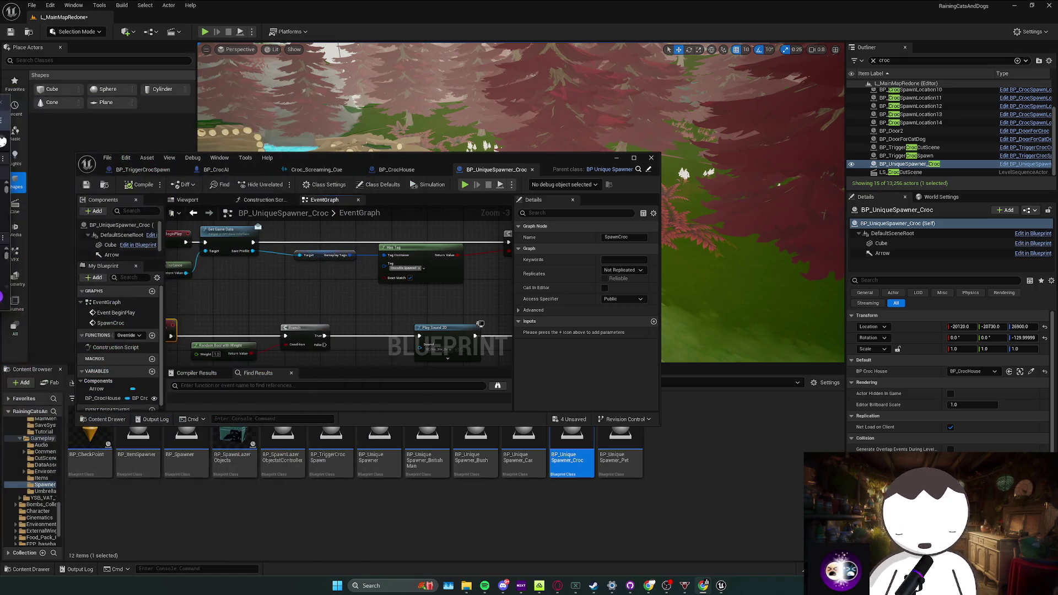
# Switch to the Twitch stream dashboard and maximize it
pyautogui.hotkey('alt', 'Tab')
pyautogui.doubleClick(453, 25)
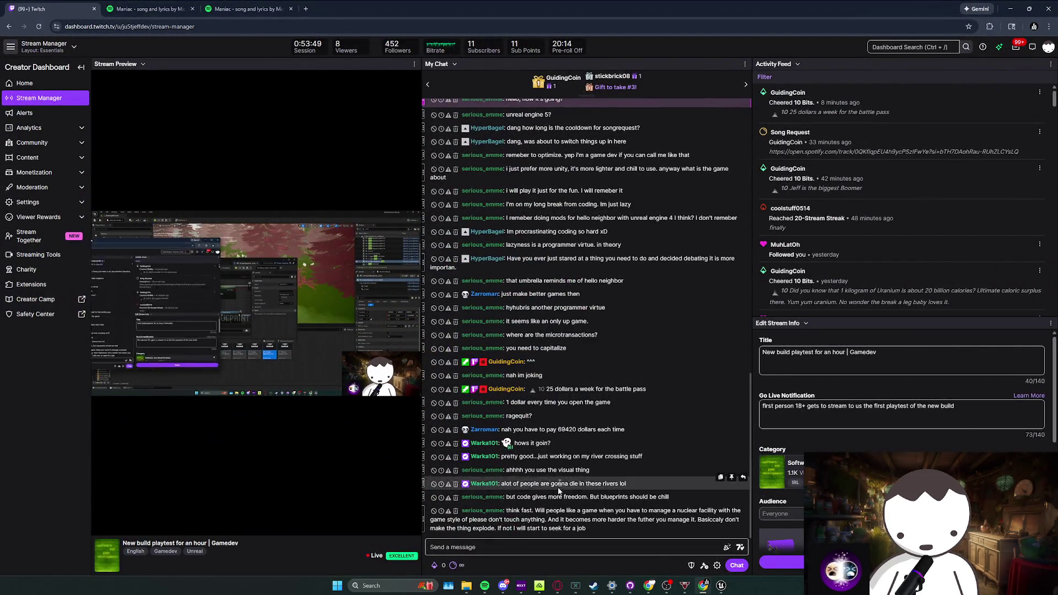
# In the Steam store, find Please, Don't Touch Anything's page and skip ahead in its trailer
pyautogui.hotkey('alt', 'Tab')
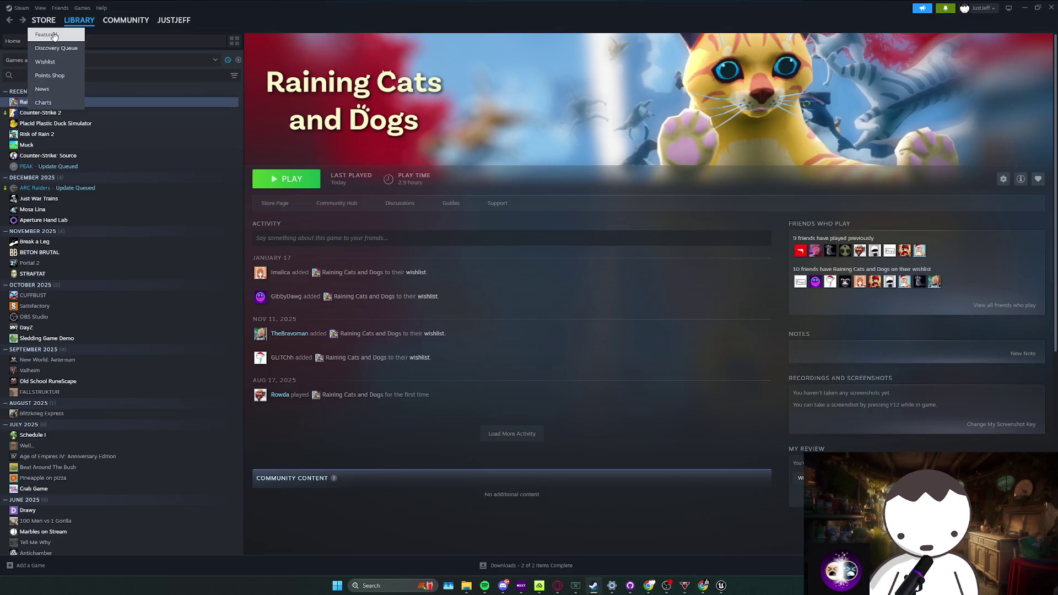
pyautogui.click(37, 33)
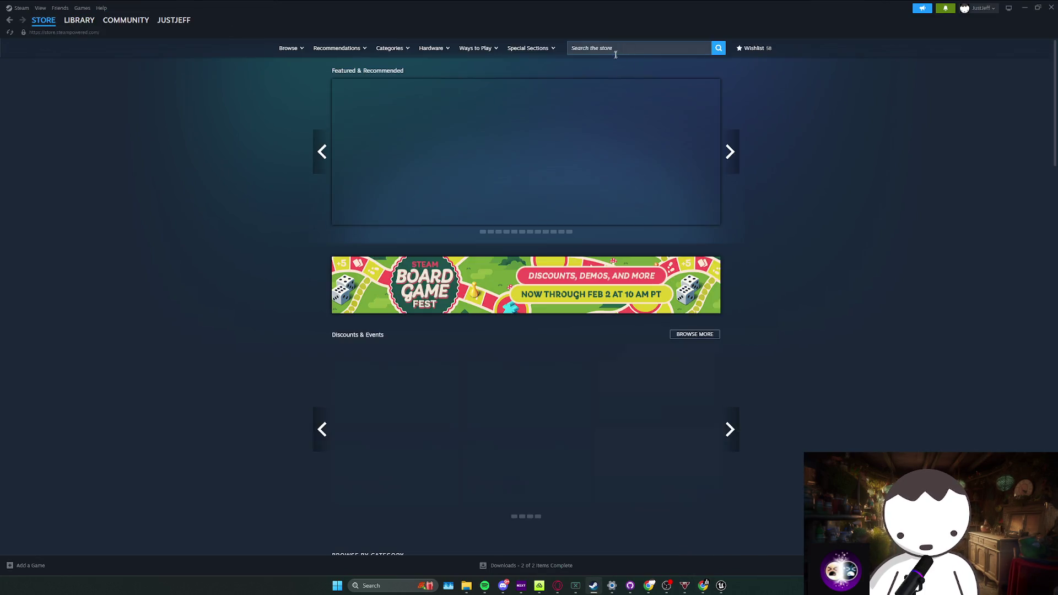
pyautogui.click(626, 50)
pyautogui.write("on't touch an")
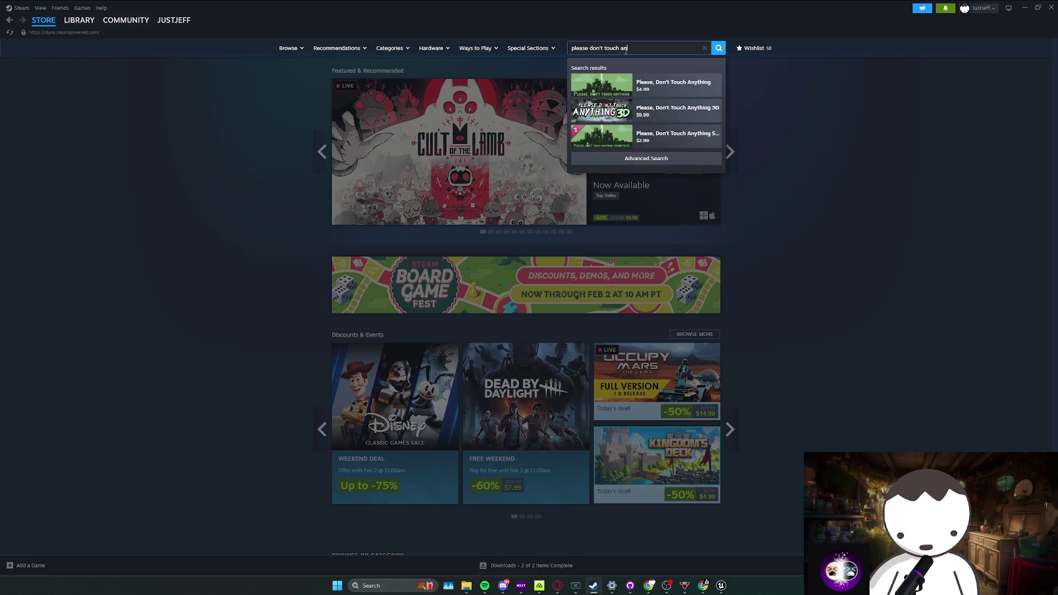
pyautogui.click(676, 86)
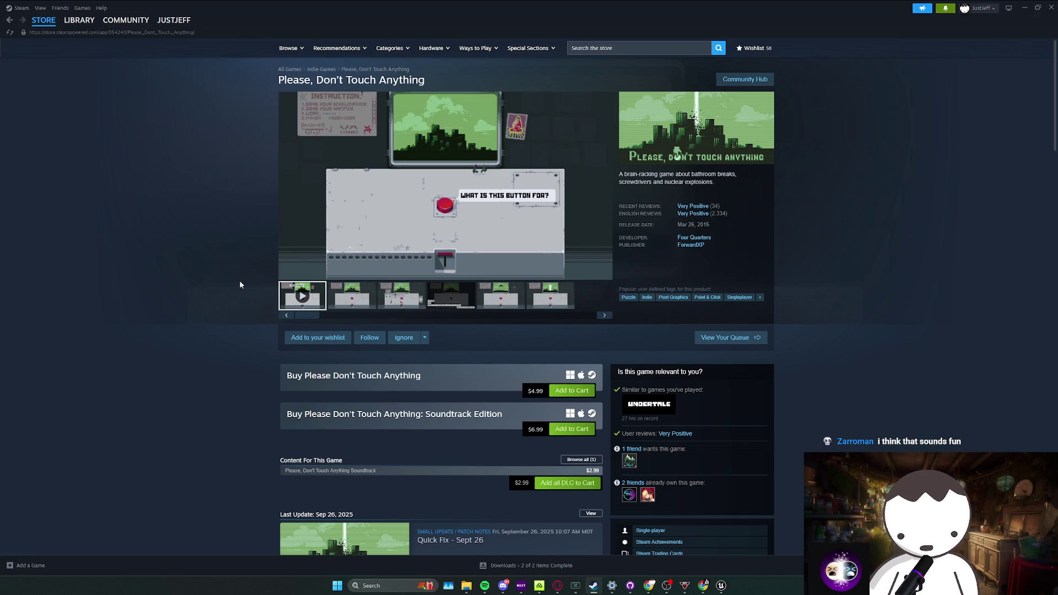
pyautogui.moveTo(422, 261)
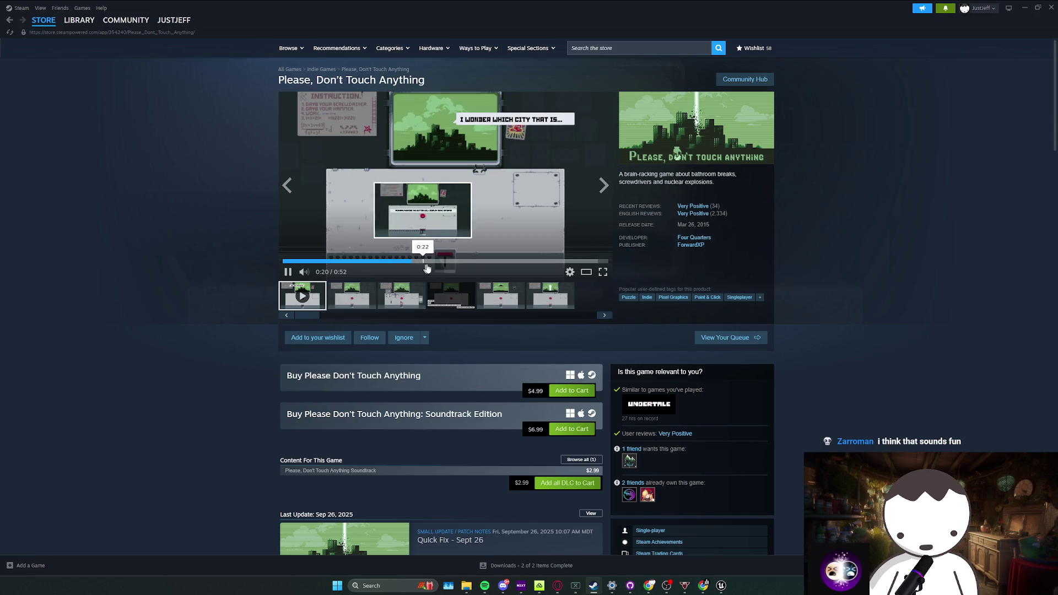
pyautogui.click(444, 264)
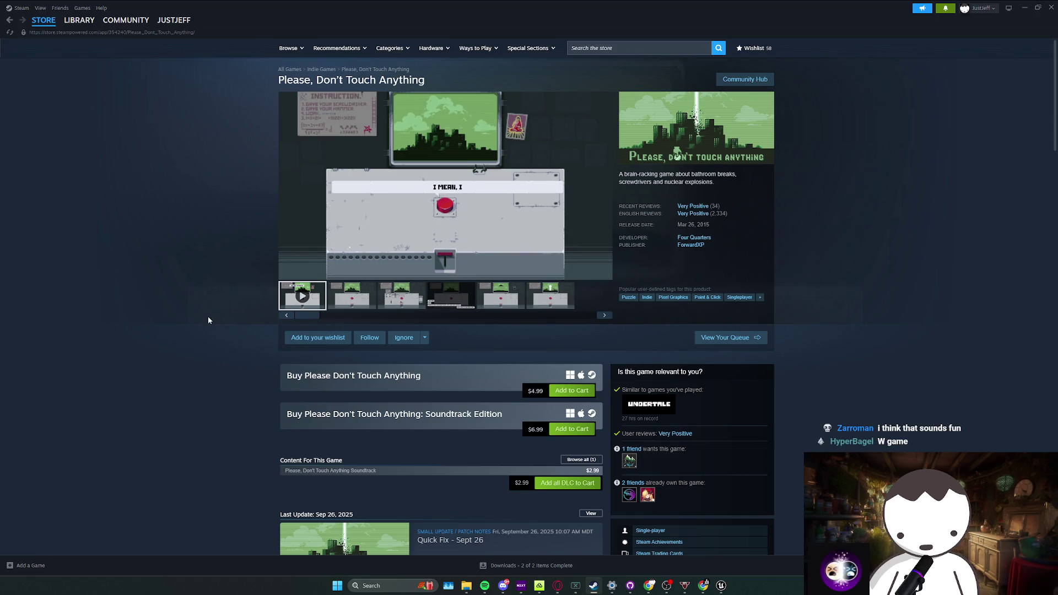
# Check the stream dashboard and chat between looks at the store page, then return to Unreal
pyautogui.hotkey('alt', 'Tab')
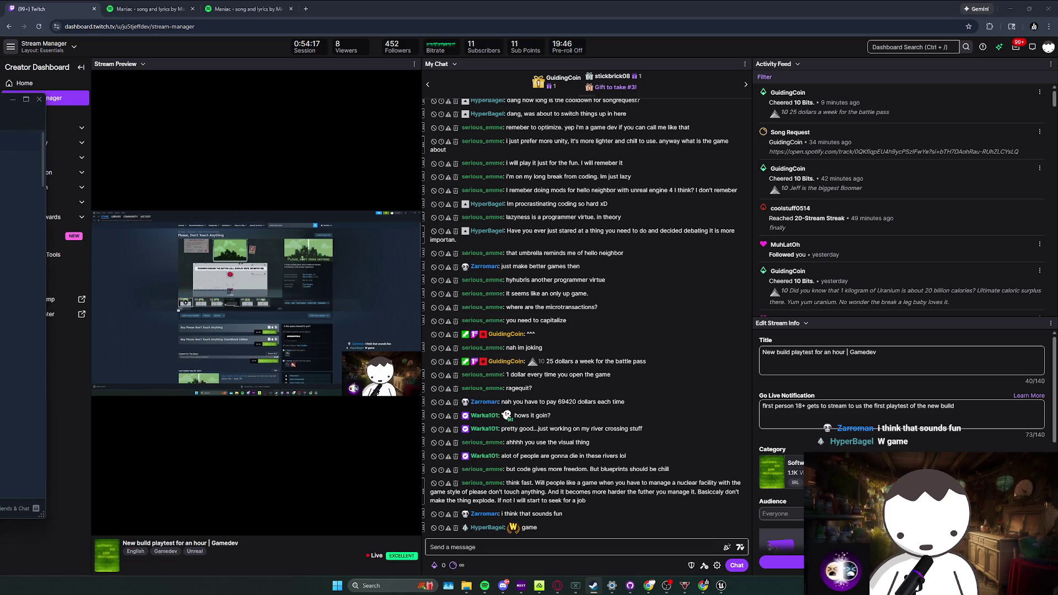
pyautogui.hotkey('alt', 'Tab')
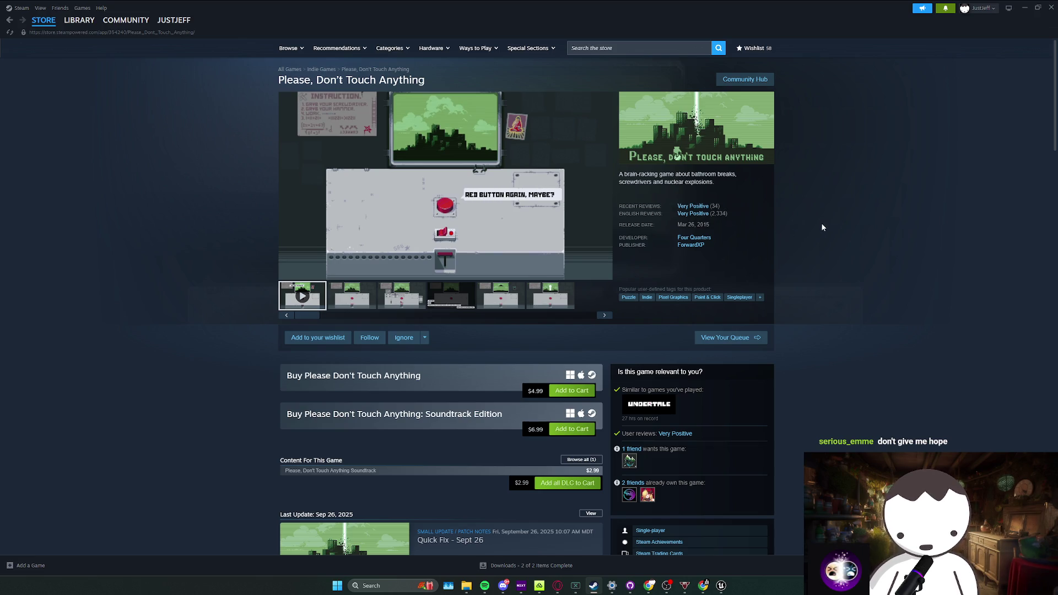
pyautogui.hotkey('alt', 'Tab')
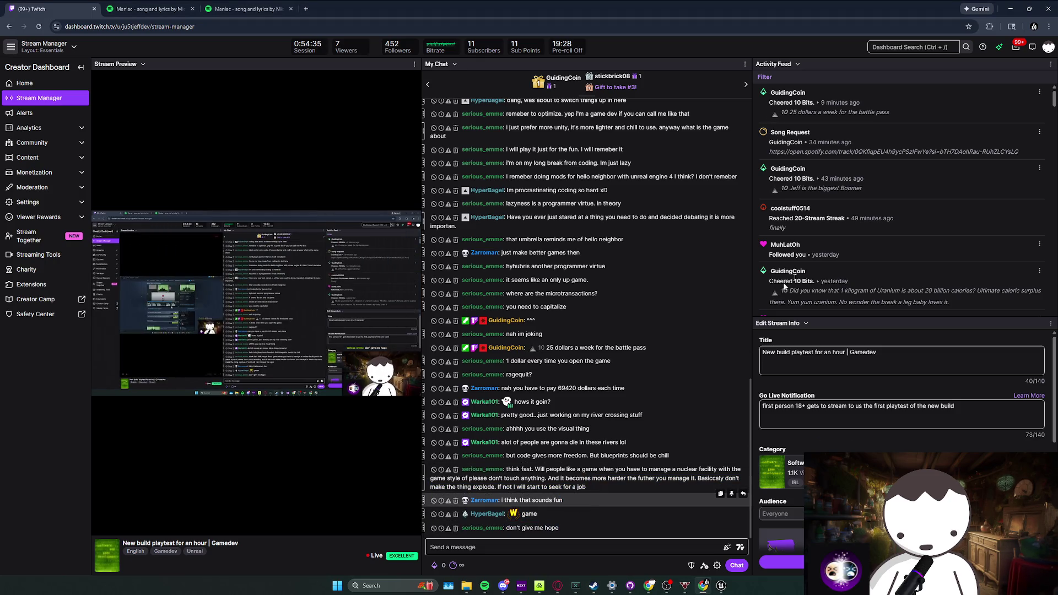
pyautogui.hotkey('alt', 'Tab')
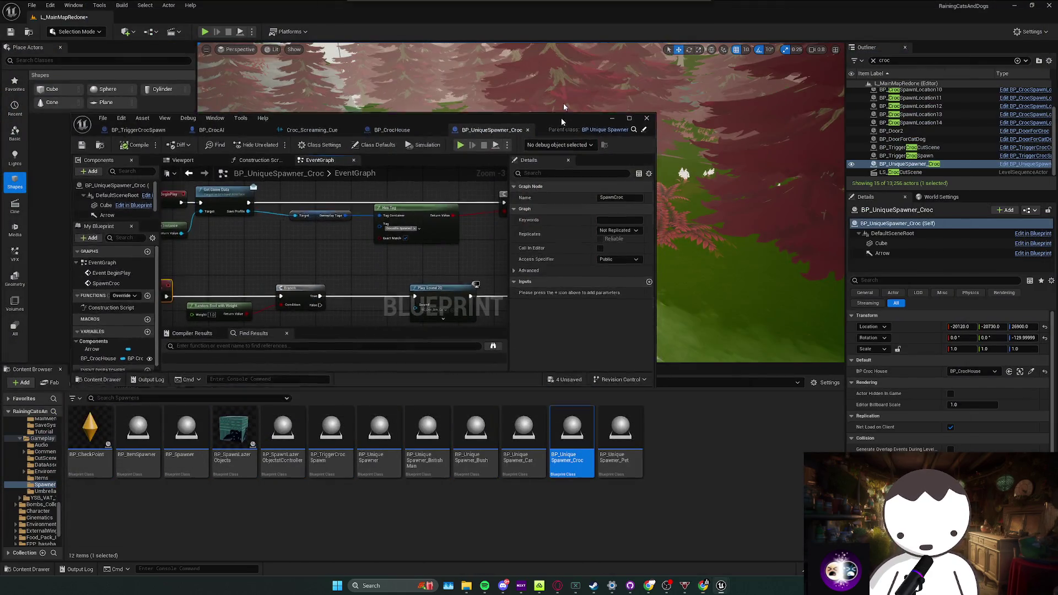
# Duplicate the BP Croc House getter onto the second SpawnActor's Croc Home pin and compile BP_UniqueSpawner_Croc
pyautogui.moveTo(566, 155); pyautogui.dragTo(562, 2)
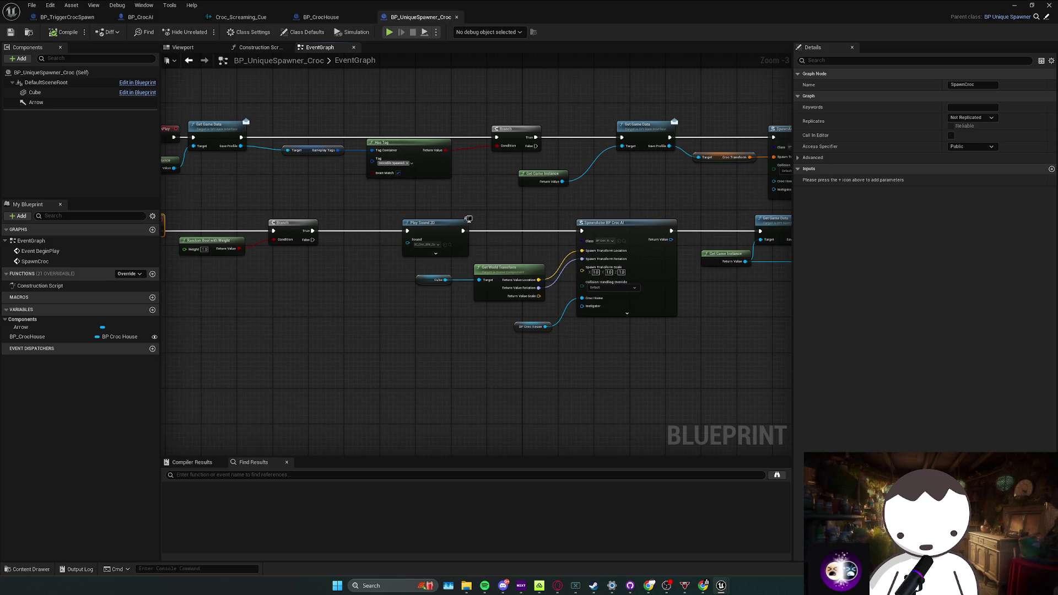
pyautogui.moveTo(514, 326); pyautogui.dragTo(567, 316)
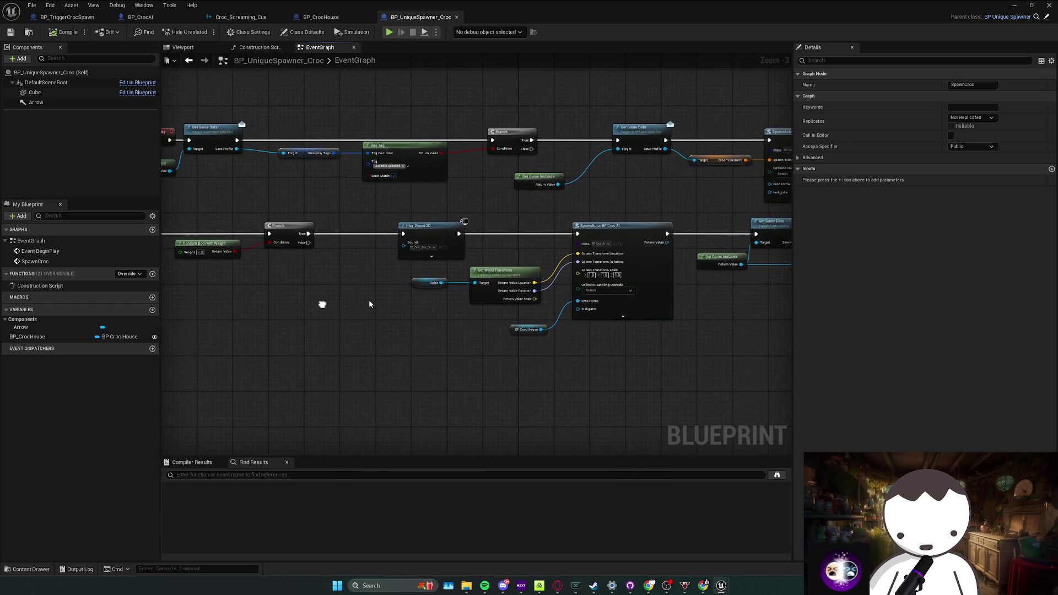
pyautogui.moveTo(427, 297); pyautogui.dragTo(248, 326)
pyautogui.click(247, 303)
pyautogui.click(348, 349)
pyautogui.hotkey('ctrl', 'c')
pyautogui.hotkey('ctrl', 'v')
pyautogui.moveTo(553, 233)
pyautogui.mouseDown()
pyautogui.moveTo(526, 229)
pyautogui.moveTo(587, 204)
pyautogui.mouseUp()
pyautogui.moveTo(198, 85); pyautogui.dragTo(153, 81)
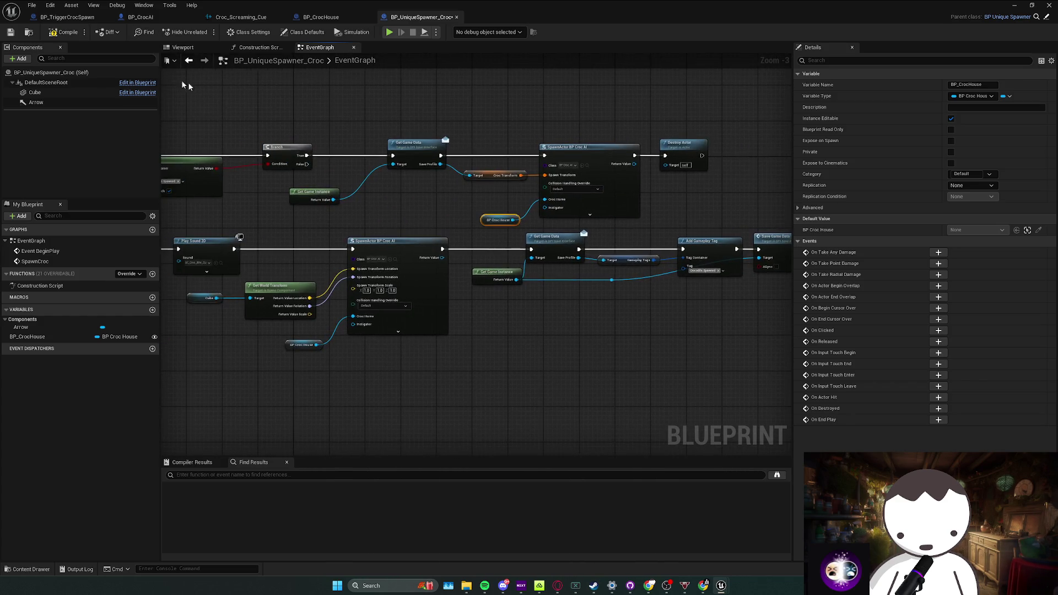
pyautogui.click(68, 32)
pyautogui.hotkey('alt', 'Tab')
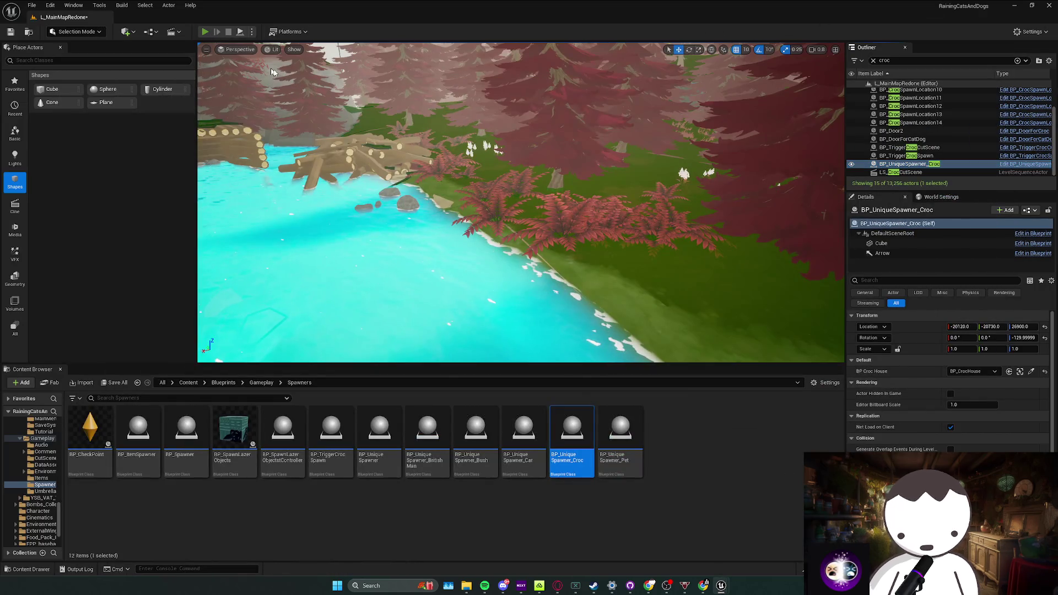
# Play the level and walk around the top-hatted crocodile toward the river
pyautogui.hotkey('alt', 'p')
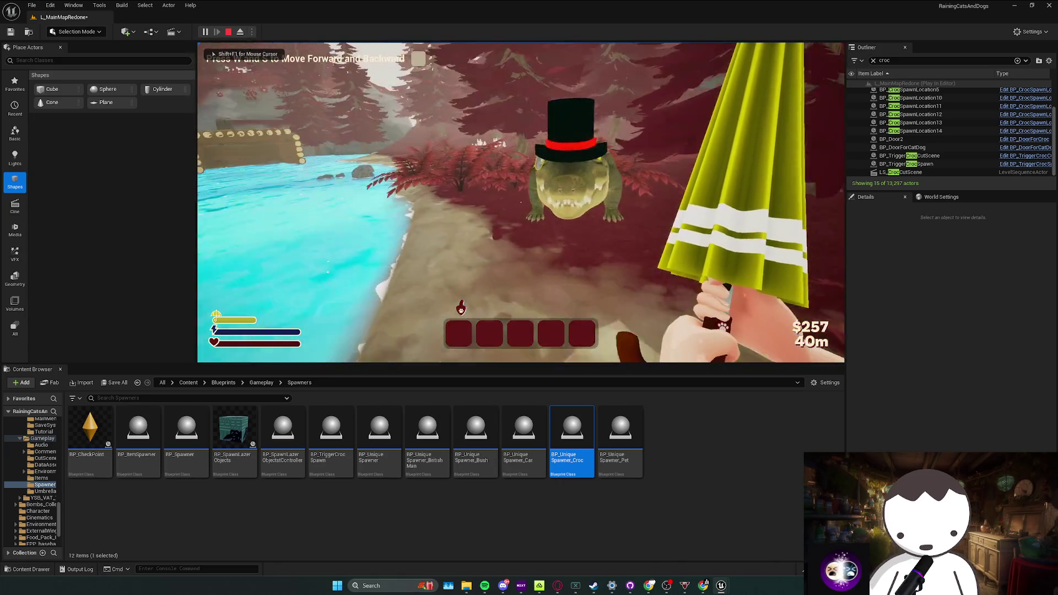
pyautogui.press('s')
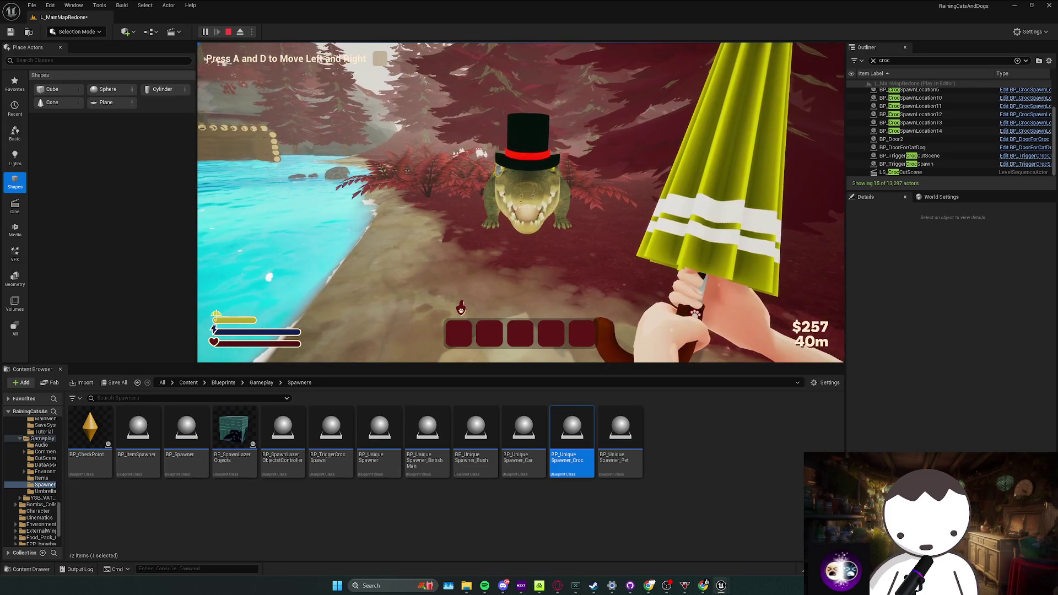
pyautogui.press('a')
pyautogui.press('d')
pyautogui.press('d')
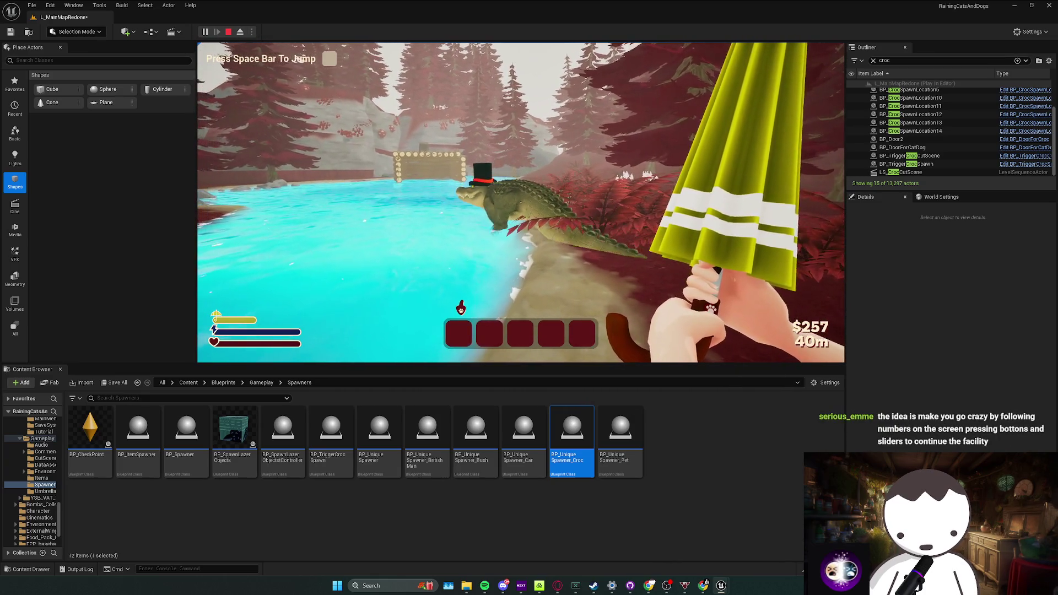
pyautogui.press('a')
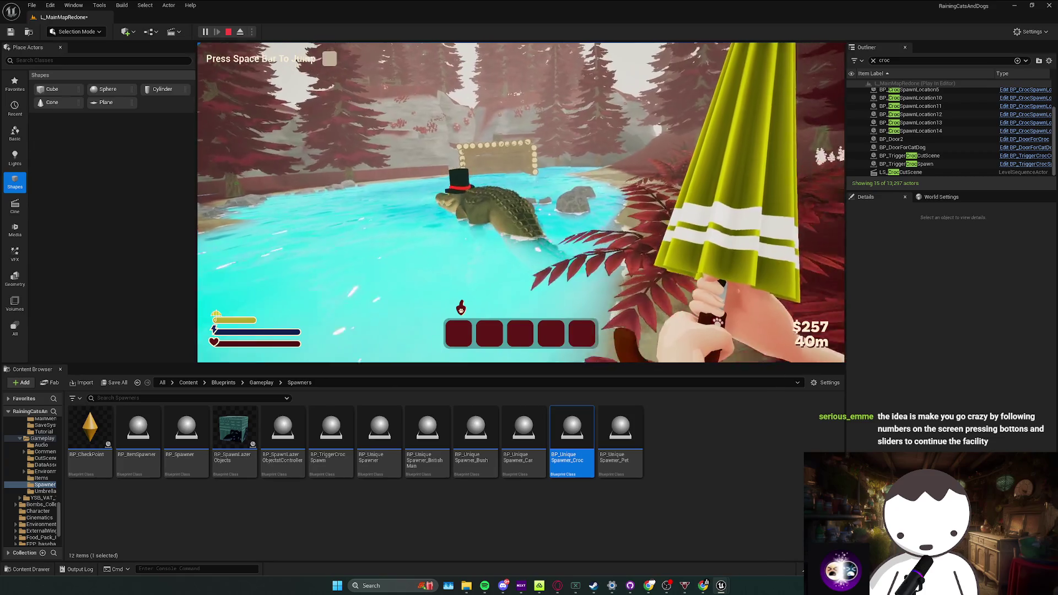
# Follow the swimming croc to its cabin, end the play test and reopen BP_UniqueSpawner_Croc
pyautogui.press('w')
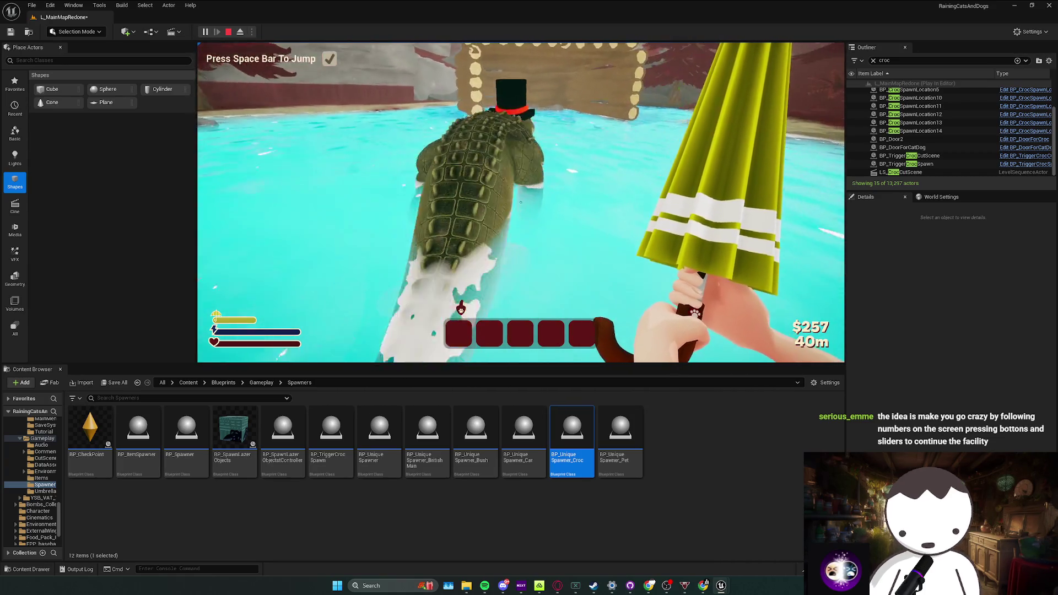
pyautogui.press('space')
pyautogui.press('w')
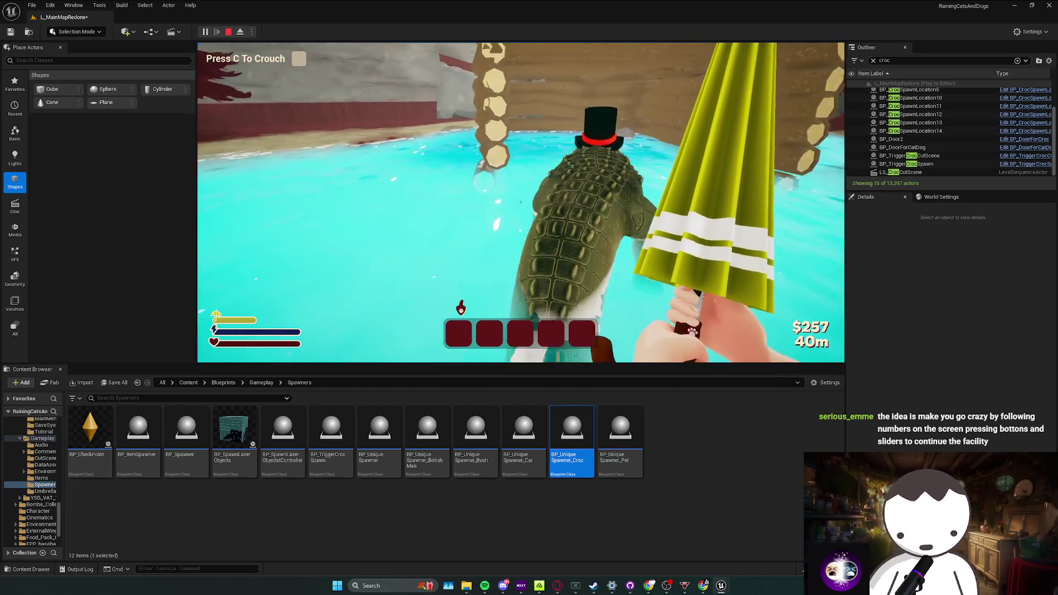
pyautogui.press('s')
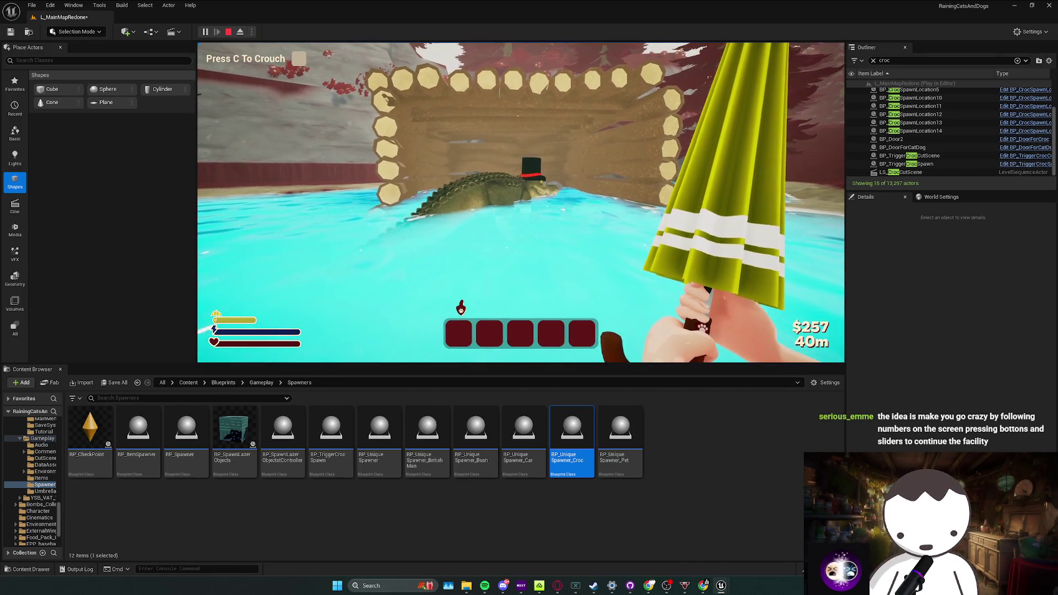
pyautogui.press('w')
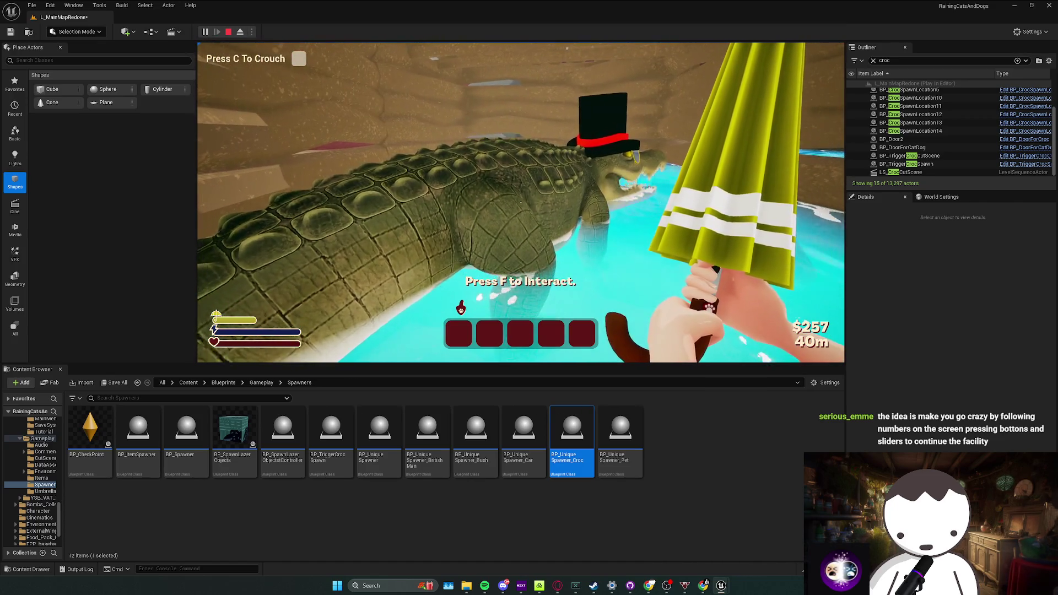
pyautogui.press('Escape')
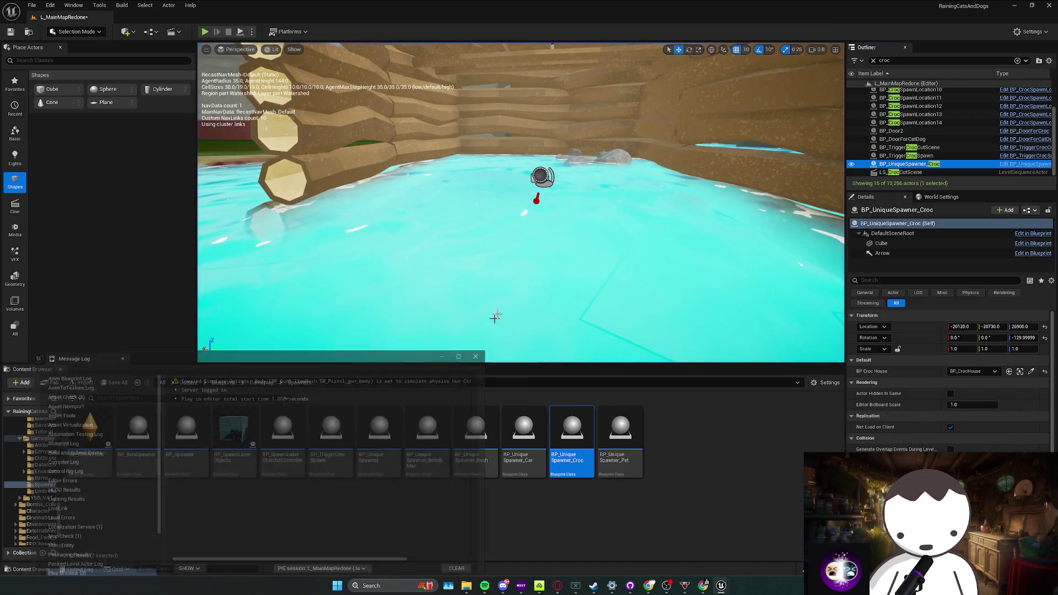
pyautogui.doubleClick(572, 447)
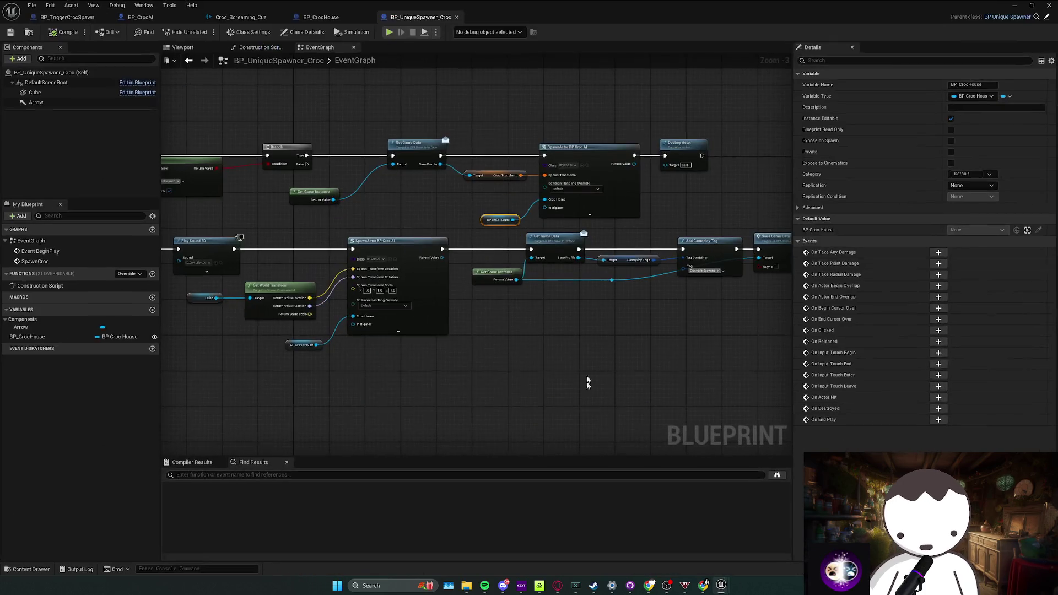
pyautogui.scroll(-2, 596, 368)
# Switch to BP_CrocAI's graph, shift three nodes left and jump to the Go To Home event
pyautogui.click(505, 333)
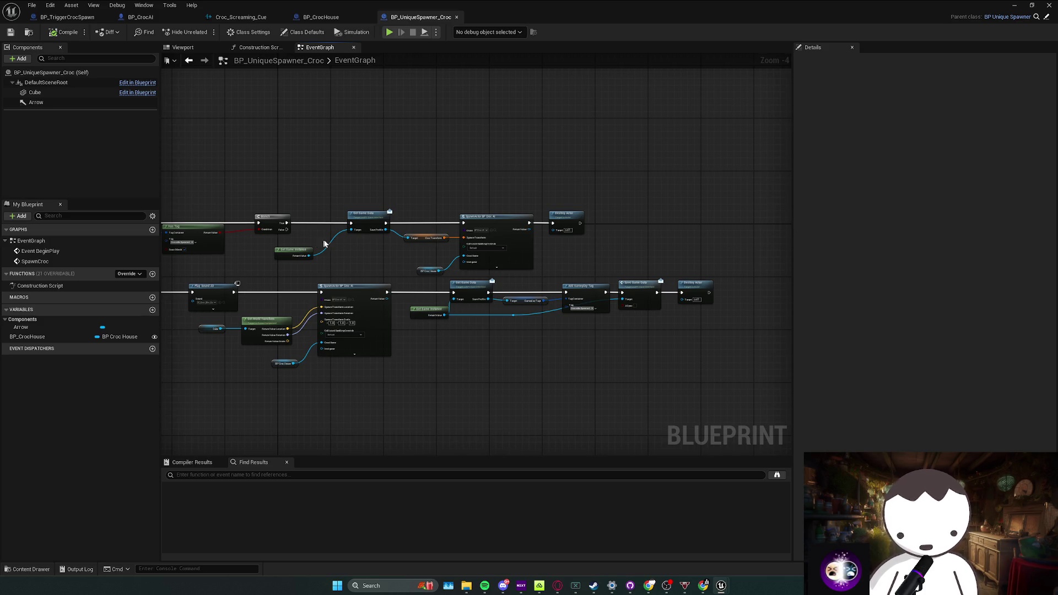
pyautogui.click(321, 17)
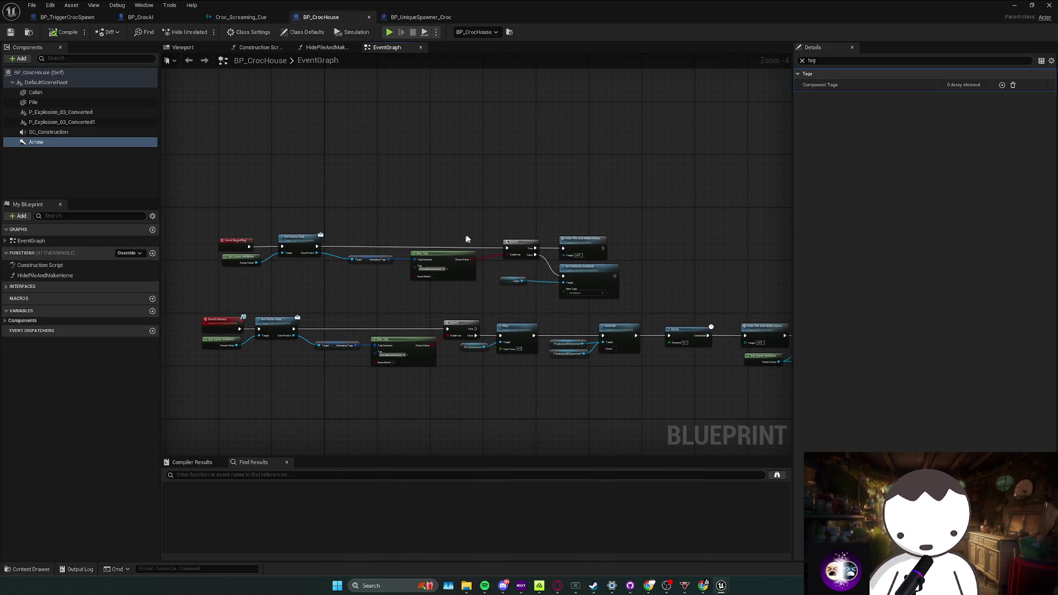
pyautogui.click(149, 18)
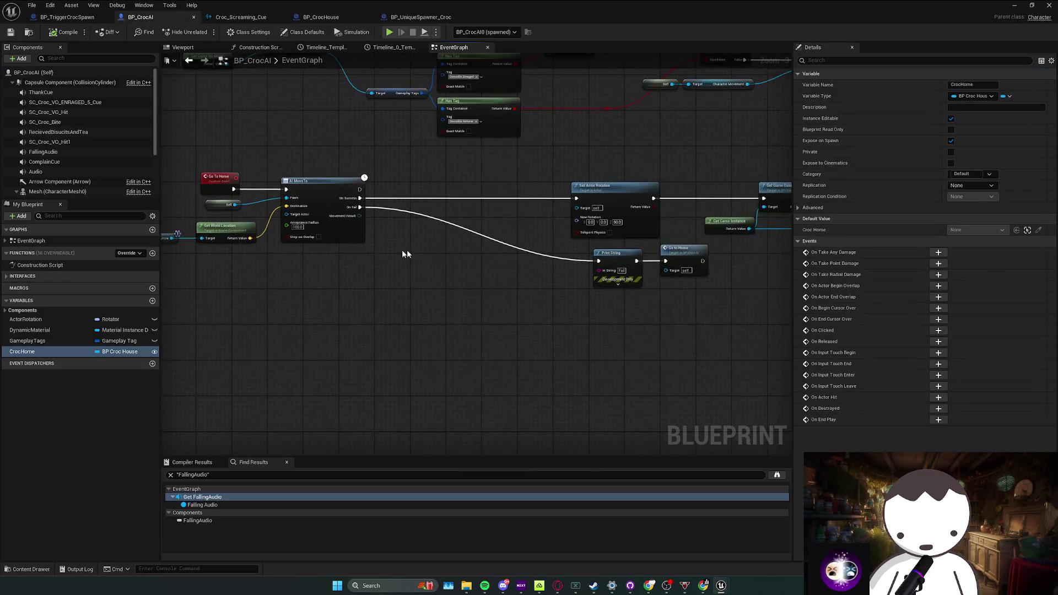
pyautogui.scroll(-2, 389, 253)
pyautogui.moveTo(437, 317); pyautogui.dragTo(604, 228)
pyautogui.moveTo(531, 226); pyautogui.dragTo(461, 223)
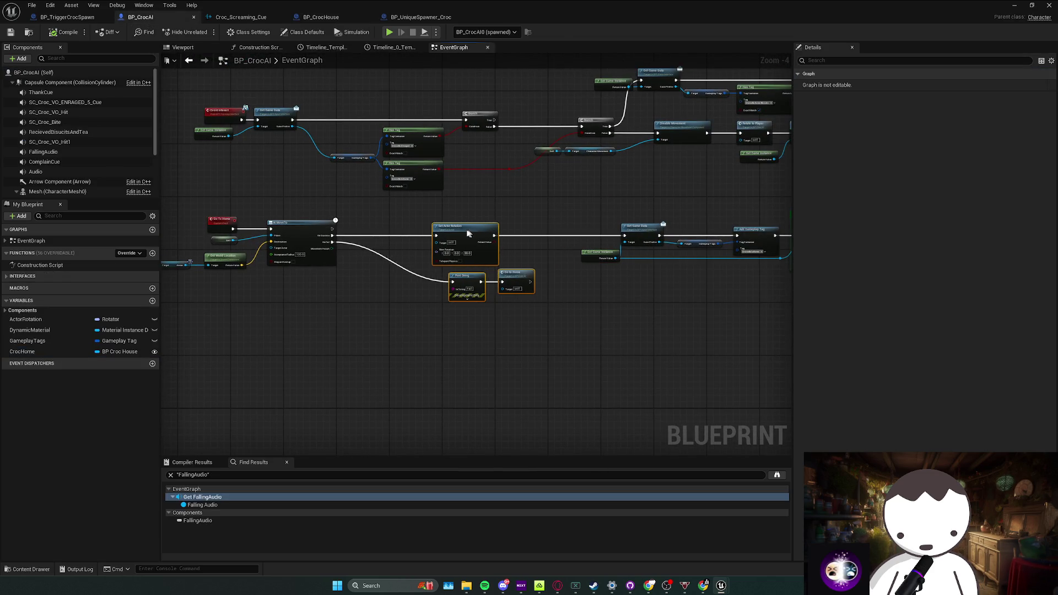
pyautogui.click(484, 249)
pyautogui.moveTo(524, 259); pyautogui.dragTo(480, 259)
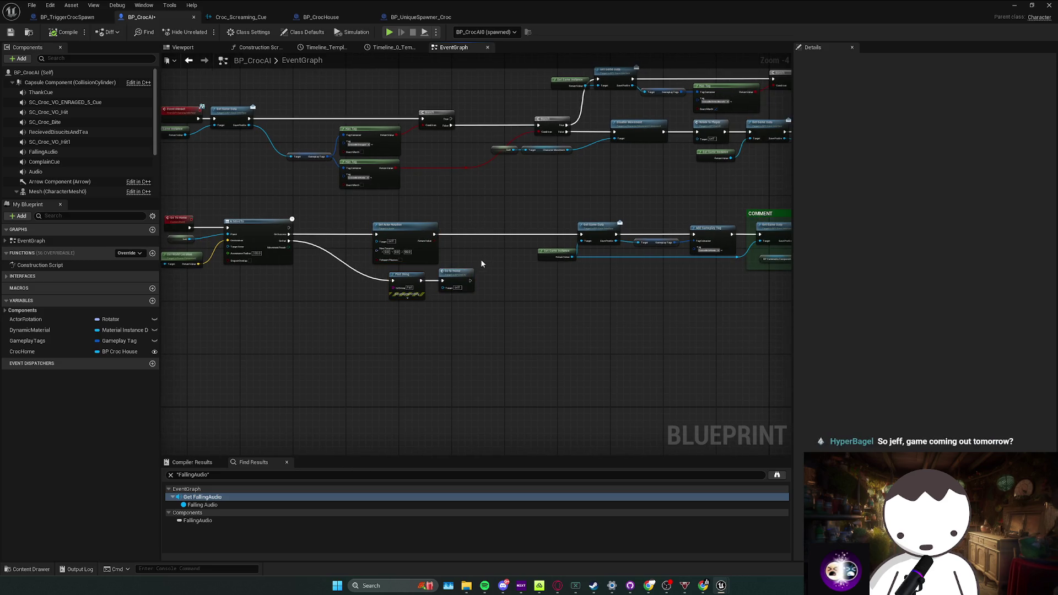
pyautogui.doubleClick(465, 277)
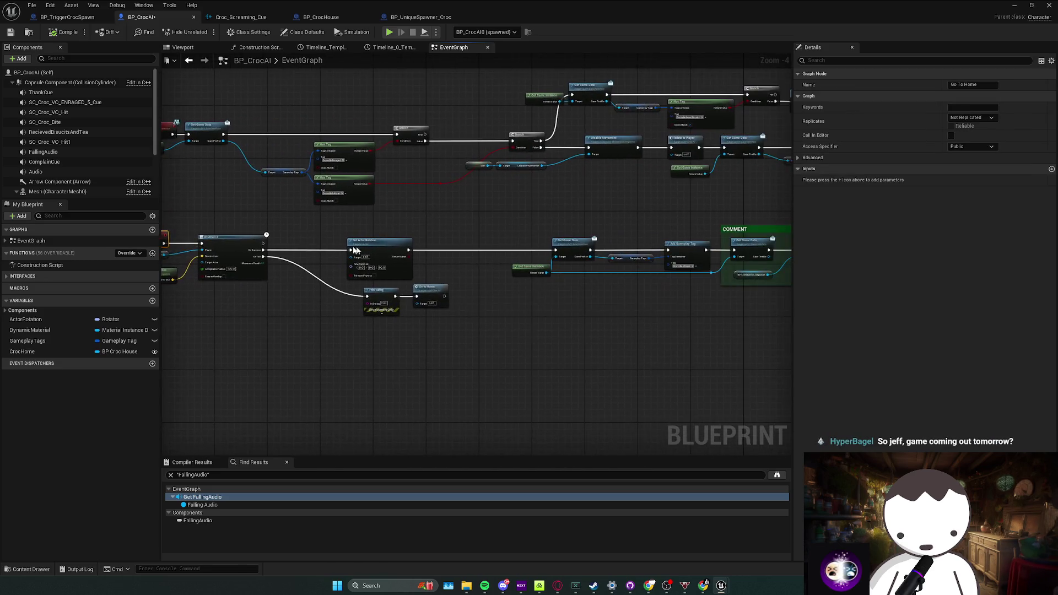
# Reposition the Set Actor Rotation node and the Get Game Data / Get Game Instance pair
pyautogui.click(309, 275)
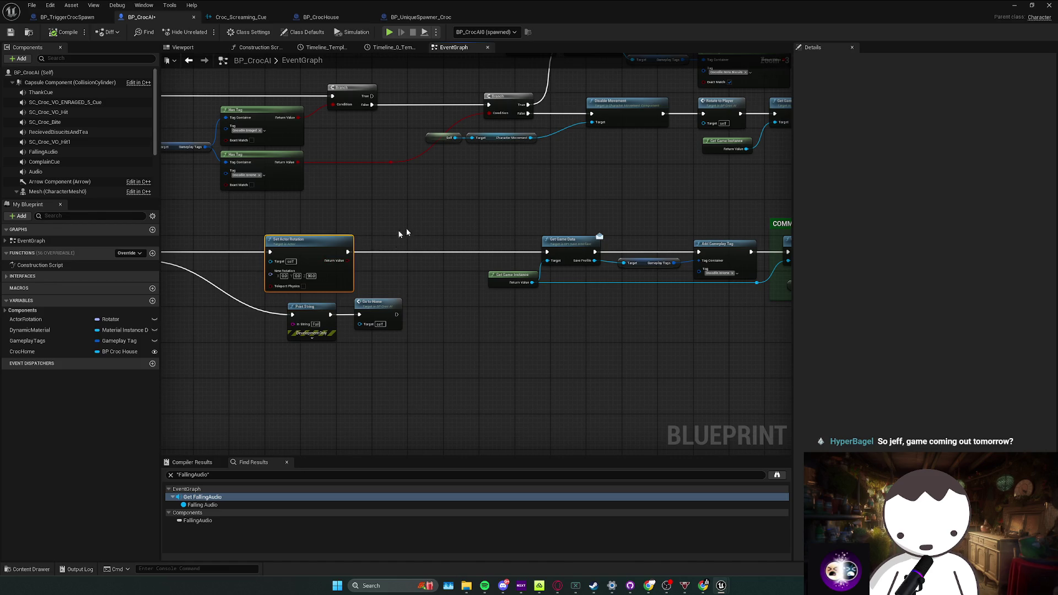
pyautogui.moveTo(615, 291); pyautogui.dragTo(614, 290)
pyautogui.moveTo(453, 298); pyautogui.dragTo(437, 263)
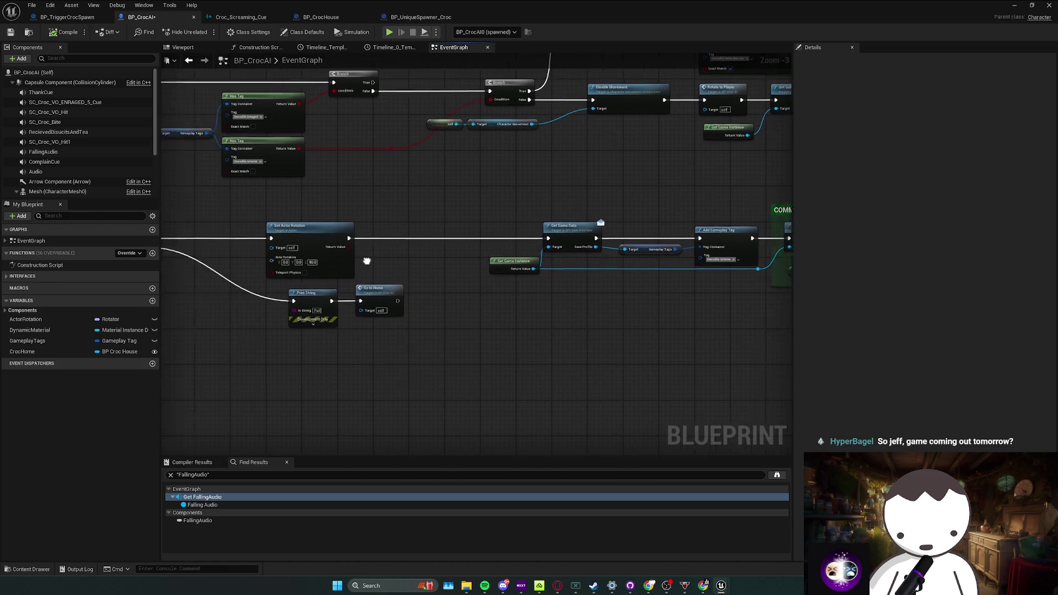
pyautogui.moveTo(382, 237); pyautogui.dragTo(416, 242)
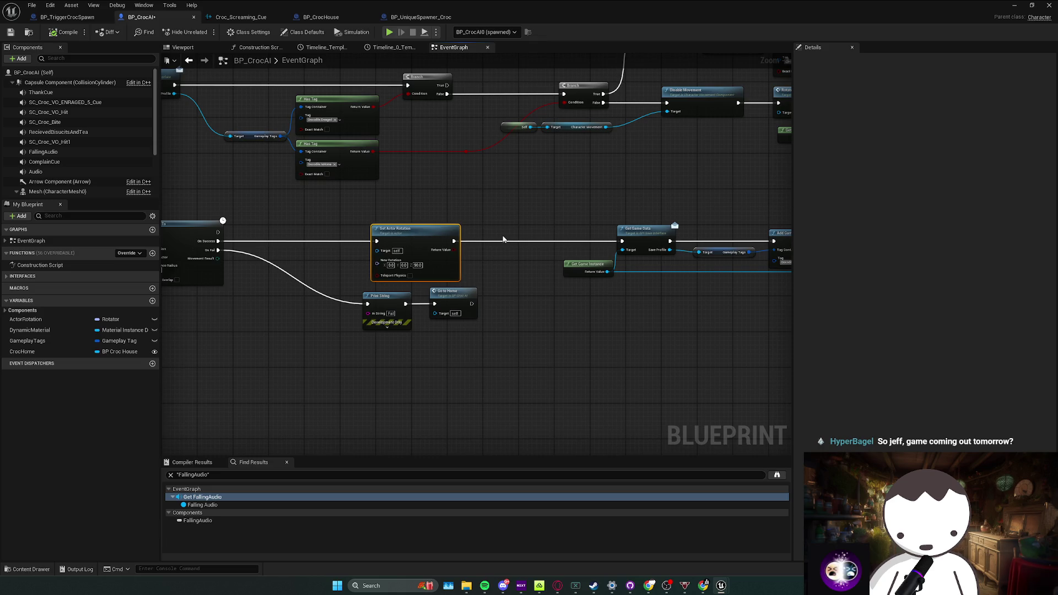
pyautogui.moveTo(505, 238); pyautogui.dragTo(420, 247)
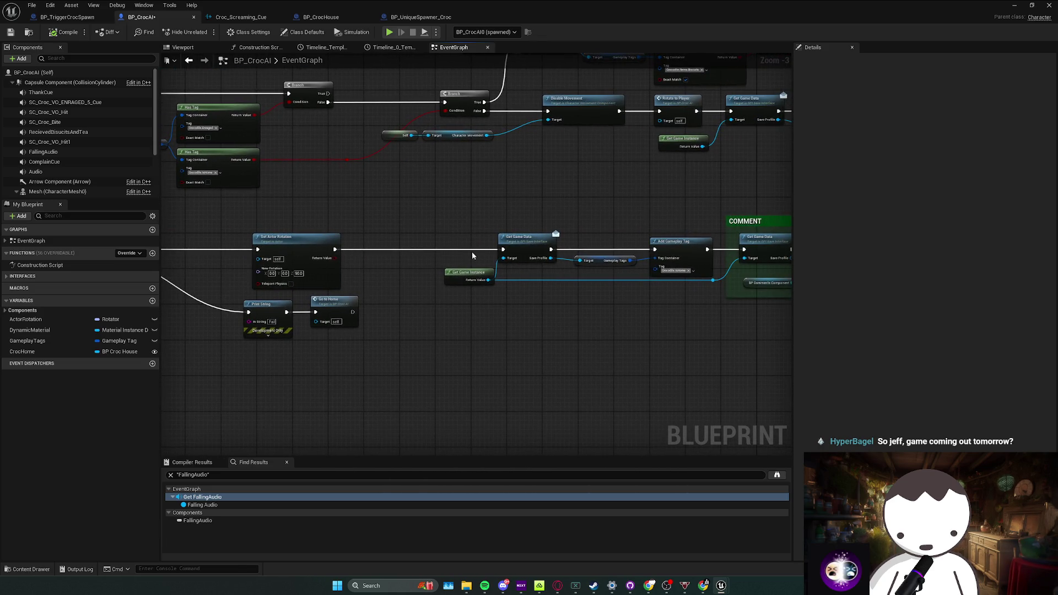
pyautogui.moveTo(513, 248); pyautogui.dragTo(647, 246)
pyautogui.moveTo(434, 237); pyautogui.dragTo(438, 238)
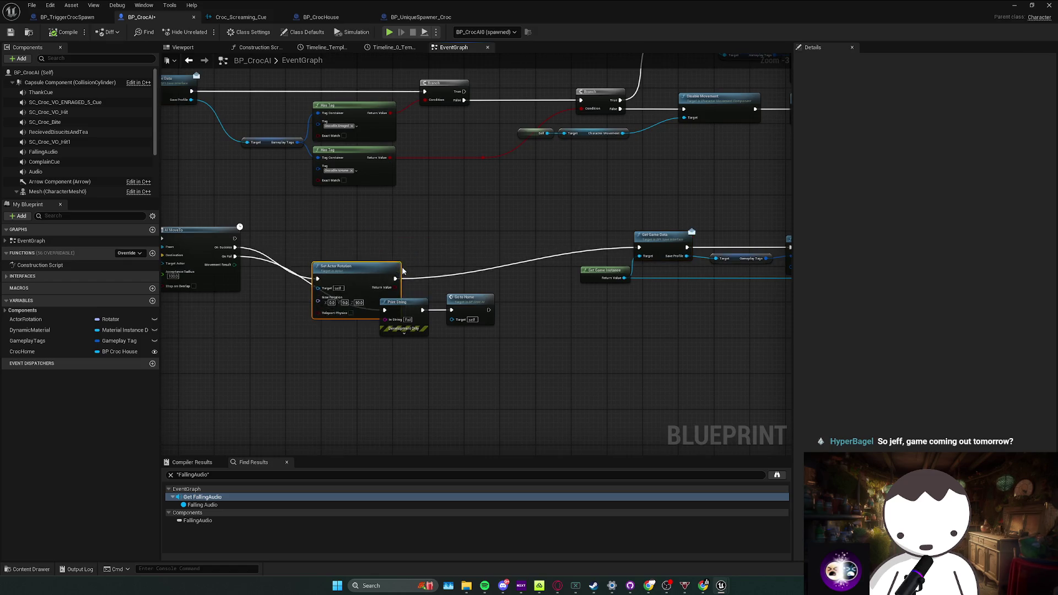
pyautogui.moveTo(529, 247); pyautogui.dragTo(353, 248)
pyautogui.click(429, 271)
# Shrink the gameplay-tag comment box from its bottom and nudge Get Game Instance down
pyautogui.moveTo(511, 274); pyautogui.dragTo(469, 273)
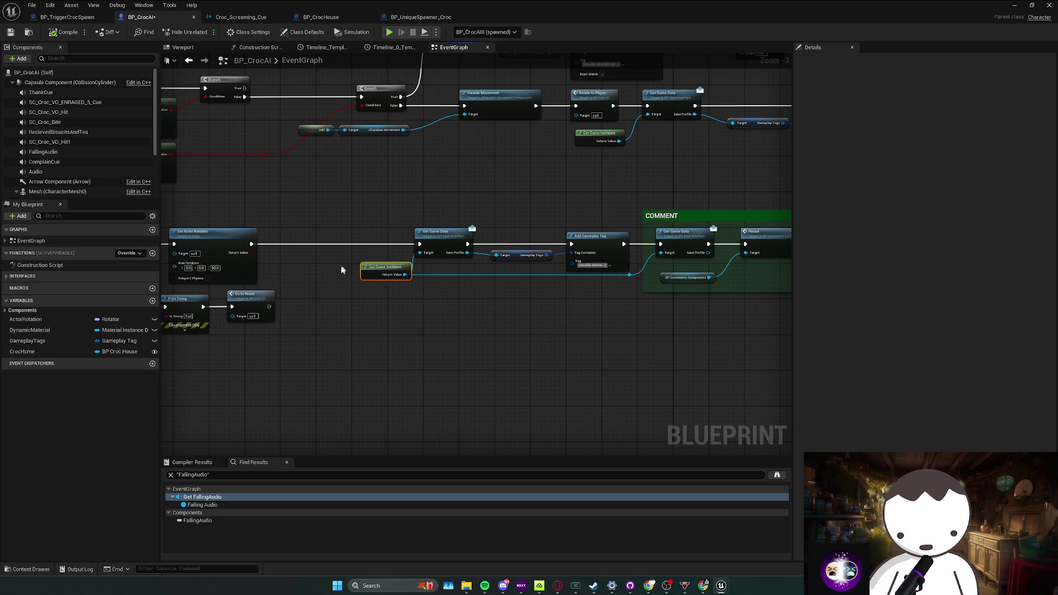
pyautogui.moveTo(460, 286); pyautogui.dragTo(400, 295)
pyautogui.moveTo(576, 281); pyautogui.dragTo(426, 249)
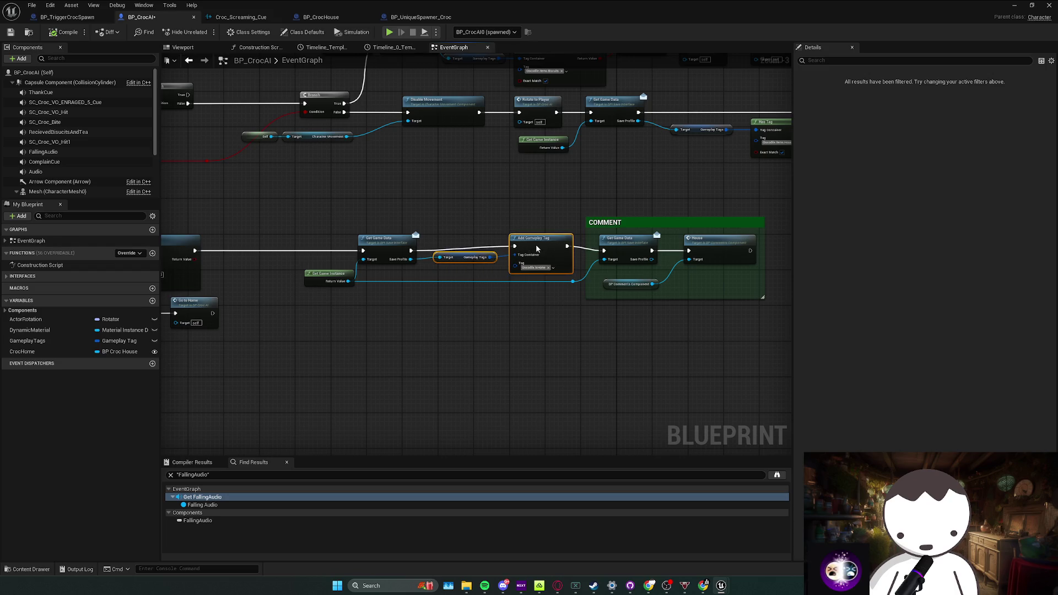
pyautogui.moveTo(610, 282)
pyautogui.mouseDown()
pyautogui.moveTo(553, 270)
pyautogui.moveTo(554, 261)
pyautogui.mouseUp()
pyautogui.click(730, 290)
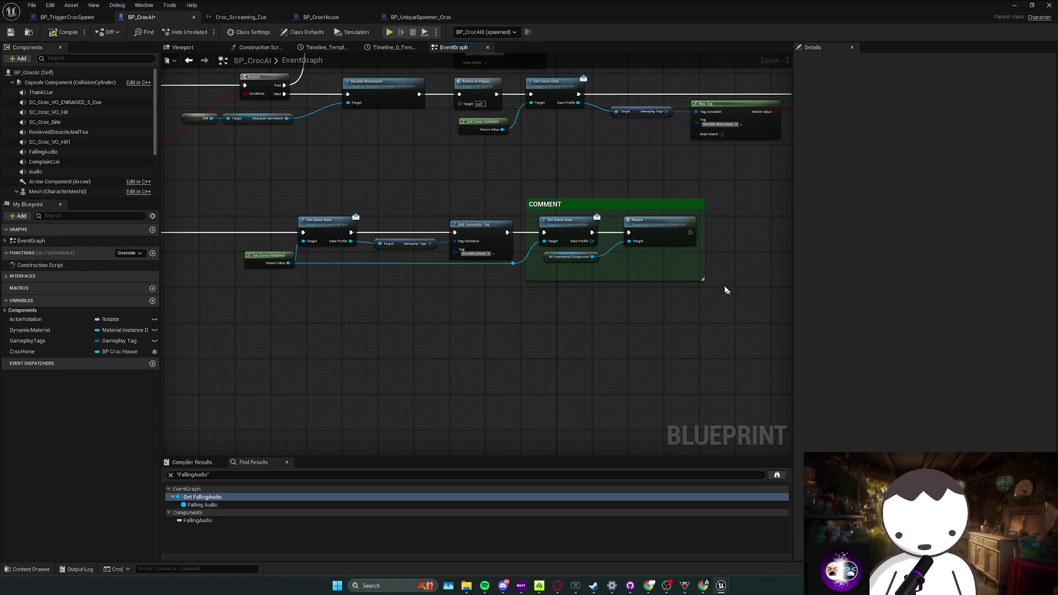
pyautogui.moveTo(705, 279); pyautogui.dragTo(773, 279)
pyautogui.moveTo(613, 281)
pyautogui.mouseDown()
pyautogui.moveTo(614, 258)
pyautogui.moveTo(643, 267)
pyautogui.moveTo(538, 268)
pyautogui.mouseUp()
pyautogui.scroll(1, 629, 281)
pyautogui.scroll(-1, 636, 273)
pyautogui.moveTo(431, 258); pyautogui.dragTo(436, 263)
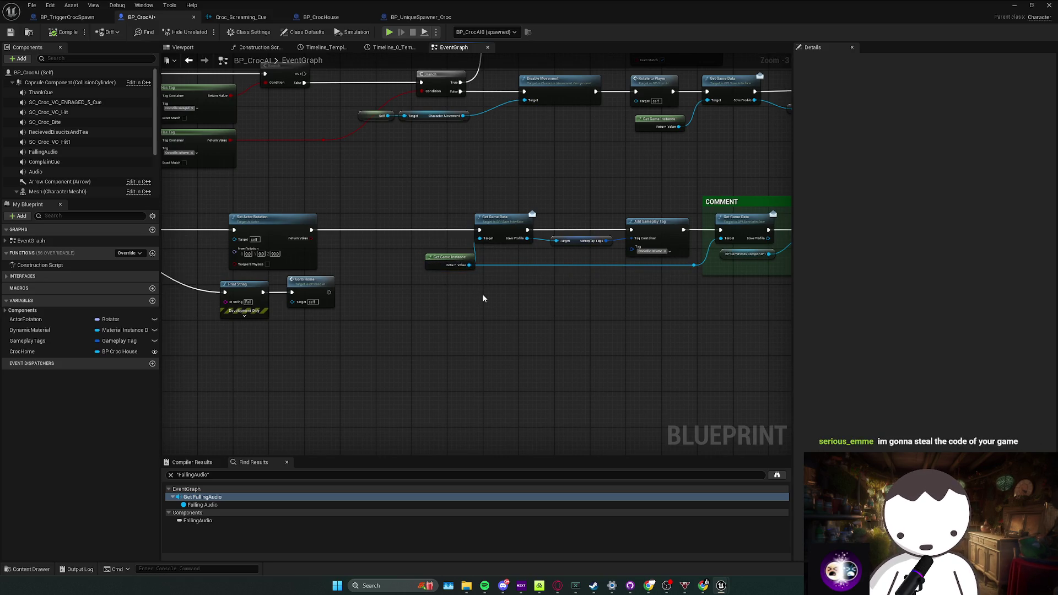
pyautogui.moveTo(483, 298); pyautogui.dragTo(613, 315)
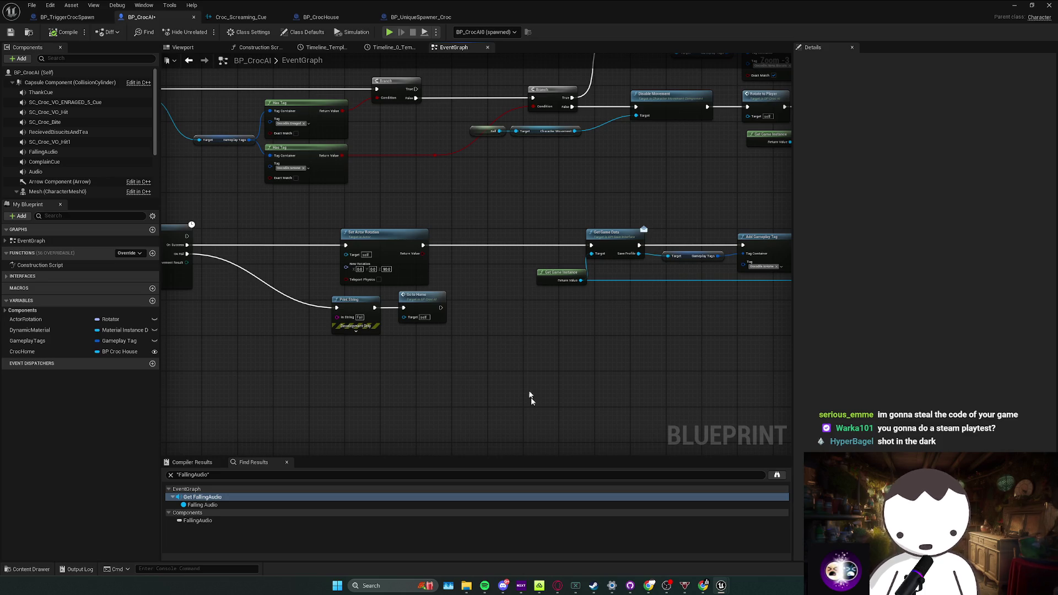
# Glance at Raining Cats and Dogs in the Steam library, then select the Print String and Go to Home nodes
pyautogui.click(594, 585)
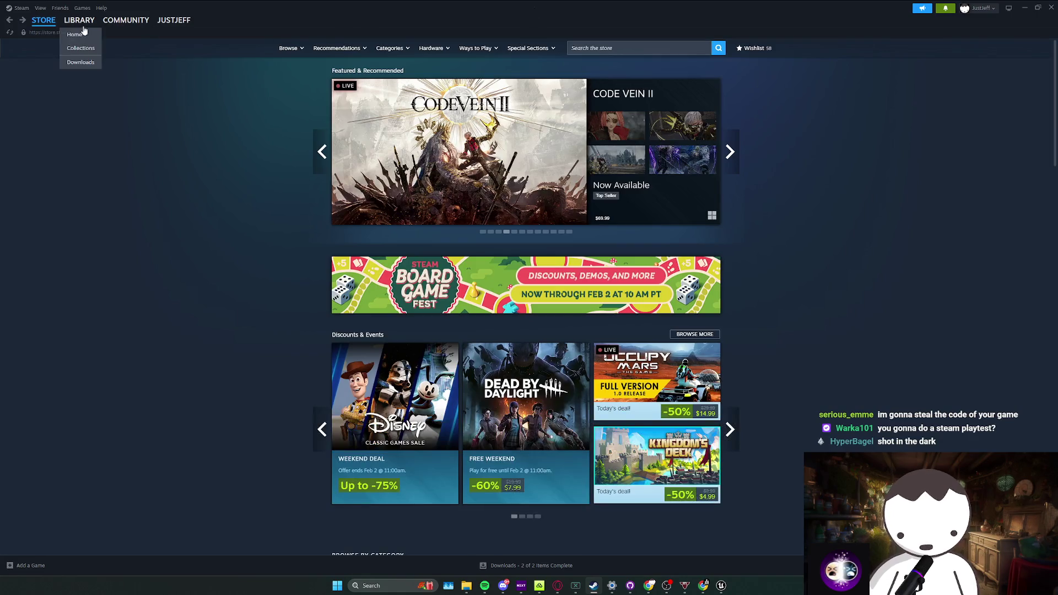
pyautogui.click(79, 20)
pyautogui.click(50, 102)
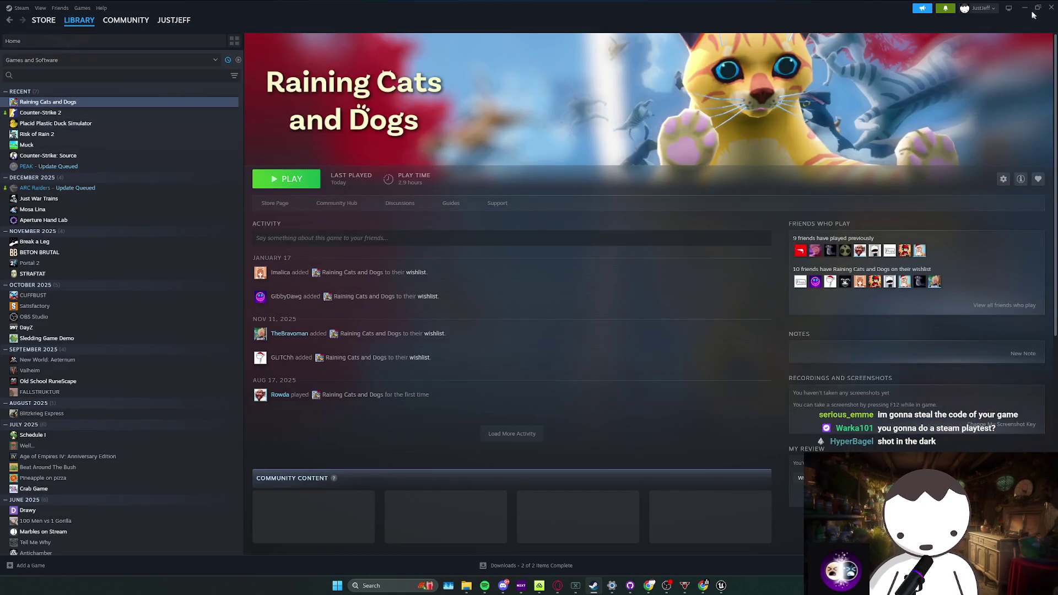
pyautogui.click(1023, 7)
pyautogui.moveTo(392, 347)
pyautogui.mouseDown()
pyautogui.moveTo(598, 283)
pyautogui.moveTo(590, 278)
pyautogui.mouseUp()
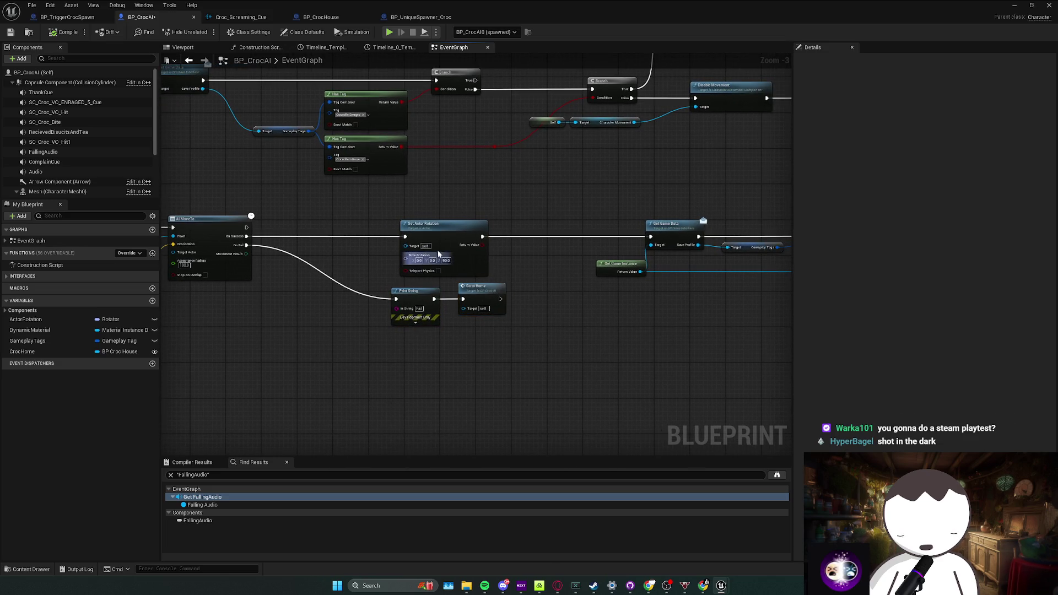
# Add a Get Player Character node feeding a Get Actor Location beside Set Actor Rotation
pyautogui.moveTo(436, 255); pyautogui.dragTo(526, 238)
pyautogui.rightClick(394, 308)
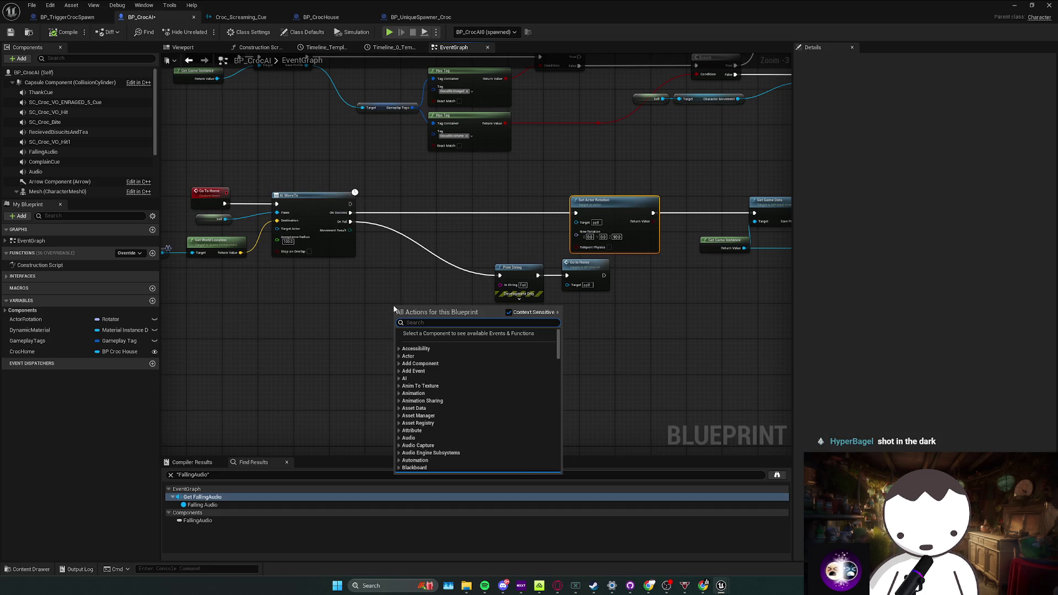
pyautogui.write('get')
pyautogui.press('BackSpace')
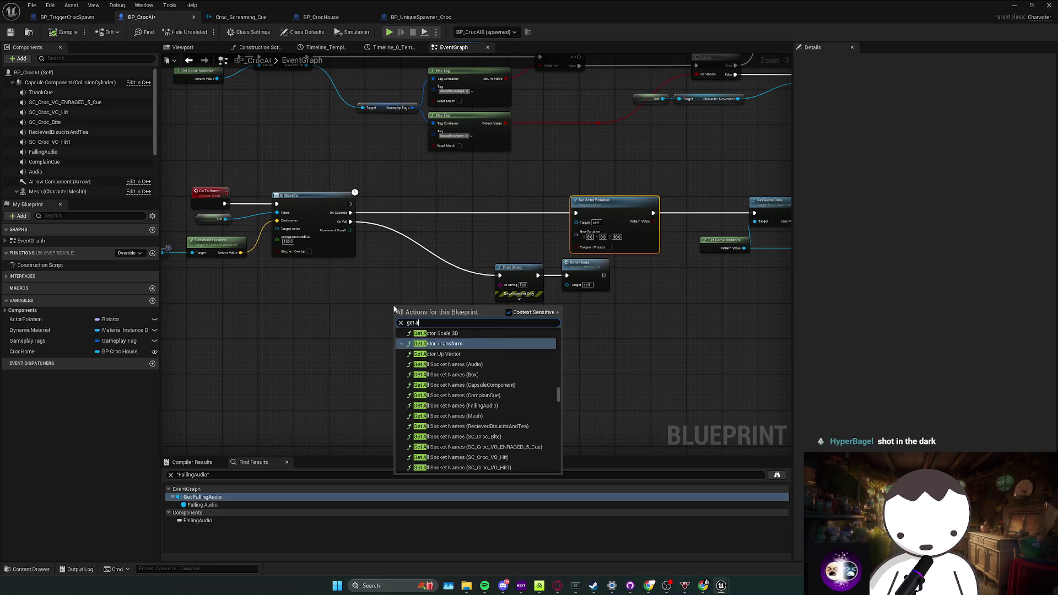
pyautogui.write('player chara')
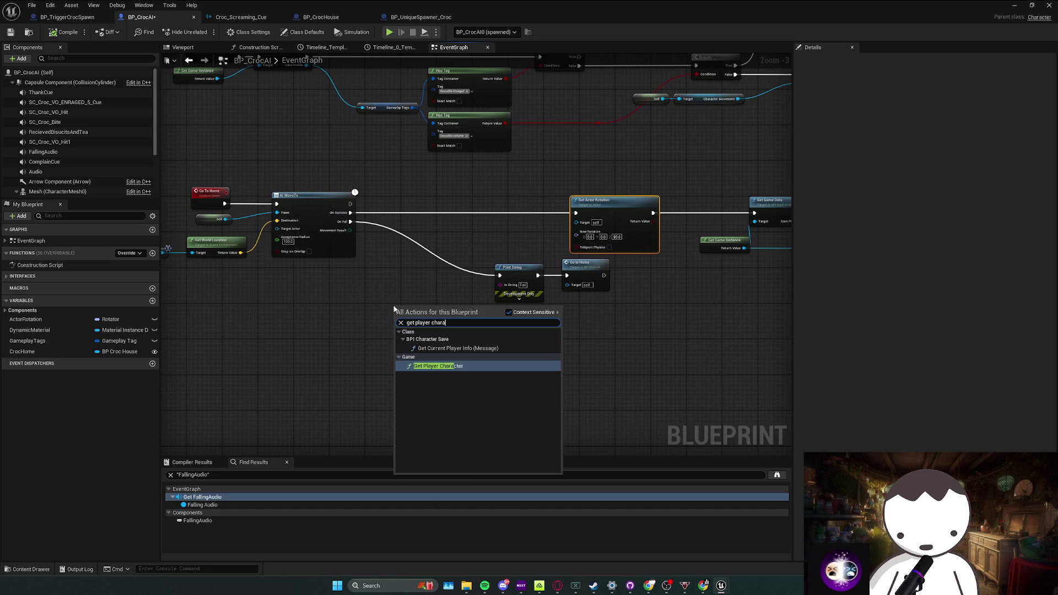
pyautogui.click(446, 367)
pyautogui.moveTo(387, 293); pyautogui.dragTo(410, 290)
pyautogui.write('g')
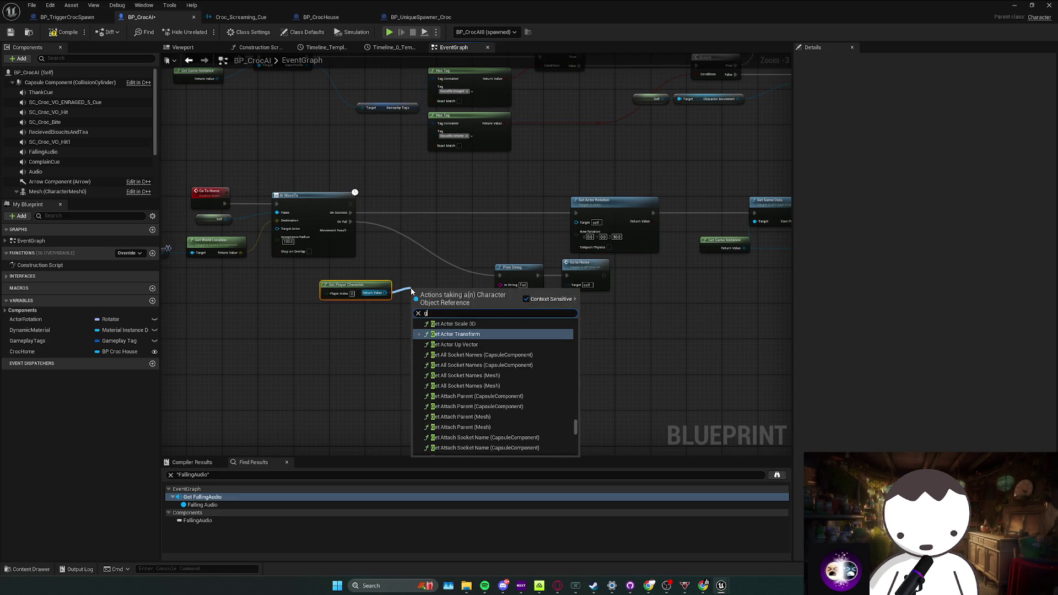
pyautogui.write('et player l')
pyautogui.press('BackSpace')
pyautogui.press('BackSpace')
pyautogui.press('BackSpace')
pyautogui.write('actor locati')
pyautogui.press('Return')
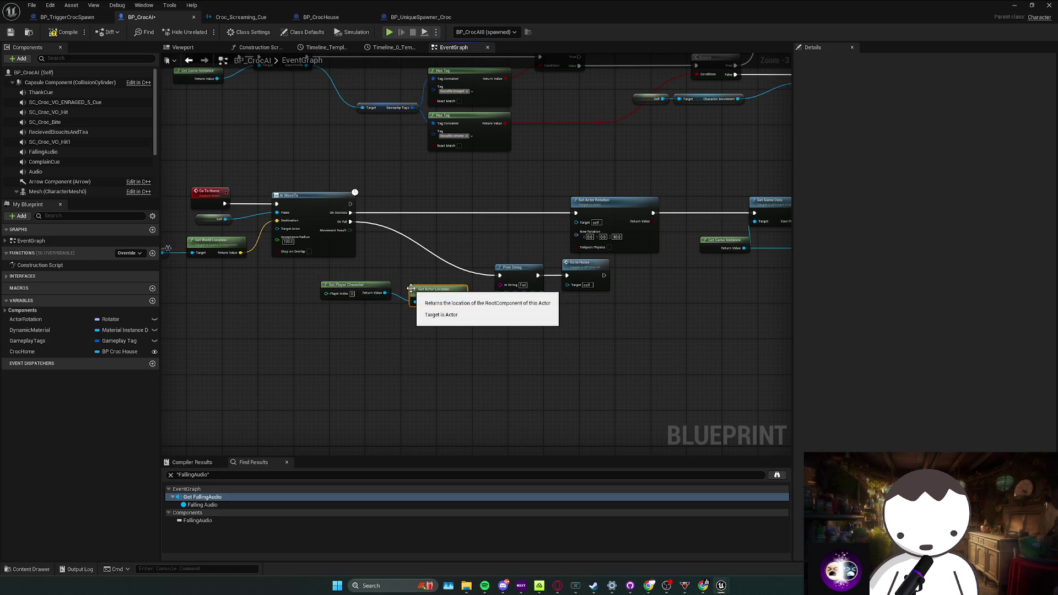
pyautogui.moveTo(456, 288); pyautogui.dragTo(341, 288)
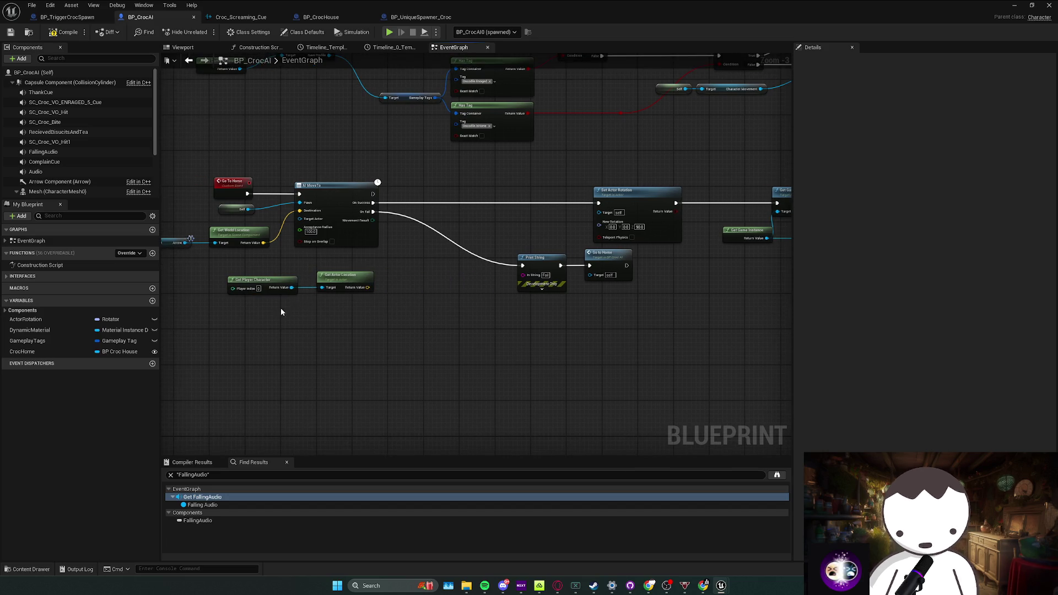
pyautogui.moveTo(282, 307); pyautogui.dragTo(305, 307)
# Add a Find Look at Rotation node, discarding a mistaken Find Relative Look at Rotation
pyautogui.rightClick(303, 306)
pyautogui.press('Escape')
pyautogui.rightClick(299, 308)
pyautogui.write('find relative')
pyautogui.press('Return')
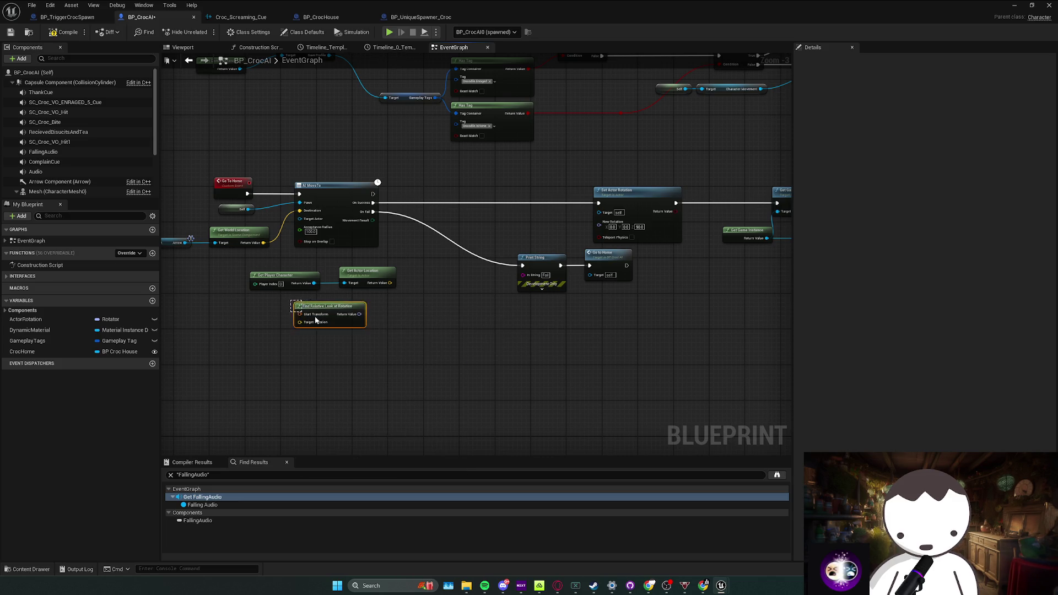
pyautogui.press('Delete')
pyautogui.rightClick(323, 317)
pyautogui.write('find look at')
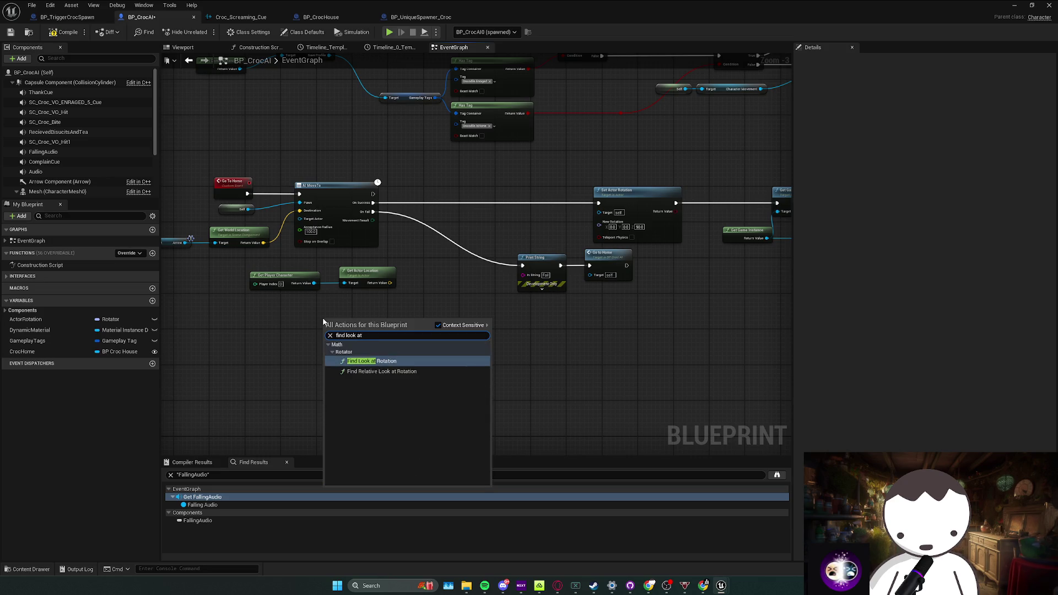
pyautogui.press('Return')
pyautogui.moveTo(335, 339); pyautogui.dragTo(467, 289)
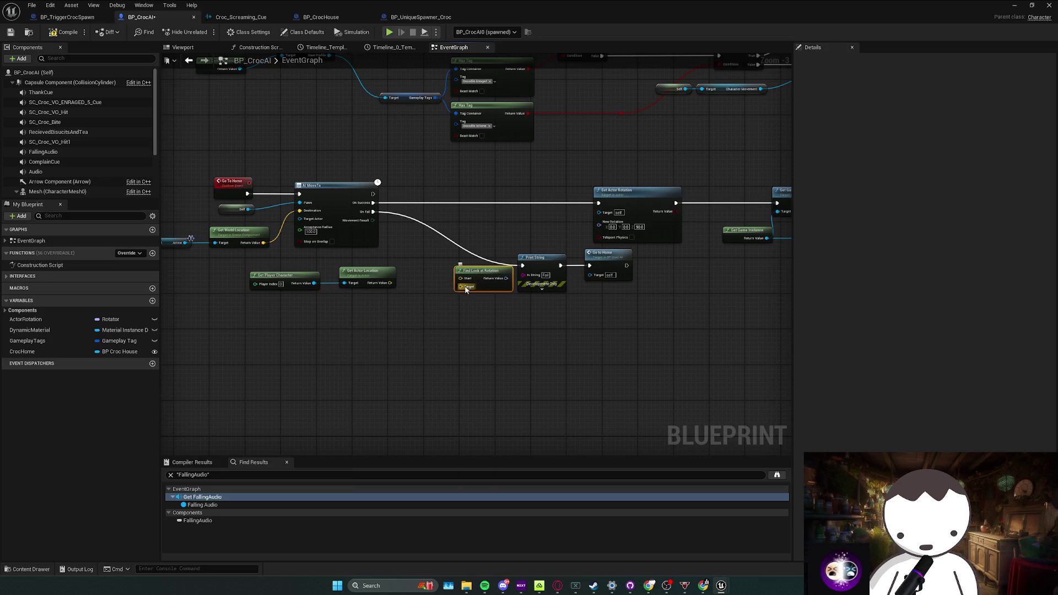
# Wire croc and player locations into Find Look at Rotation and its result into Set Actor Rotation's New Rotation
pyautogui.moveTo(311, 285); pyautogui.dragTo(374, 270)
pyautogui.moveTo(374, 270); pyautogui.dragTo(383, 306)
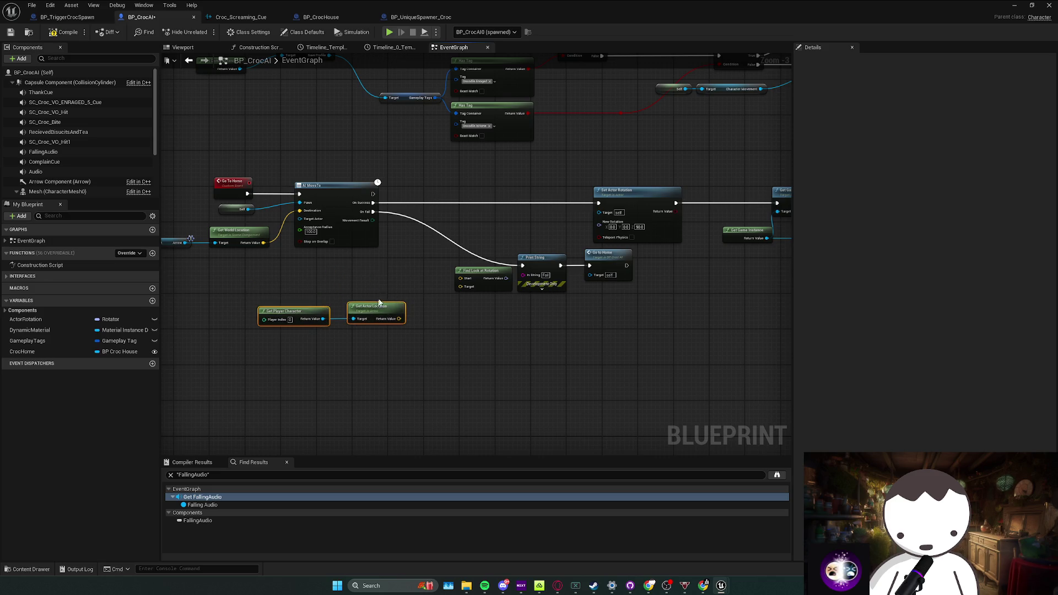
pyautogui.moveTo(425, 279); pyautogui.dragTo(460, 278)
pyautogui.moveTo(401, 319); pyautogui.dragTo(598, 224)
pyautogui.moveTo(605, 312); pyautogui.dragTo(552, 313)
pyautogui.moveTo(485, 278); pyautogui.dragTo(454, 269)
pyautogui.click(468, 320)
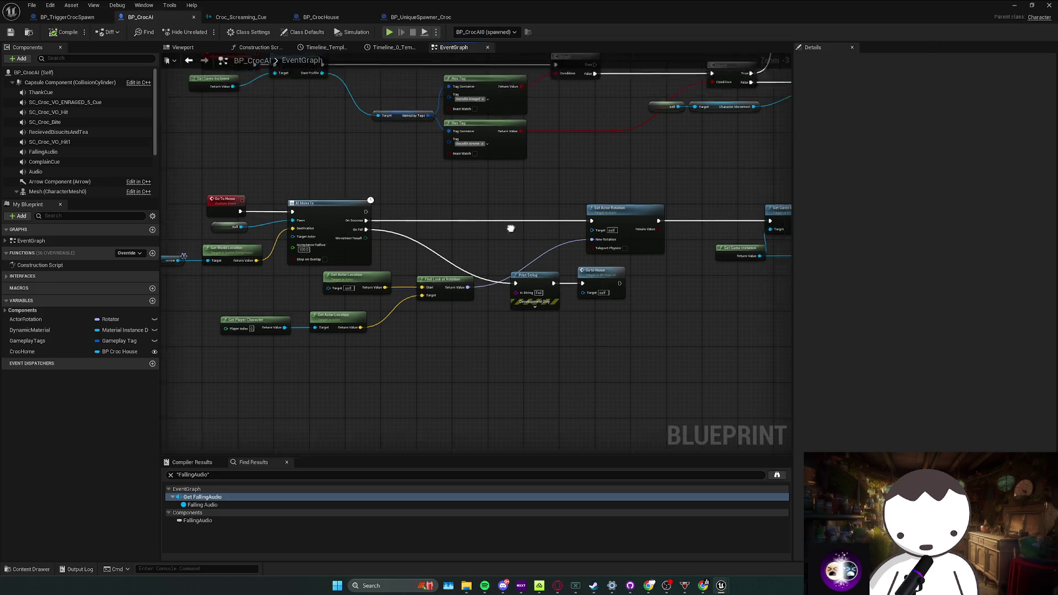
pyautogui.scroll(-2, 545, 220)
pyautogui.scroll(3, 545, 221)
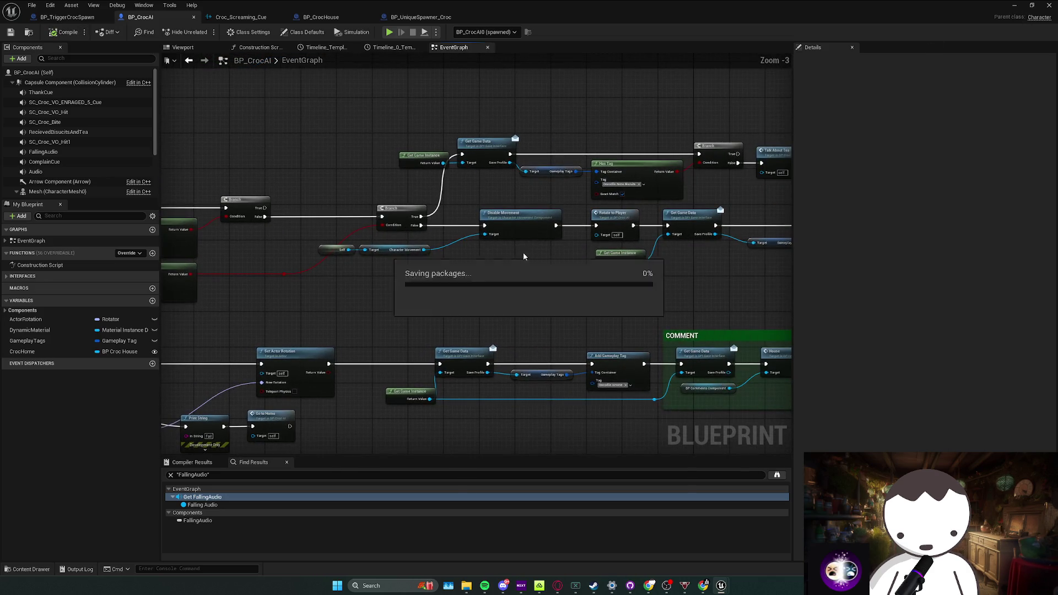
# Pan past the Thank and Complain branches to the Rotate To Player event, then minimize BP_CrocAI
pyautogui.moveTo(519, 264); pyautogui.dragTo(354, 262)
pyautogui.moveTo(519, 265); pyautogui.dragTo(354, 261)
pyautogui.moveTo(562, 296)
pyautogui.mouseDown()
pyautogui.moveTo(728, 290)
pyautogui.moveTo(538, 217)
pyautogui.moveTo(693, 226)
pyautogui.mouseUp()
pyautogui.doubleClick(449, 242)
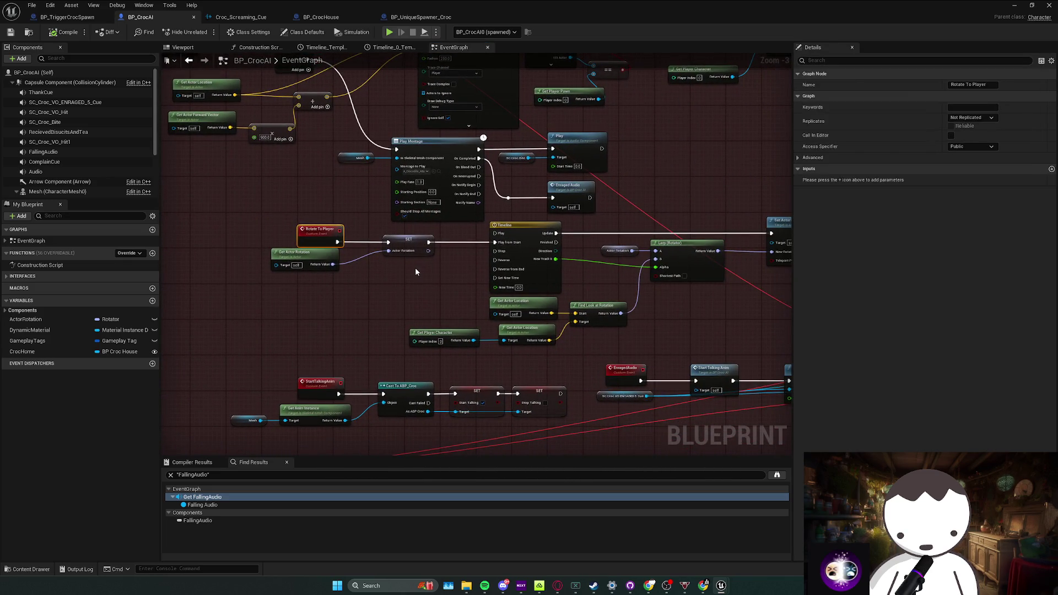
pyautogui.moveTo(731, 104); pyautogui.dragTo(595, 194)
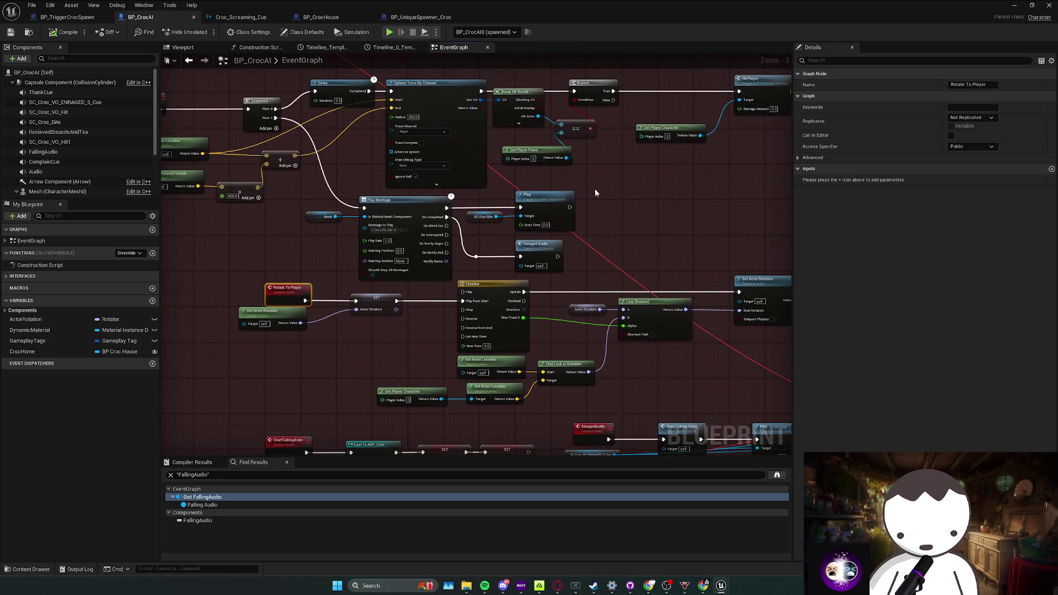
pyautogui.click(1017, 6)
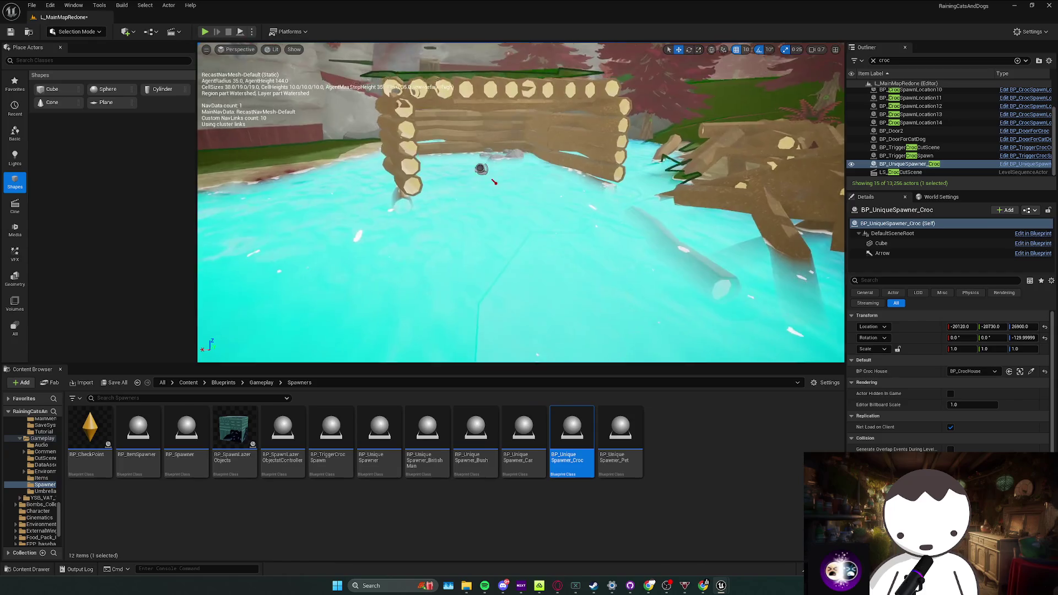
# Save the level, run a brief playtest walking toward the croc, stop and save again
pyautogui.hotkey('ctrl', 's')
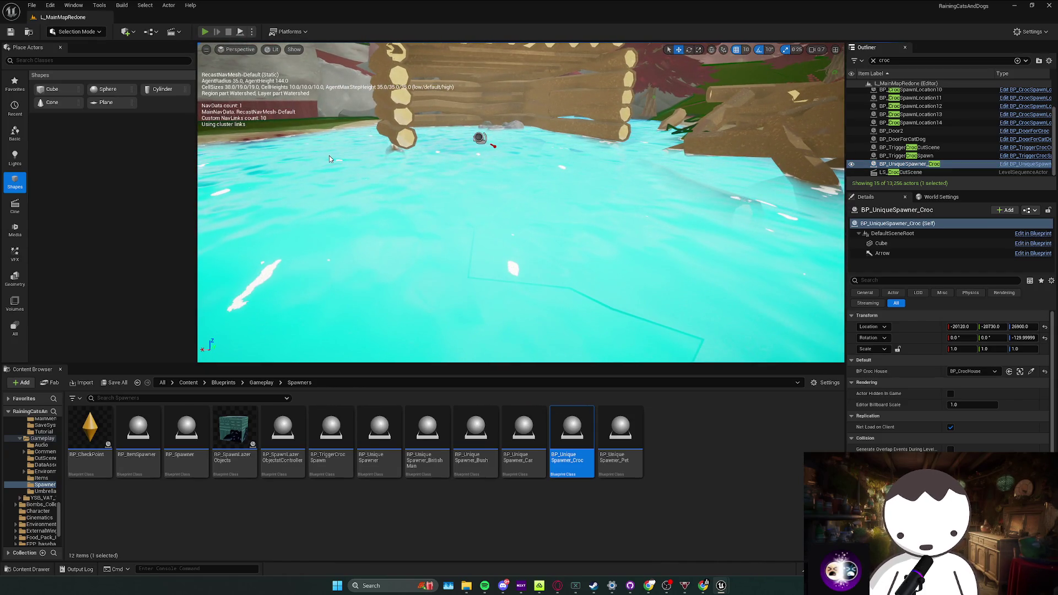
pyautogui.hotkey('alt', 'p')
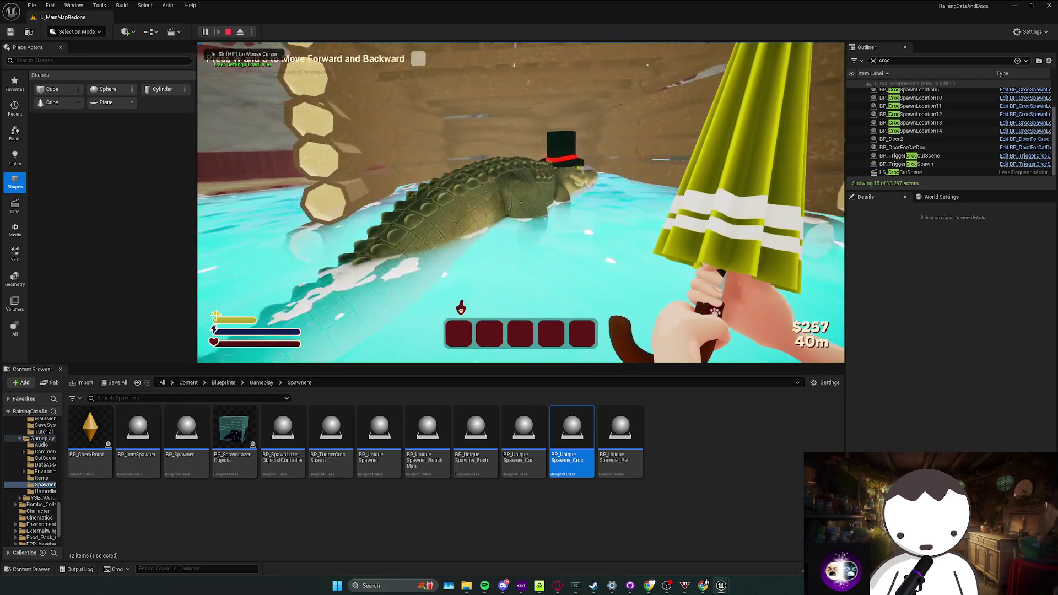
pyautogui.press('w')
pyautogui.press('Escape')
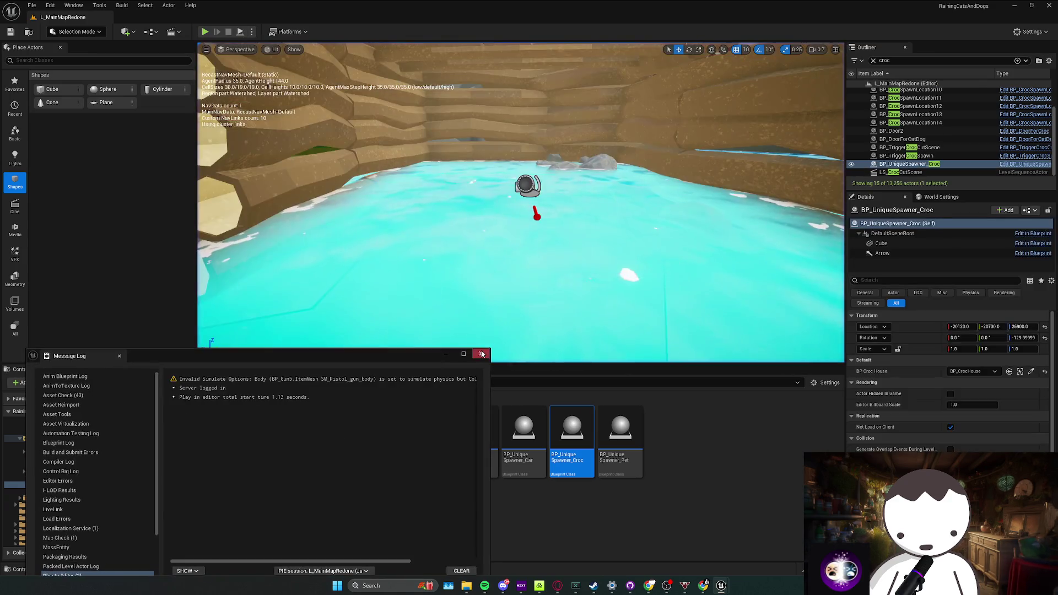
pyautogui.hotkey('ctrl', 's')
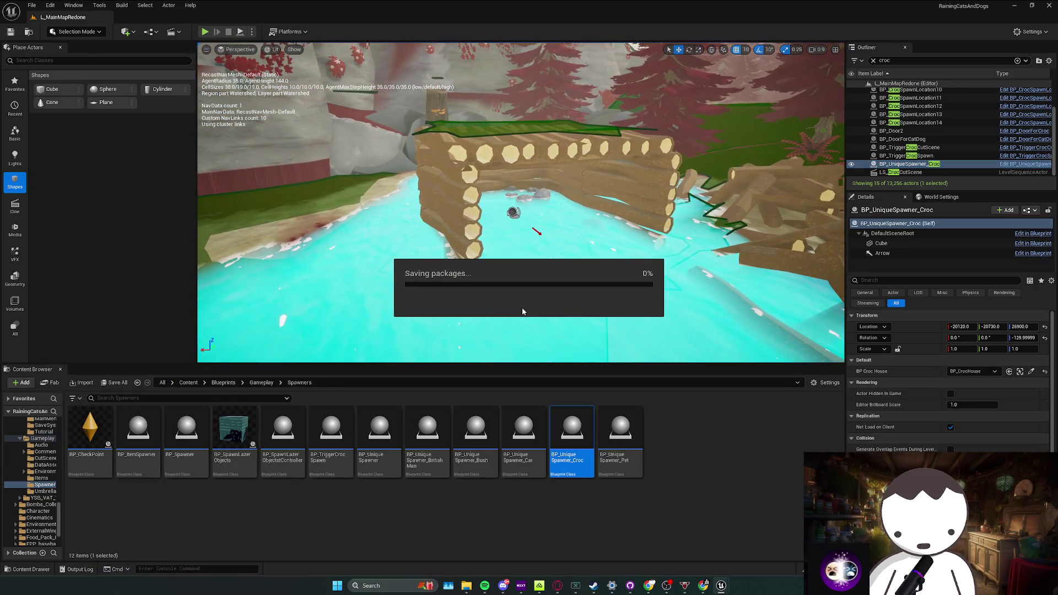
# Fly down to the water, select the BP_CrocHouse log pile and save while framing the island
pyautogui.moveTo(538, 239)
pyautogui.mouseDown()
pyautogui.moveTo(538, 165)
pyautogui.moveTo(414, 144)
pyautogui.moveTo(559, 172)
pyautogui.mouseUp()
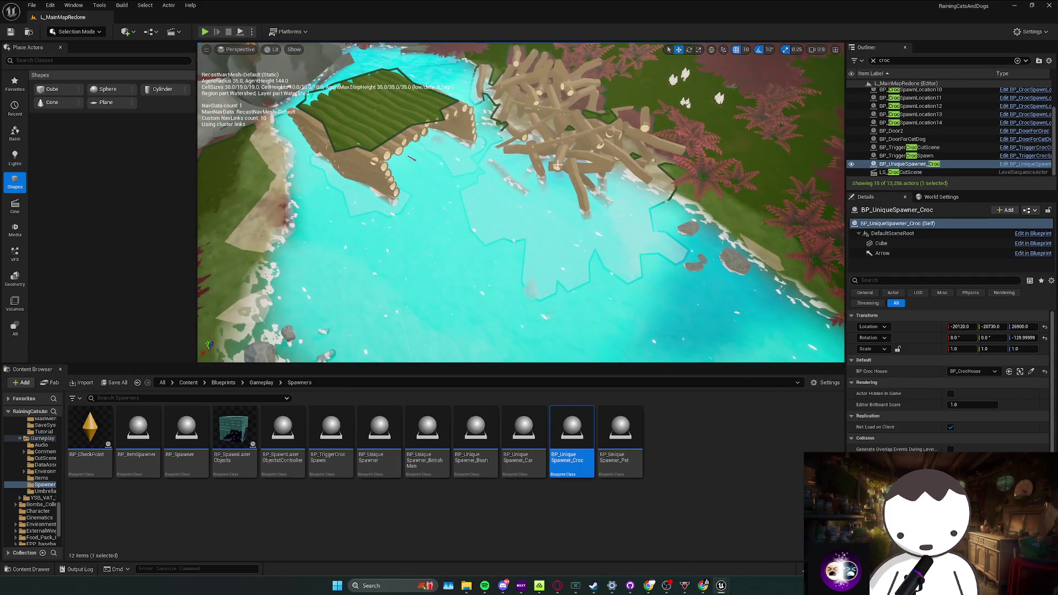
pyautogui.click(559, 172)
pyautogui.moveTo(575, 213)
pyautogui.mouseDown()
pyautogui.moveTo(562, 190)
pyautogui.moveTo(463, 215)
pyautogui.moveTo(512, 199)
pyautogui.moveTo(520, 157)
pyautogui.moveTo(522, 171)
pyautogui.mouseUp()
pyautogui.click(519, 157)
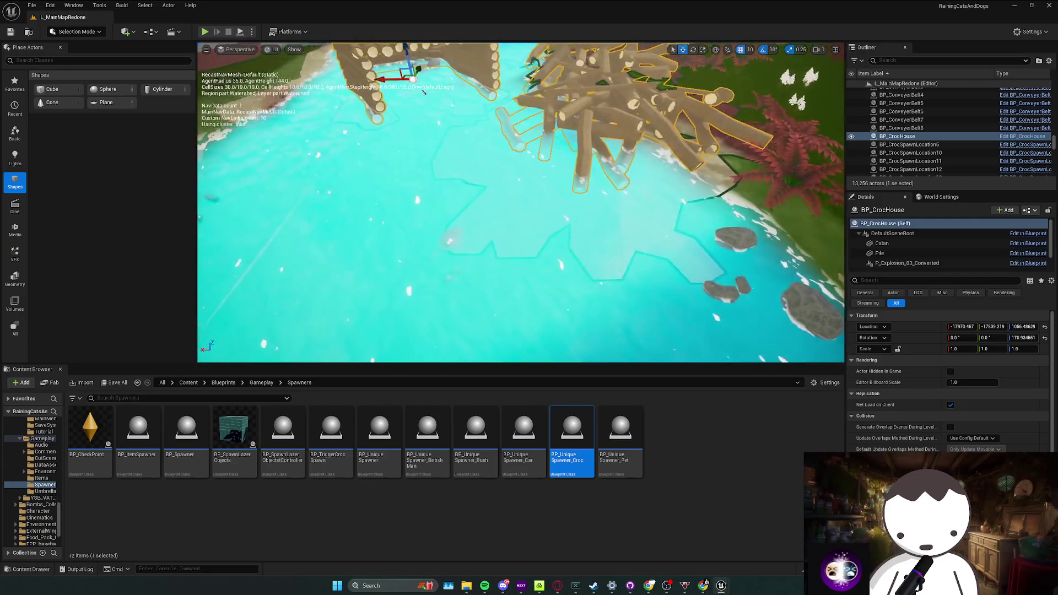
pyautogui.hotkey('ctrl', 's')
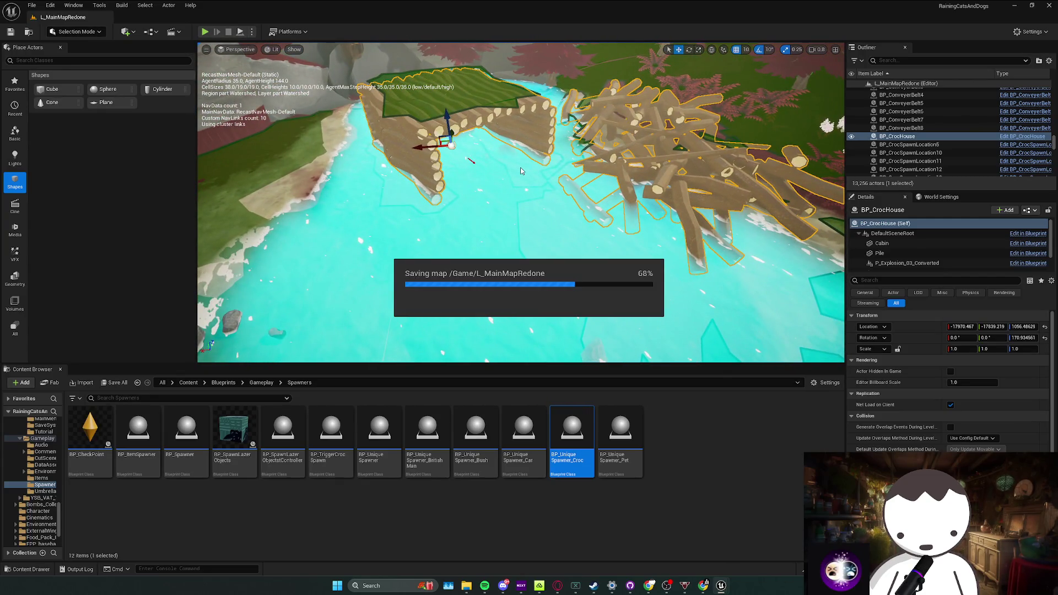
pyautogui.moveTo(521, 172)
pyautogui.mouseDown()
pyautogui.moveTo(529, 157)
pyautogui.moveTo(504, 165)
pyautogui.moveTo(568, 201)
pyautogui.mouseUp()
pyautogui.hotkey('ctrl', 's')
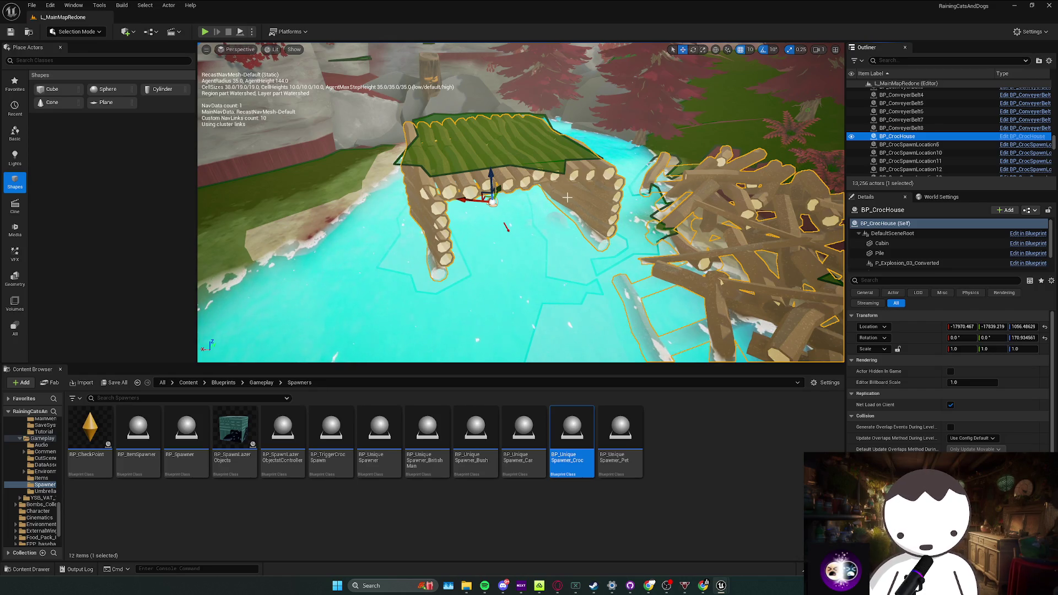
# Frame the croc house from above, save once more and bring BP_CrocAI back to the front
pyautogui.click(568, 197)
pyautogui.moveTo(507, 227); pyautogui.dragTo(481, 175)
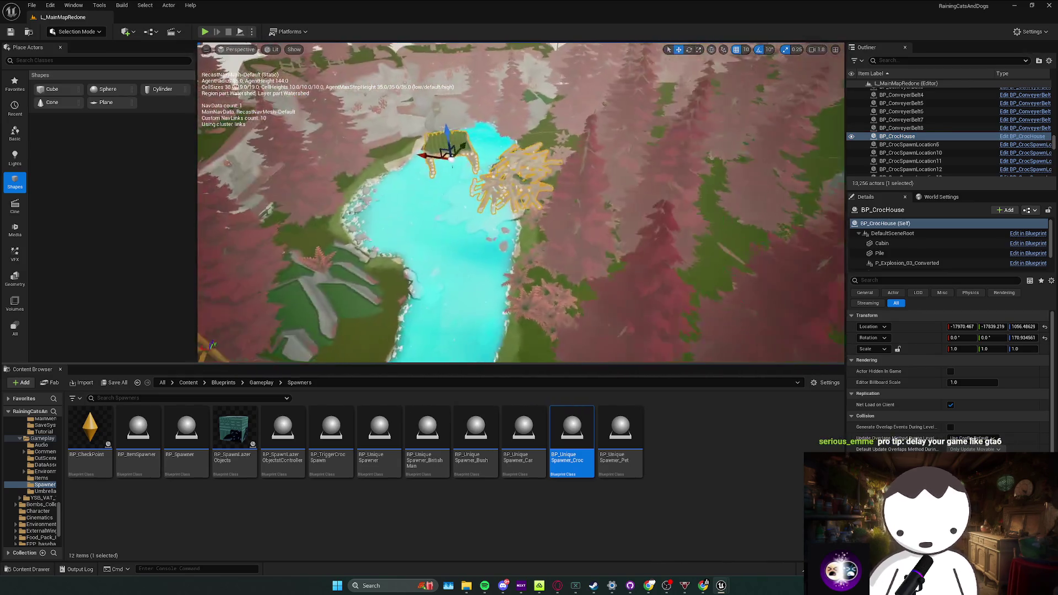
pyautogui.scroll(5, 481, 176)
pyautogui.scroll(5, 481, 177)
pyautogui.hotkey('ctrl', 's')
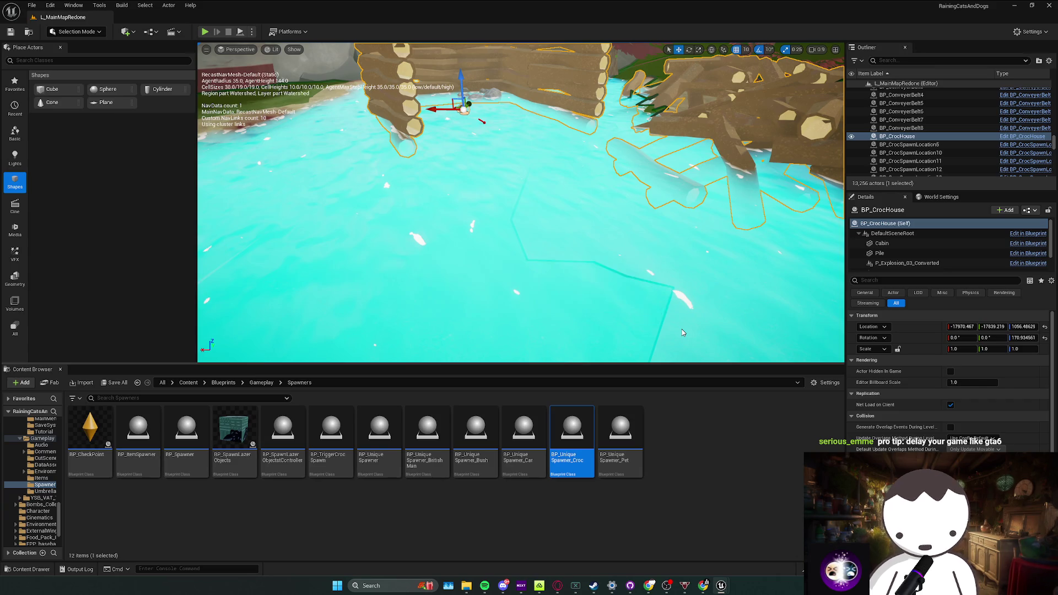
pyautogui.moveTo(682, 329); pyautogui.dragTo(678, 355)
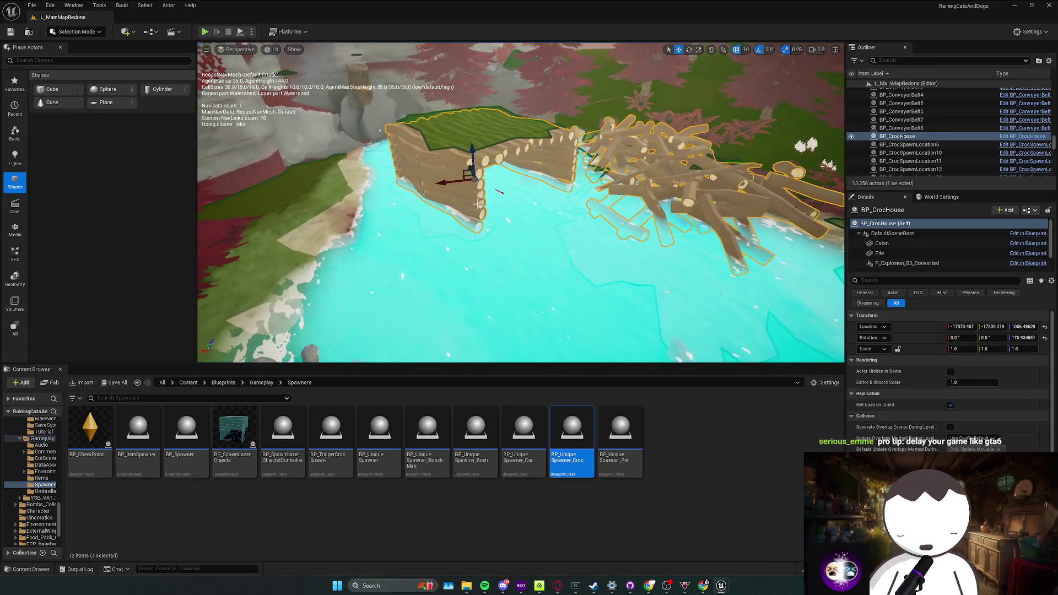
pyautogui.moveTo(721, 586)
pyautogui.click(707, 552)
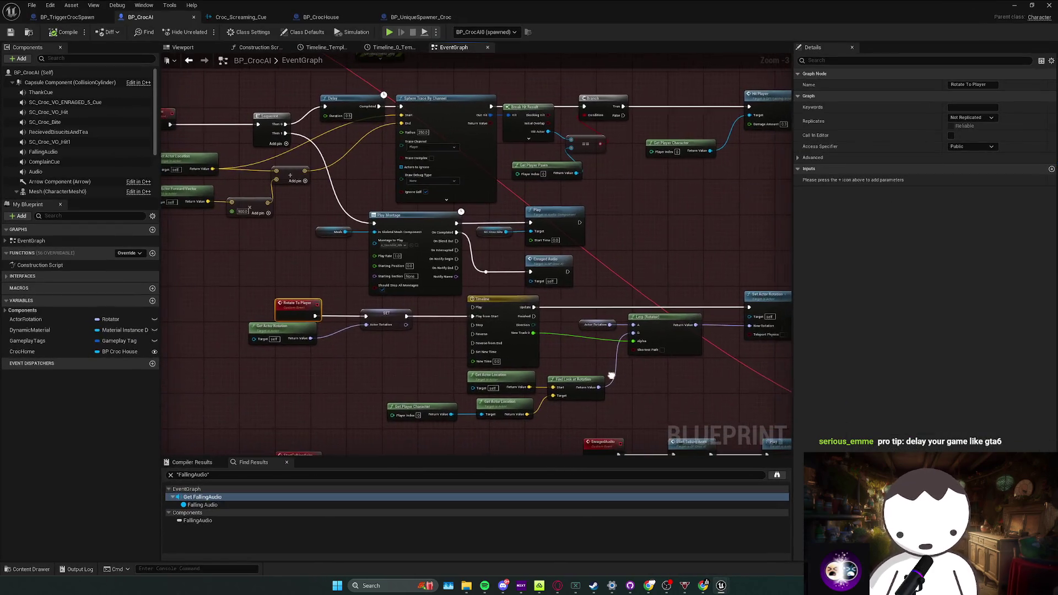
# Select the look-at rotation nodes and pan down through BP_CrocAI's graph
pyautogui.moveTo(376, 414); pyautogui.dragTo(578, 391)
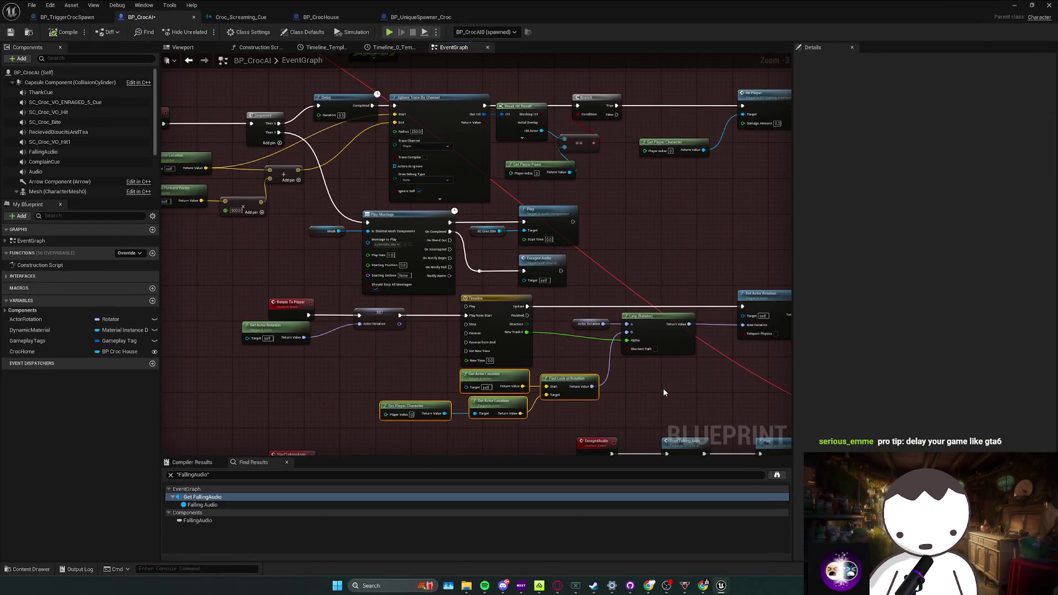
pyautogui.moveTo(663, 388); pyautogui.dragTo(618, 381)
pyautogui.moveTo(597, 417)
pyautogui.mouseDown()
pyautogui.moveTo(584, 366)
pyautogui.moveTo(625, 314)
pyautogui.mouseUp()
pyautogui.scroll(-1, 625, 313)
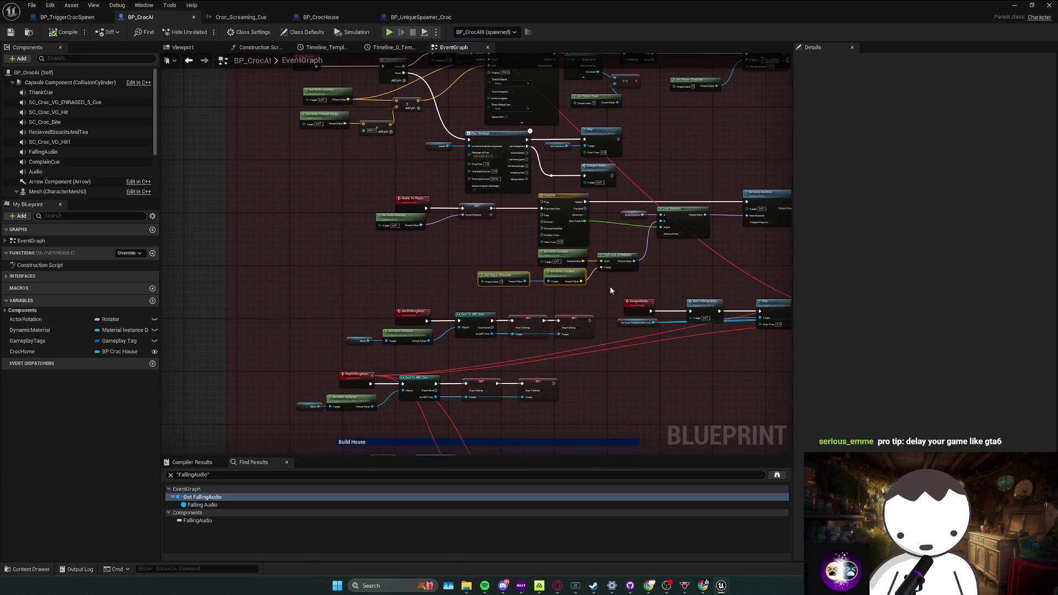
pyautogui.scroll(1, 480, 305)
pyautogui.moveTo(449, 246)
pyautogui.mouseDown()
pyautogui.moveTo(472, 265)
pyautogui.moveTo(424, 306)
pyautogui.mouseUp()
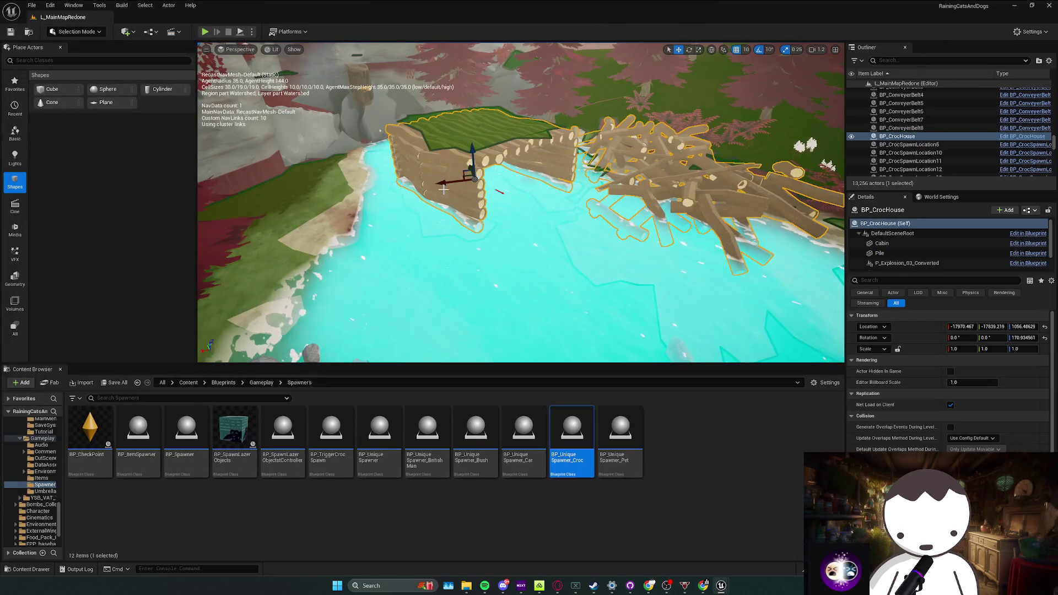
# Edit BP_CrocHouse from the viewport context menu and select the Details filter text
pyautogui.rightClick(459, 189)
pyautogui.click(500, 221)
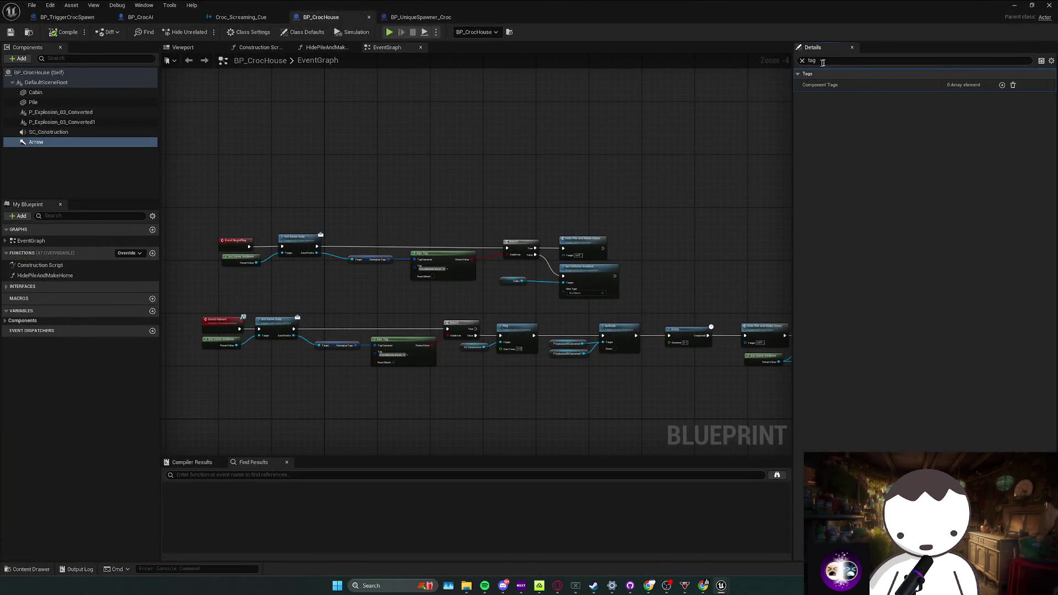
pyautogui.click(823, 62)
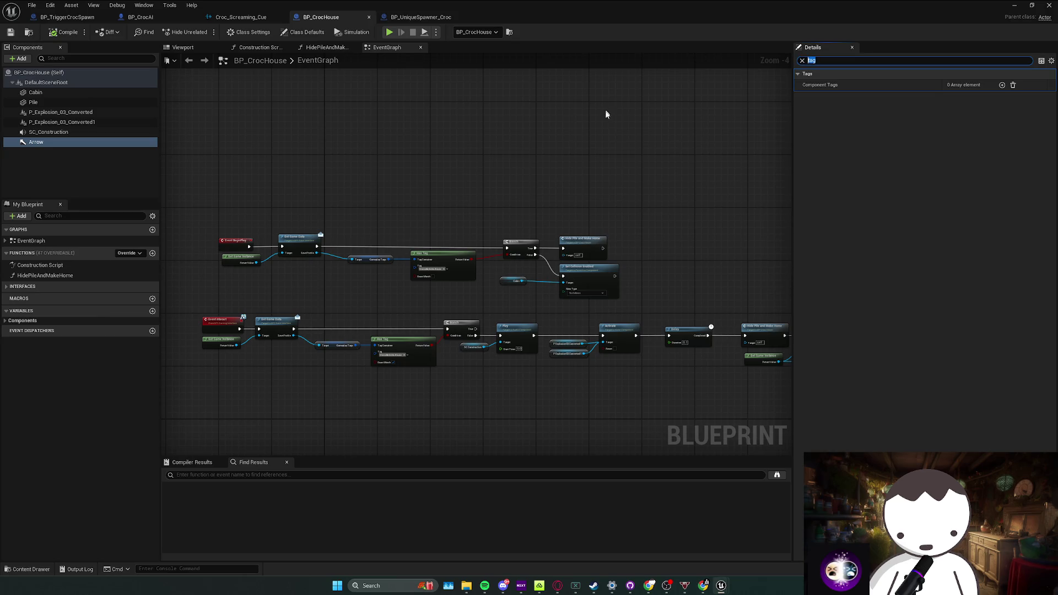
# In BP_CrocHouse's Viewport, select the Cabin component and filter Details by 'coll' to show its collision
pyautogui.press('BackSpace')
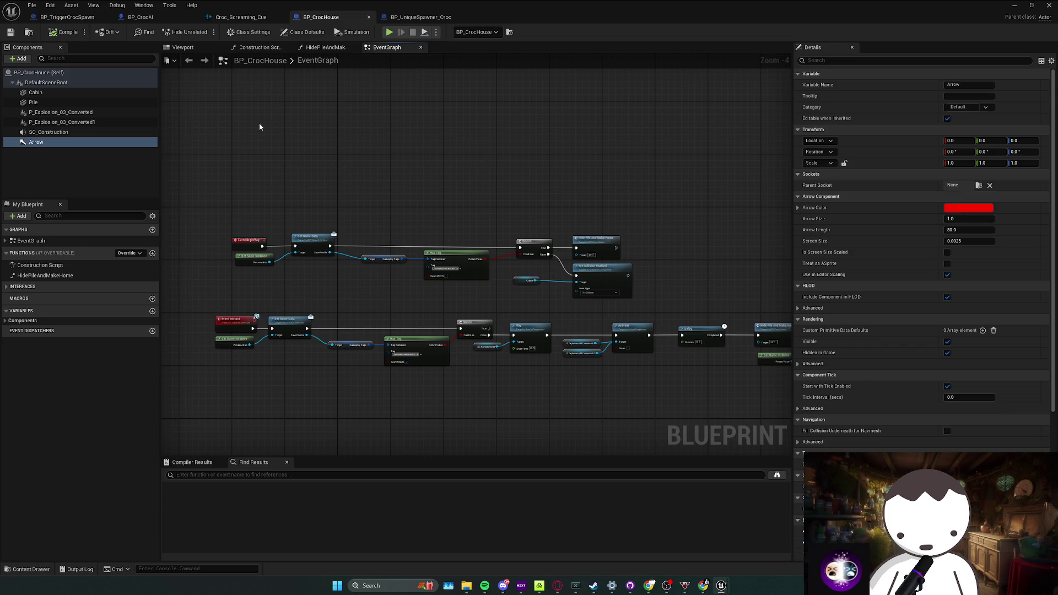
pyautogui.click(193, 48)
pyautogui.click(411, 227)
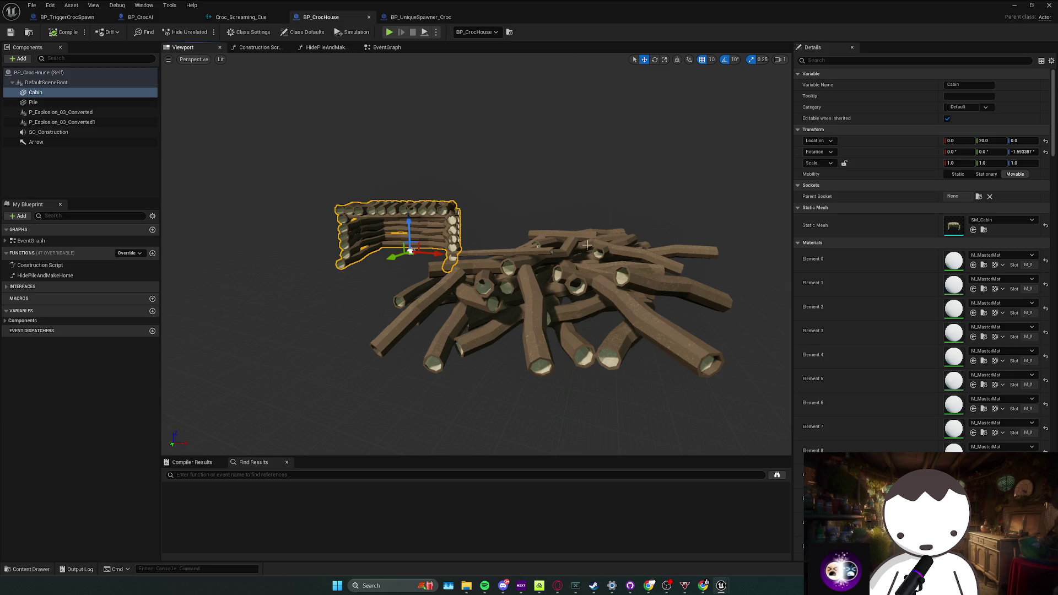
pyautogui.click(843, 59)
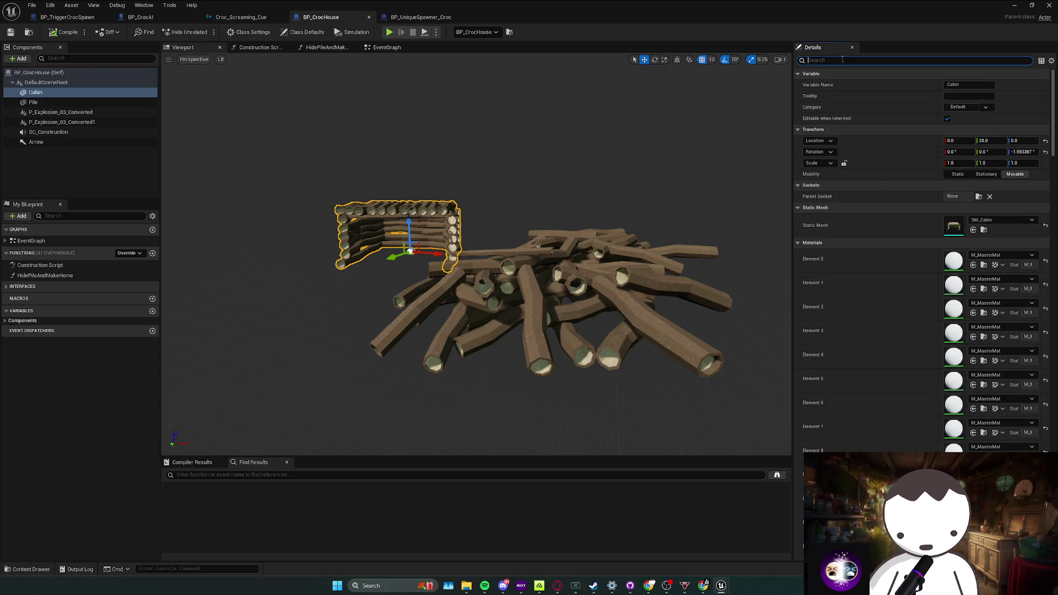
pyautogui.write('coll')
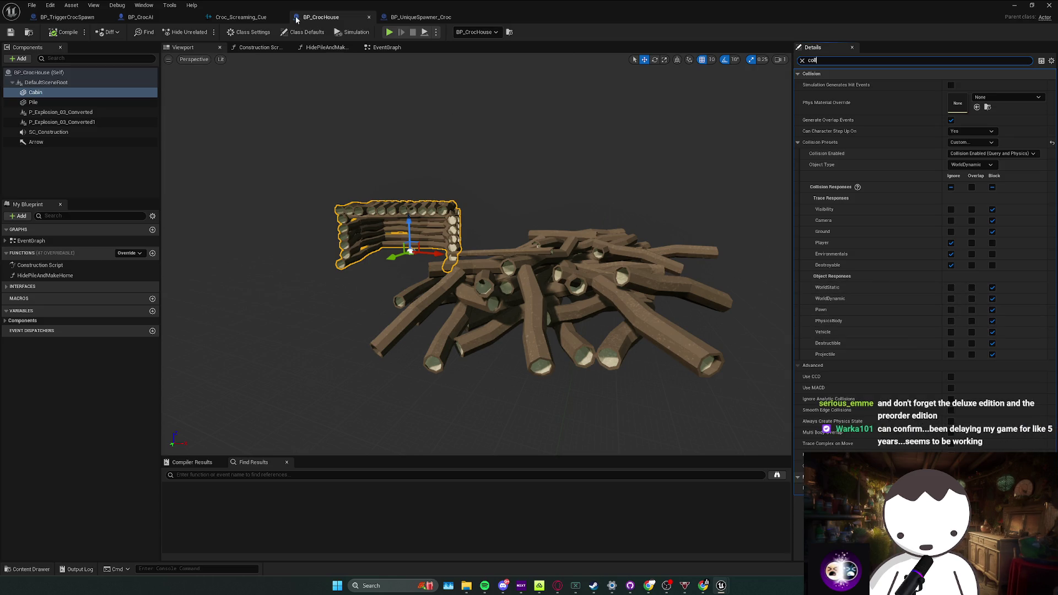
pyautogui.moveTo(458, 125)
pyautogui.mouseDown()
pyautogui.moveTo(446, 127)
pyautogui.moveTo(507, 154)
pyautogui.mouseUp()
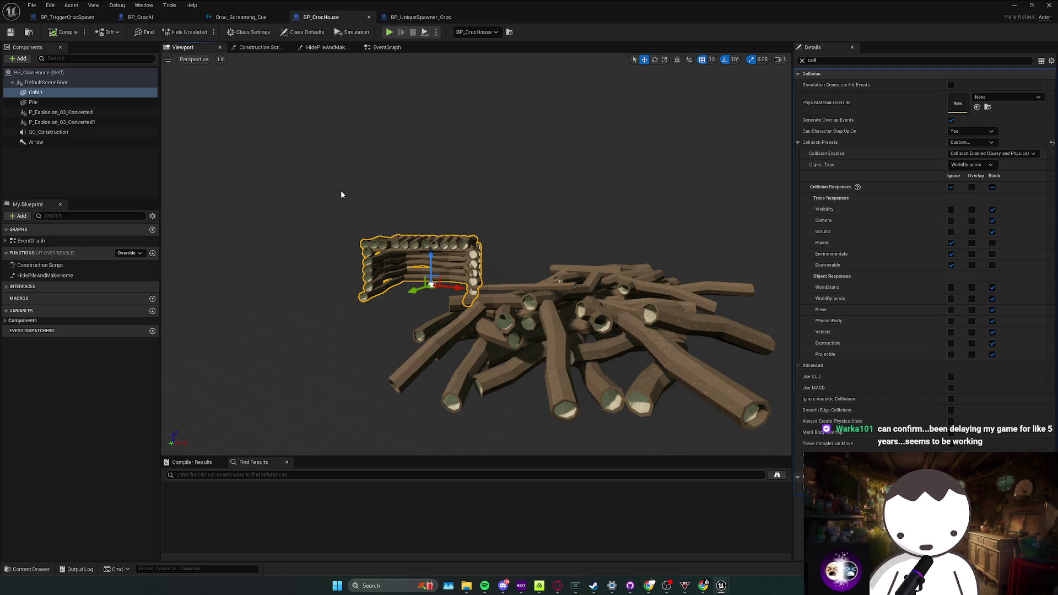
pyautogui.press('super+n')
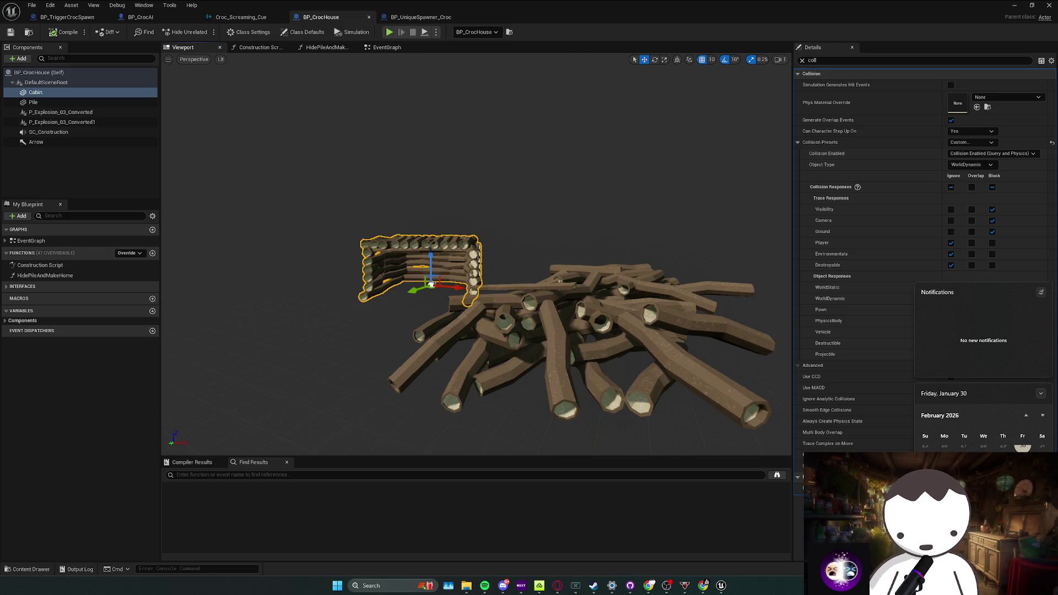
pyautogui.moveTo(406, 282); pyautogui.dragTo(407, 279)
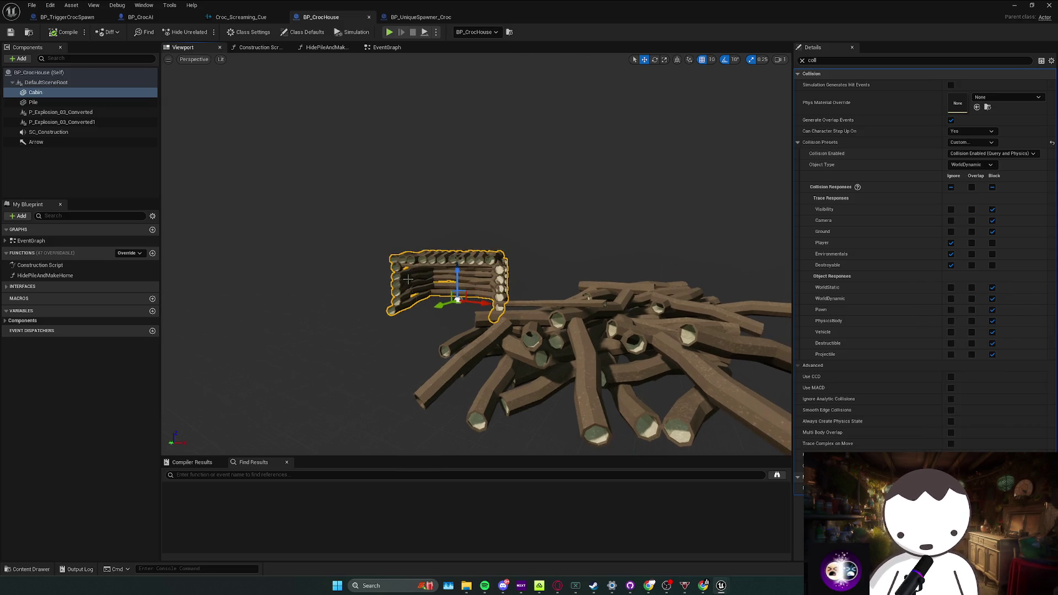
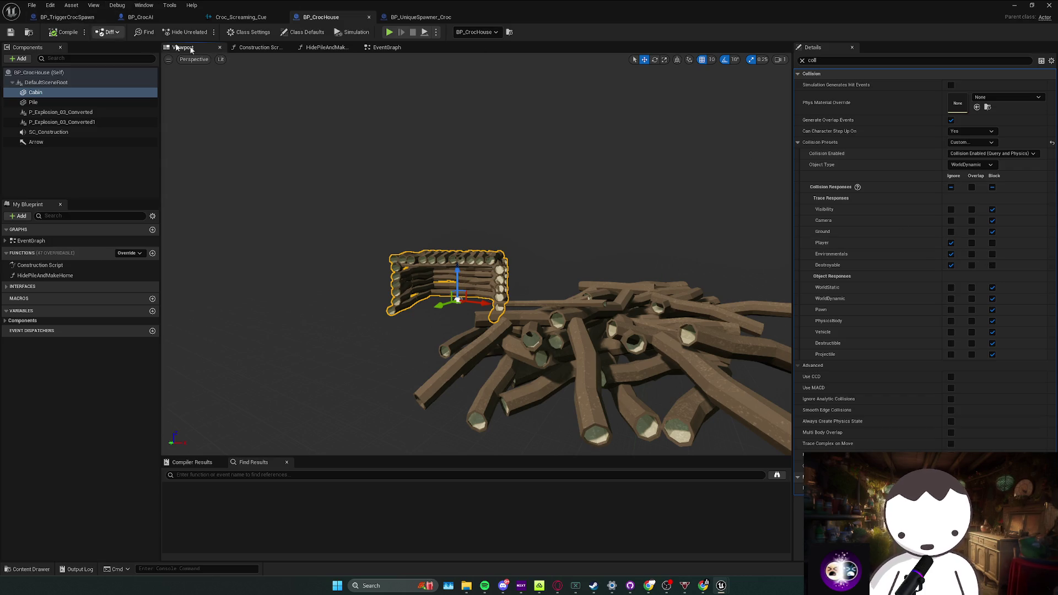
# Scale up the Cabin mesh in the BP_CrocHouse viewport
pyautogui.moveTo(485, 166); pyautogui.dragTo(484, 199)
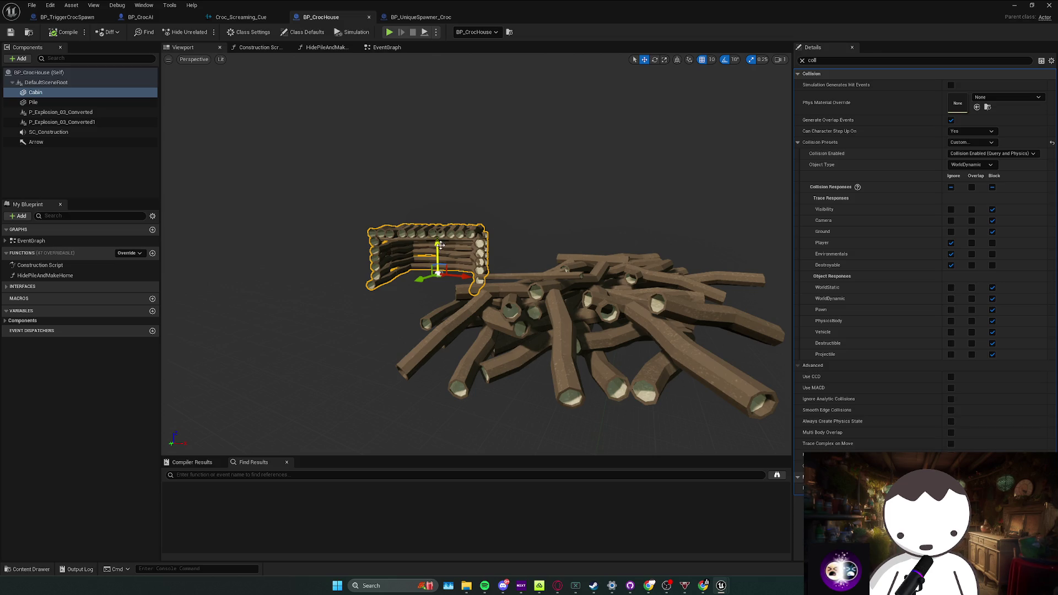
pyautogui.press('r')
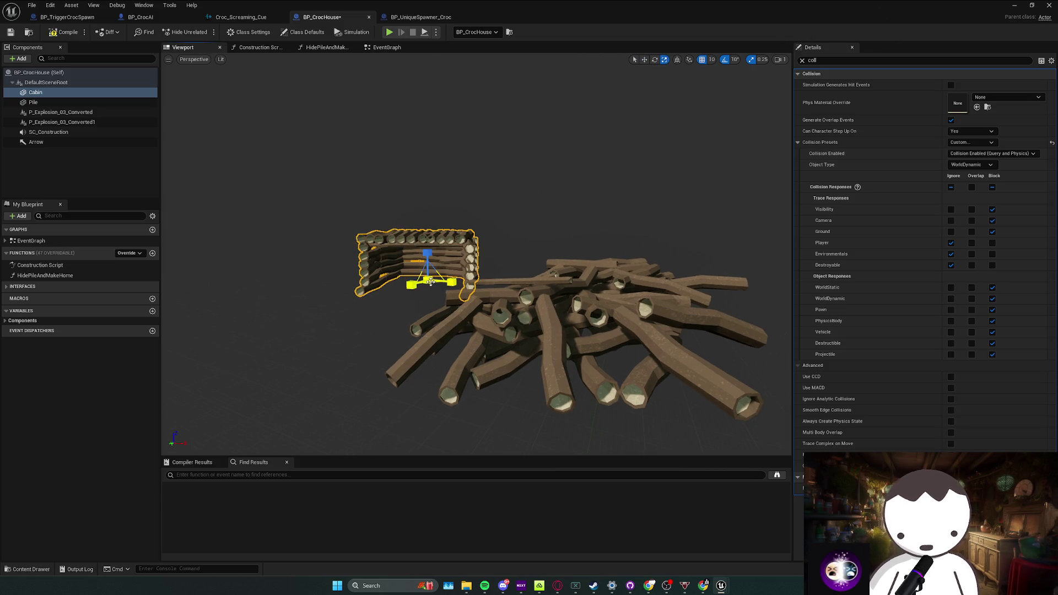
pyautogui.moveTo(439, 273); pyautogui.dragTo(431, 275)
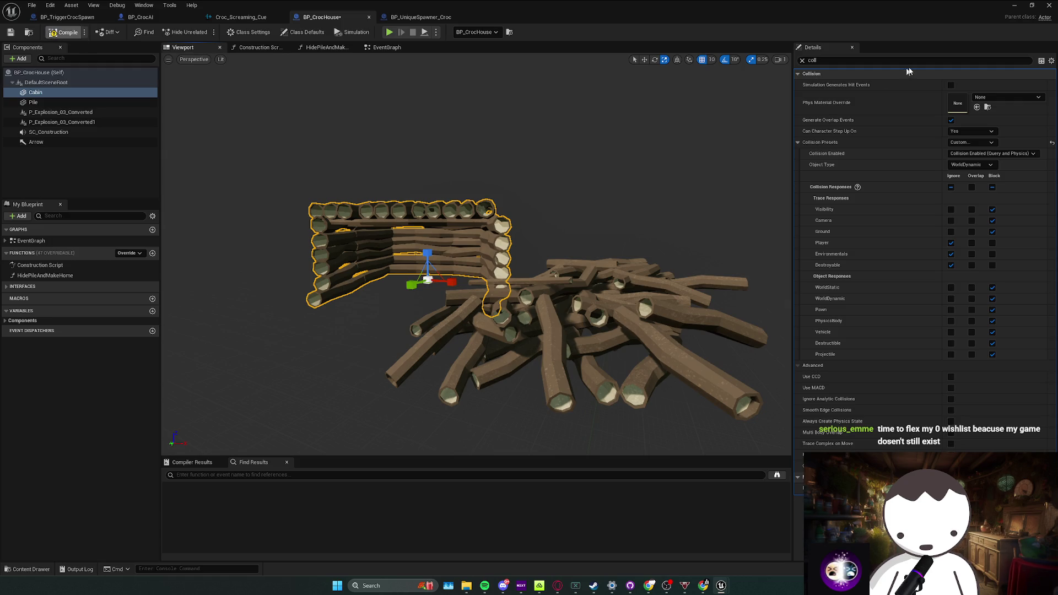
# Return to the main level and save it with Ctrl+S
pyautogui.click(1014, 5)
pyautogui.moveTo(515, 215); pyautogui.dragTo(484, 177)
pyautogui.hotkey('ctrl', 's')
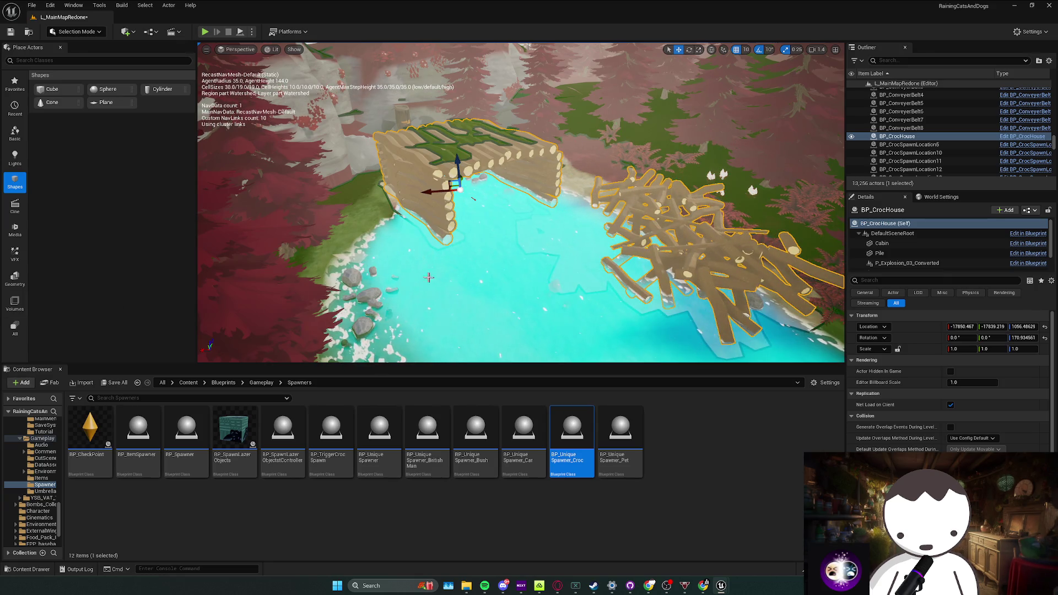
pyautogui.scroll(3, 496, 211)
pyautogui.scroll(2, 521, 225)
# Deselect the croc house, save the level and put the Blueprint window away
pyautogui.press('Escape')
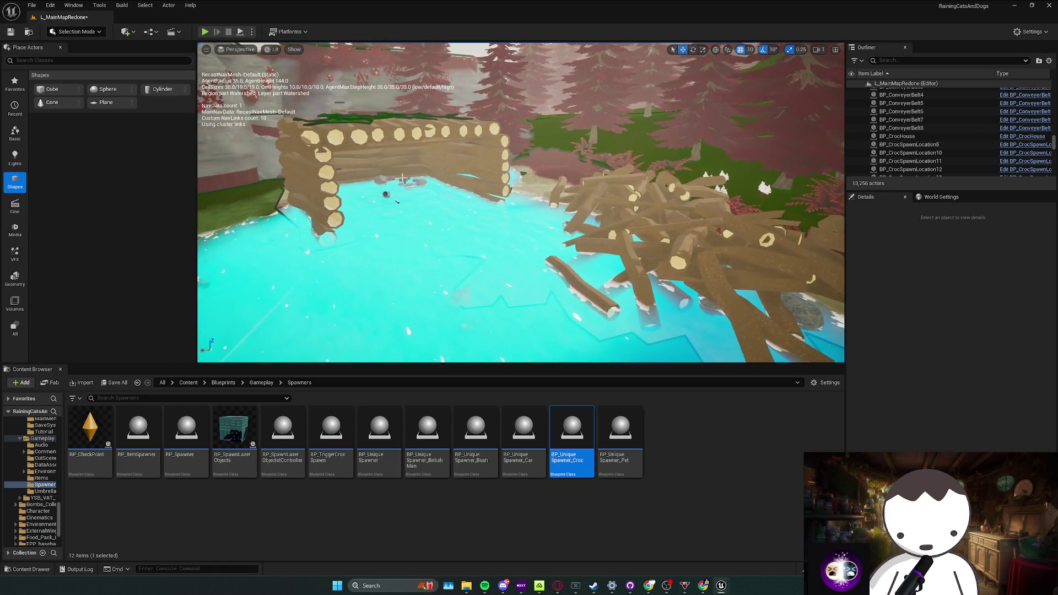
pyautogui.moveTo(502, 226); pyautogui.dragTo(370, 244)
pyautogui.hotkey('ctrl', 's')
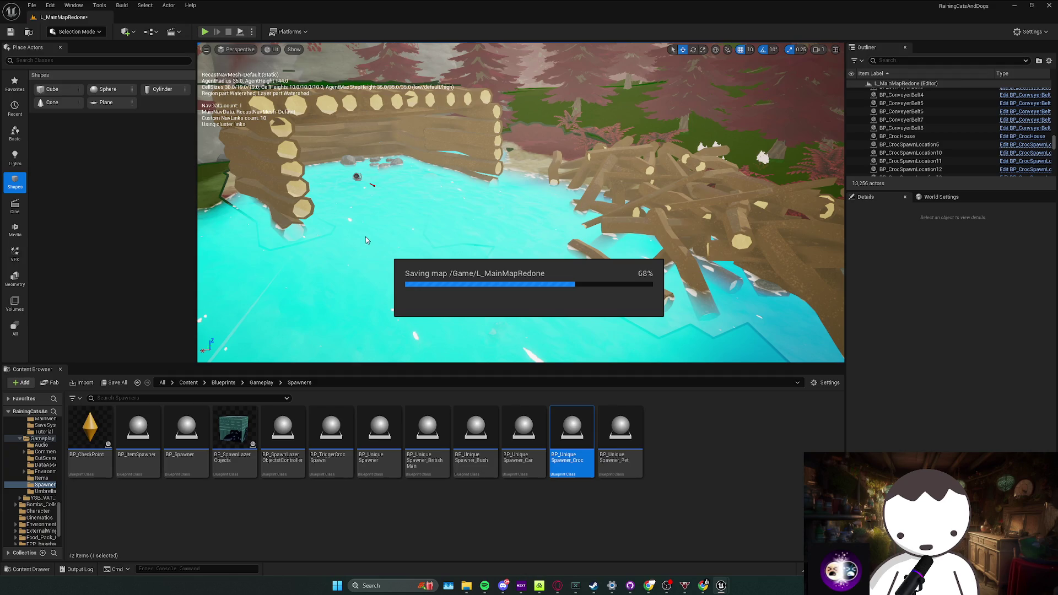
pyautogui.moveTo(331, 128); pyautogui.dragTo(576, 111)
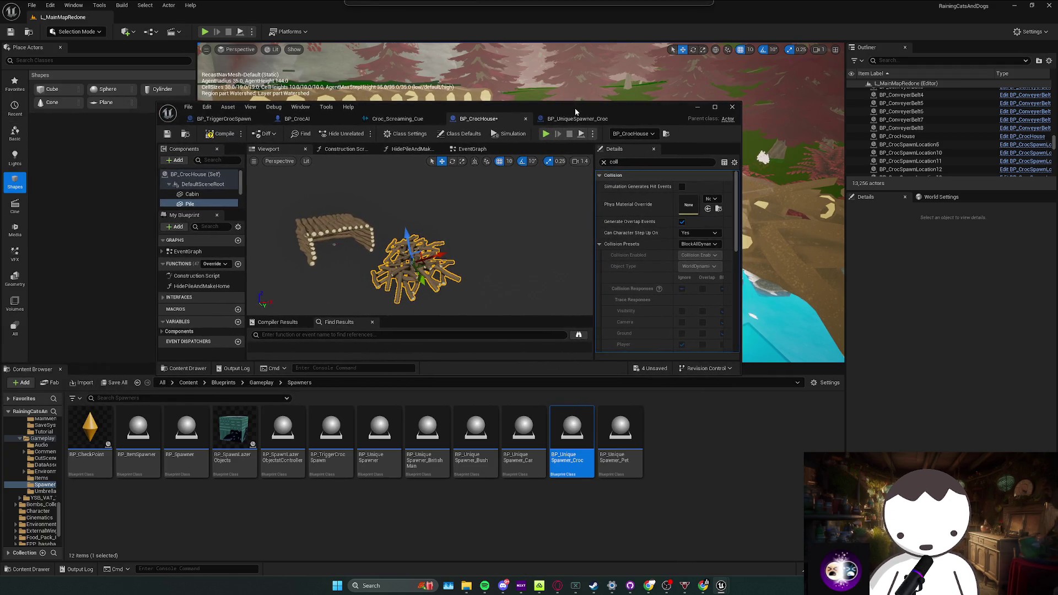
pyautogui.click(732, 106)
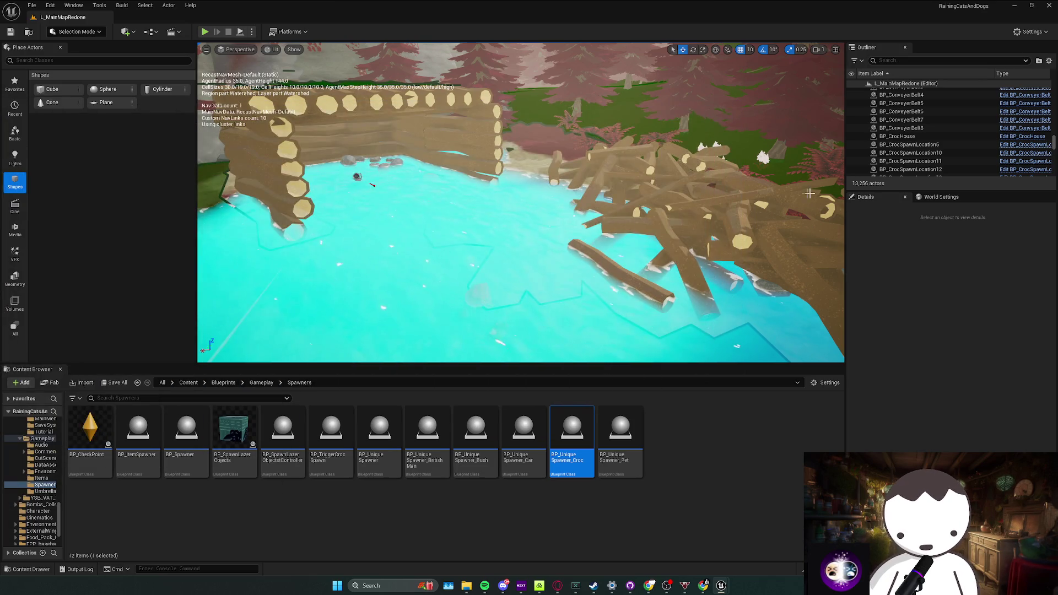
pyautogui.scroll(2, 790, 194)
# Fly around the log bridge over the water and select the BP_CrocHouse actor
pyautogui.moveTo(789, 194); pyautogui.dragTo(614, 220)
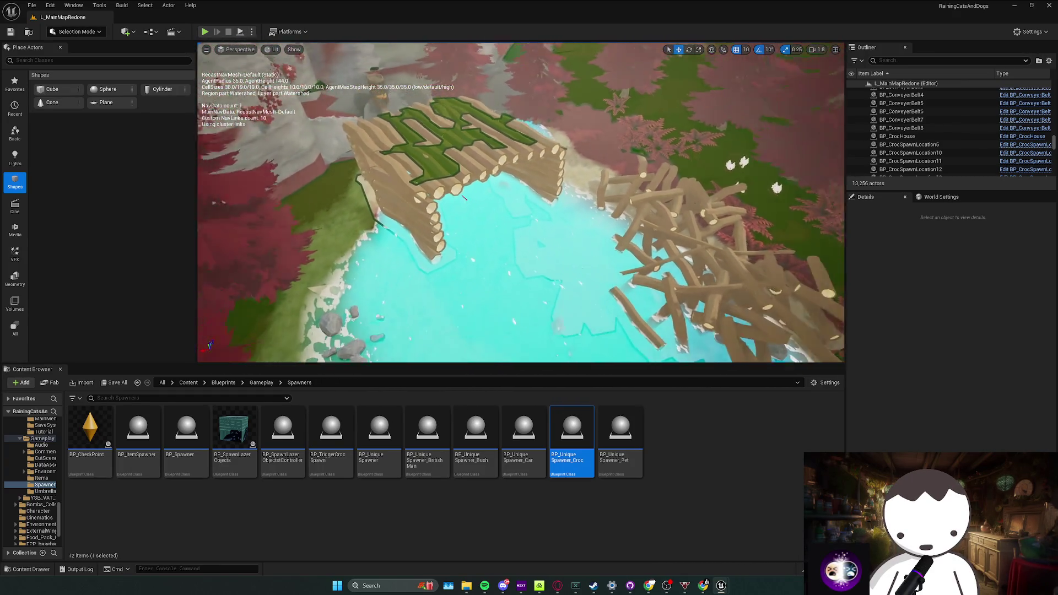
pyautogui.moveTo(500, 220); pyautogui.dragTo(500, 220)
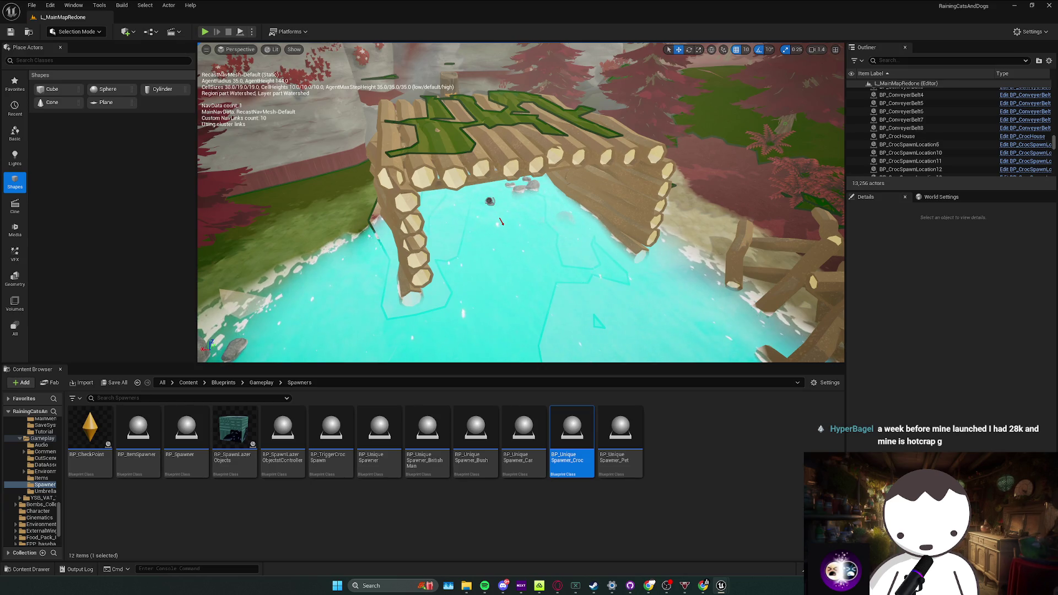
pyautogui.scroll(3, 501, 220)
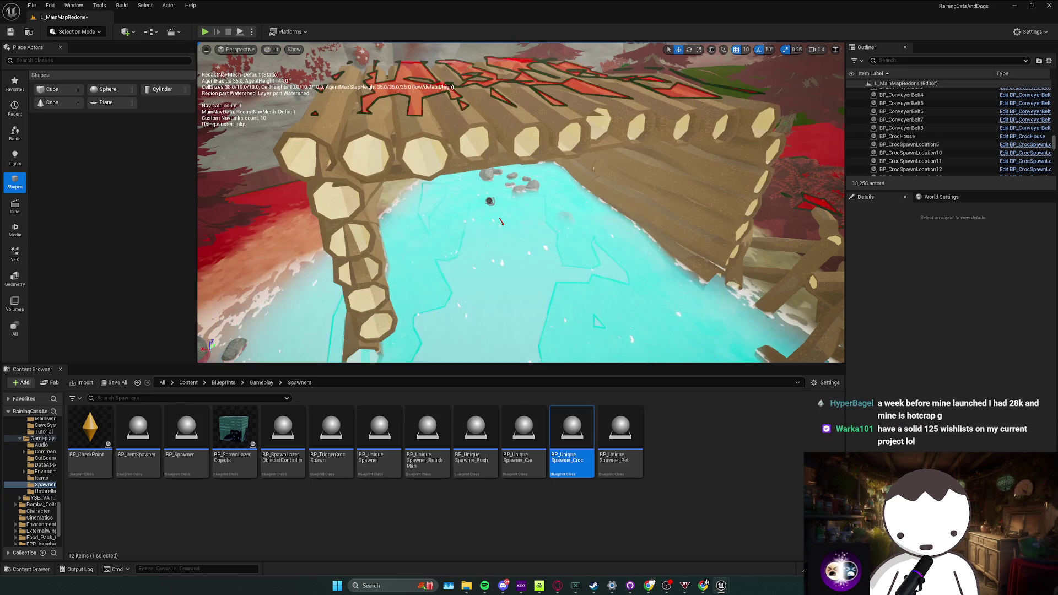
pyautogui.scroll(2, 500, 221)
pyautogui.scroll(-5, 500, 221)
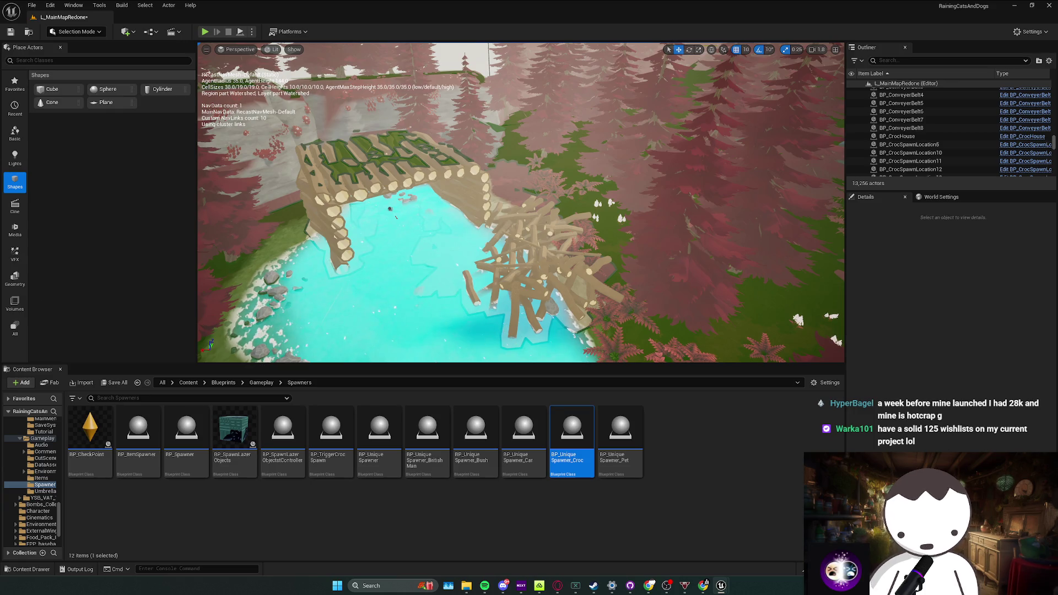
pyautogui.moveTo(797, 320); pyautogui.dragTo(698, 253)
pyautogui.click(534, 234)
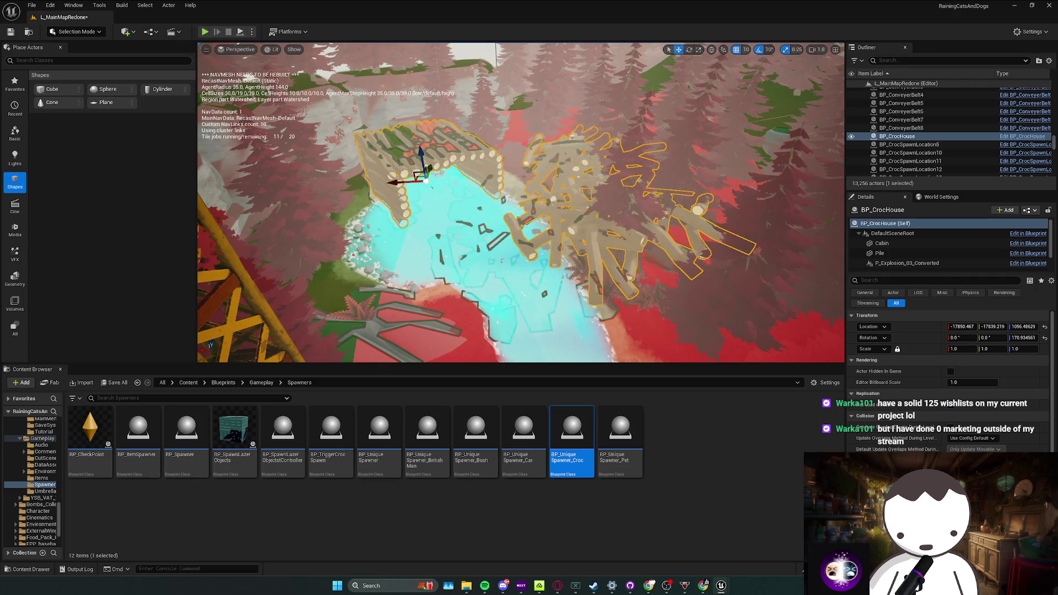
# Slide BP_CrocHouse along its X axis over the water and frame it
pyautogui.moveTo(452, 275); pyautogui.dragTo(418, 240)
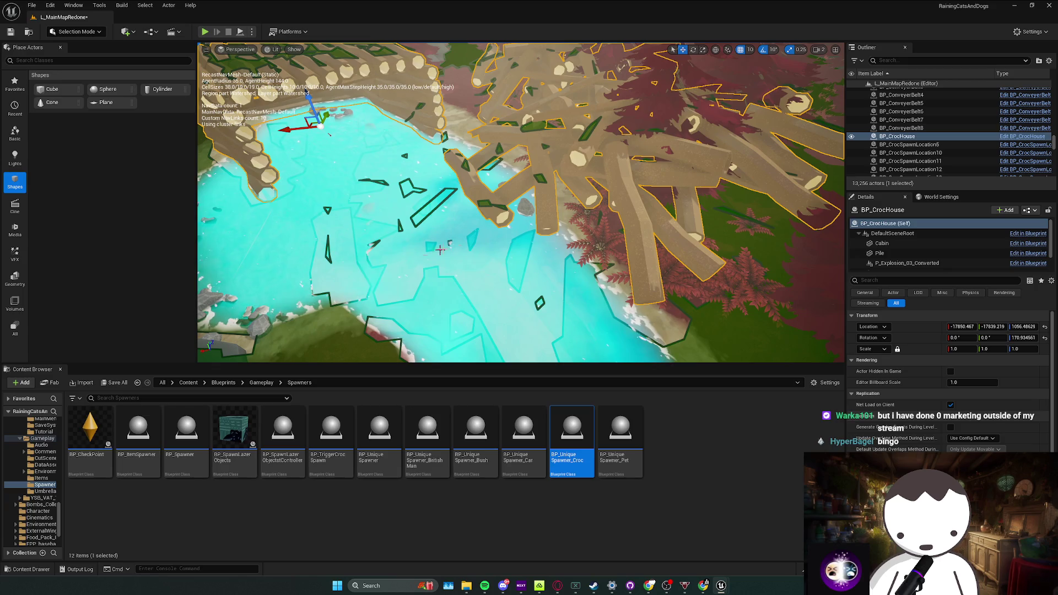
pyautogui.moveTo(441, 248); pyautogui.dragTo(314, 258)
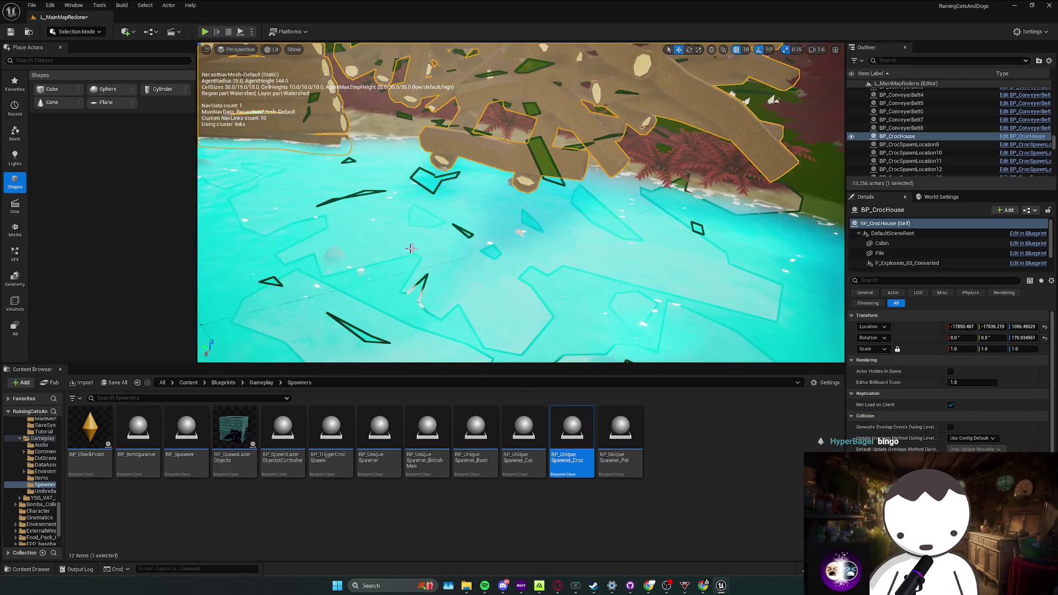
pyautogui.moveTo(410, 249); pyautogui.dragTo(389, 252)
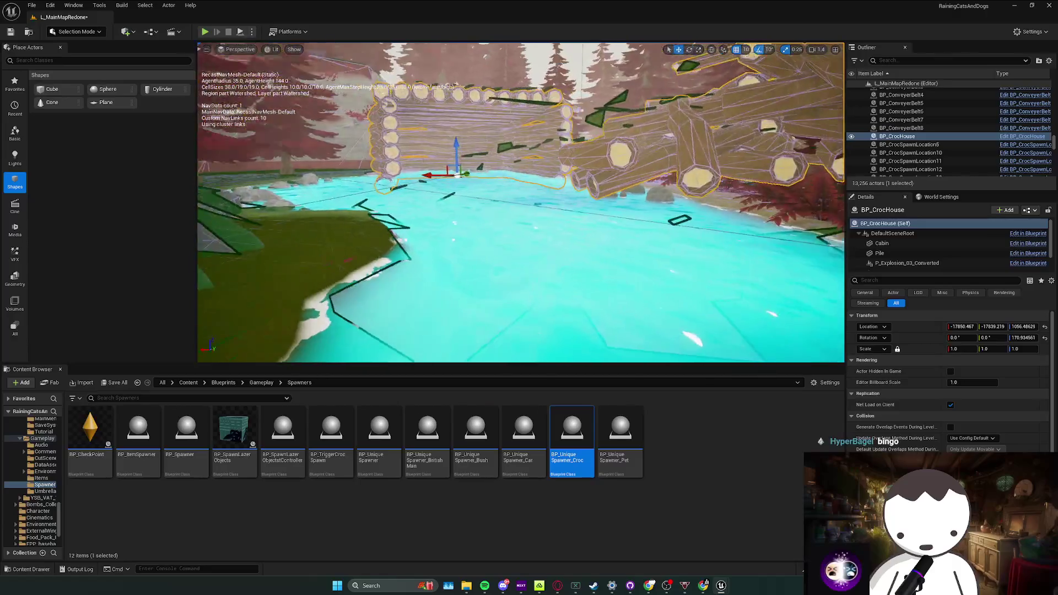
pyautogui.moveTo(389, 252)
pyautogui.mouseDown()
pyautogui.moveTo(386, 201)
pyautogui.moveTo(550, 181)
pyautogui.mouseUp()
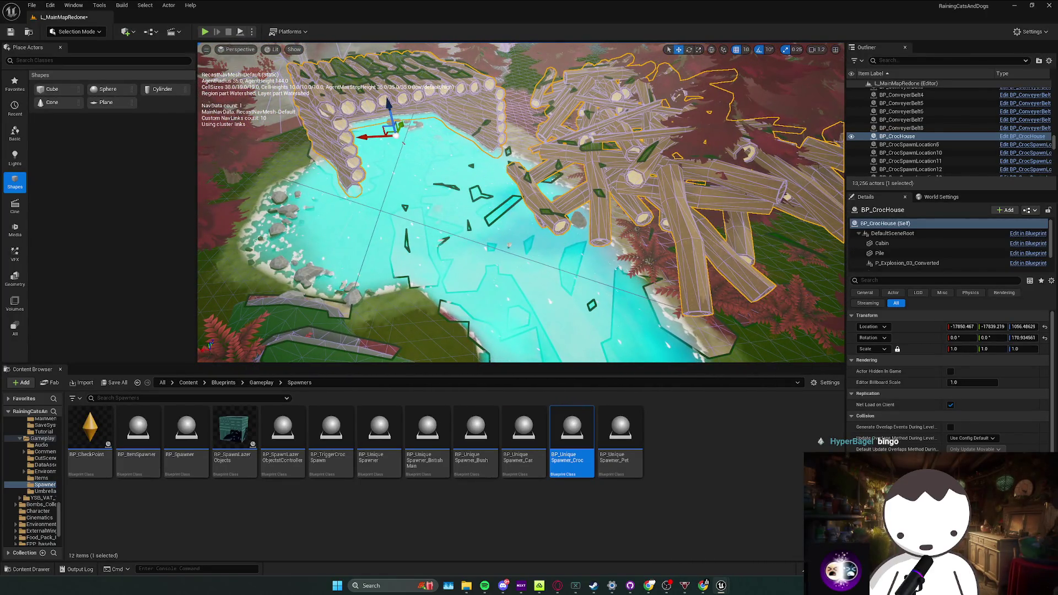
pyautogui.moveTo(377, 134)
pyautogui.mouseDown()
pyautogui.moveTo(473, 133)
pyautogui.moveTo(568, 162)
pyautogui.moveTo(468, 219)
pyautogui.mouseUp()
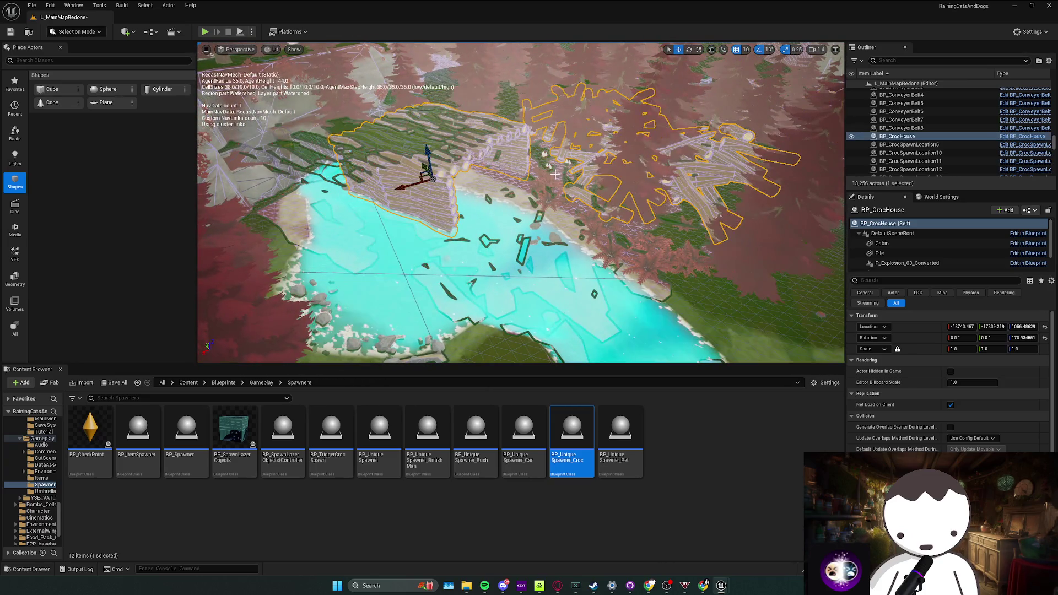
pyautogui.press('f')
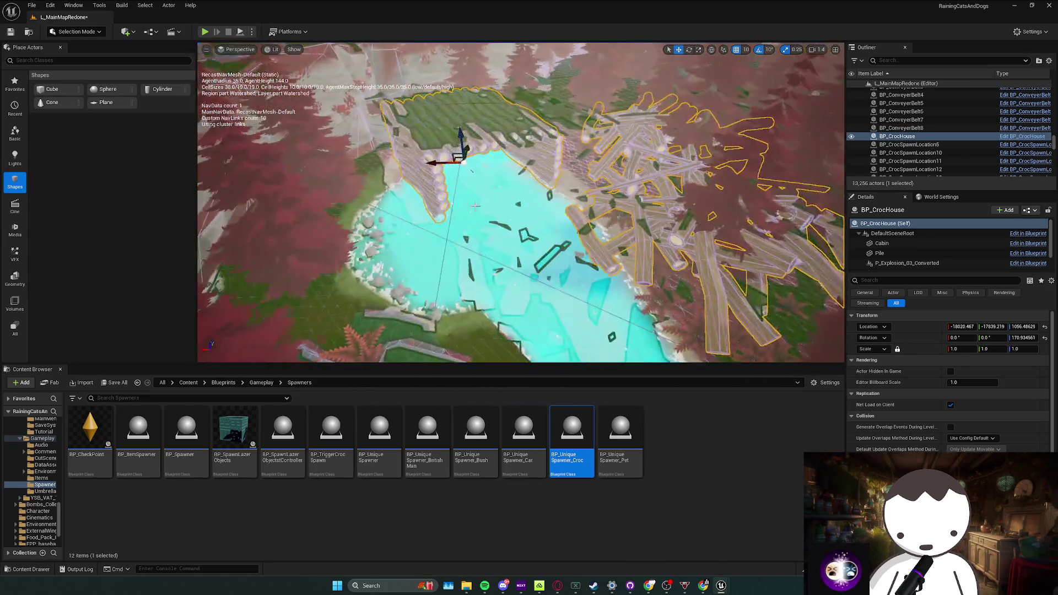
# Delete the NavMeshBoundsVolume, then undo to restore it
pyautogui.click(573, 110)
pyautogui.moveTo(573, 110)
pyautogui.mouseDown()
pyautogui.moveTo(563, 157)
pyautogui.moveTo(519, 241)
pyautogui.mouseUp()
pyautogui.press('Delete')
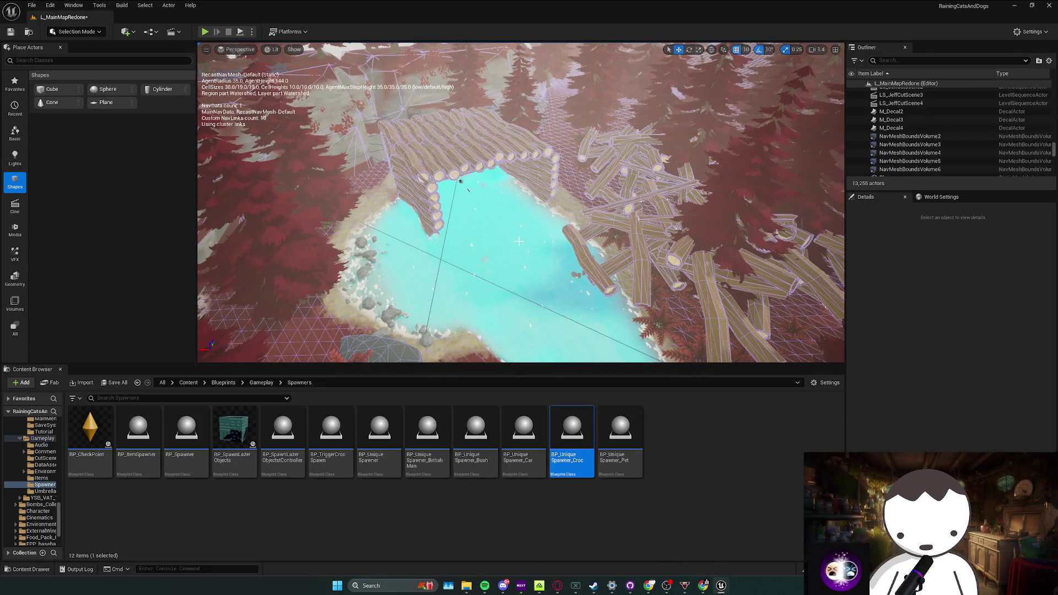
pyautogui.hotkey('ctrl', 'z')
pyautogui.moveTo(519, 241)
pyautogui.mouseDown()
pyautogui.moveTo(529, 248)
pyautogui.moveTo(671, 129)
pyautogui.mouseUp()
# Compile the croc house Blueprint, minimize it and save the level
pyautogui.hotkey('alt', 'Tab')
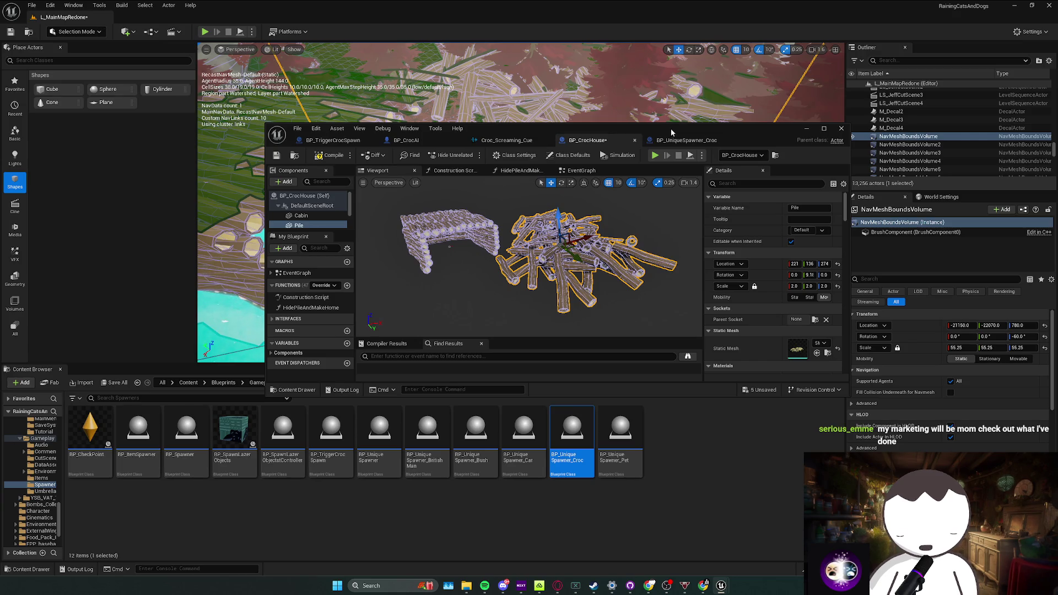
pyautogui.hotkey('ctrl', 's')
pyautogui.click(807, 129)
pyautogui.moveTo(579, 207); pyautogui.dragTo(647, 166)
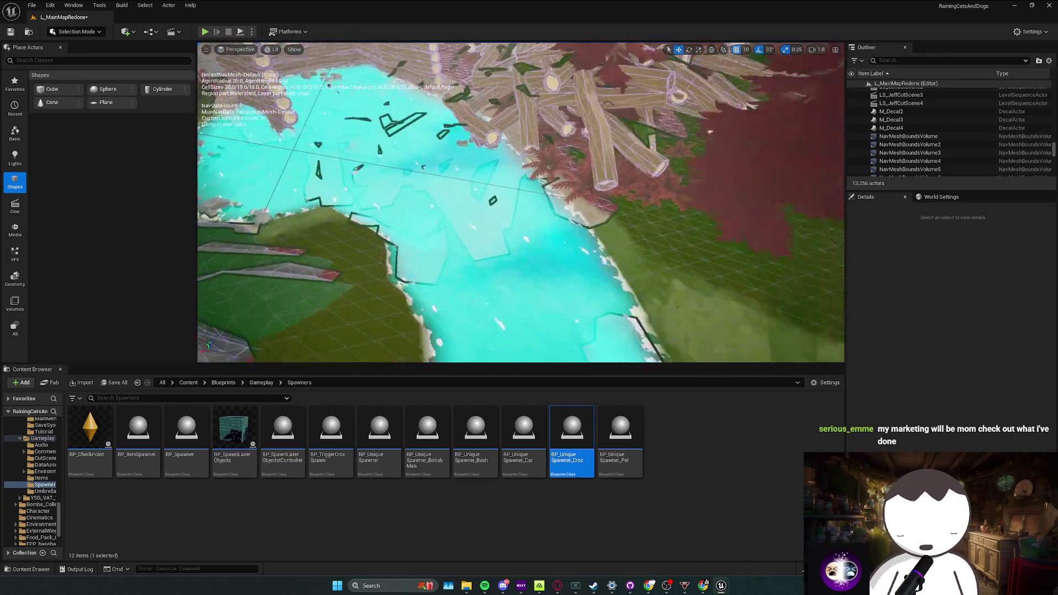
pyautogui.hotkey('ctrl', 's')
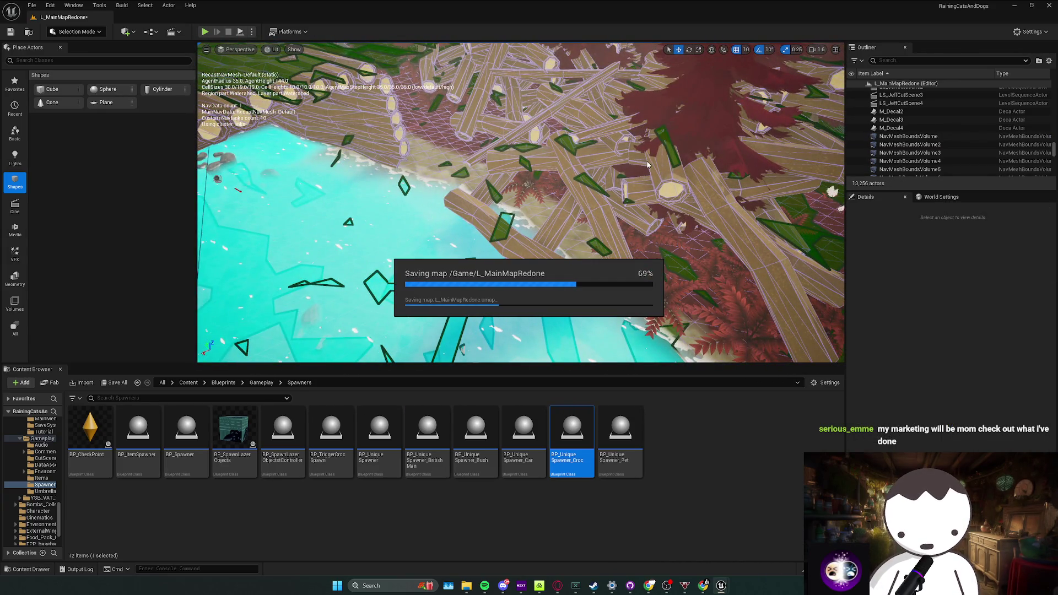
pyautogui.moveTo(647, 165)
pyautogui.mouseDown()
pyautogui.moveTo(654, 188)
pyautogui.moveTo(428, 132)
pyautogui.moveTo(430, 99)
pyautogui.moveTo(335, 97)
pyautogui.mouseUp()
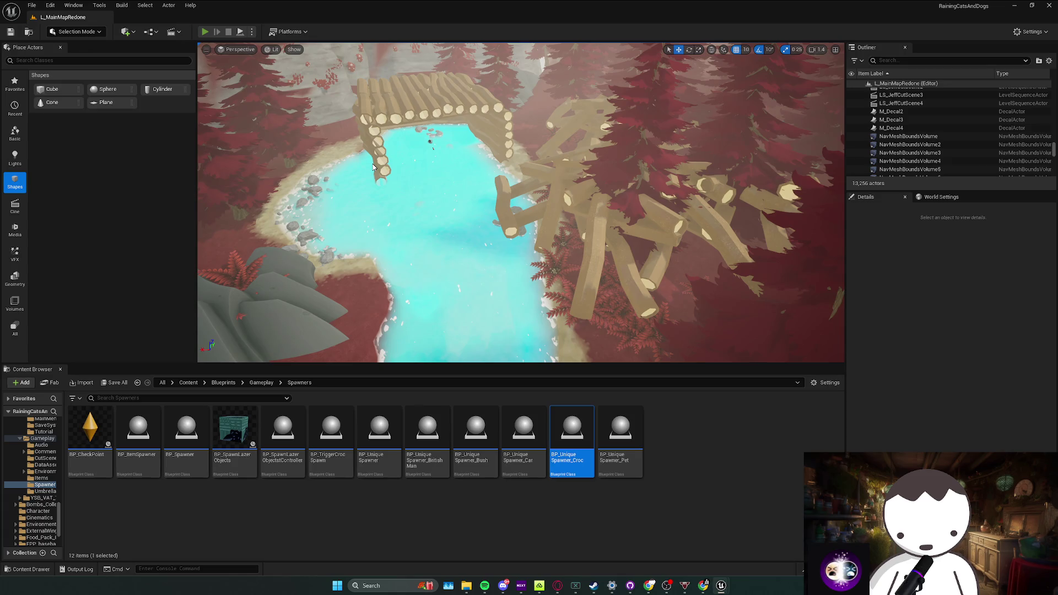
# Run a quick play test toward the crocodile and stop it
pyautogui.hotkey('alt', 'p')
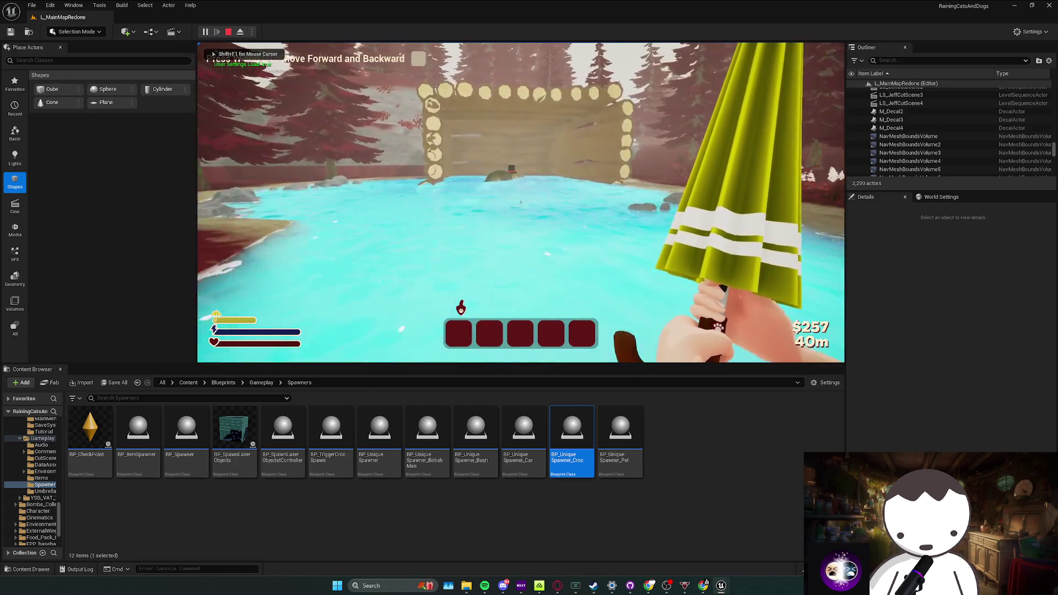
pyautogui.press('w')
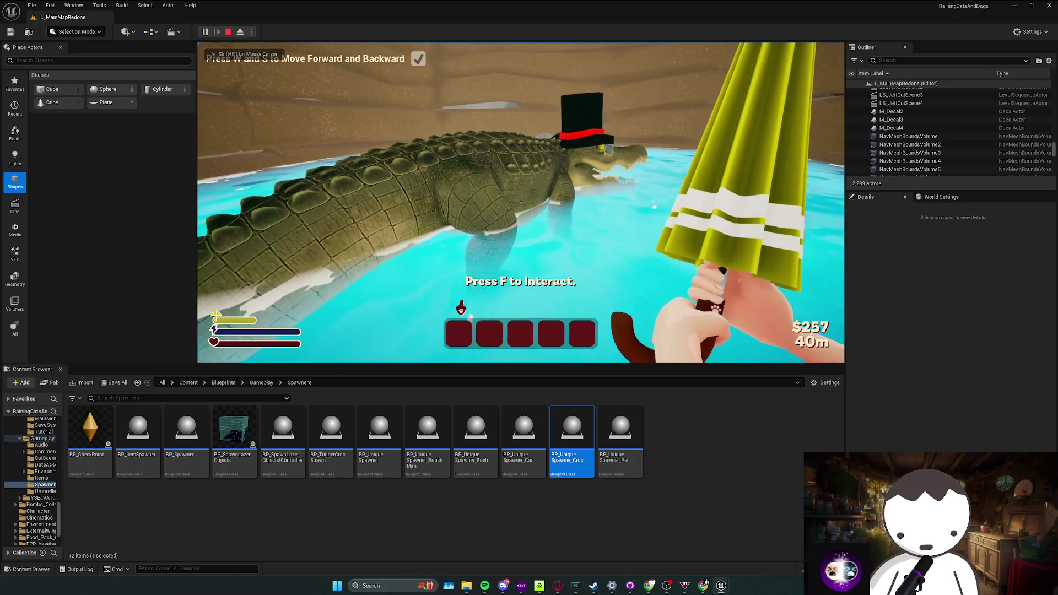
pyautogui.press('Escape')
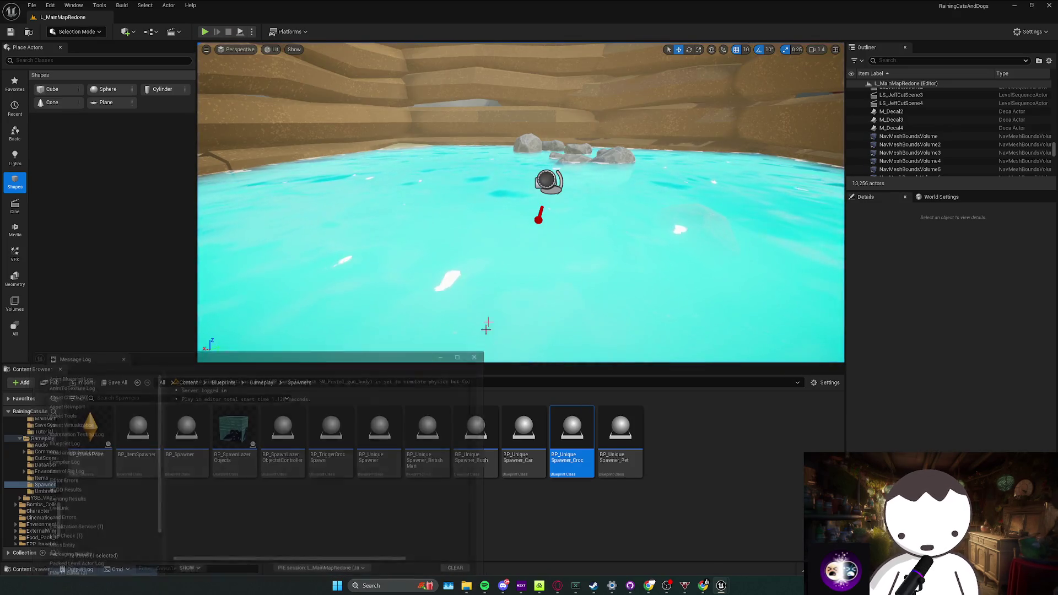
pyautogui.moveTo(721, 586)
pyautogui.click(756, 559)
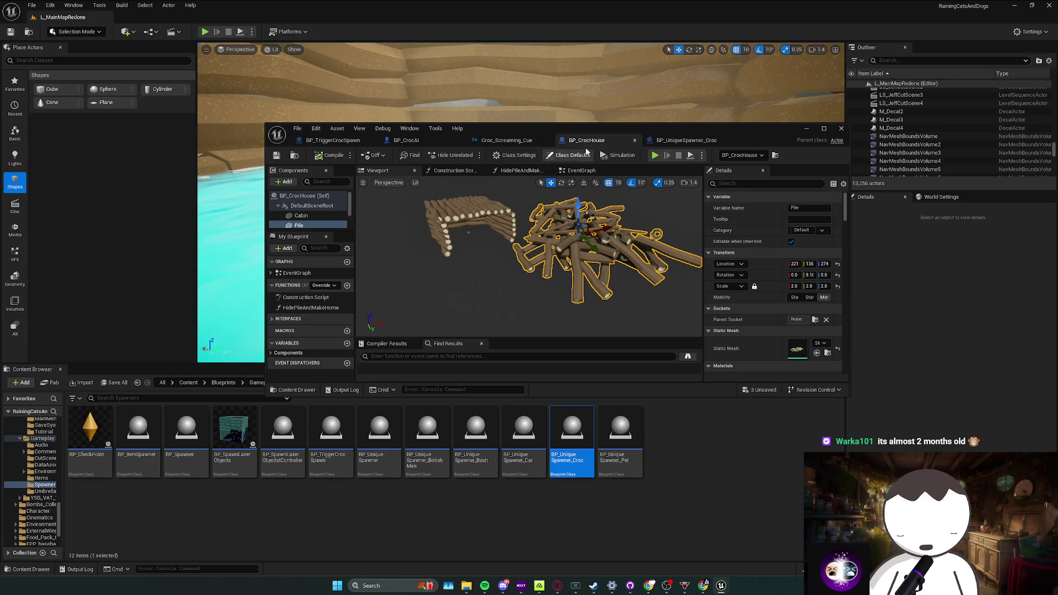
# Check the croc house event graph and the BP_CrocAI graph, then return to the level
pyautogui.doubleClick(586, 133)
pyautogui.click(387, 47)
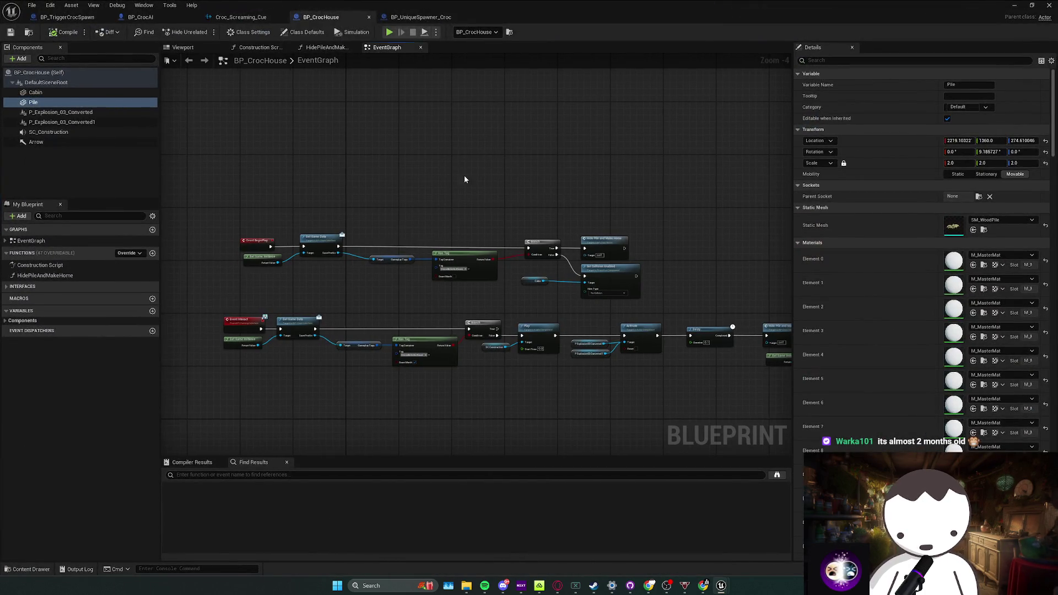
pyautogui.scroll(1, 291, 298)
pyautogui.moveTo(363, 278)
pyautogui.mouseDown()
pyautogui.moveTo(547, 355)
pyautogui.moveTo(547, 318)
pyautogui.moveTo(421, 286)
pyautogui.mouseUp()
pyautogui.click(141, 16)
pyautogui.moveTo(373, 224)
pyautogui.mouseDown()
pyautogui.moveTo(417, 269)
pyautogui.moveTo(463, 285)
pyautogui.mouseUp()
pyautogui.hotkey('alt', 'Tab')
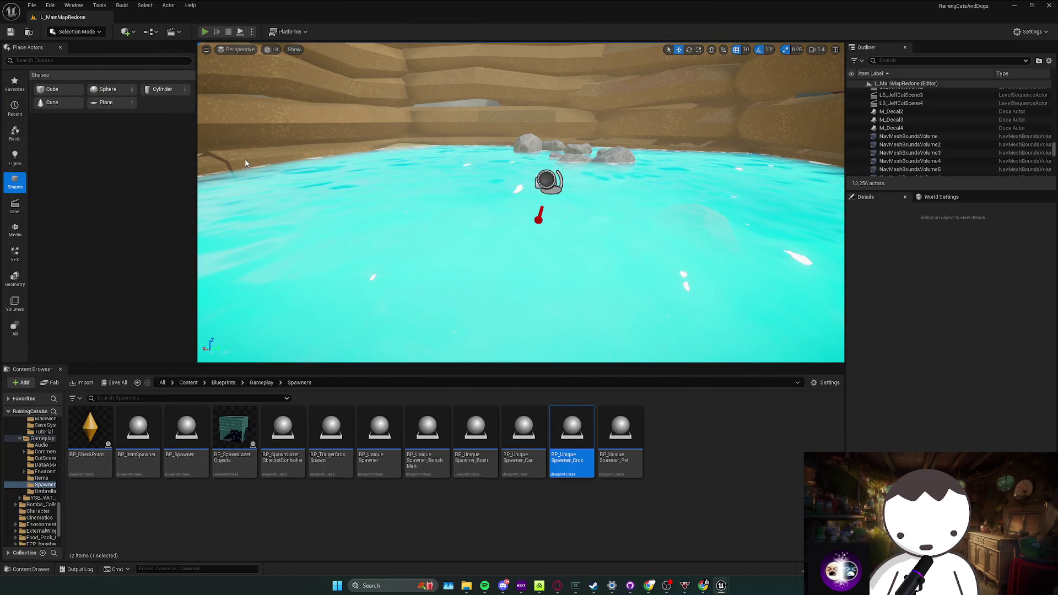
# Play-test the level again with the swimming croc, stop and save L_MainMapRedone
pyautogui.hotkey('alt', 'p')
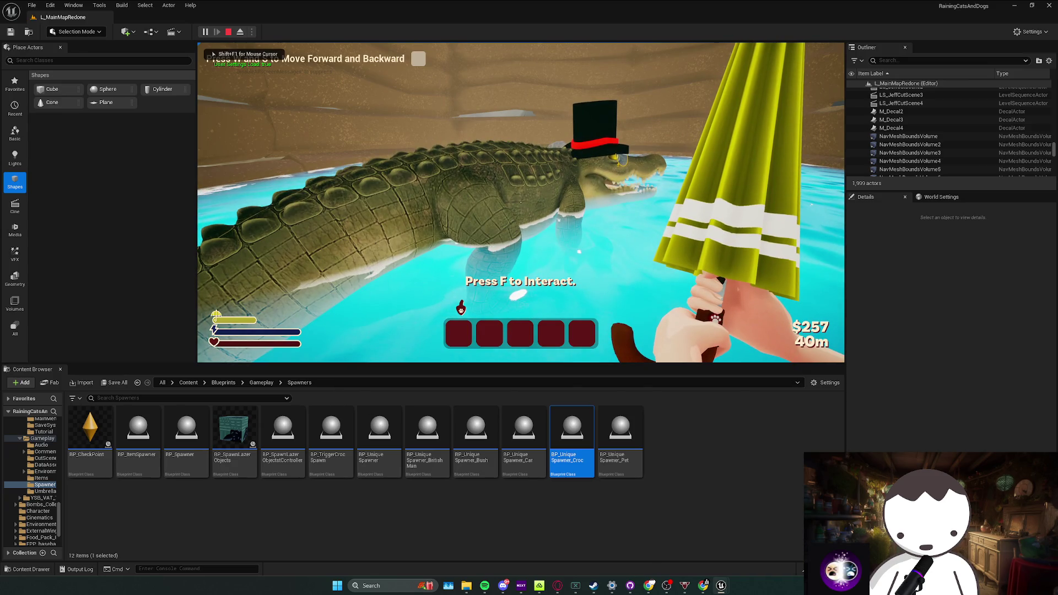
pyautogui.hotkey('alt', 'Tab')
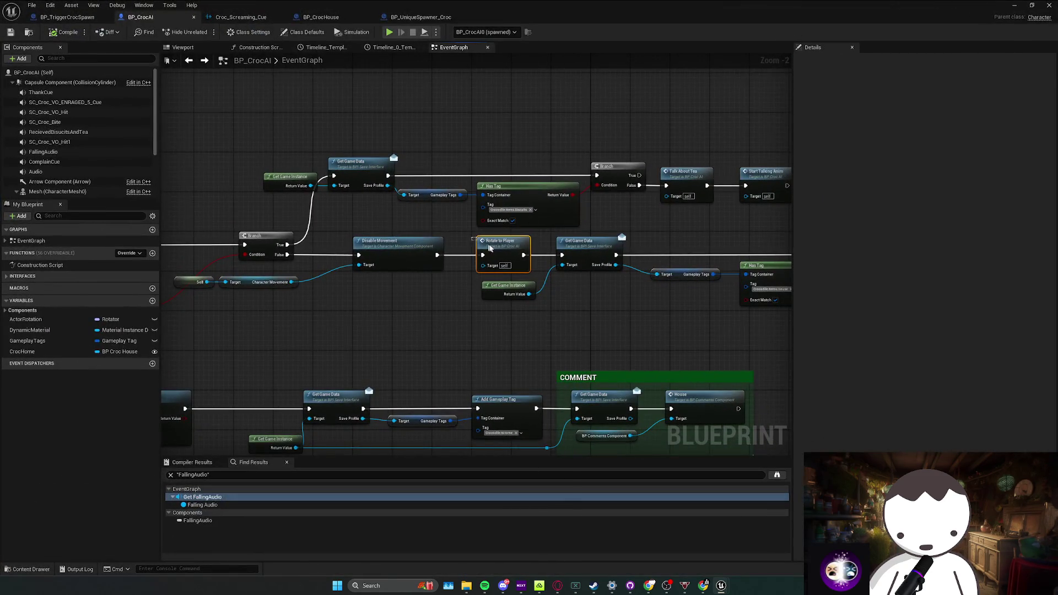
pyautogui.moveTo(490, 248); pyautogui.dragTo(411, 263)
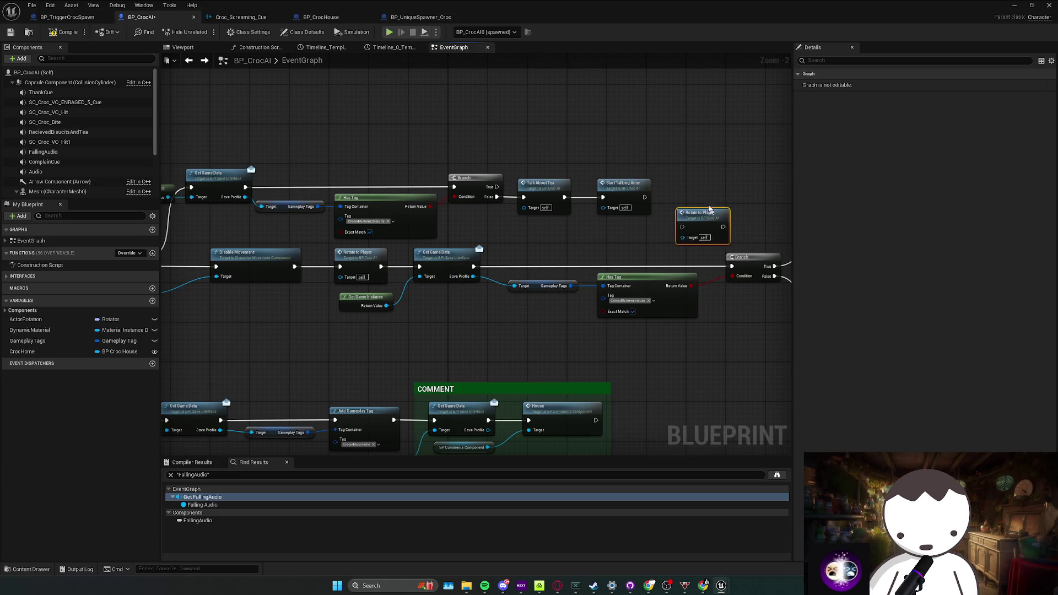
pyautogui.click(1015, 5)
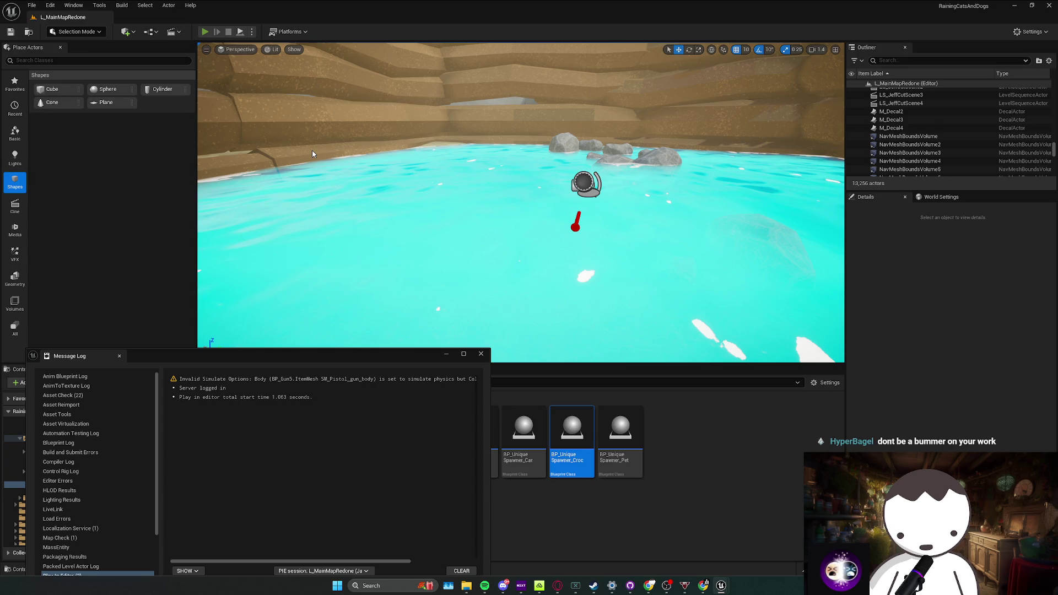
pyautogui.hotkey('alt', 'p')
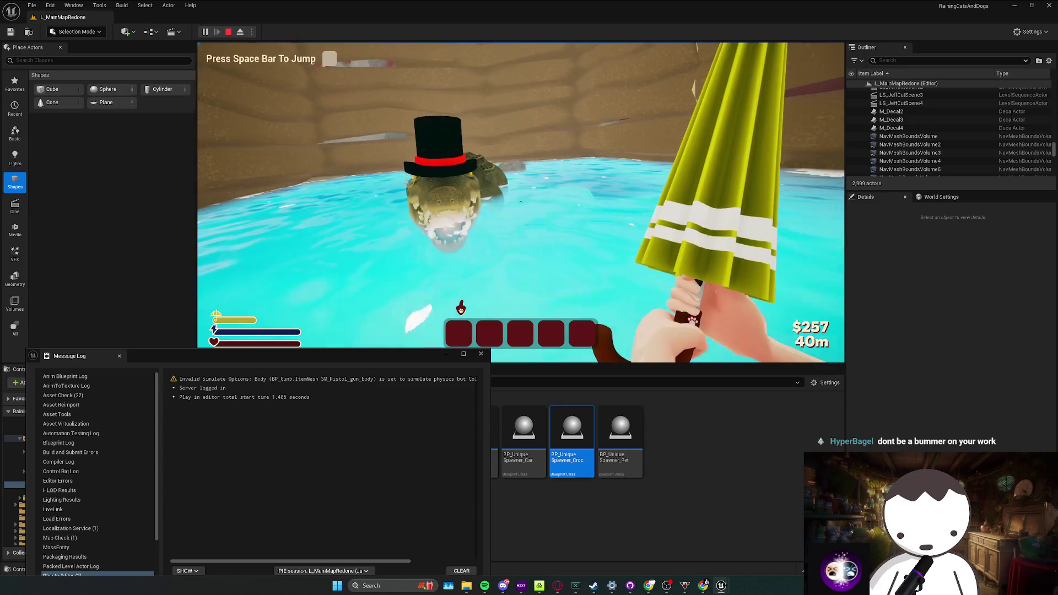
pyautogui.press('Escape')
pyautogui.hotkey('ctrl', 's')
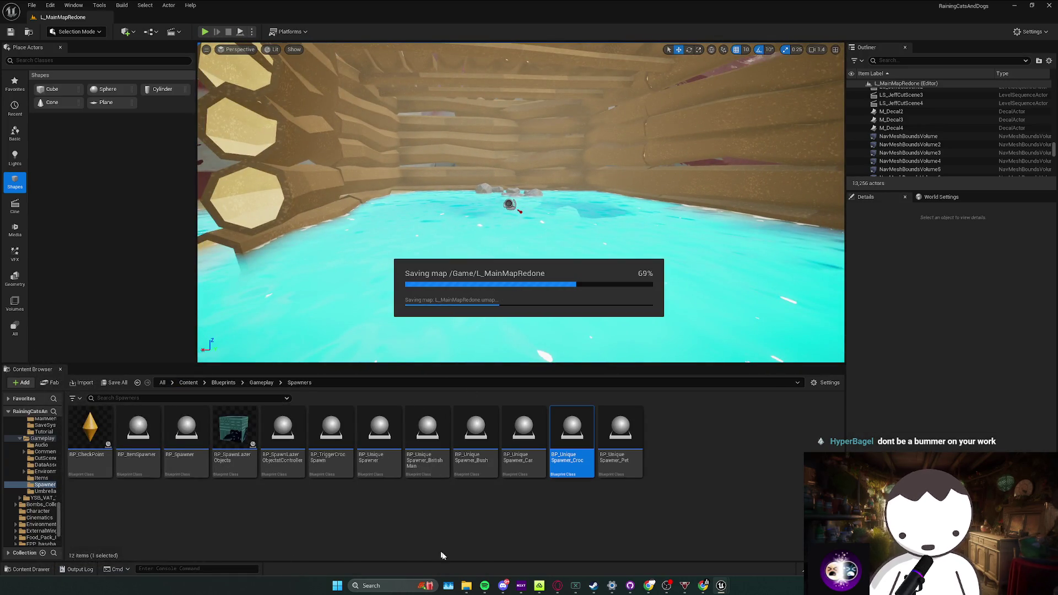
# Switch to the RainingCatsAndDogs project folder in File Explorer
pyautogui.click(481, 586)
pyautogui.click(465, 586)
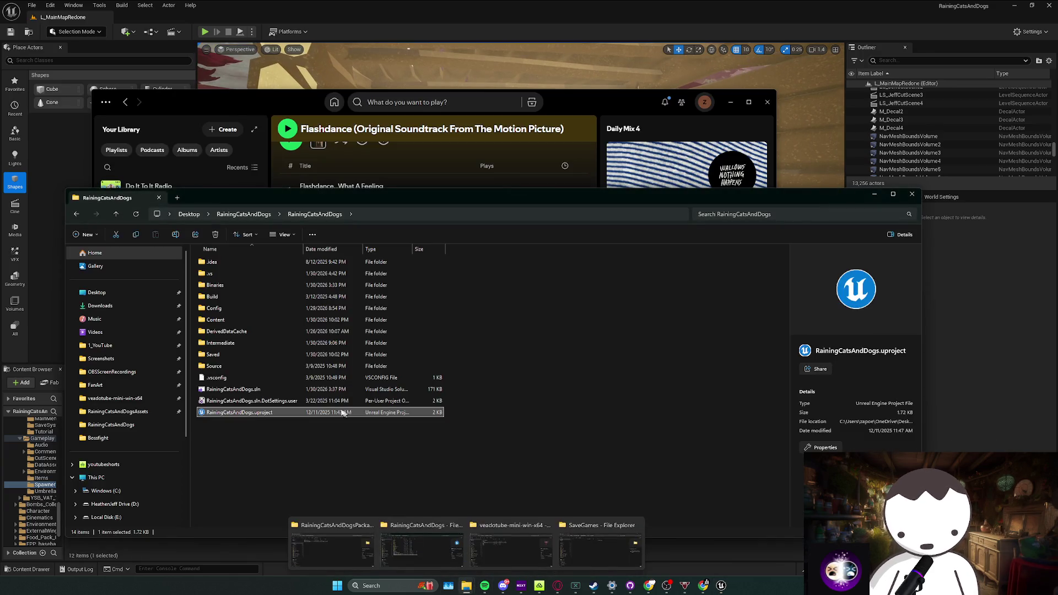
# Delete the save files in Saved > SaveGames, including Settings.sav
pyautogui.doubleClick(249, 356)
pyautogui.doubleClick(223, 345)
pyautogui.moveTo(301, 378); pyautogui.dragTo(272, 271)
pyautogui.press('Delete')
pyautogui.moveTo(386, 315); pyautogui.dragTo(220, 250)
pyautogui.press('Delete')
# Close Explorer and return to the Unreal editor viewport
pyautogui.hotkey('alt', 'F4')
pyautogui.click(210, 347)
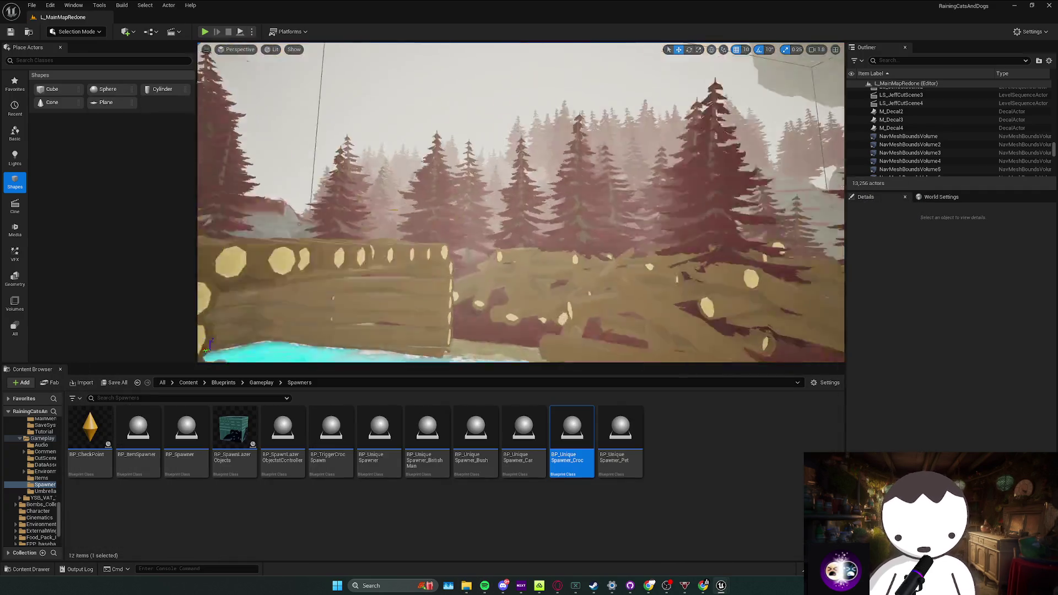
pyautogui.press('w')
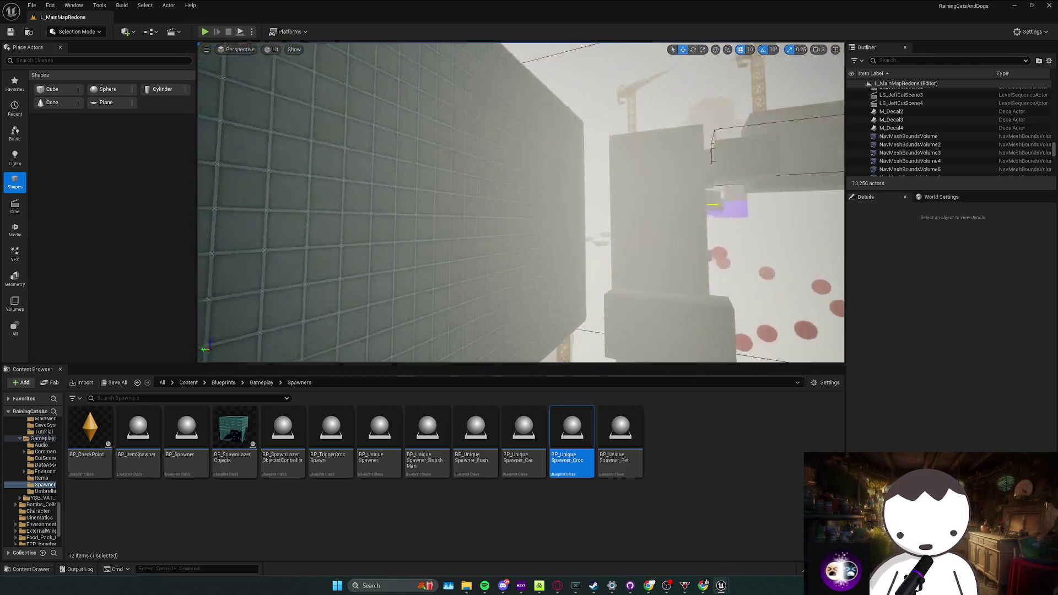
# Fly to the red forest hillside, save all packages and start a play test there
pyautogui.press('w')
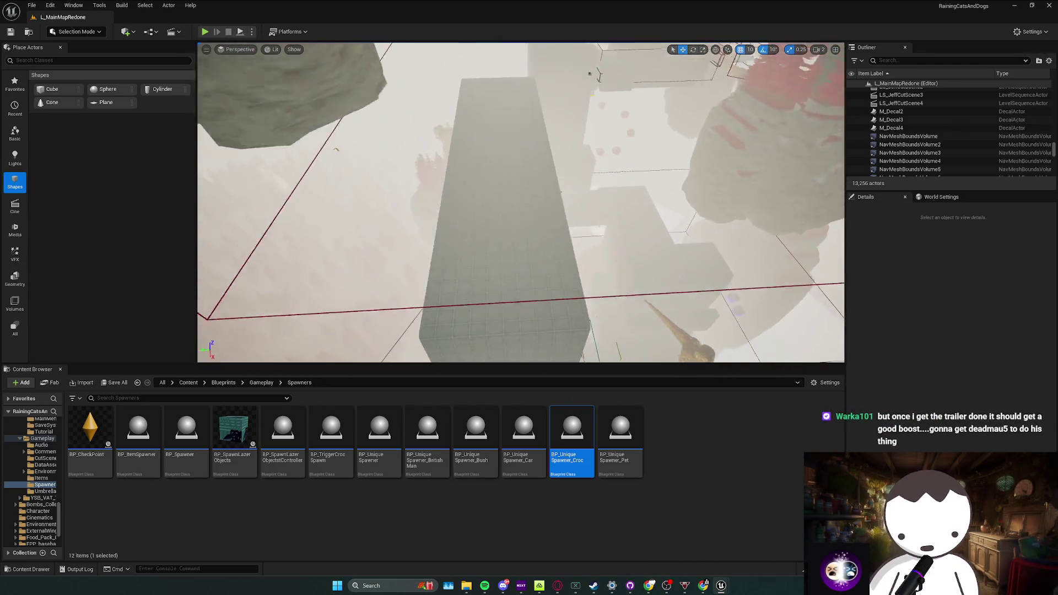
pyautogui.press('w')
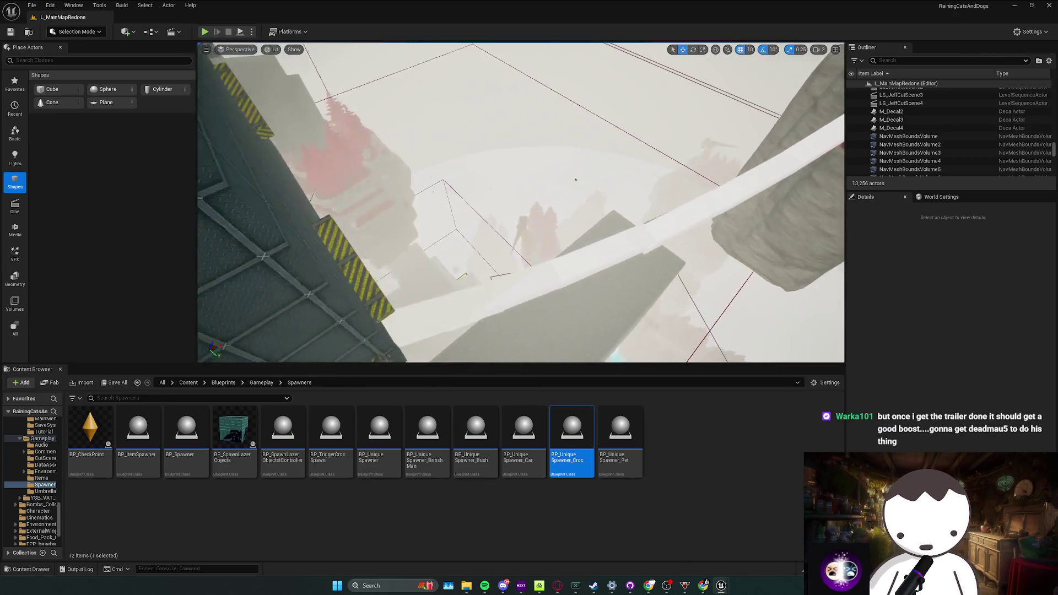
pyautogui.press('w')
pyautogui.hotkey('ctrl', 's')
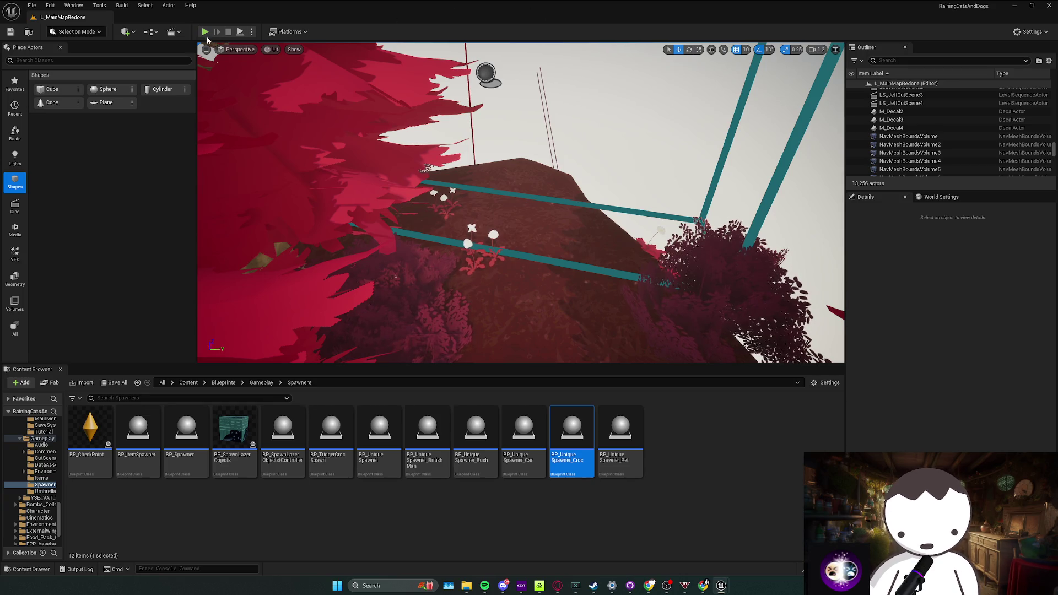
pyautogui.hotkey('alt', 'p')
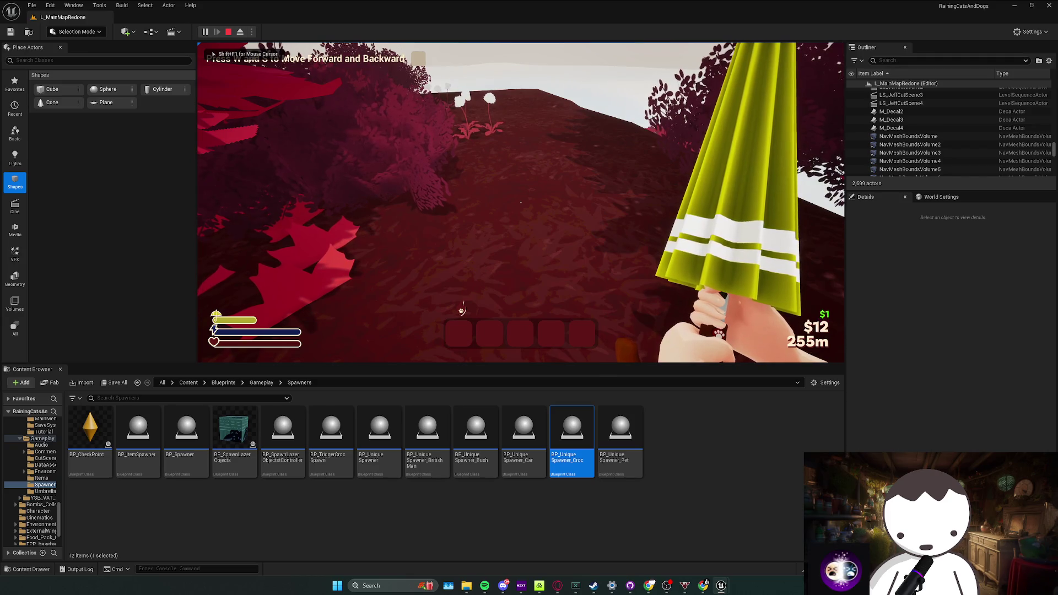
# Restart play and walk from the hill crest over the crane down to the crocodile's pool
pyautogui.press('Escape')
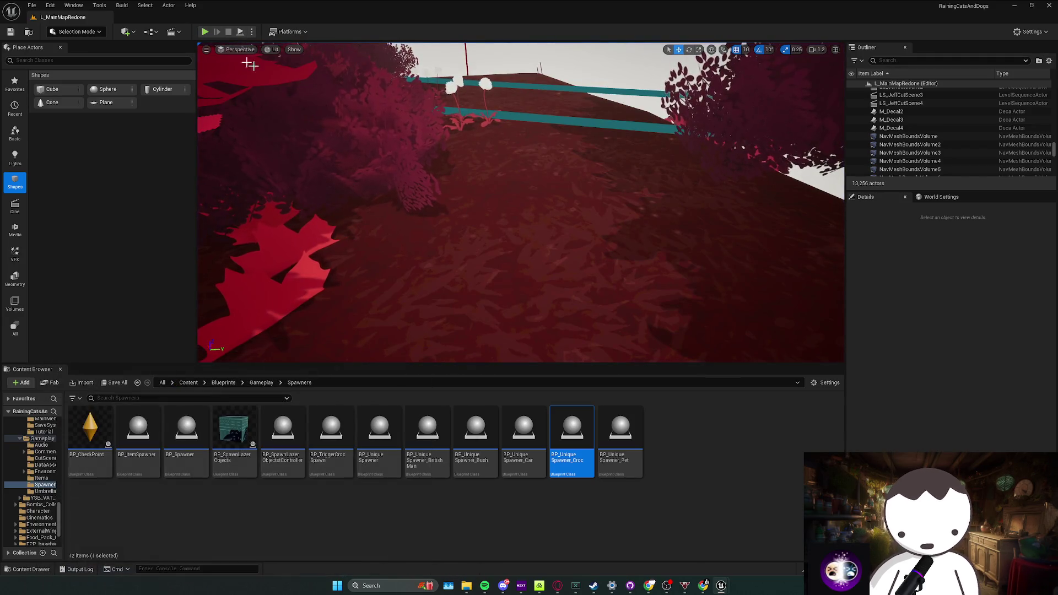
pyautogui.hotkey('alt', 'p')
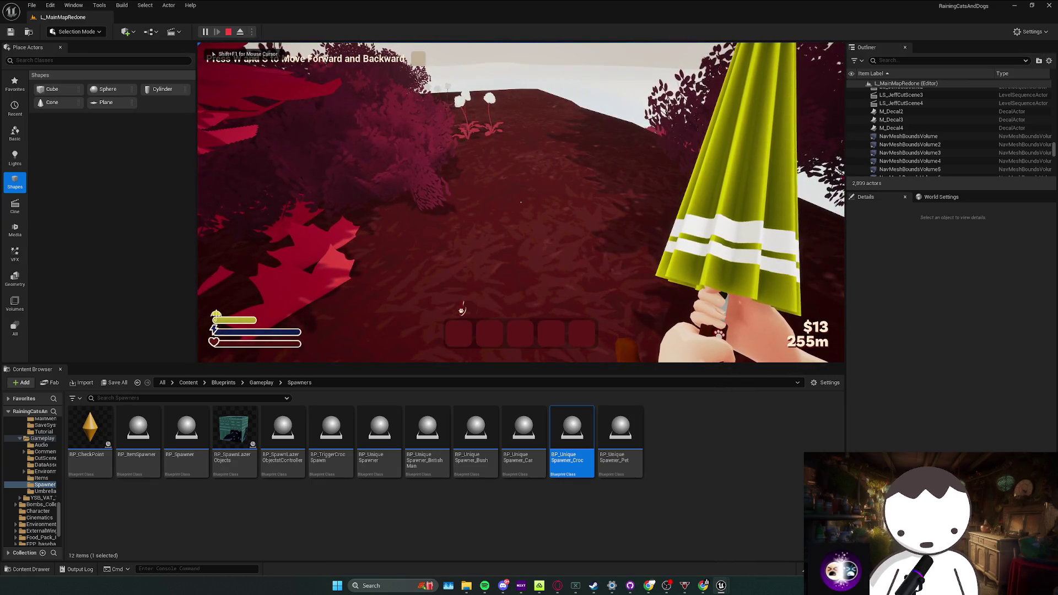
pyautogui.press('w')
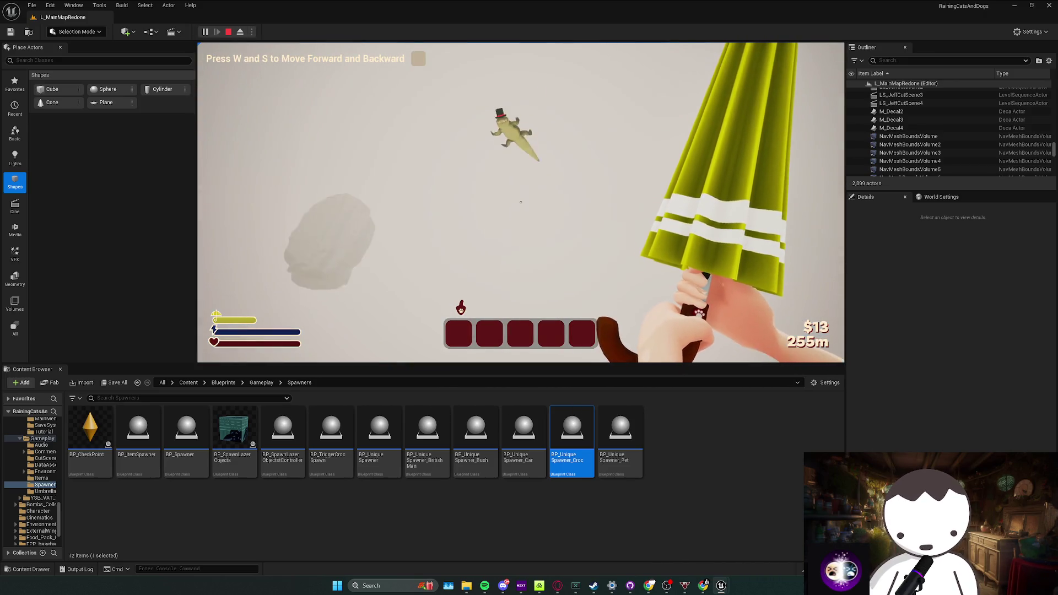
pyautogui.press('s')
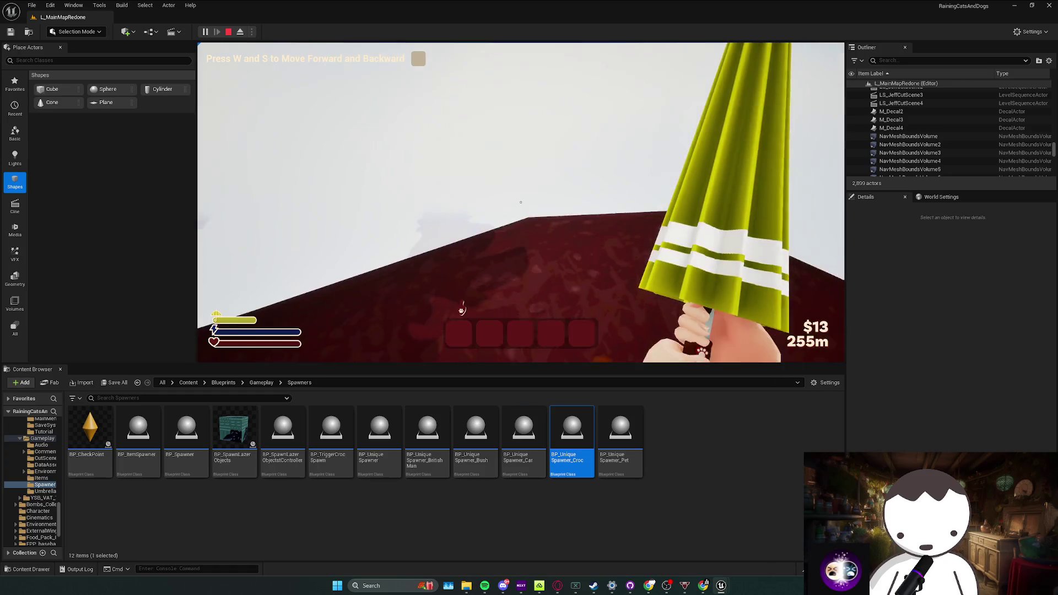
pyautogui.press('w')
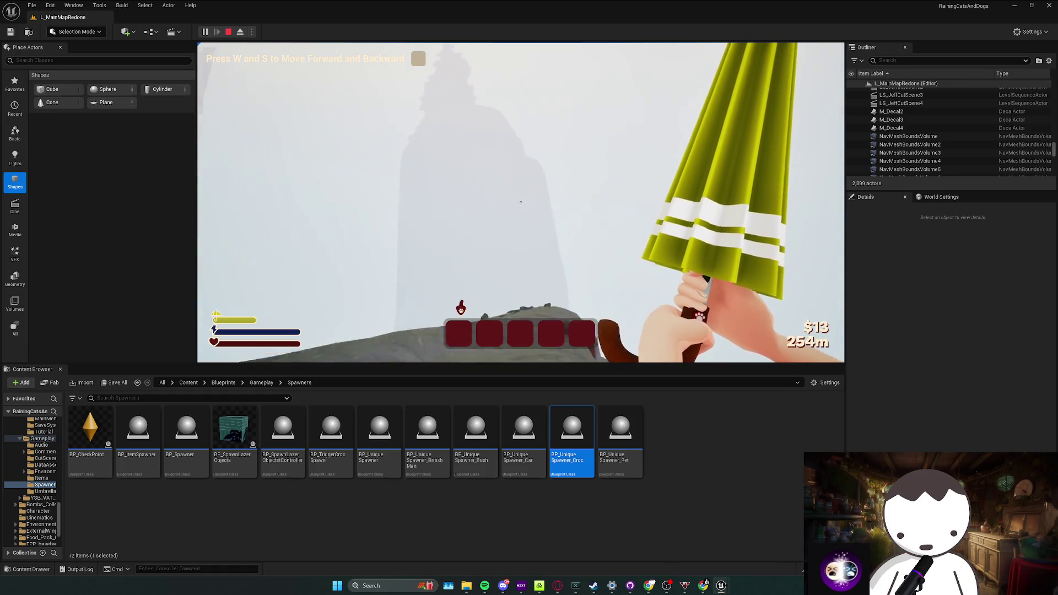
pyautogui.press('w')
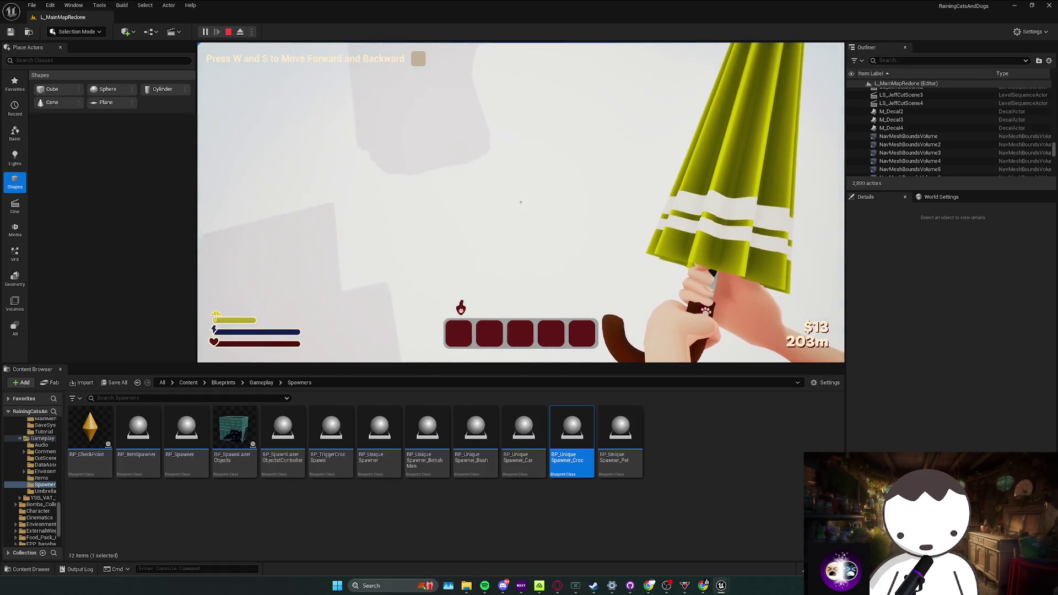
pyautogui.press('w')
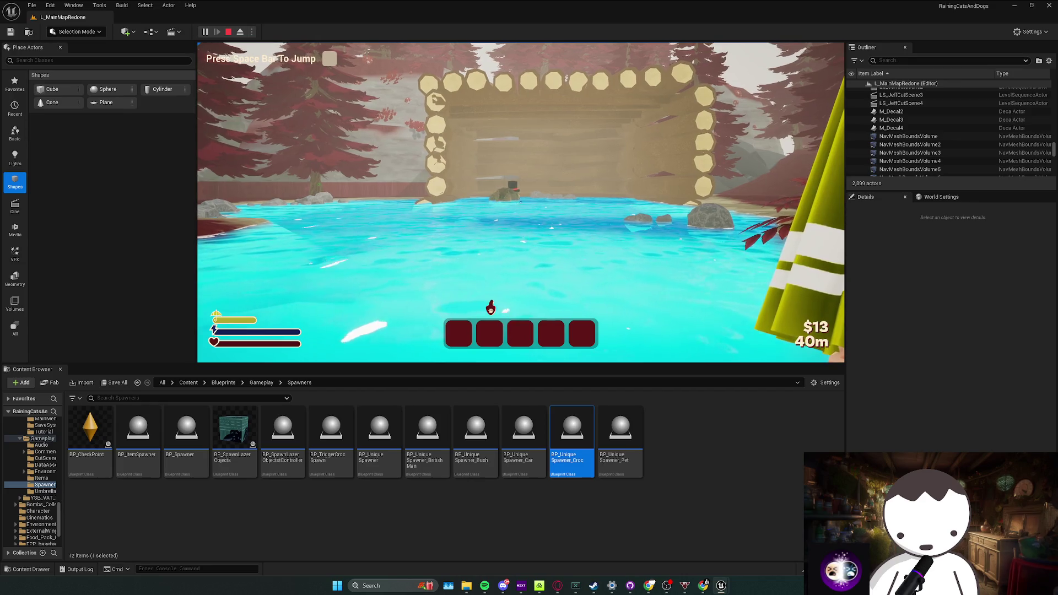
pyautogui.press('space')
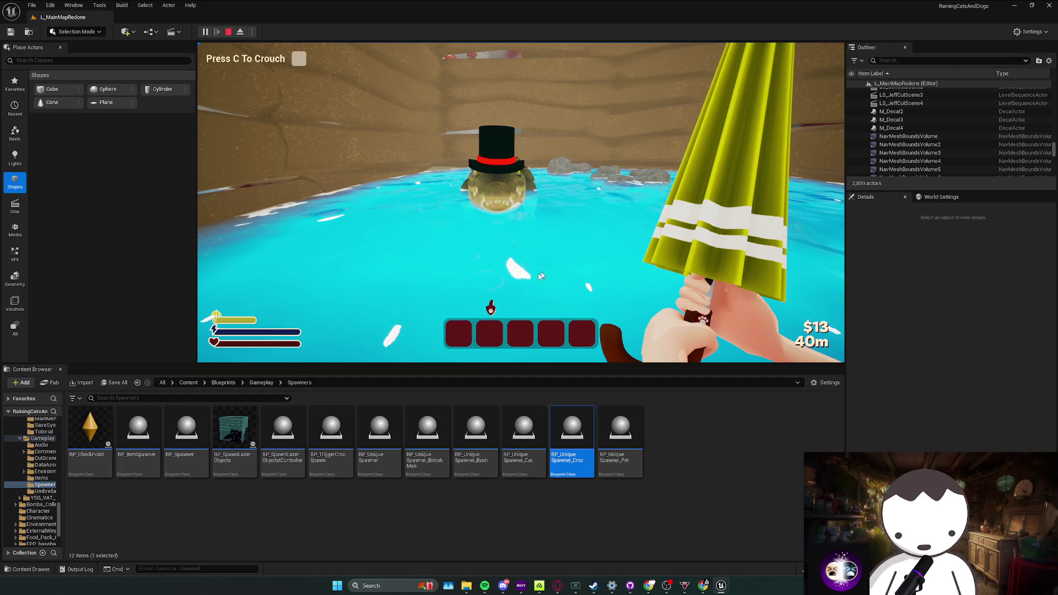
# Stop the play test and select the water plane in the pool
pyautogui.press('Escape')
pyautogui.click(579, 270)
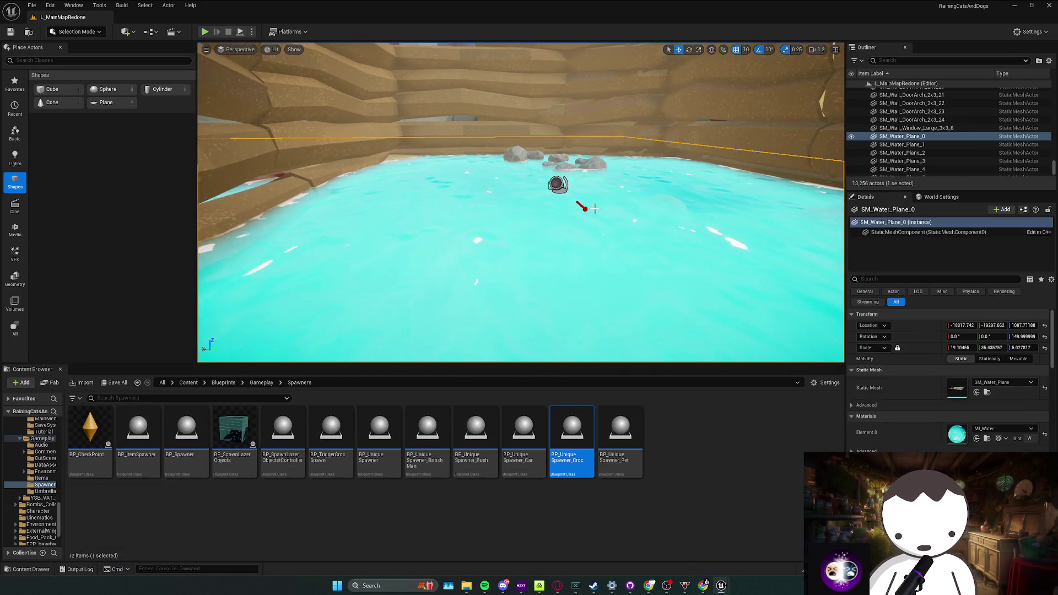
# Orbit to the log walls, select the croc house and bring the BP_CrocAI editor forward
pyautogui.moveTo(579, 270); pyautogui.dragTo(545, 315)
pyautogui.moveTo(579, 248)
pyautogui.mouseDown()
pyautogui.moveTo(452, 238)
pyautogui.moveTo(524, 258)
pyautogui.moveTo(488, 248)
pyautogui.mouseUp()
pyautogui.click(453, 238)
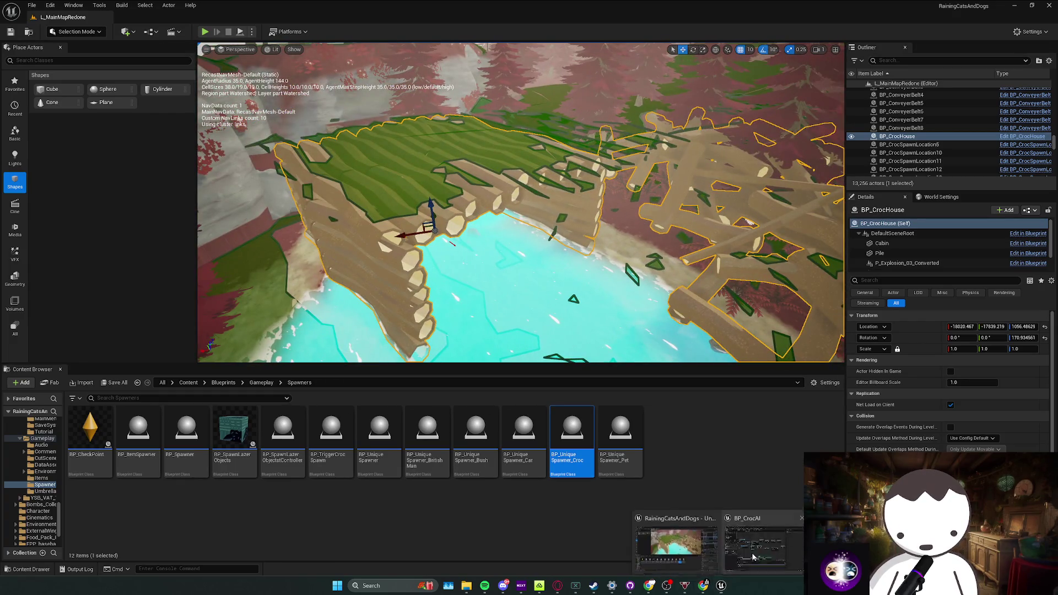
pyautogui.moveTo(721, 586)
pyautogui.click(761, 538)
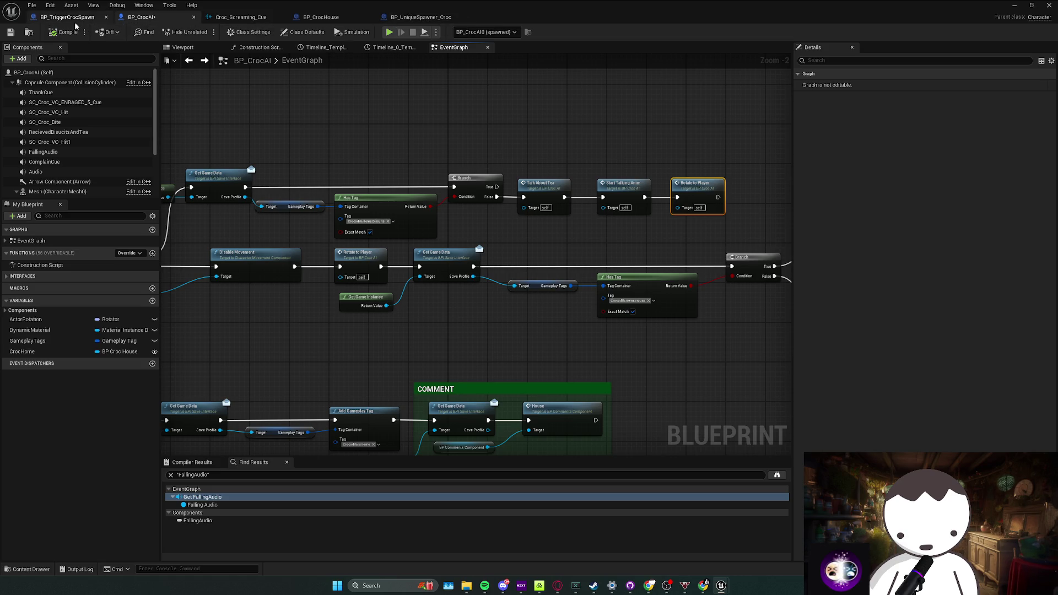
# Inspect the Cabin component in BP_CrocHouse, then frame the croc house in the level
pyautogui.click(327, 16)
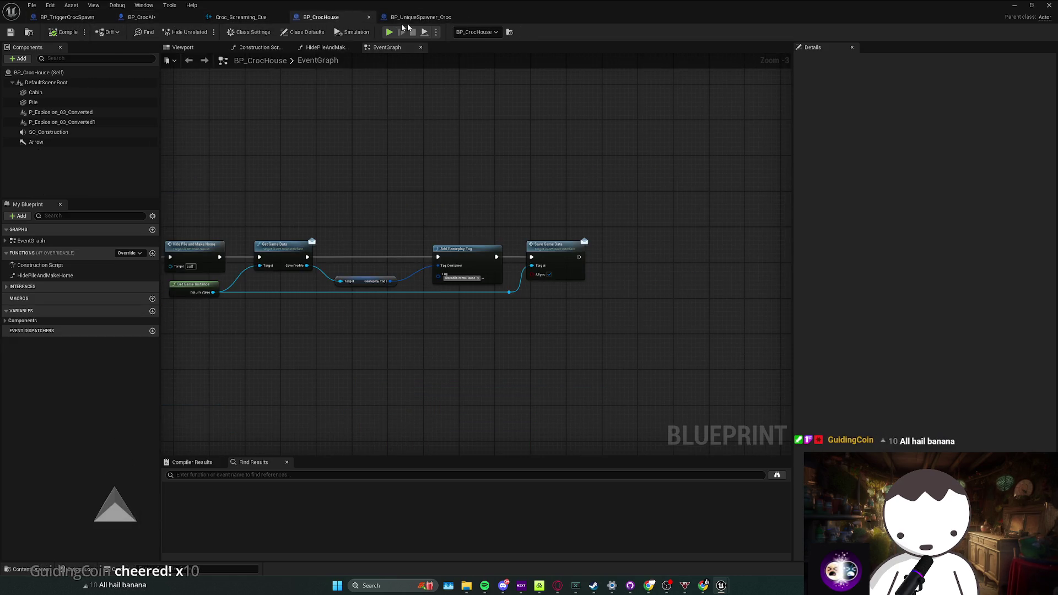
pyautogui.moveTo(611, 11); pyautogui.dragTo(671, 76)
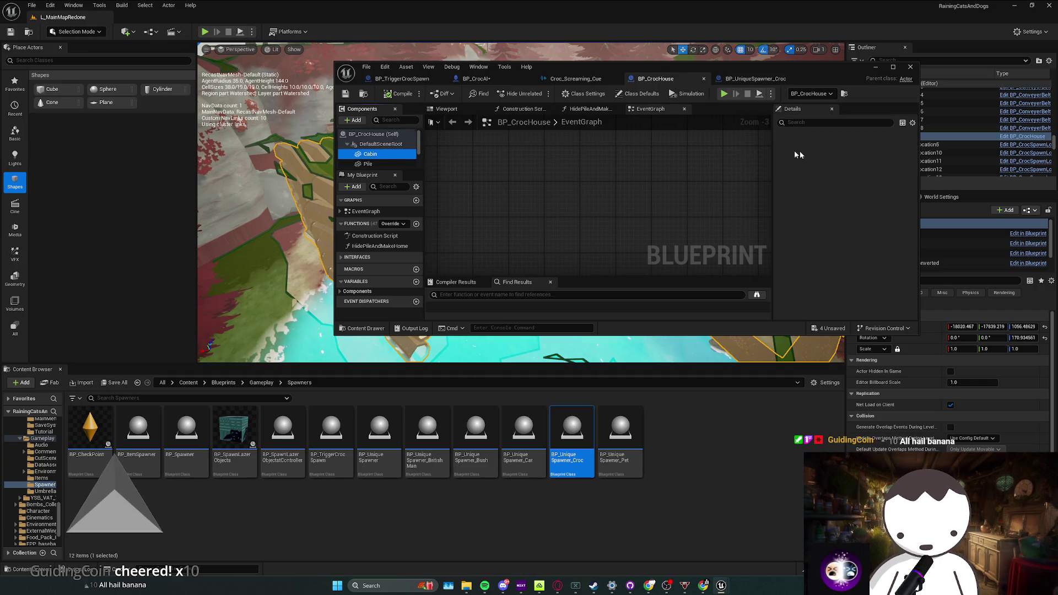
pyautogui.click(813, 123)
pyautogui.write('coll')
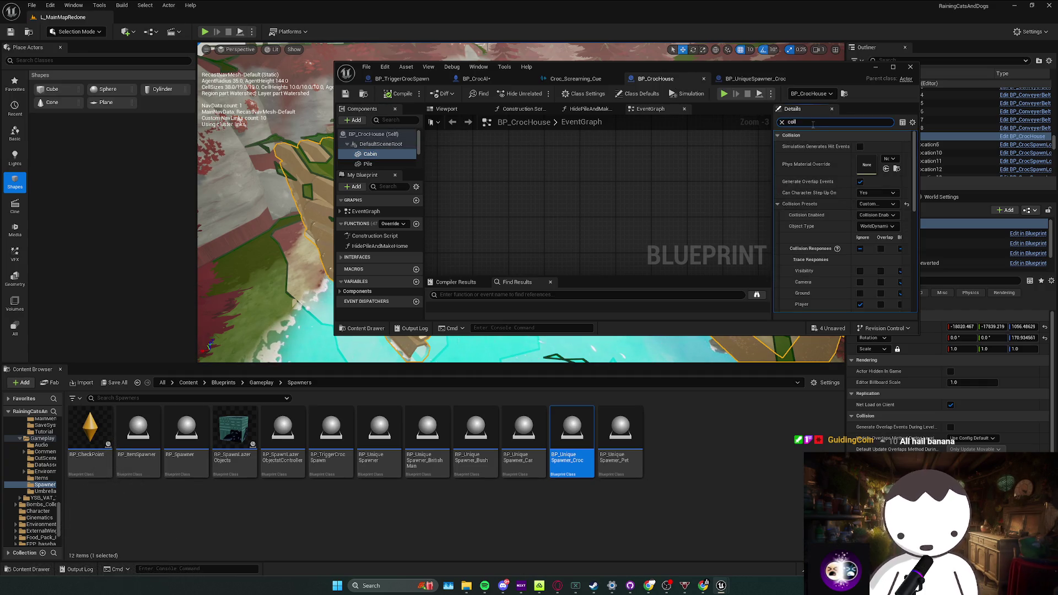
pyautogui.click(893, 67)
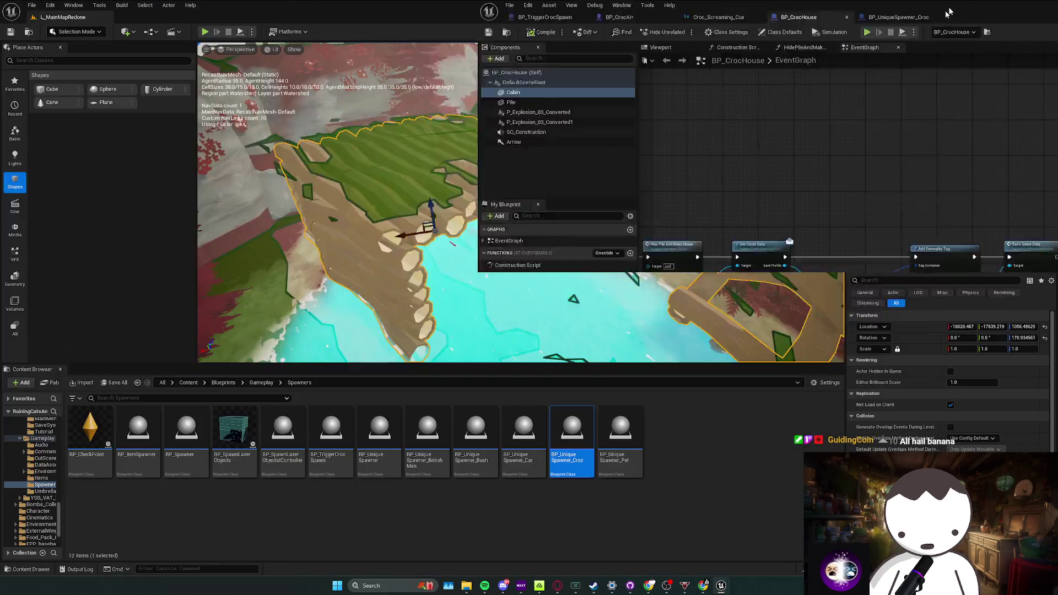
pyautogui.press('f')
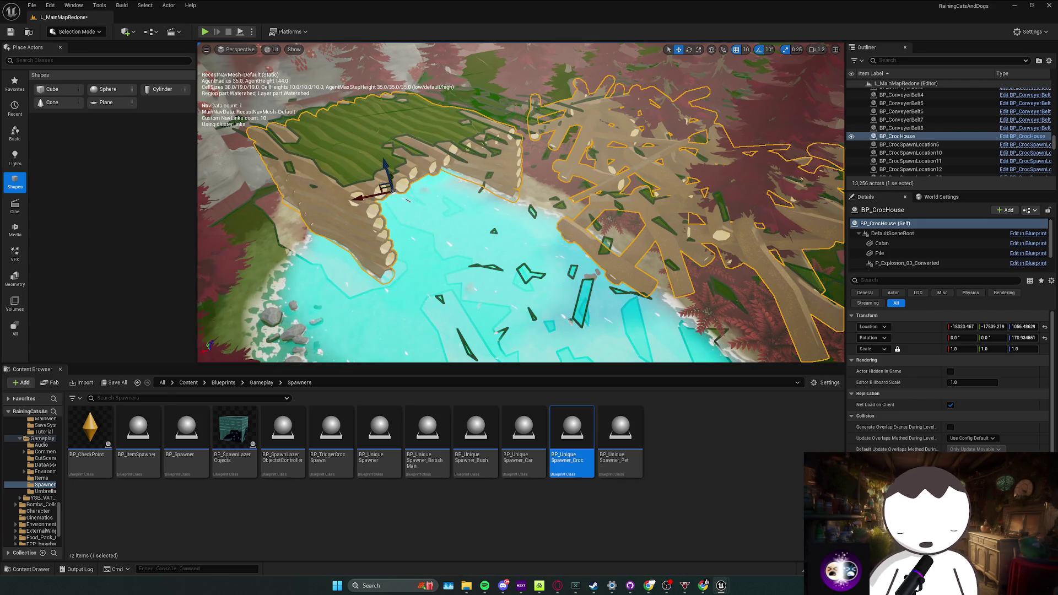
pyautogui.scroll(2, 466, 277)
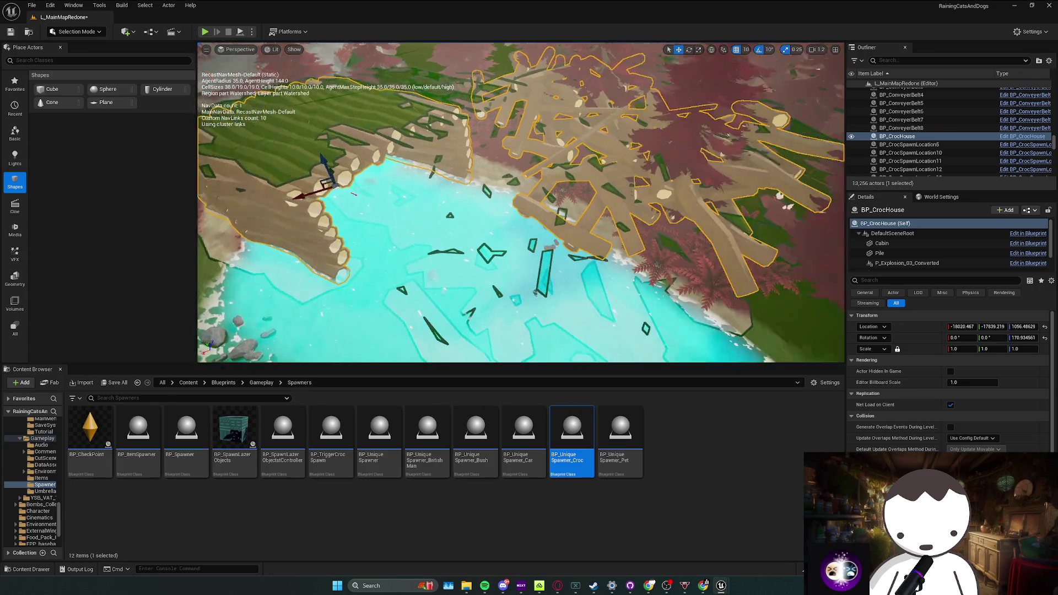
pyautogui.scroll(2, 466, 277)
pyautogui.scroll(2, 466, 277)
# Delete RecastNavMesh-Default and undo so the navmesh is flagged for rebuild
pyautogui.press('f')
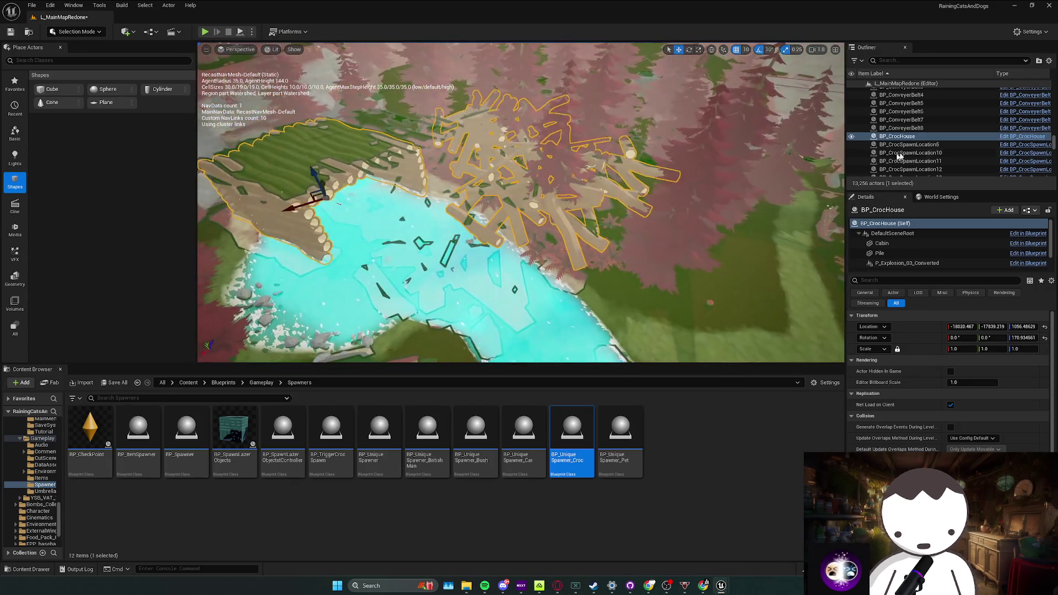
pyautogui.write('nav')
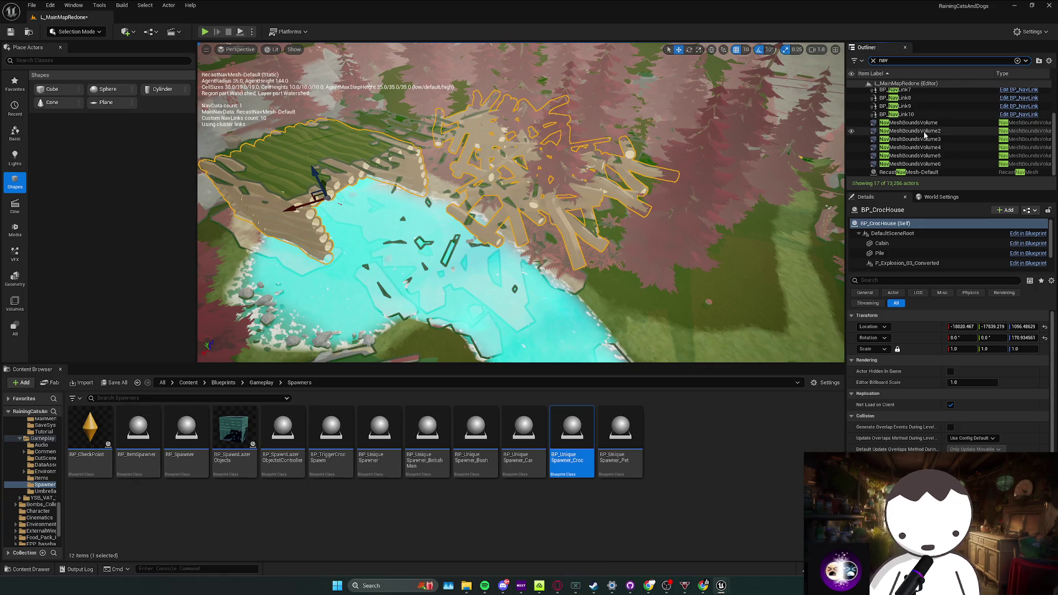
pyautogui.click(922, 173)
pyautogui.press('f')
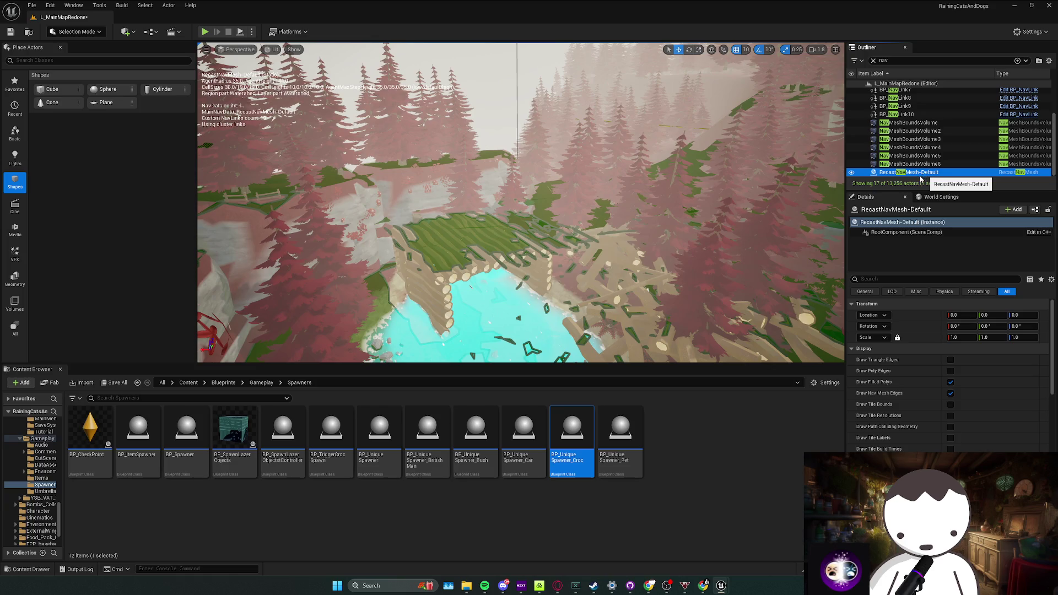
pyautogui.press('Delete')
pyautogui.moveTo(726, 209); pyautogui.dragTo(692, 211)
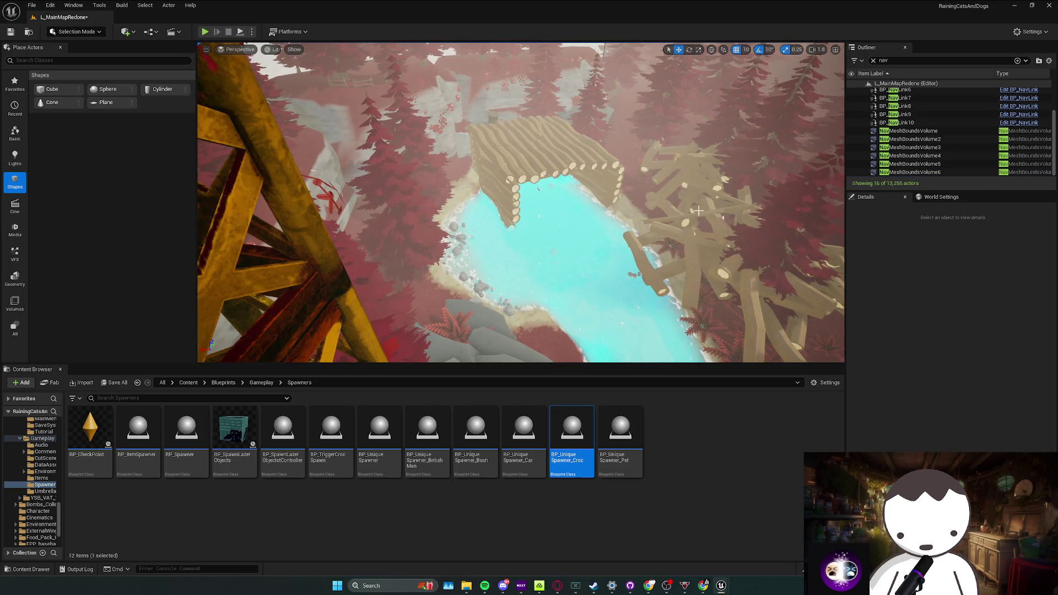
pyautogui.hotkey('ctrl', 'z')
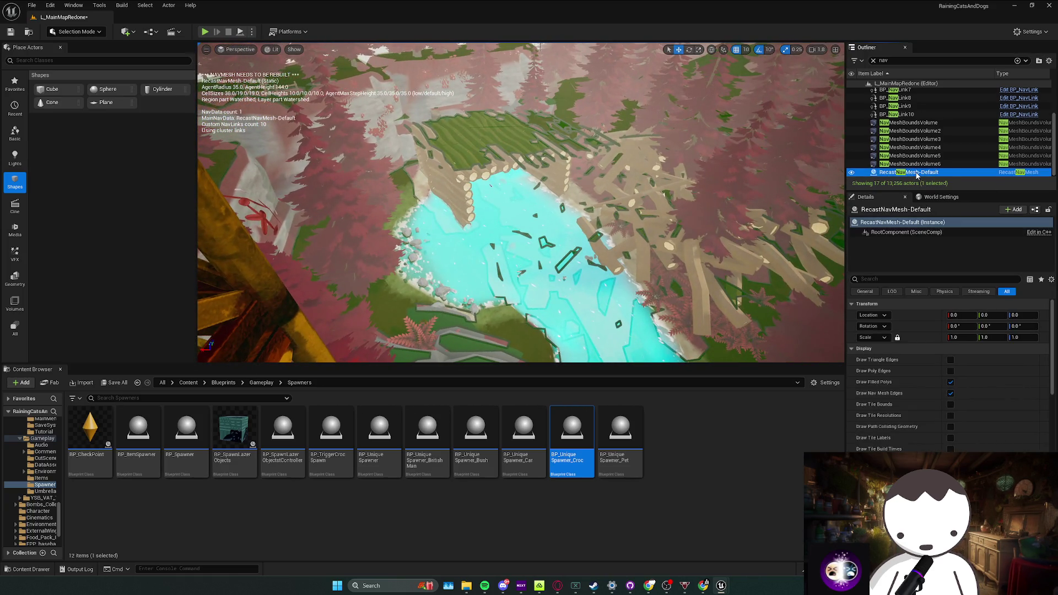
pyautogui.moveTo(579, 207); pyautogui.dragTo(537, 166)
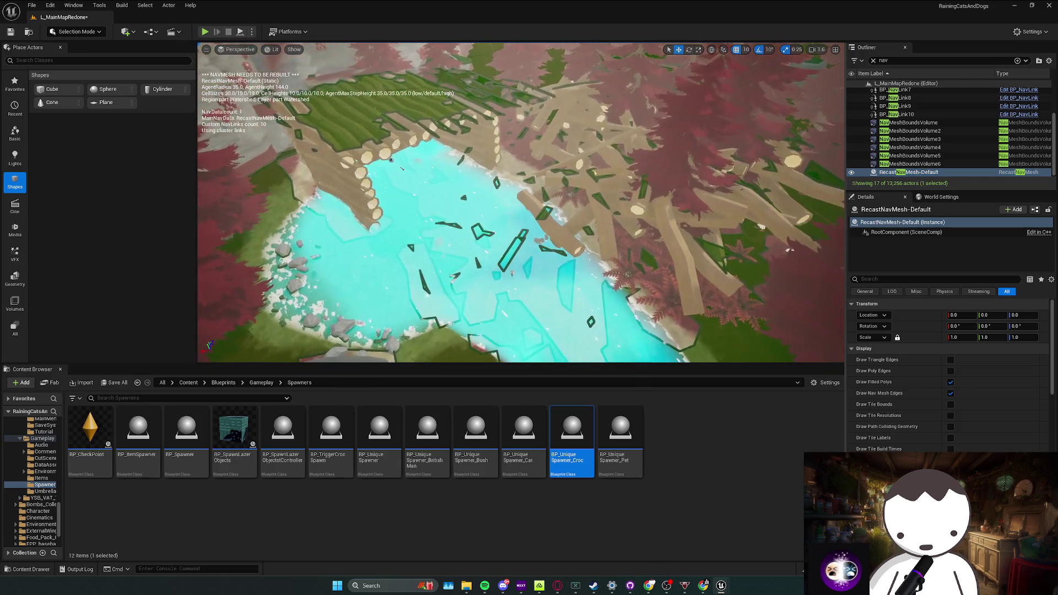
# Rebuild the level's navigation paths and close the resulting Message Log
pyautogui.click(123, 5)
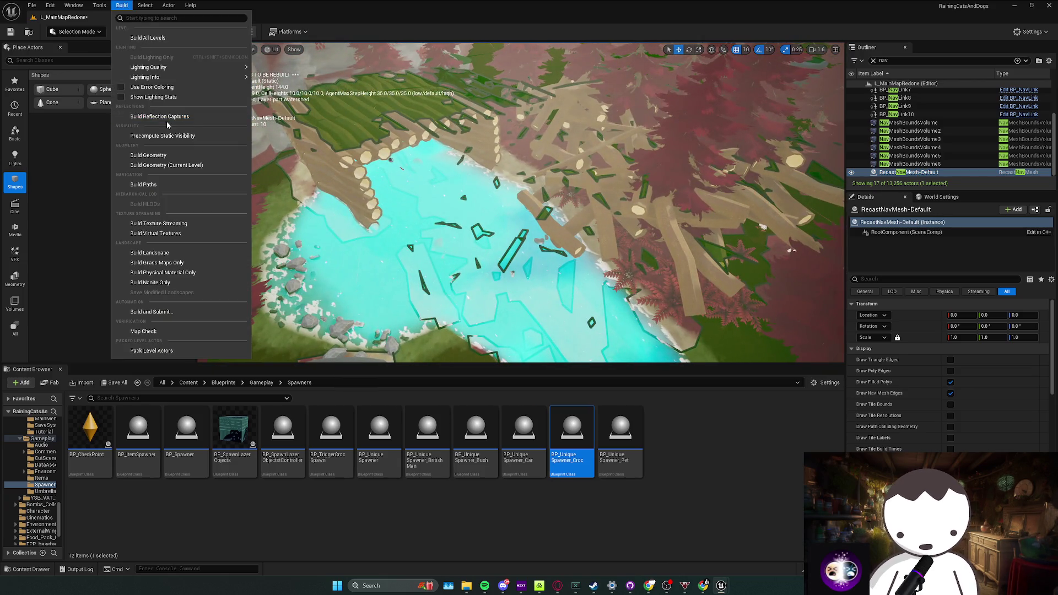
pyautogui.click(170, 190)
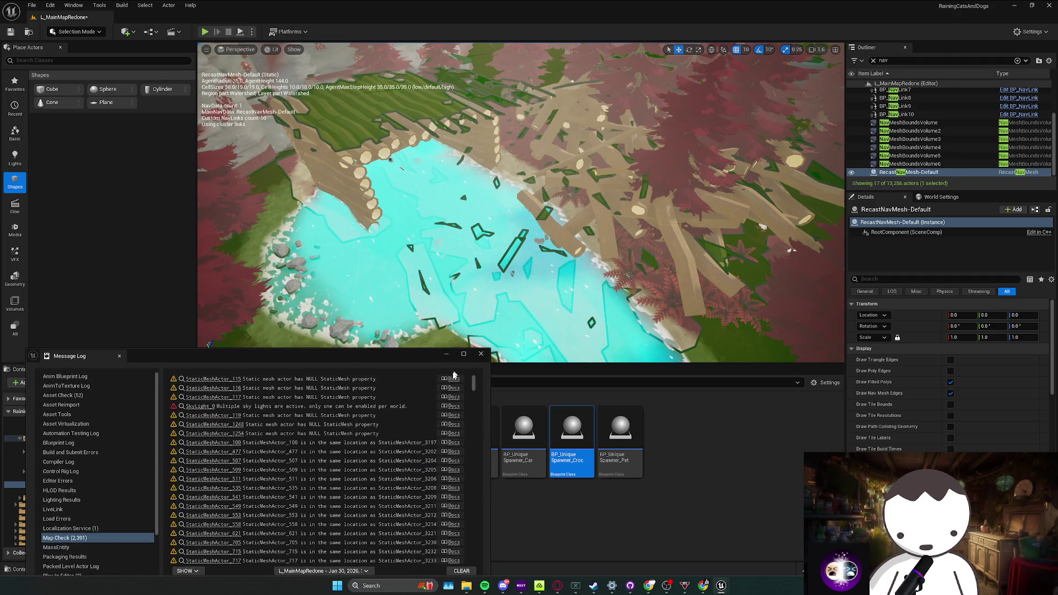
pyautogui.scroll(-5, 453, 375)
pyautogui.scroll(-5, 453, 374)
pyautogui.click(480, 355)
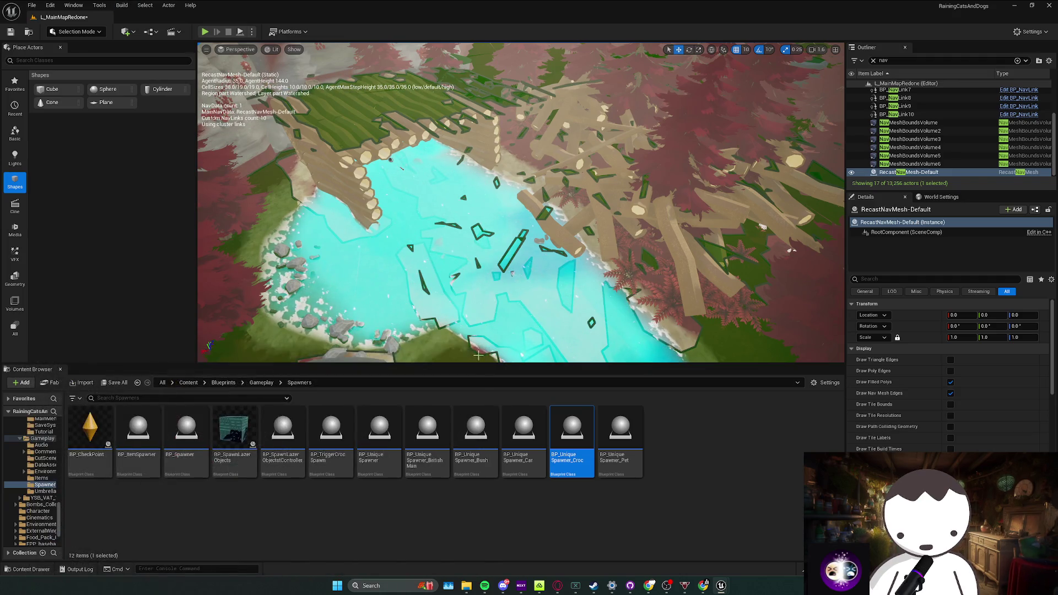
# Select the run of Boolean actors in the Outliner and the BP_CrocHouse log pile in the scene
pyautogui.click(884, 59)
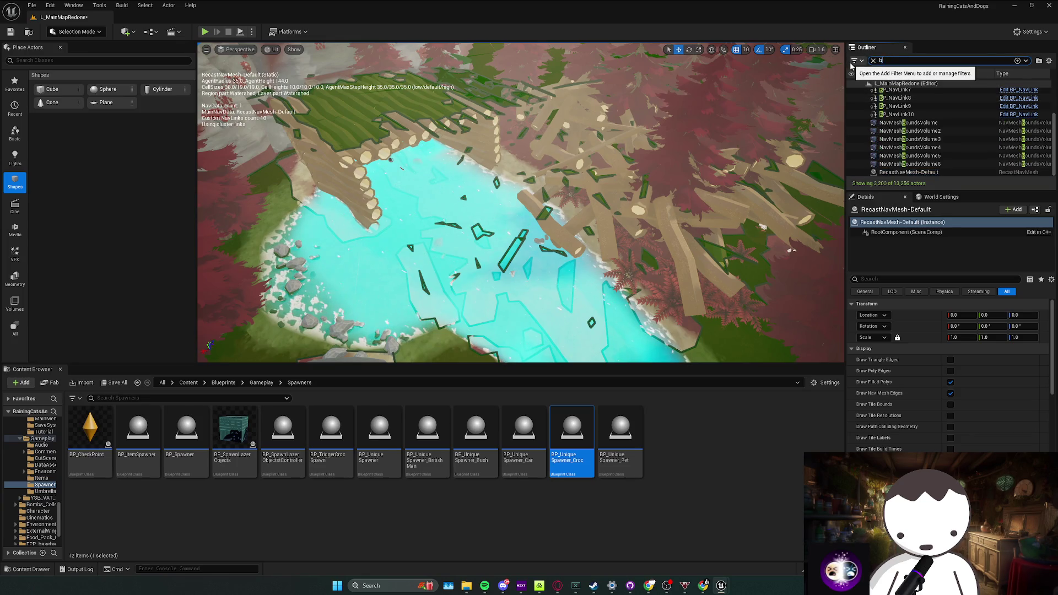
pyautogui.write('boolea')
pyautogui.click(934, 106)
pyautogui.scroll(-10, 939, 114)
pyautogui.scroll(-10, 946, 128)
pyautogui.scroll(-10, 959, 153)
pyautogui.scroll(-10, 970, 176)
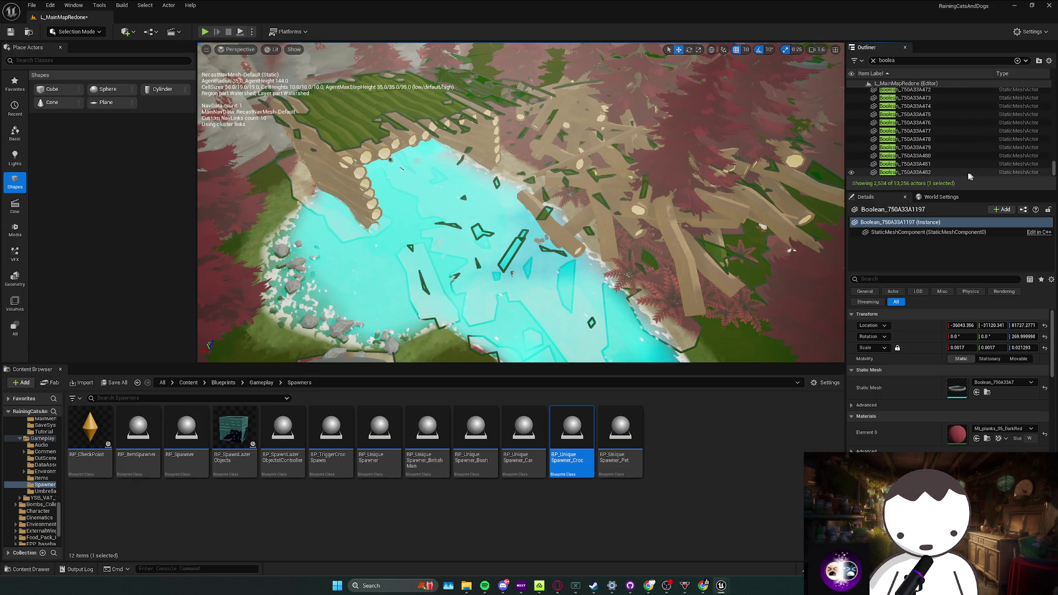
pyautogui.keyDown('shift'); pyautogui.click(928, 173); pyautogui.keyUp('shift')
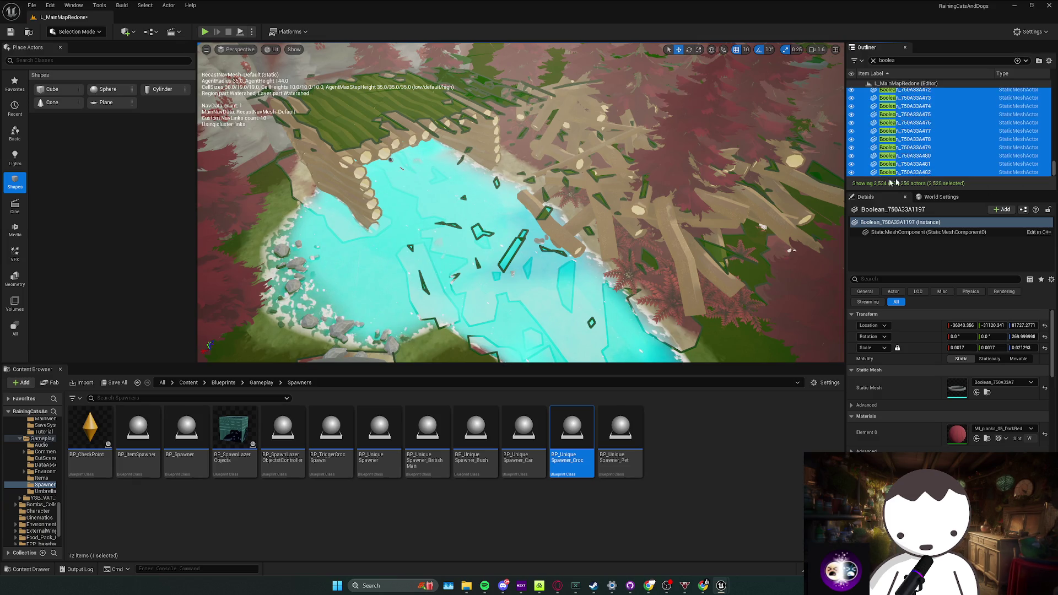
pyautogui.rightClick(543, 175)
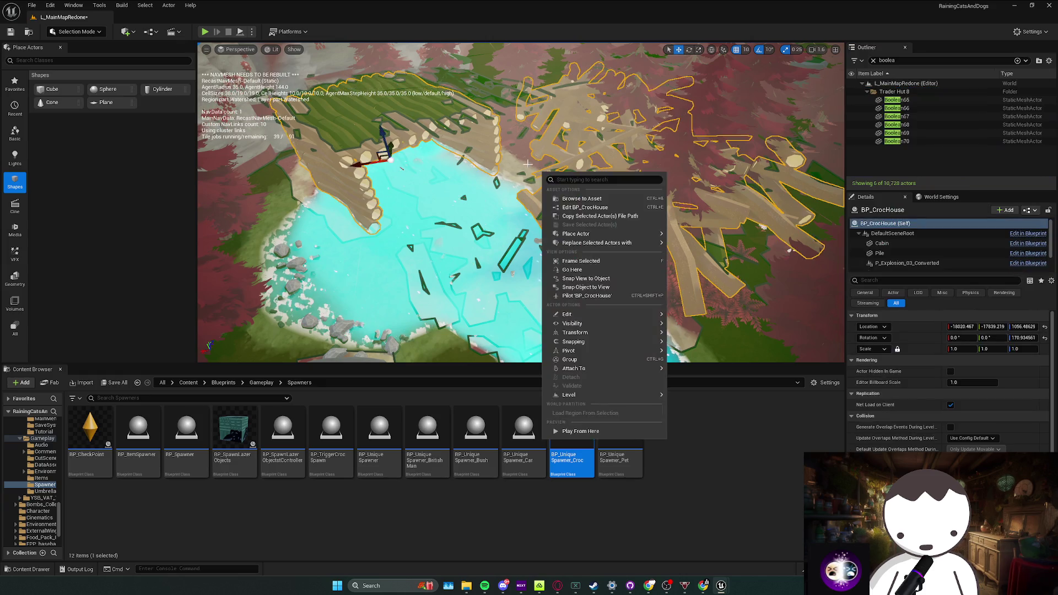
# Rebuild the level geometry, dismiss the map check warnings and look around the croc house
pyautogui.click(122, 5)
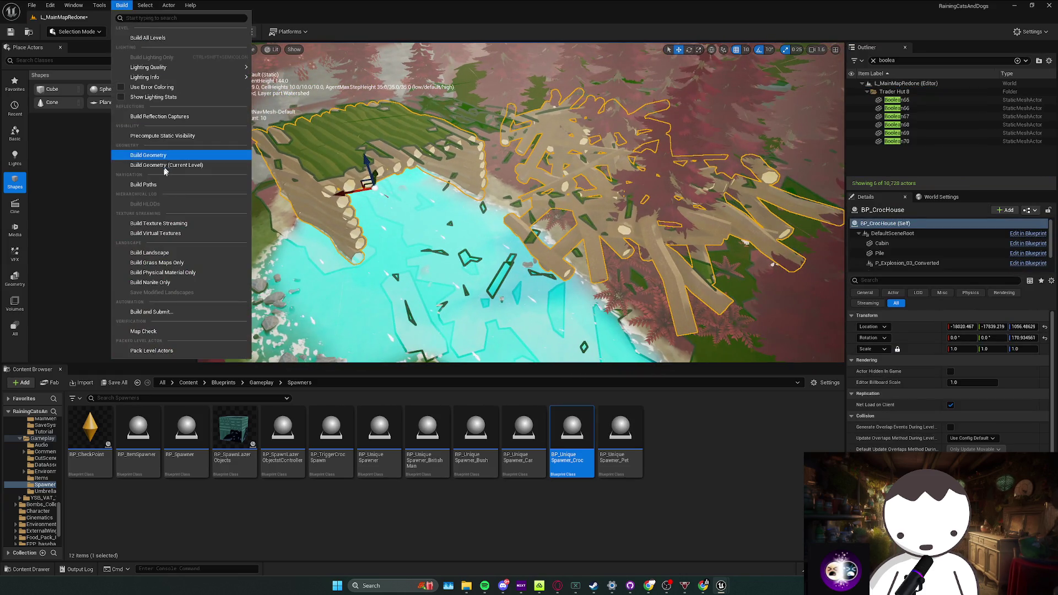
pyautogui.click(171, 186)
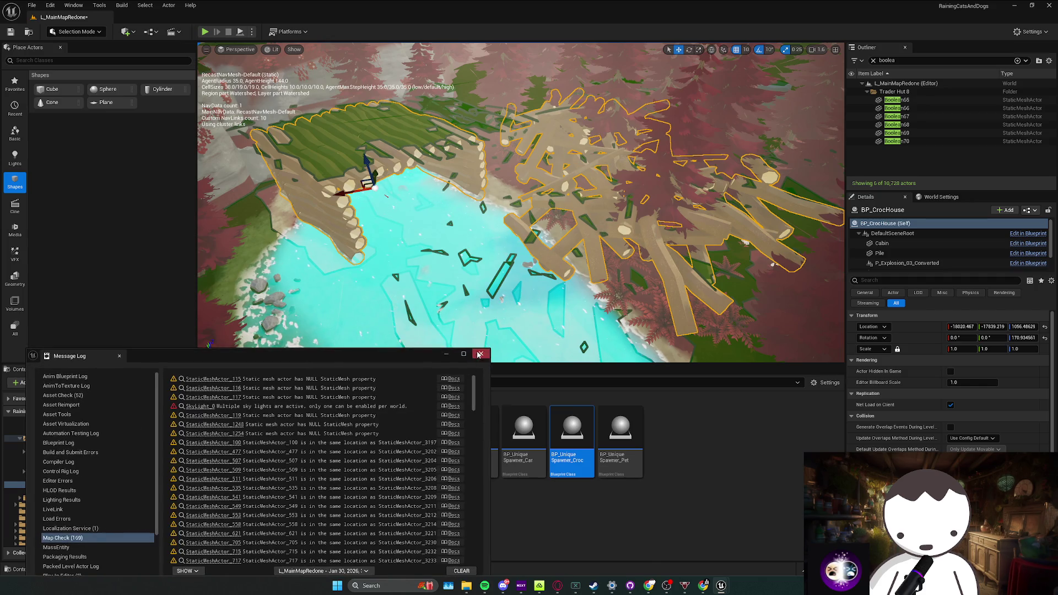
pyautogui.click(479, 354)
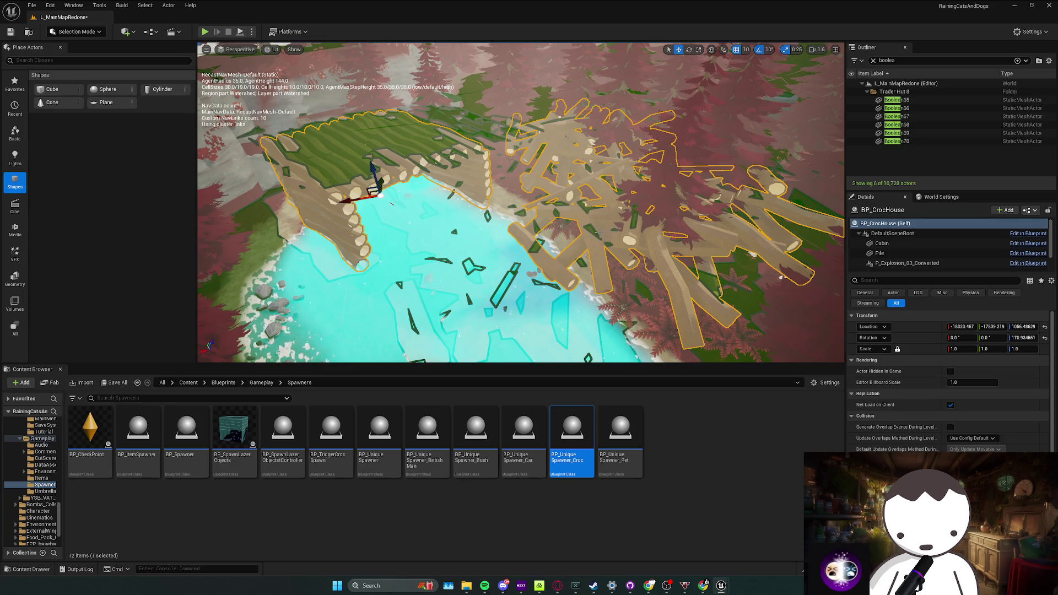
pyautogui.moveTo(599, 232); pyautogui.dragTo(598, 232)
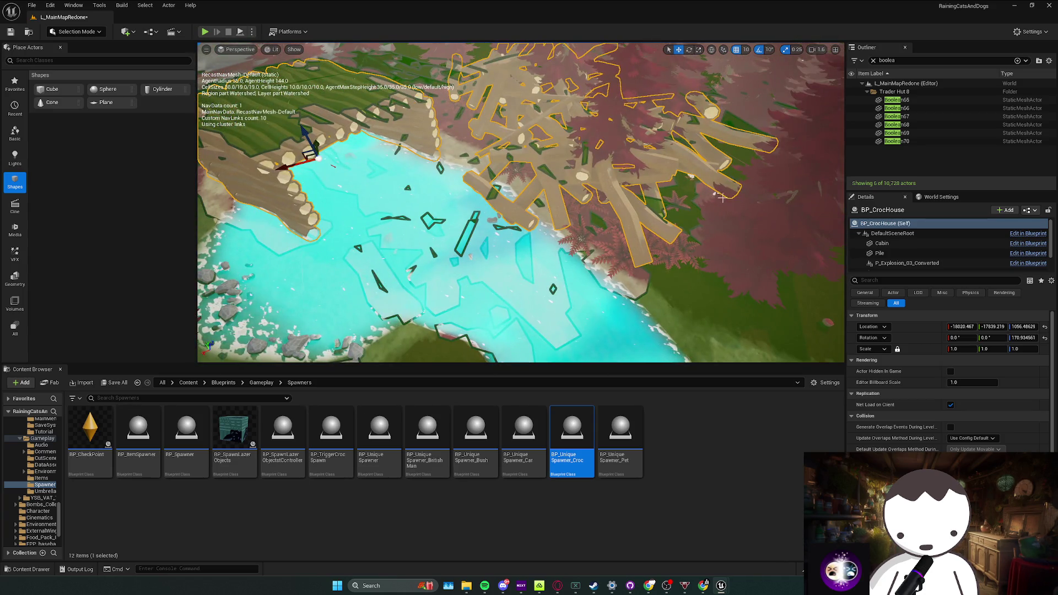
pyautogui.moveTo(714, 199); pyautogui.dragTo(711, 201)
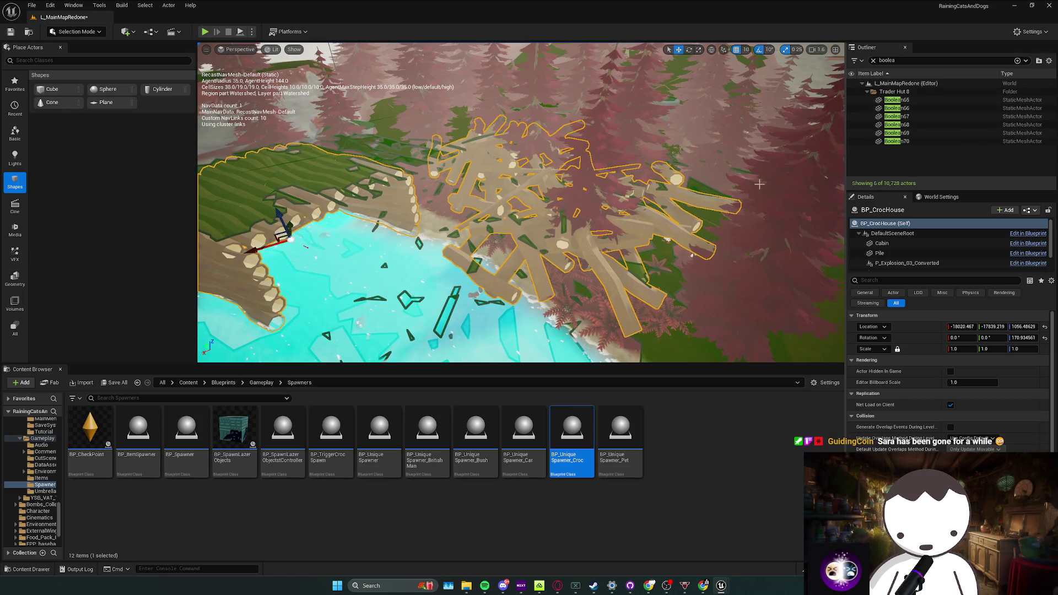
# Reposition the view around the croc house and reselect it
pyautogui.moveTo(810, 171); pyautogui.dragTo(789, 180)
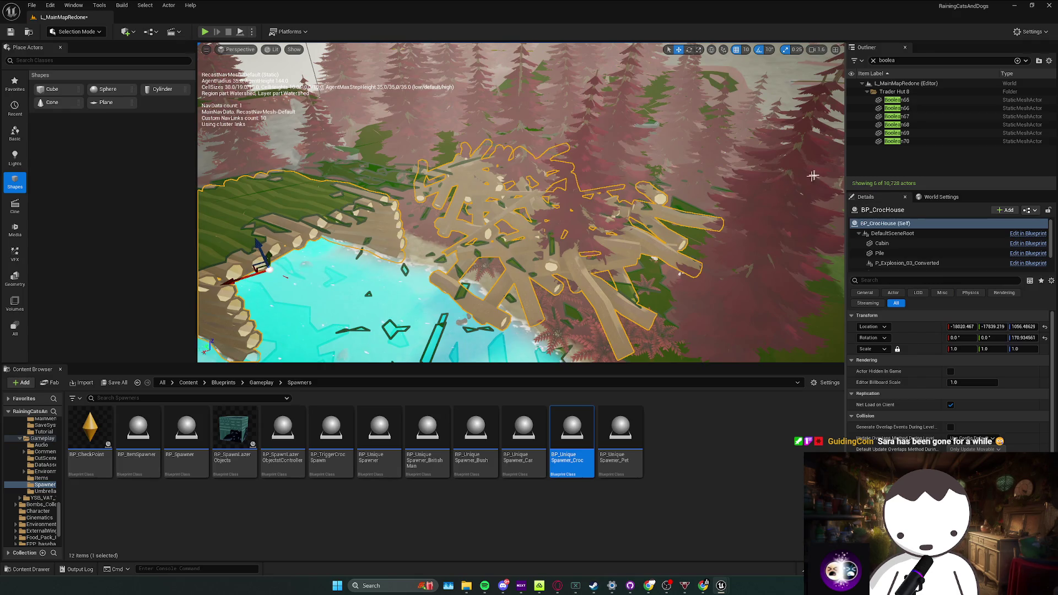
pyautogui.click(901, 142)
pyautogui.moveTo(777, 190)
pyautogui.mouseDown()
pyautogui.moveTo(728, 210)
pyautogui.moveTo(755, 189)
pyautogui.moveTo(389, 360)
pyautogui.mouseUp()
pyautogui.click(728, 209)
# From the Content root, cancel opening L_MainMap1 at the save prompt and bring BP_CrocHouse's Blueprint forward
pyautogui.click(189, 383)
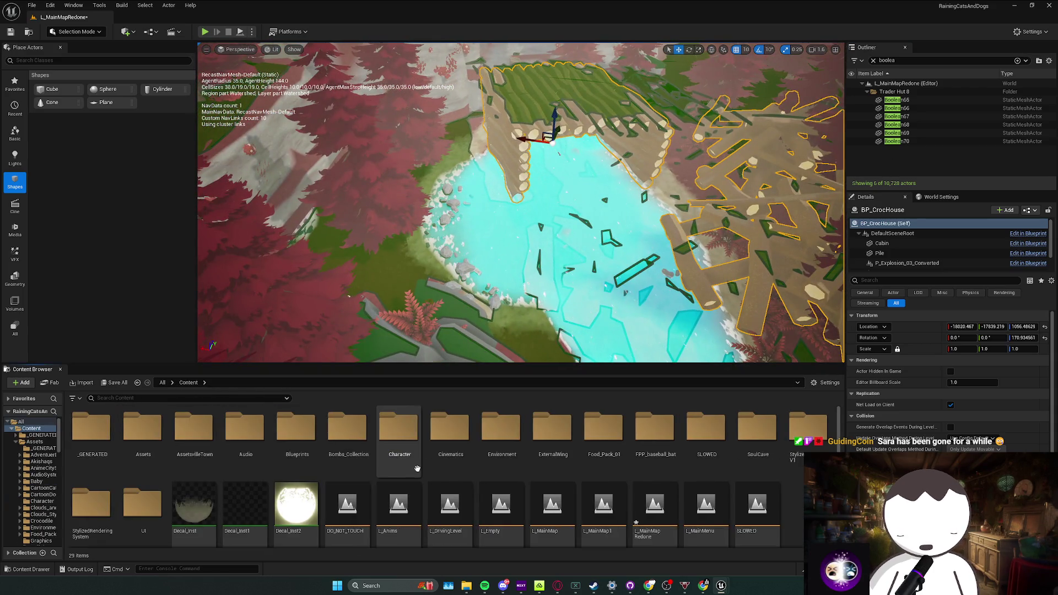
pyautogui.doubleClick(600, 493)
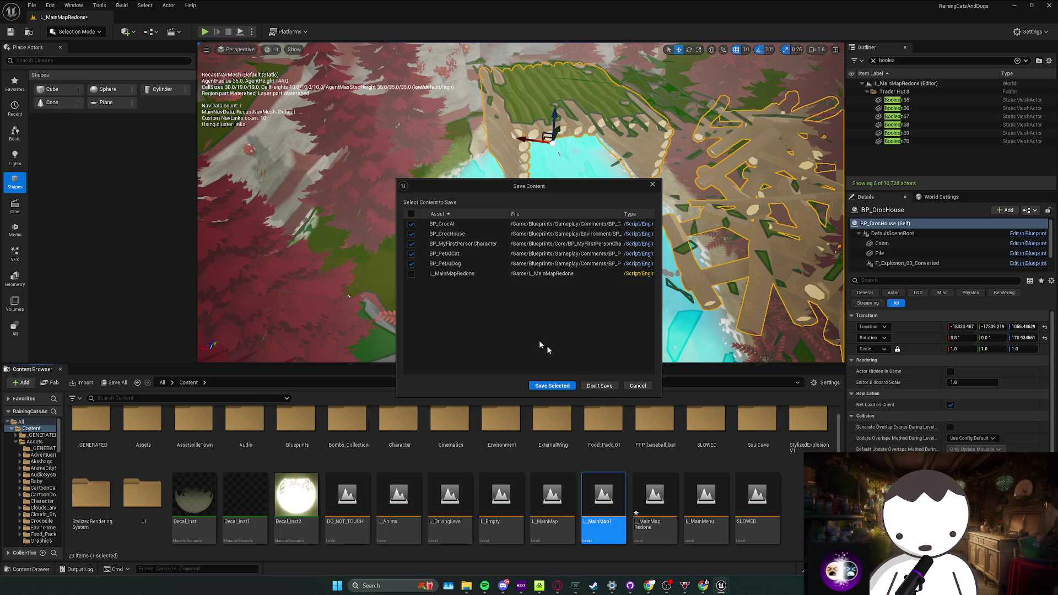
pyautogui.click(633, 384)
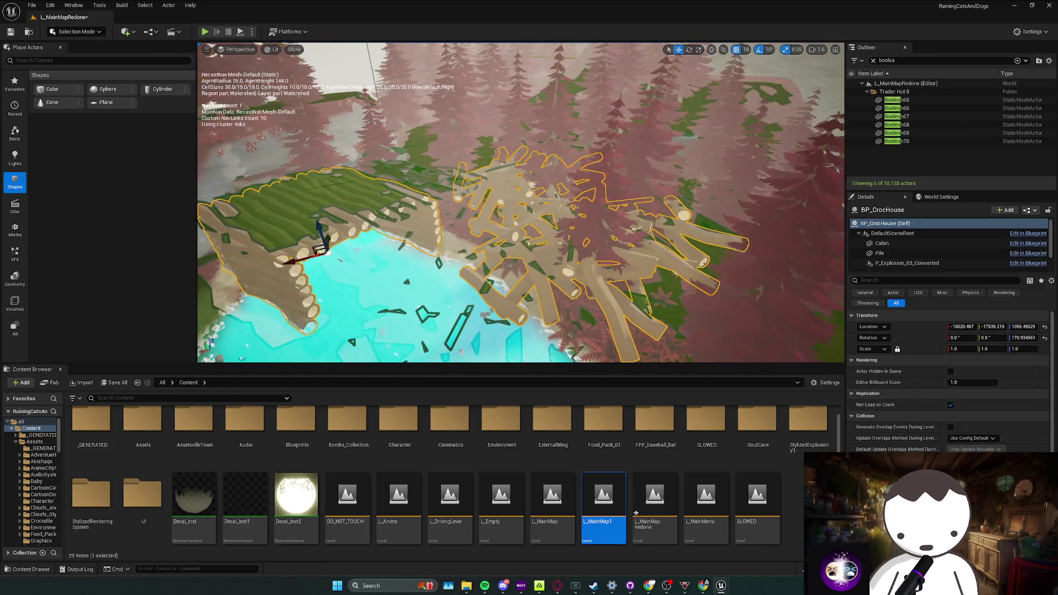
pyautogui.click(1028, 244)
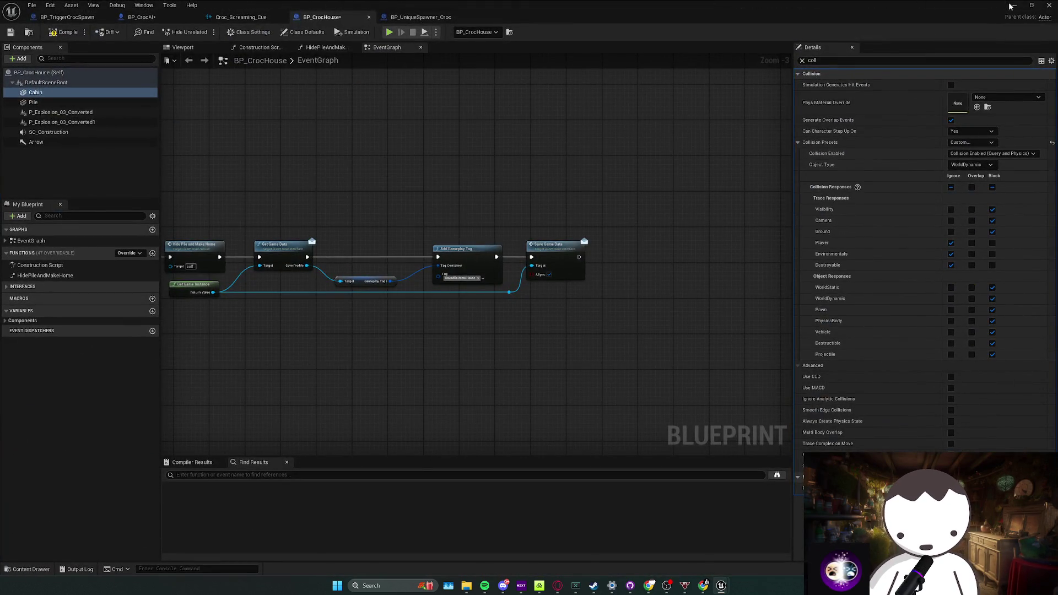
# Back in the level editor, adjust the Outliner search term and frame the croc house
pyautogui.click(1012, 6)
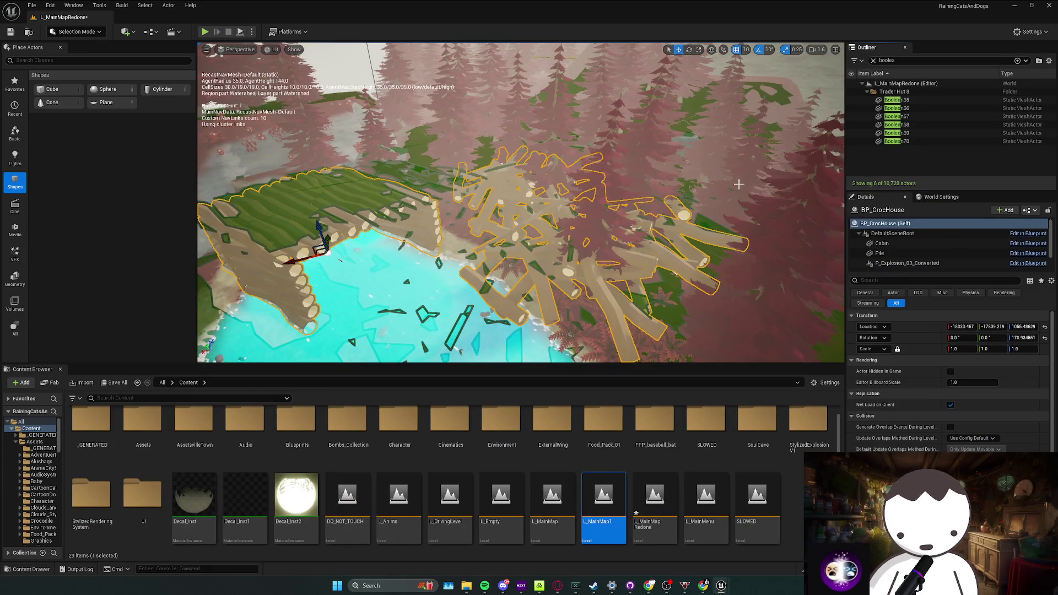
pyautogui.press('Escape')
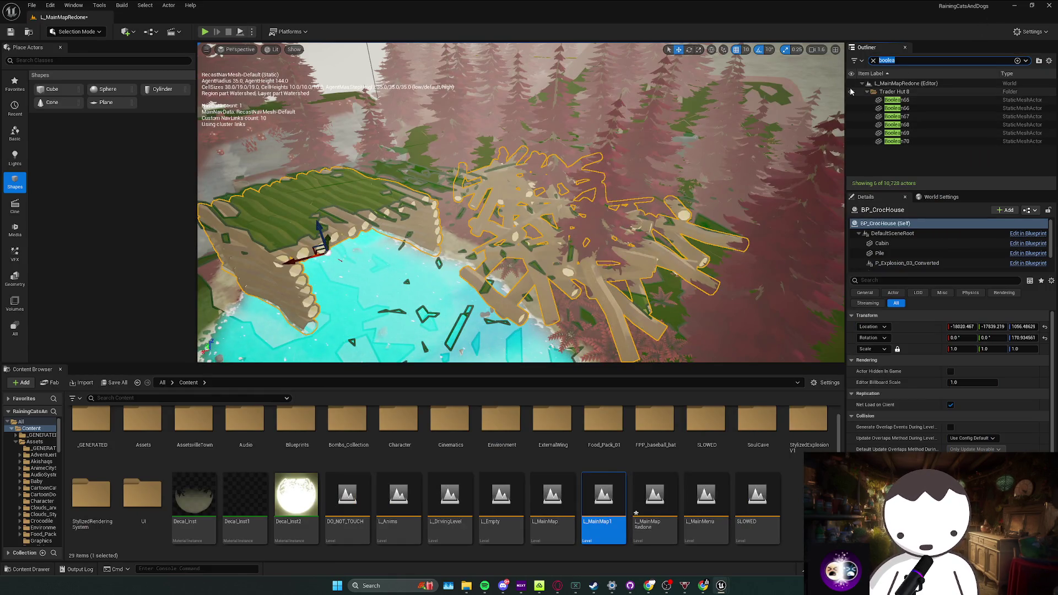
pyautogui.press('f')
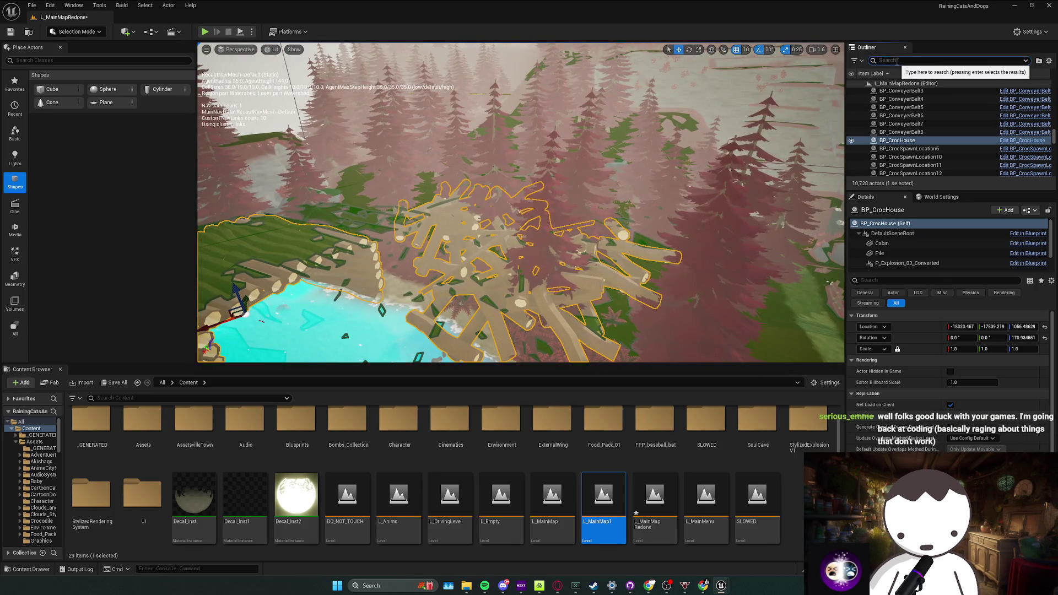
pyautogui.moveTo(520, 207)
pyautogui.mouseDown()
pyautogui.moveTo(578, 215)
pyautogui.moveTo(629, 248)
pyautogui.mouseUp()
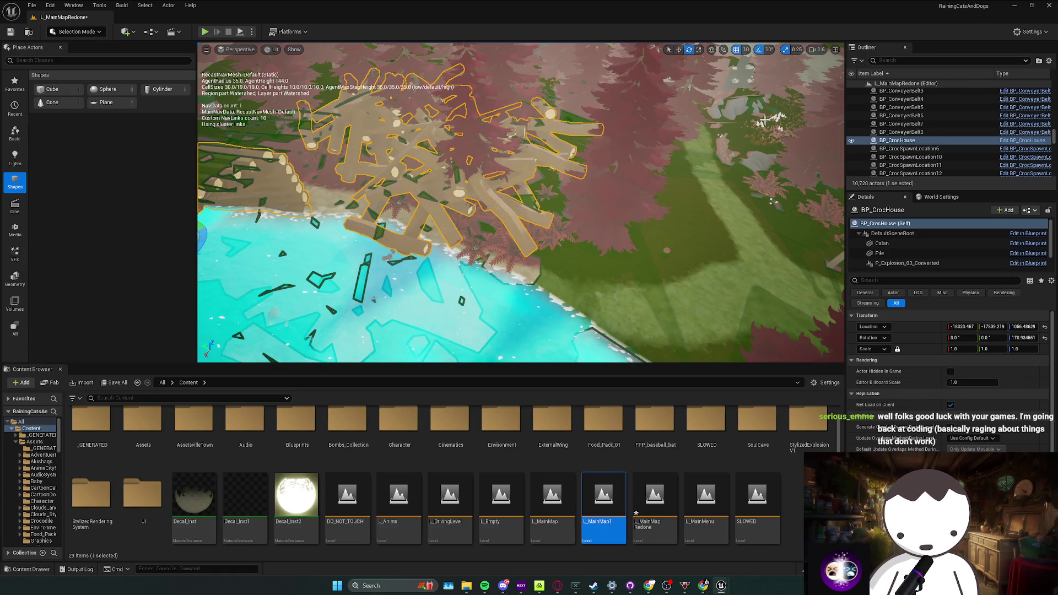
pyautogui.write('bop')
pyautogui.press('BackSpace')
pyautogui.press('BackSpace')
pyautogui.write('oo')
pyautogui.press('BackSpace')
pyautogui.press('BackSpace')
pyautogui.press('BackSpace')
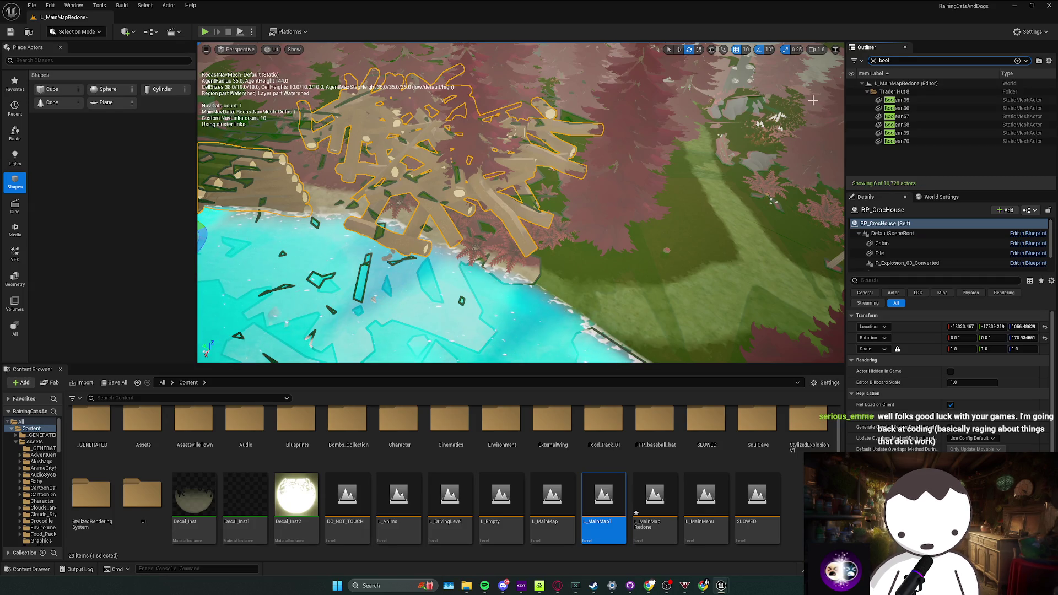
pyautogui.moveTo(677, 125)
pyautogui.mouseDown()
pyautogui.moveTo(635, 70)
pyautogui.moveTo(524, 221)
pyautogui.mouseUp()
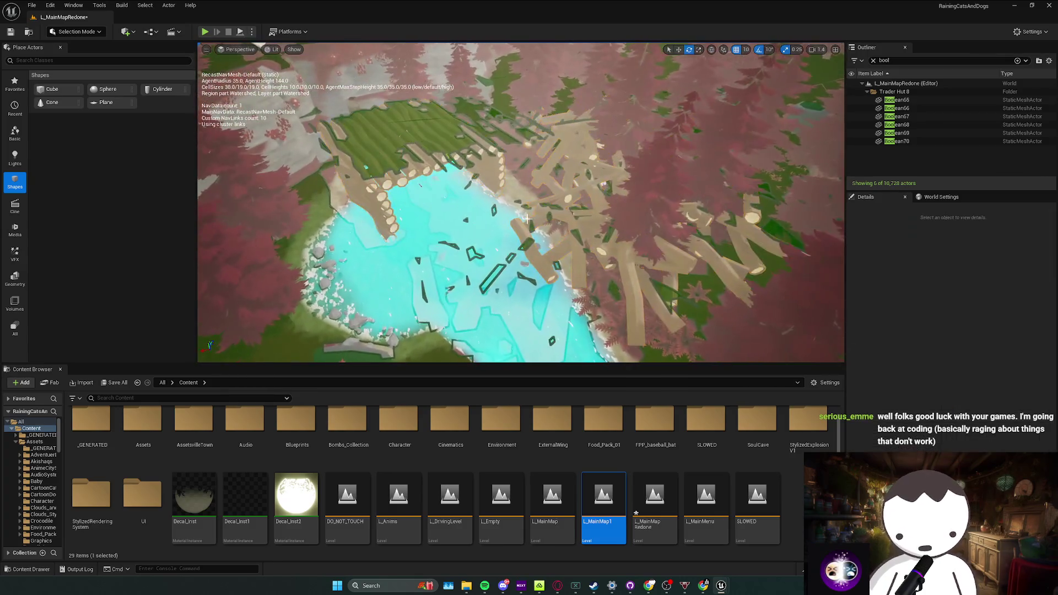
# Save L_MainMapRedone, reframe the croc house and bring up asset actions for L_MainMap1
pyautogui.hotkey('ctrl', 's')
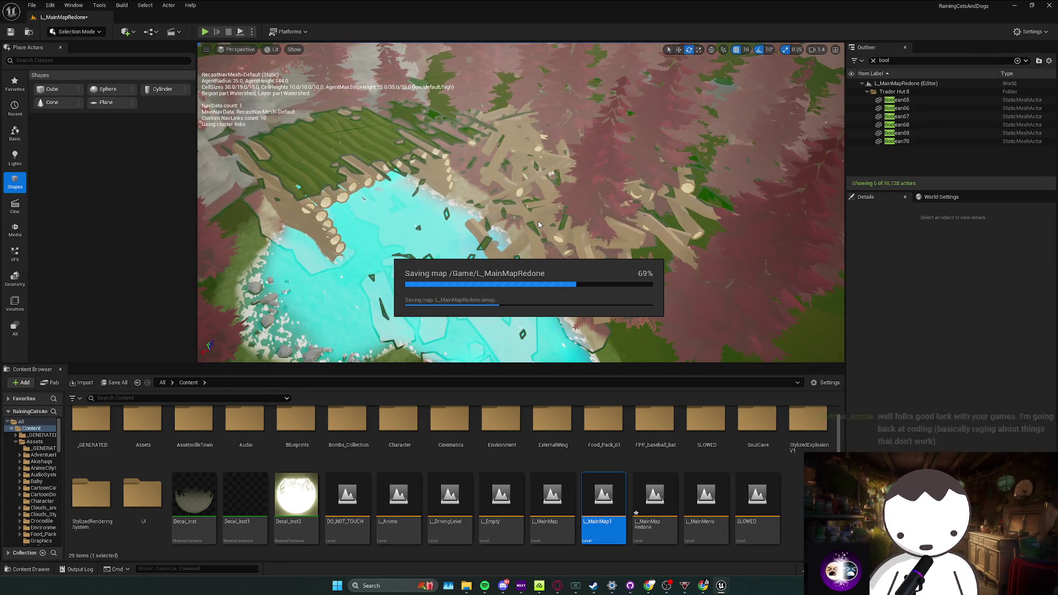
pyautogui.moveTo(540, 224); pyautogui.dragTo(866, 178)
pyautogui.hotkey('ctrl', 'z')
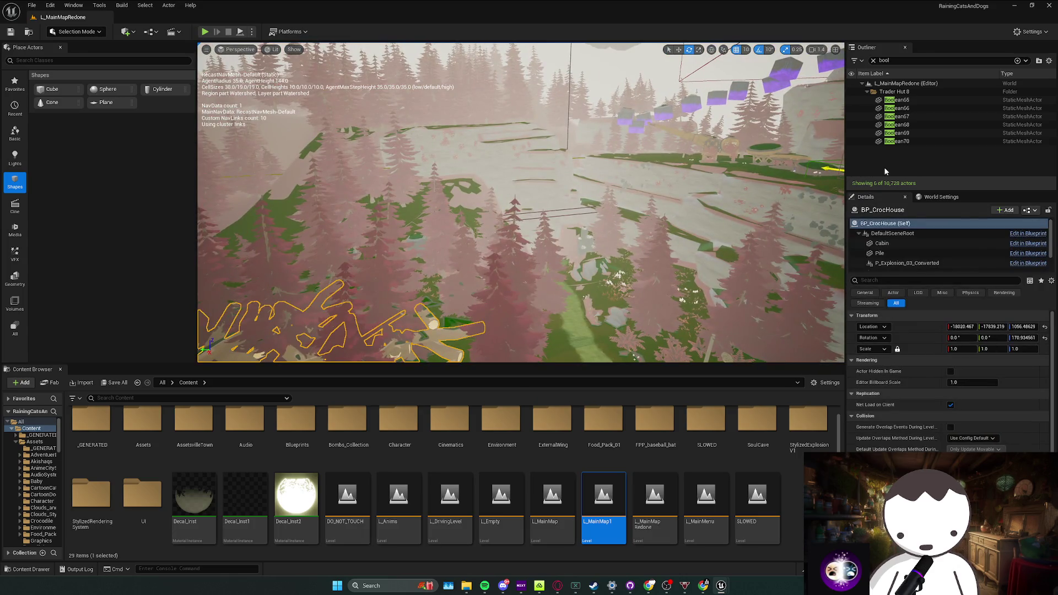
pyautogui.press('f')
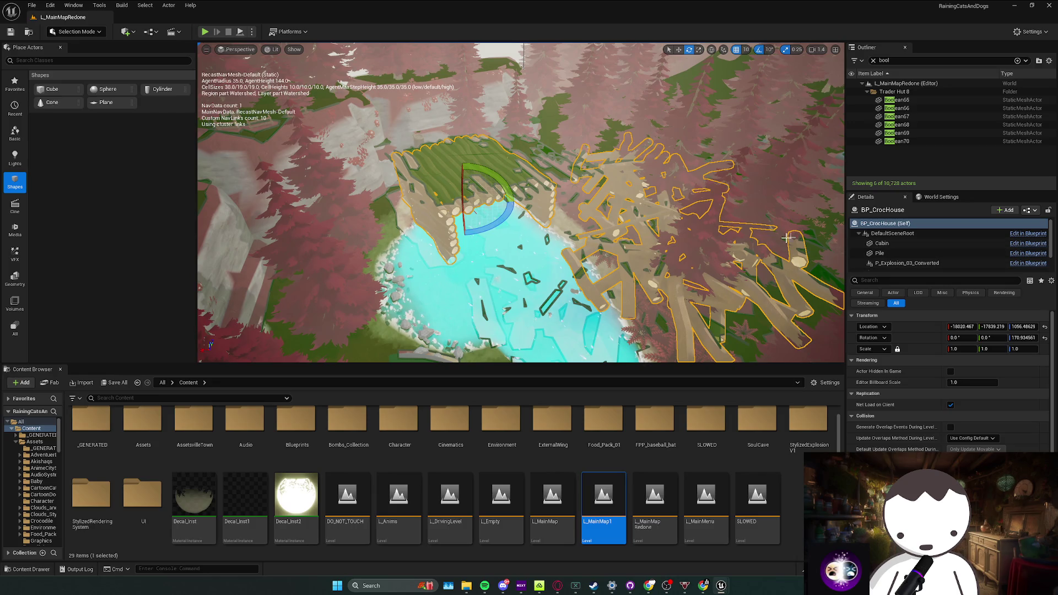
pyautogui.moveTo(786, 238); pyautogui.dragTo(741, 252)
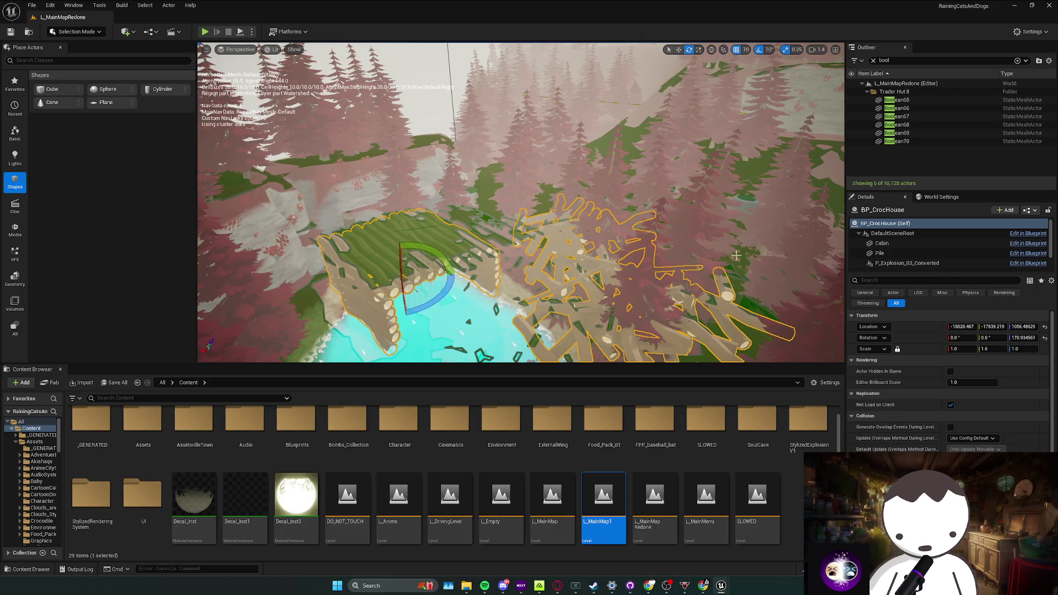
pyautogui.rightClick(612, 503)
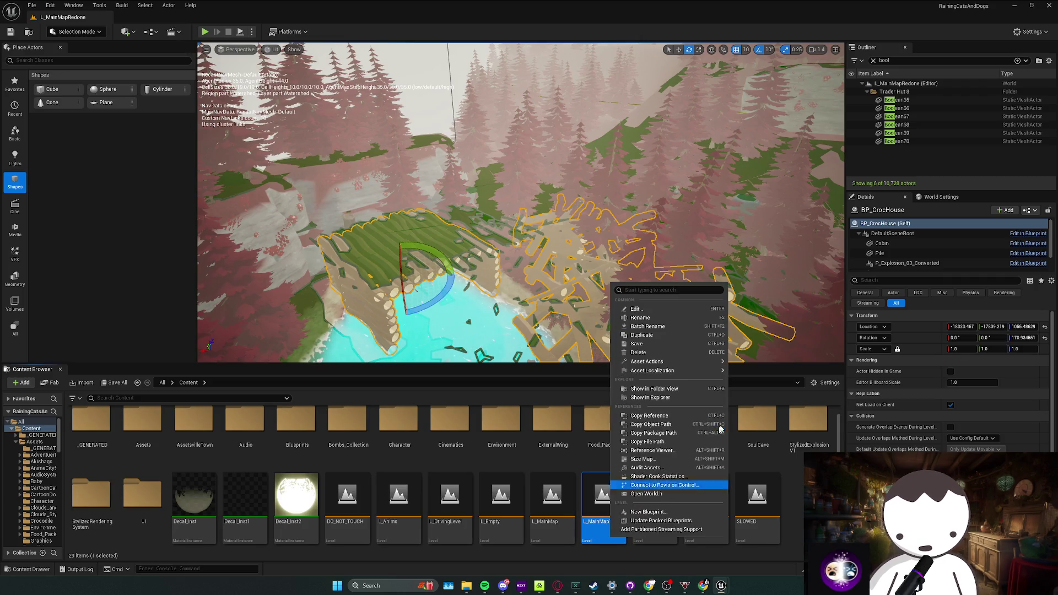
# Duplicate L_MainMap1, then delete the unwanted L_MainMap2 copy
pyautogui.click(674, 338)
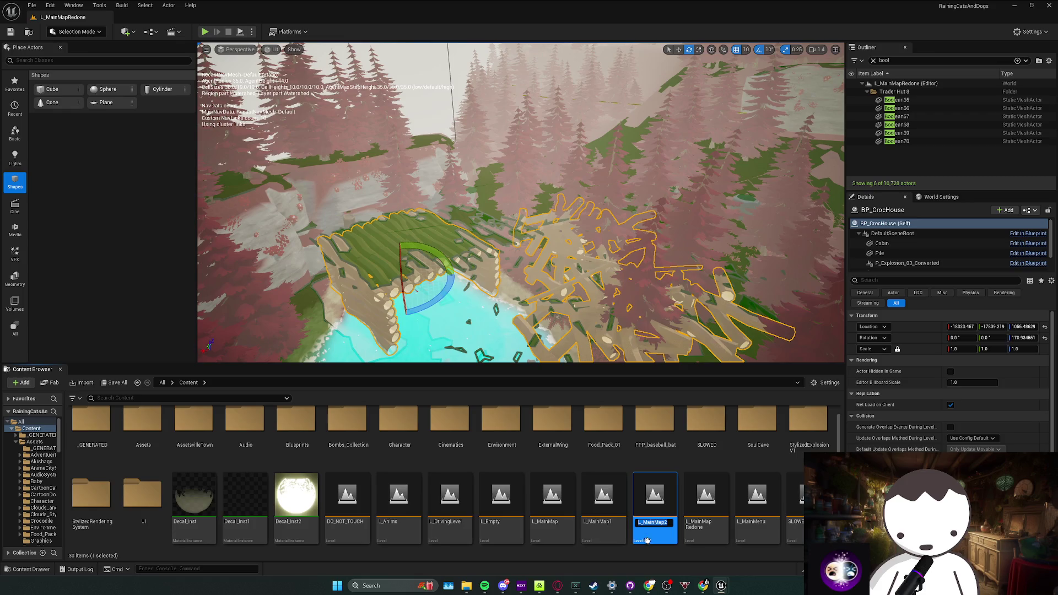
pyautogui.press('Delete')
pyautogui.click(471, 427)
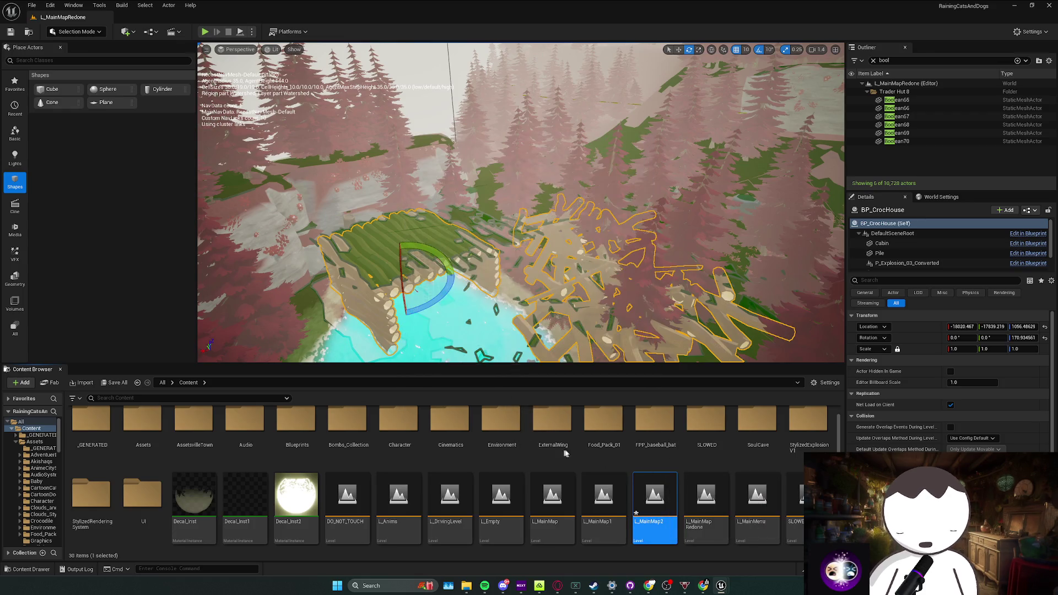
# Duplicate L_MainMapRedone as L_MainMapRedoneDelete and save the changed assets
pyautogui.rightClick(676, 530)
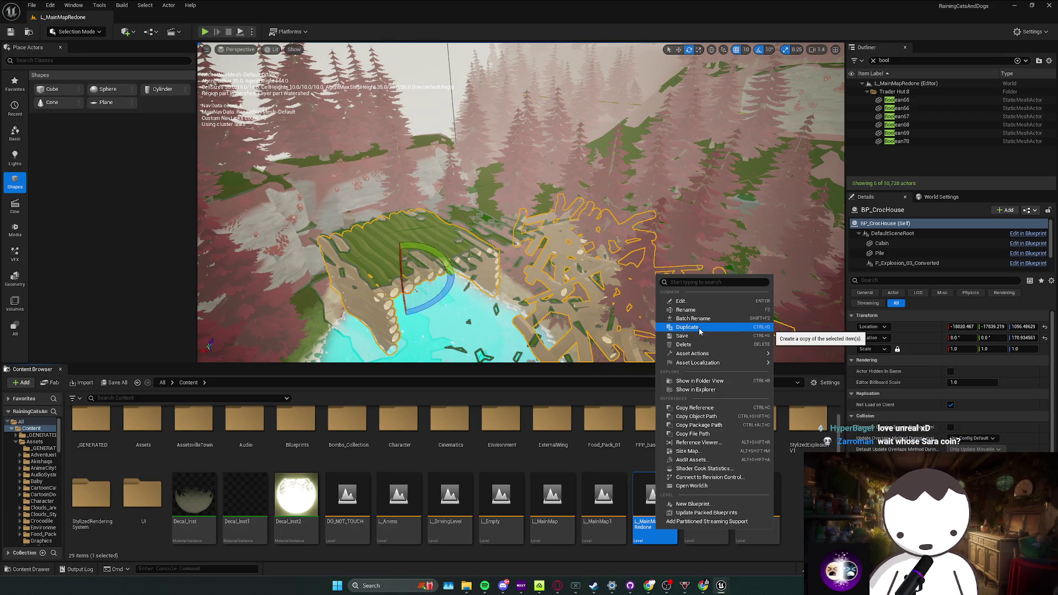
pyautogui.click(700, 329)
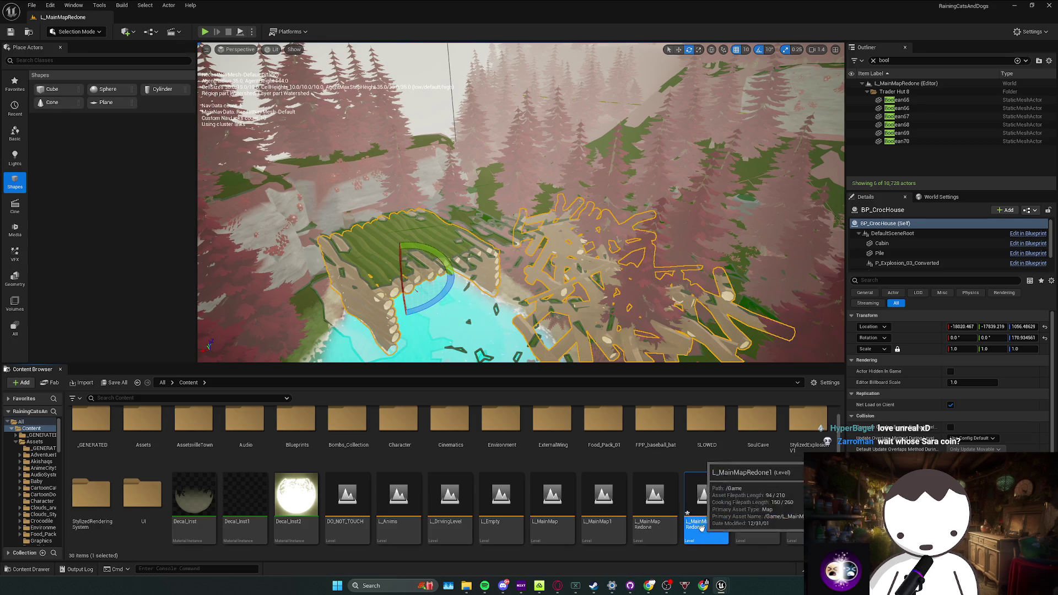
pyautogui.click(719, 524)
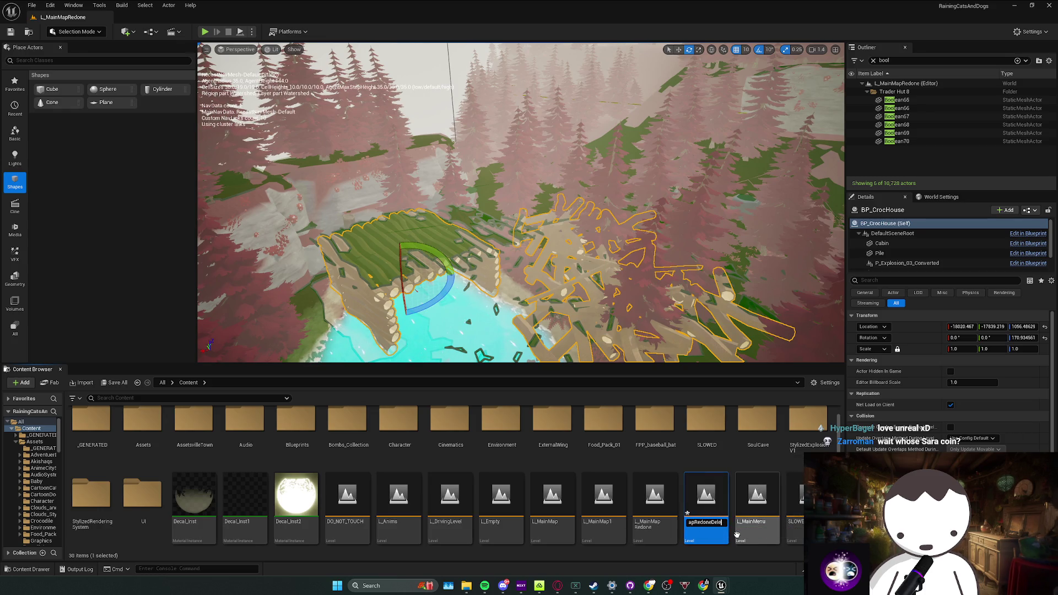
pyautogui.write('te')
pyautogui.press('Return')
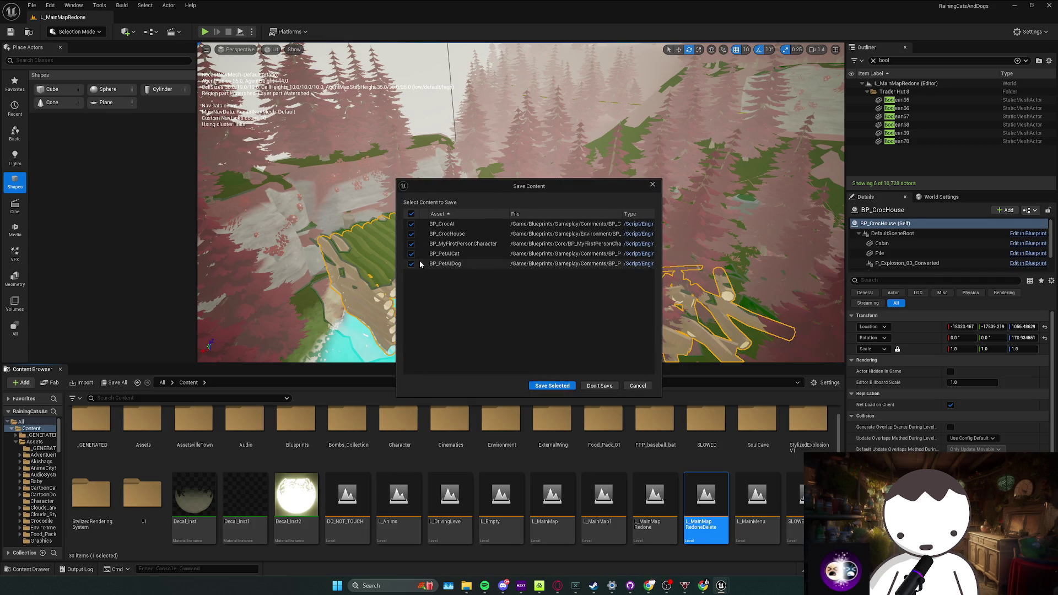
pyautogui.click(567, 387)
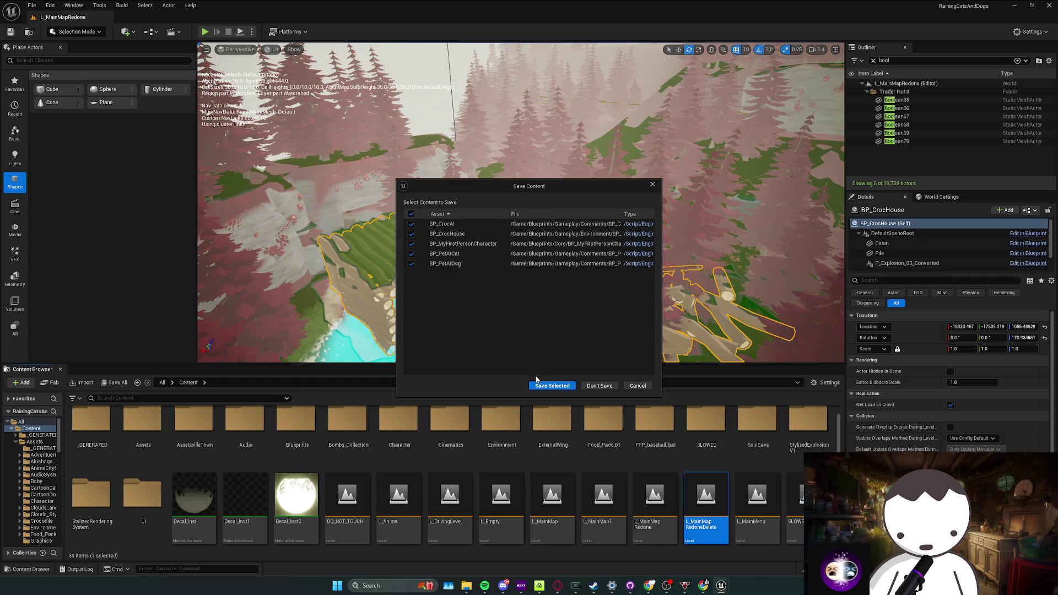
pyautogui.click(550, 379)
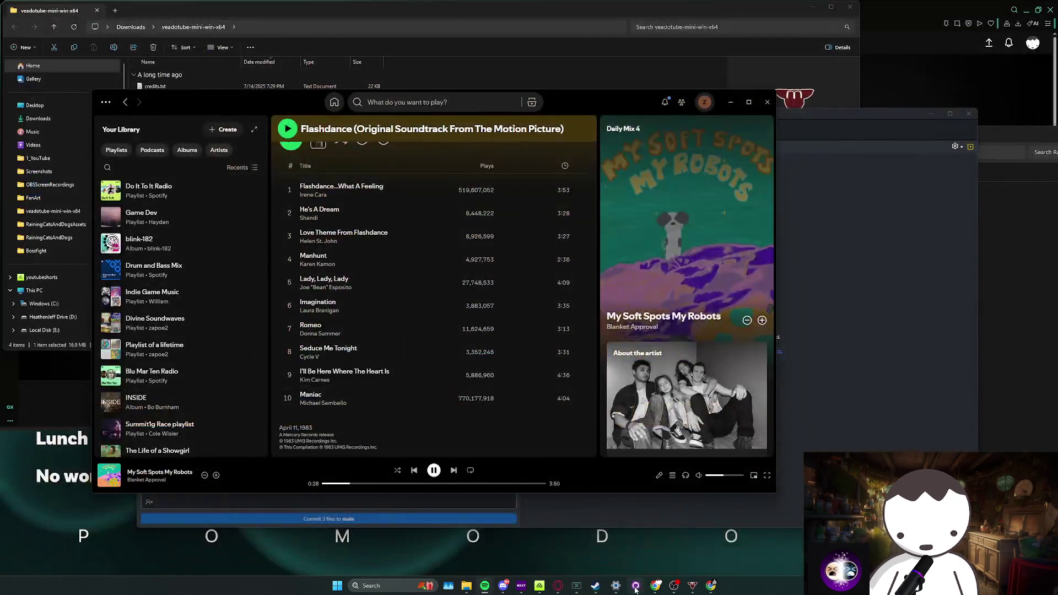
# In GitHub Desktop, discard the pending changes to L_MainMapRedone.umap
pyautogui.click(639, 586)
pyautogui.click(288, 279)
pyautogui.rightClick(306, 281)
pyautogui.click(331, 288)
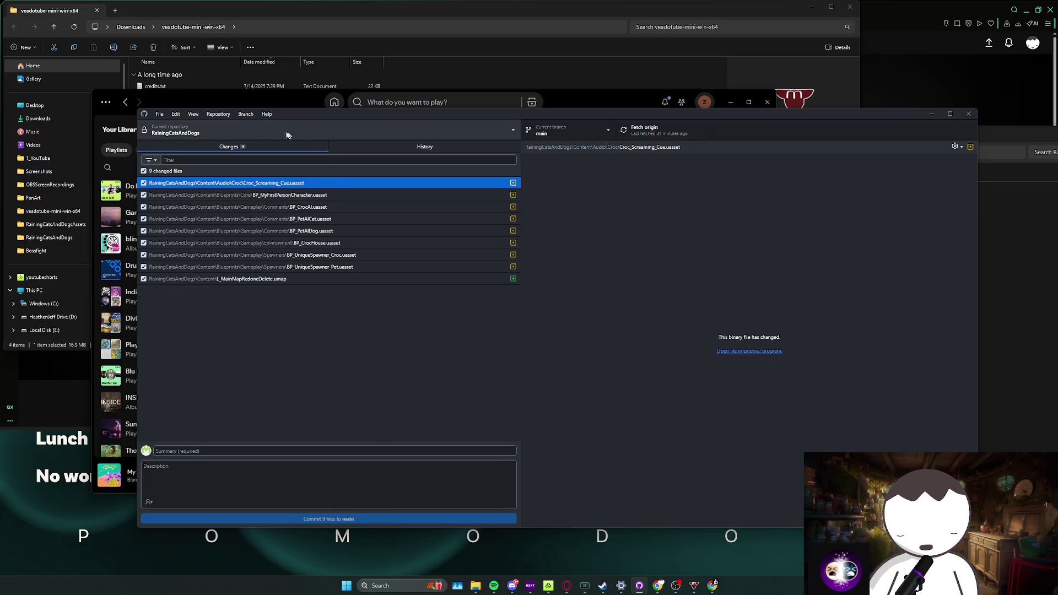
# Show the repository in File Explorer and enter the inner RainingCatsAndDogs project folder
pyautogui.click(216, 114)
pyautogui.click(248, 207)
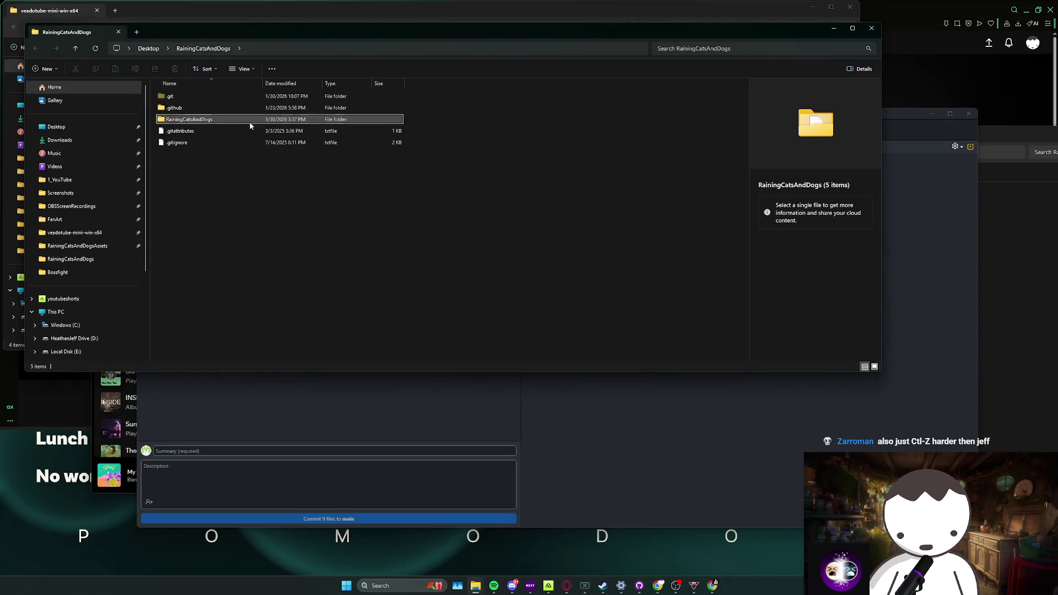
pyautogui.doubleClick(250, 122)
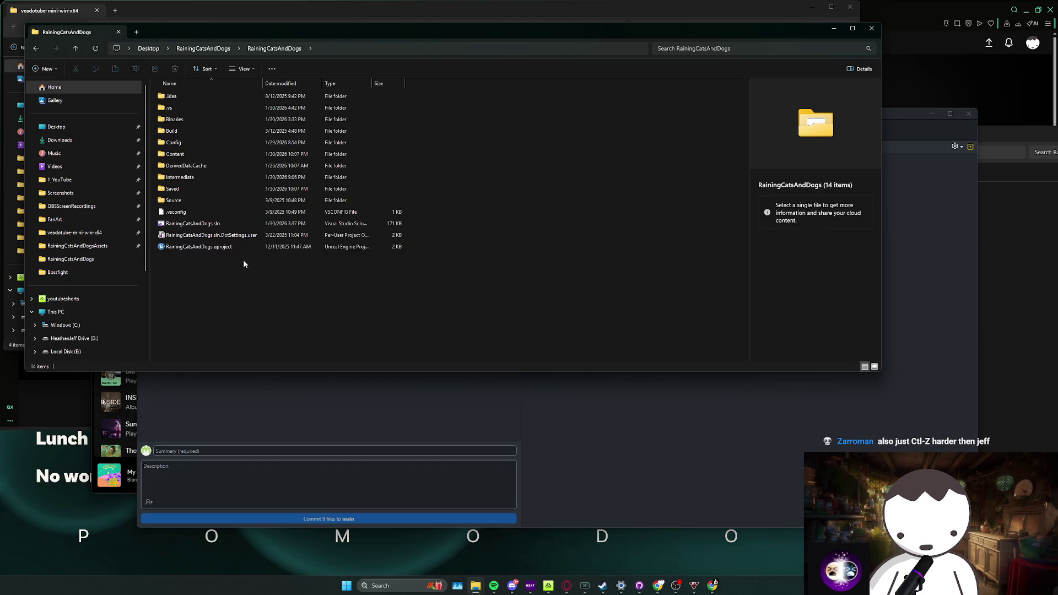
# Launch RainingCatsAndDogs.uproject in Unreal Engine and open the L_MainMapRedone level
pyautogui.click(210, 246)
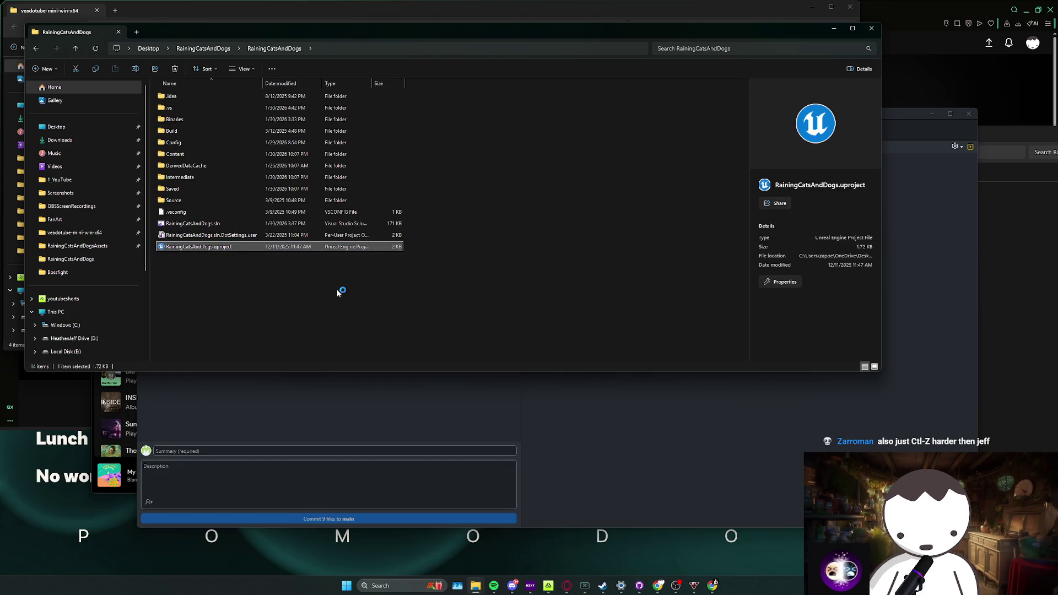
pyautogui.press('Return')
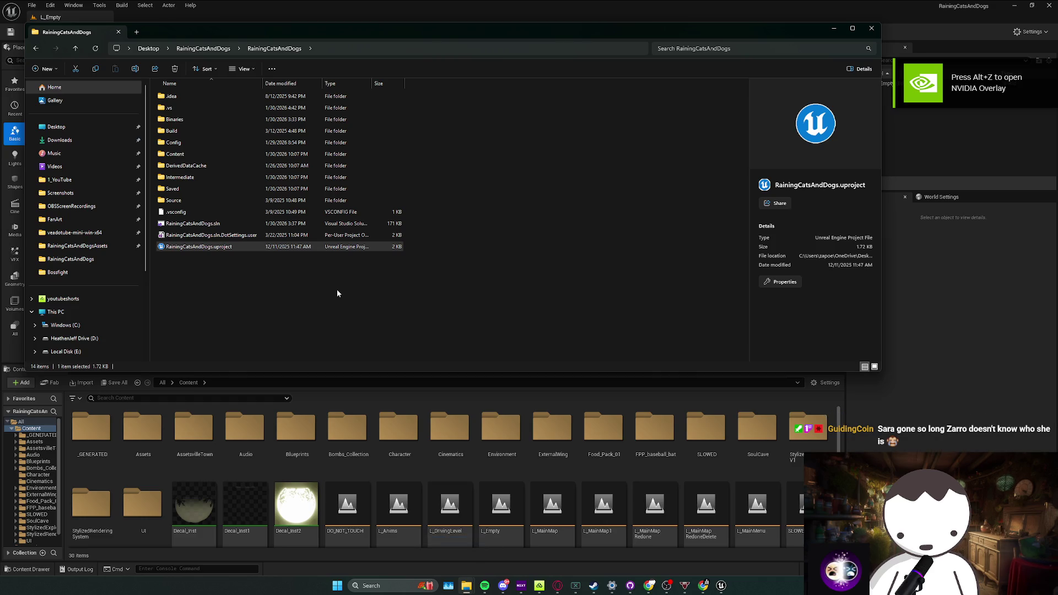
pyautogui.doubleClick(673, 537)
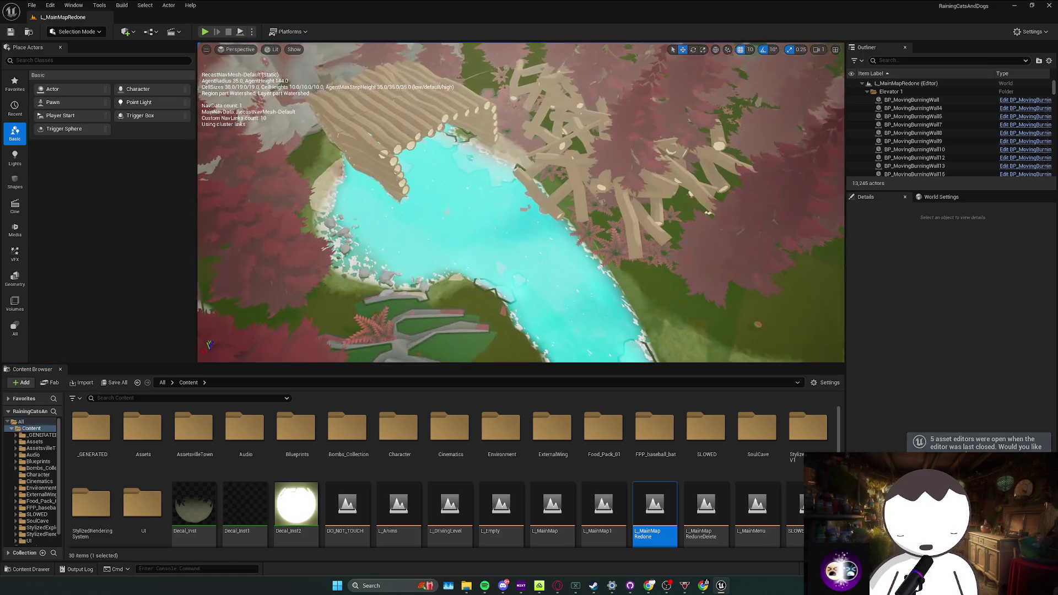
pyautogui.scroll(2, 521, 203)
pyautogui.scroll(4, 521, 203)
pyautogui.scroll(4, 521, 203)
pyautogui.scroll(4, 521, 203)
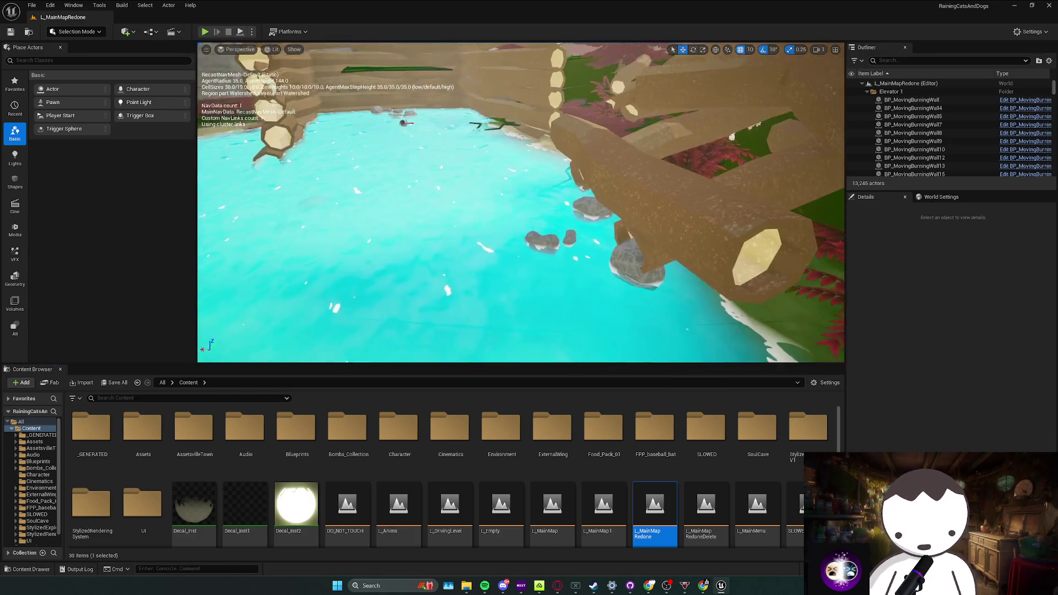
pyautogui.scroll(-2, 521, 203)
pyautogui.scroll(-4, 522, 203)
pyautogui.scroll(-4, 521, 202)
pyautogui.scroll(-4, 522, 202)
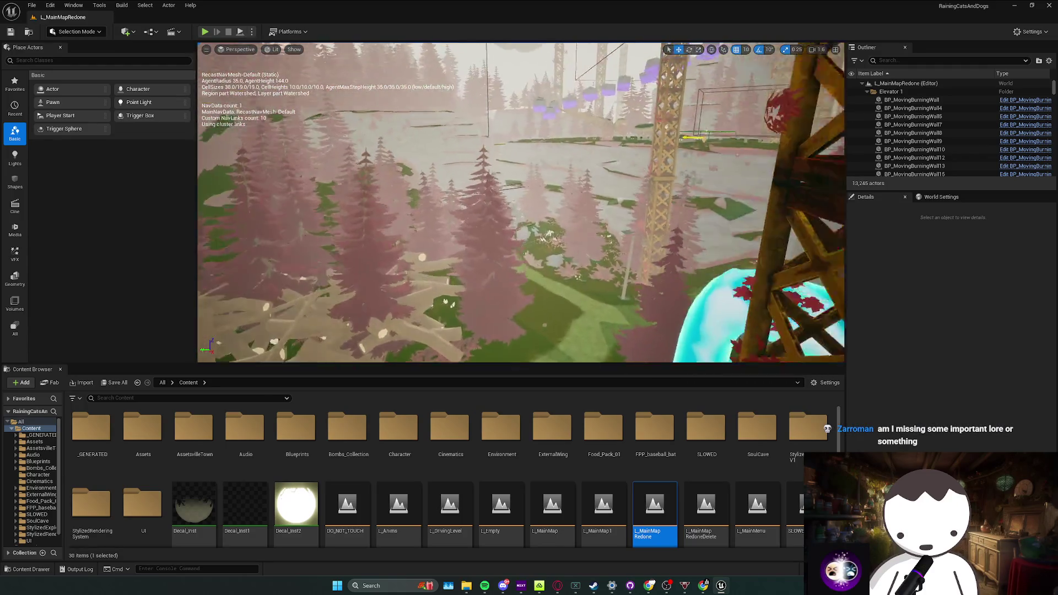
# Fly past the tower and grid wall, then open the L_MainMapRedoneDelete level copy
pyautogui.moveTo(521, 203); pyautogui.dragTo(429, 339)
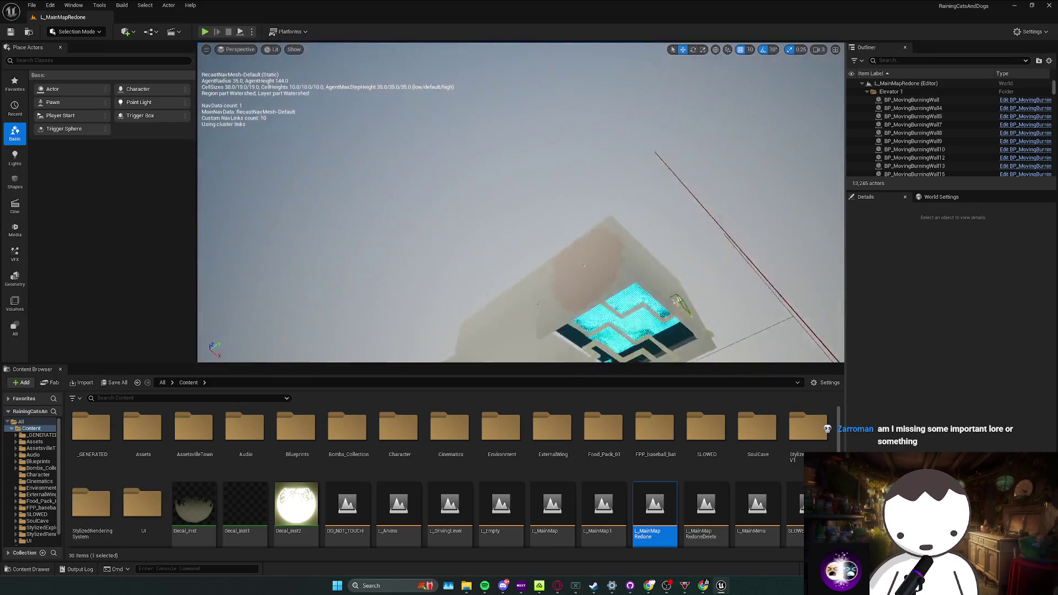
pyautogui.moveTo(430, 338); pyautogui.dragTo(429, 339)
pyautogui.click(705, 509)
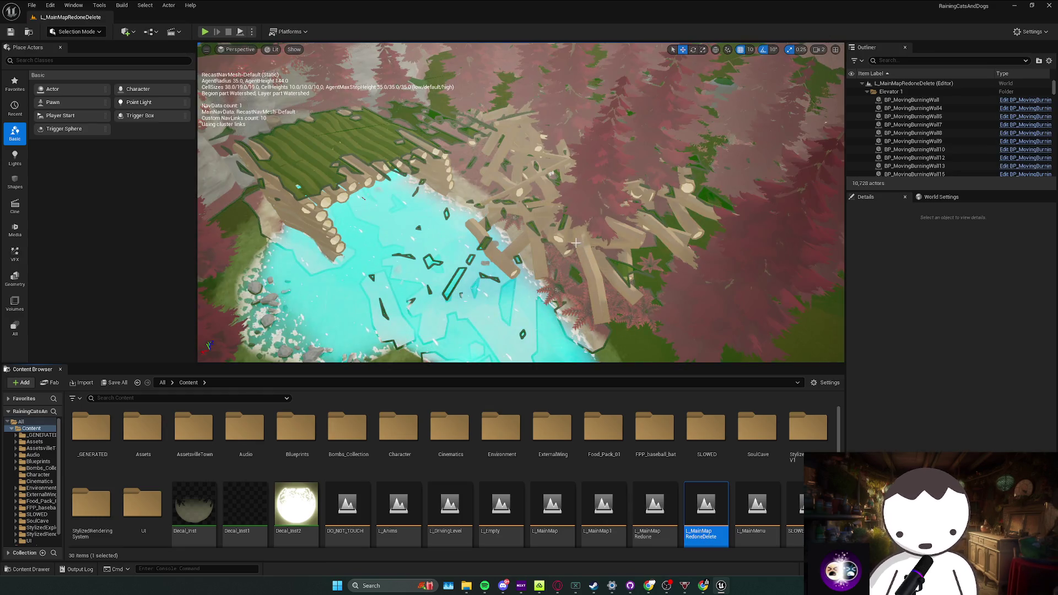
# Multi-select the croc trigger, spawner, beam segments, Cube27 and hanging-bridge spline for copying
pyautogui.moveTo(575, 242)
pyautogui.mouseDown()
pyautogui.moveTo(454, 253)
pyautogui.moveTo(510, 165)
pyautogui.moveTo(542, 243)
pyautogui.moveTo(216, 28)
pyautogui.moveTo(570, 210)
pyautogui.moveTo(539, 256)
pyautogui.moveTo(562, 165)
pyautogui.mouseUp()
pyautogui.click(510, 165)
pyautogui.click(533, 206)
pyautogui.keyDown('ctrl'); pyautogui.click(577, 207); pyautogui.keyUp('ctrl')
pyautogui.keyDown('ctrl'); pyautogui.click(502, 263); pyautogui.keyUp('ctrl')
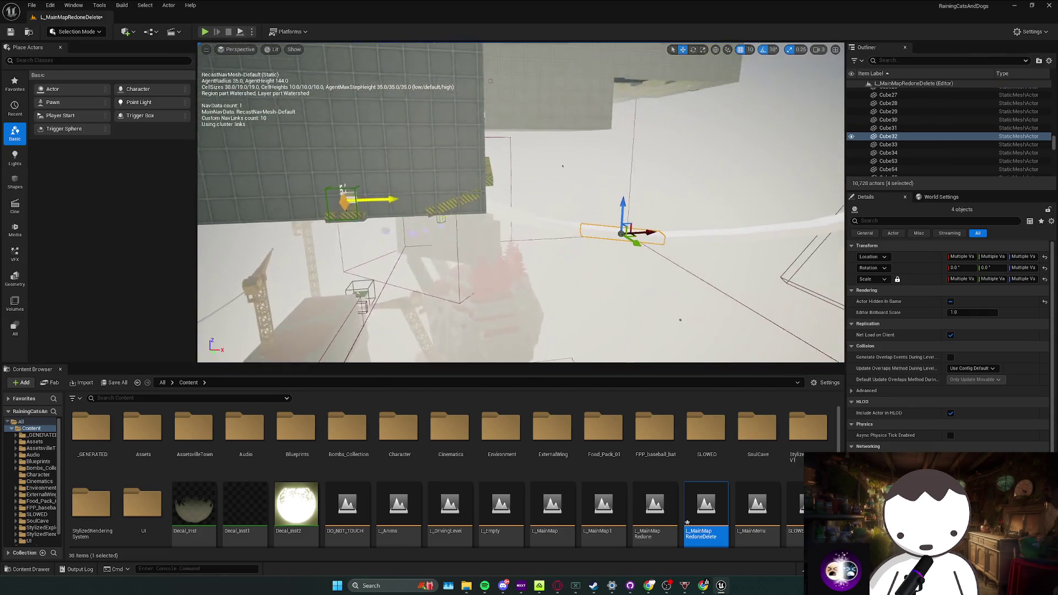
pyautogui.keyDown('ctrl'); pyautogui.click(595, 260); pyautogui.keyUp('ctrl')
pyautogui.moveTo(595, 260); pyautogui.dragTo(471, 256)
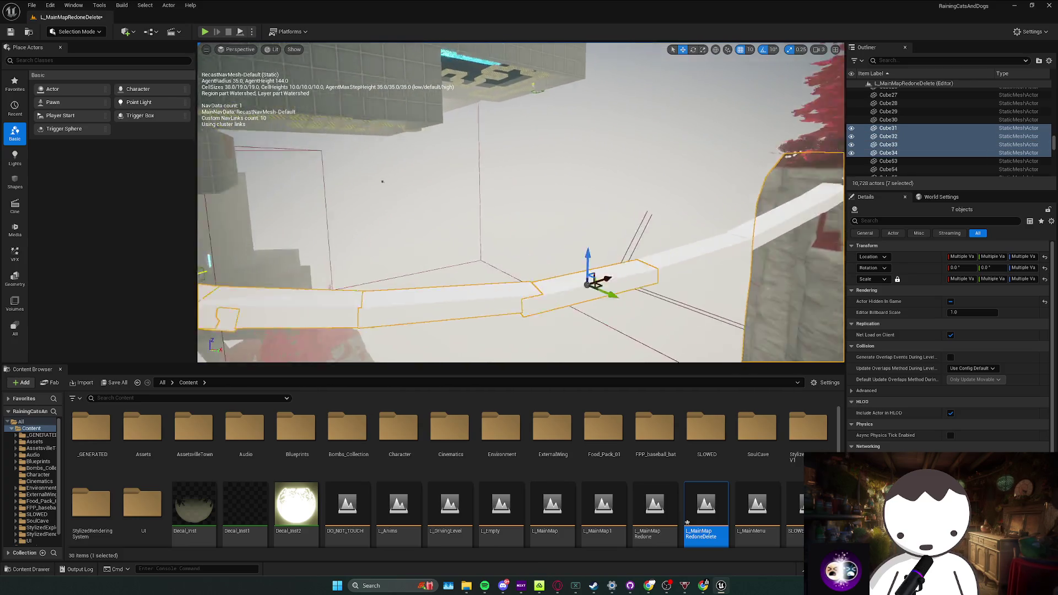
pyautogui.keyDown('ctrl'); pyautogui.click(630, 190); pyautogui.keyUp('ctrl')
pyautogui.moveTo(629, 190); pyautogui.dragTo(579, 207)
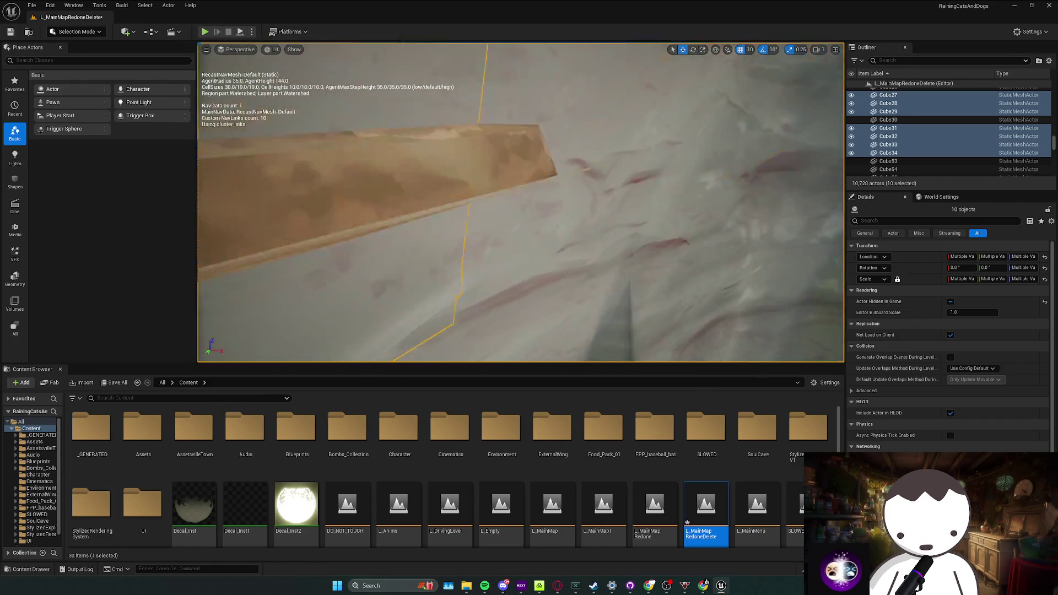
pyautogui.keyDown('ctrl'); pyautogui.click(633, 150); pyautogui.keyUp('ctrl')
pyautogui.moveTo(634, 149)
pyautogui.mouseDown()
pyautogui.moveTo(580, 207)
pyautogui.moveTo(529, 207)
pyautogui.moveTo(535, 148)
pyautogui.moveTo(530, 158)
pyautogui.moveTo(578, 204)
pyautogui.mouseUp()
# Reopen L_MainMapRedone past the save prompt and bring the copied spawner and spline actors in
pyautogui.click(644, 514)
pyautogui.doubleClick(644, 513)
pyautogui.click(599, 384)
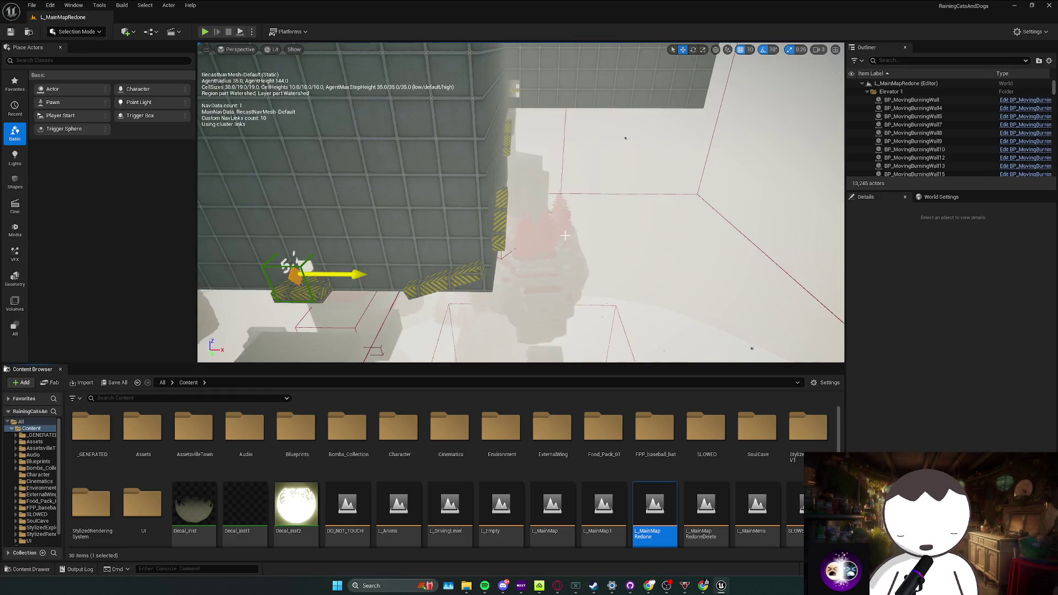
pyautogui.click(565, 236)
# Swing to a top-down view, clear the selection and run a brief play test
pyautogui.moveTo(565, 235); pyautogui.dragTo(530, 202)
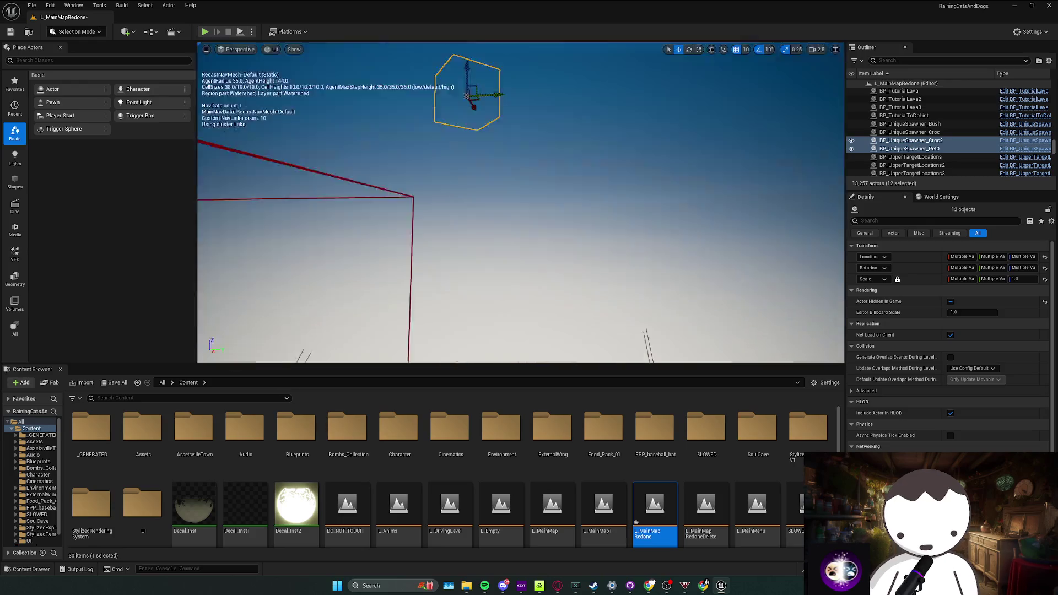
pyautogui.moveTo(529, 203)
pyautogui.mouseDown()
pyautogui.moveTo(530, 249)
pyautogui.moveTo(529, 203)
pyautogui.moveTo(529, 215)
pyautogui.mouseUp()
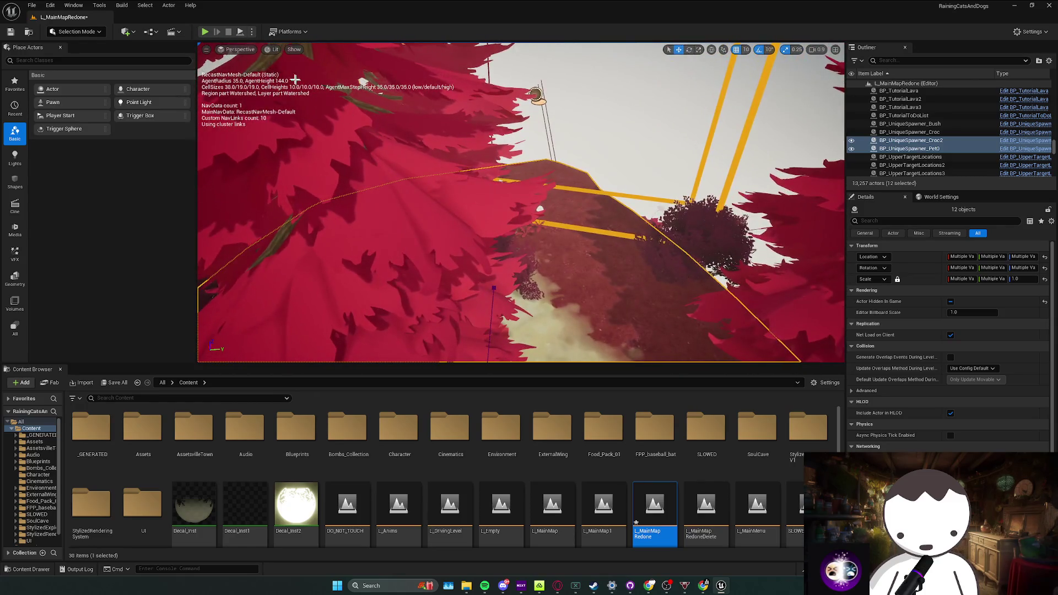
pyautogui.press('Escape')
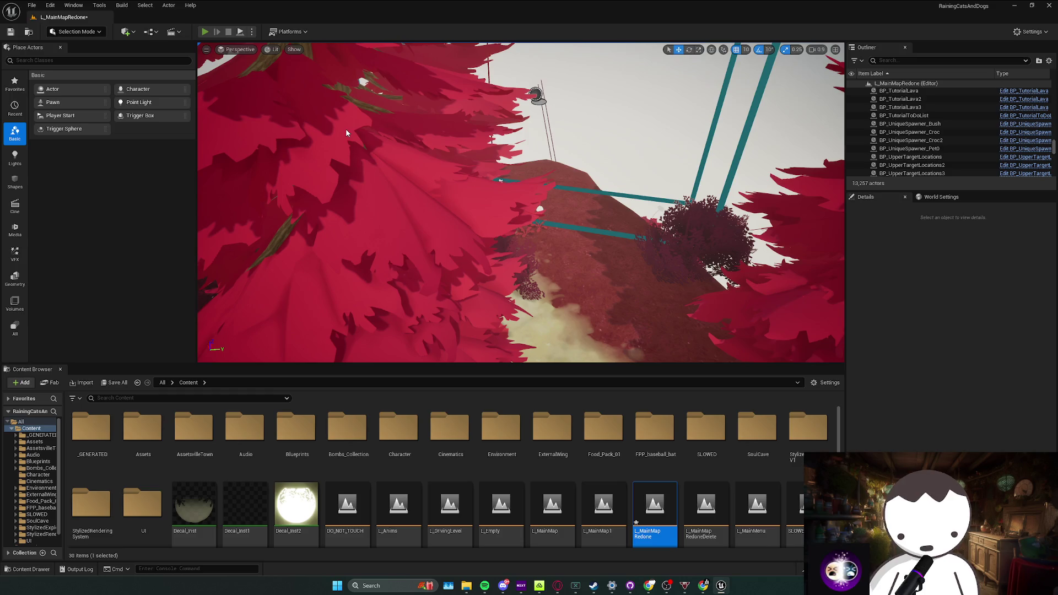
pyautogui.hotkey('alt', 'p')
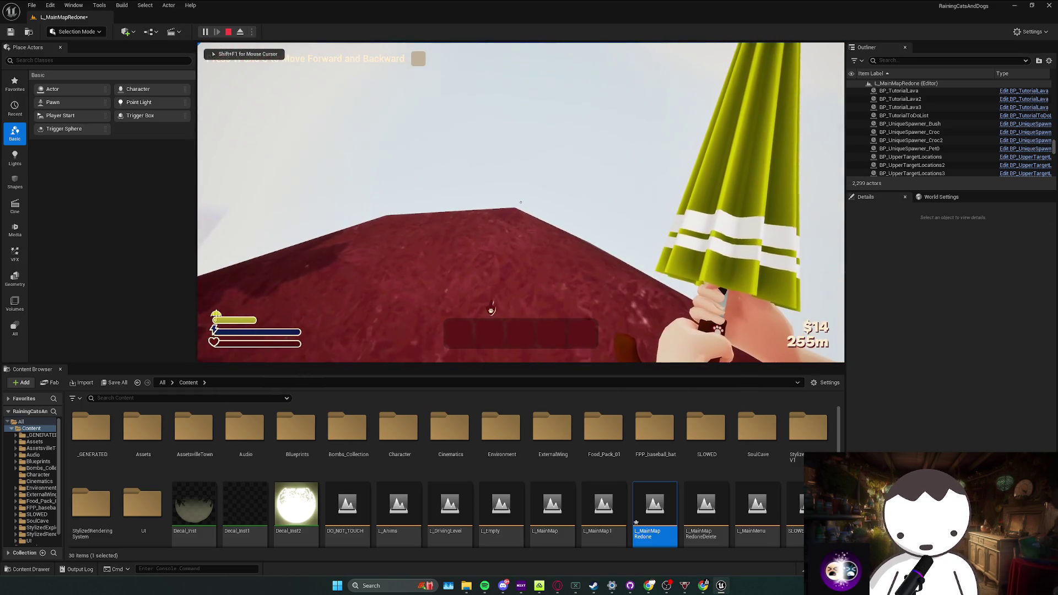
pyautogui.press('Escape')
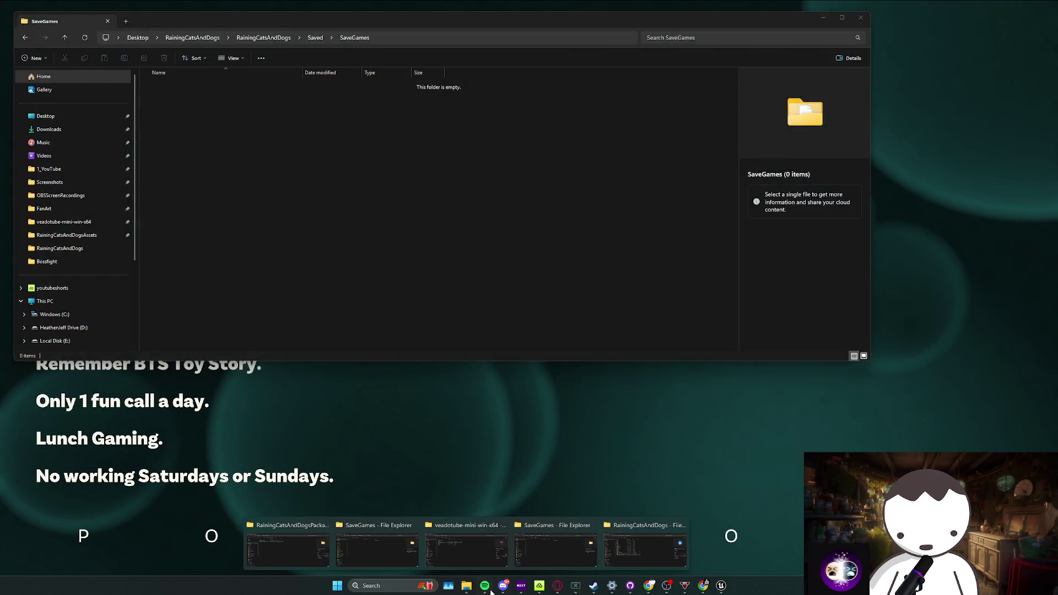
# Skip to the next track in the music player and return to the level editor
pyautogui.click(484, 586)
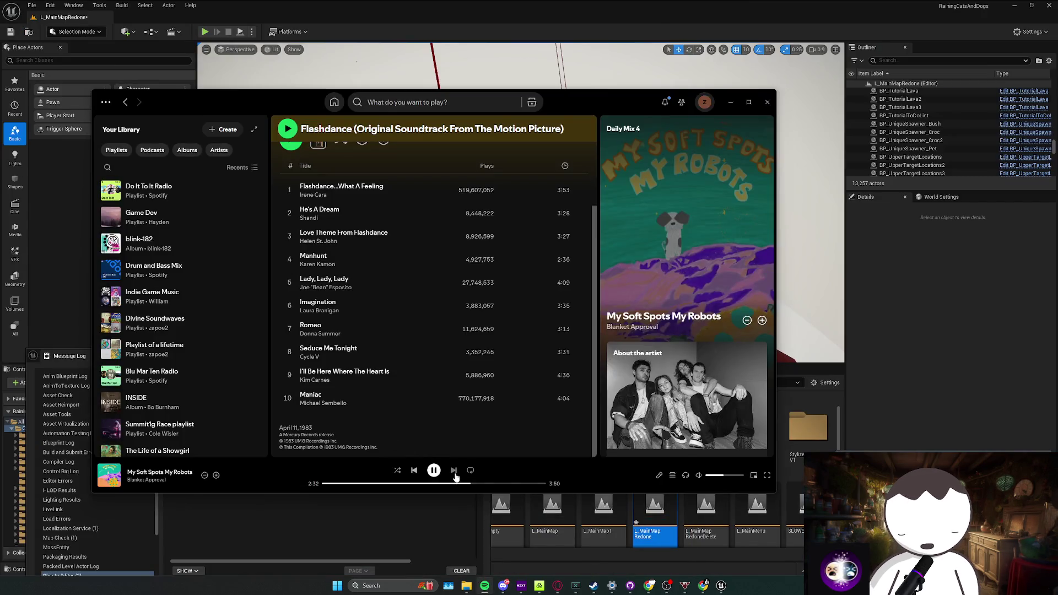
pyautogui.click(454, 470)
pyautogui.click(484, 586)
pyautogui.click(474, 358)
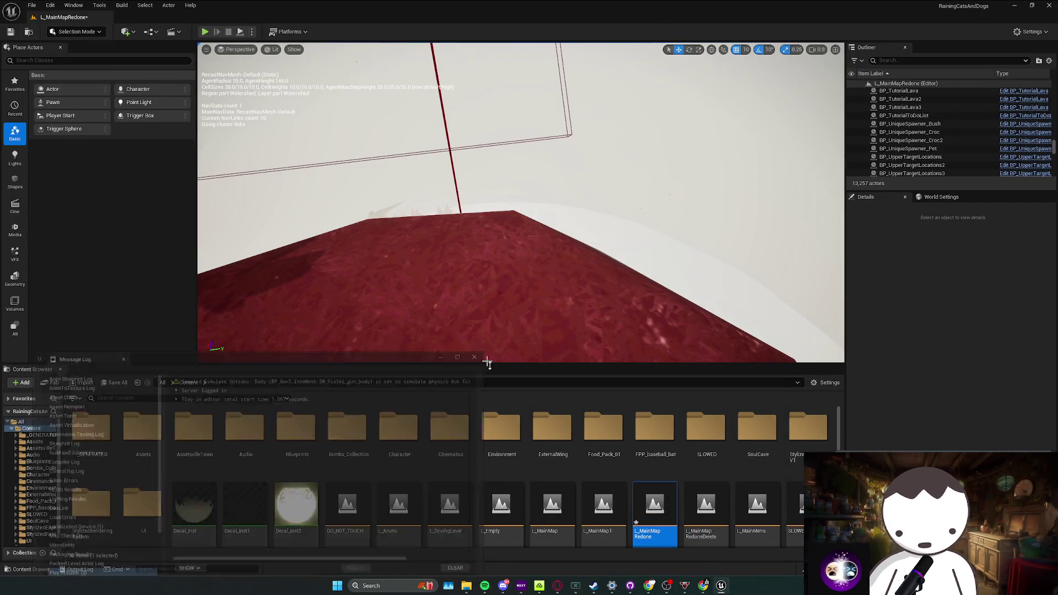
# Delete all files in the project's SaveGames folder and return to the Unreal editor
pyautogui.click(554, 545)
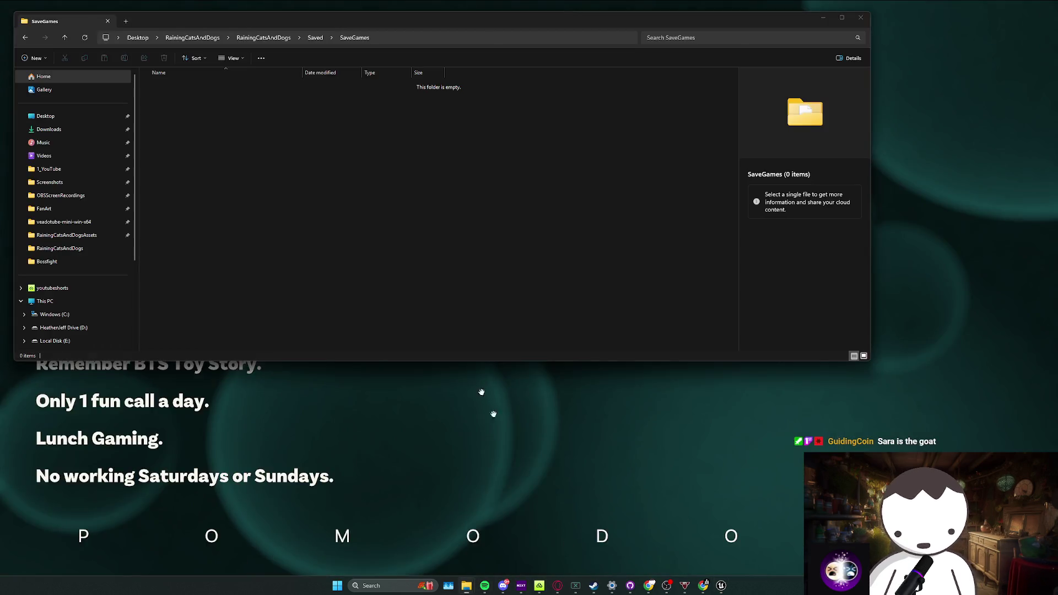
pyautogui.hotkey('ctrl', 'a')
pyautogui.press('Delete')
pyautogui.click(820, 20)
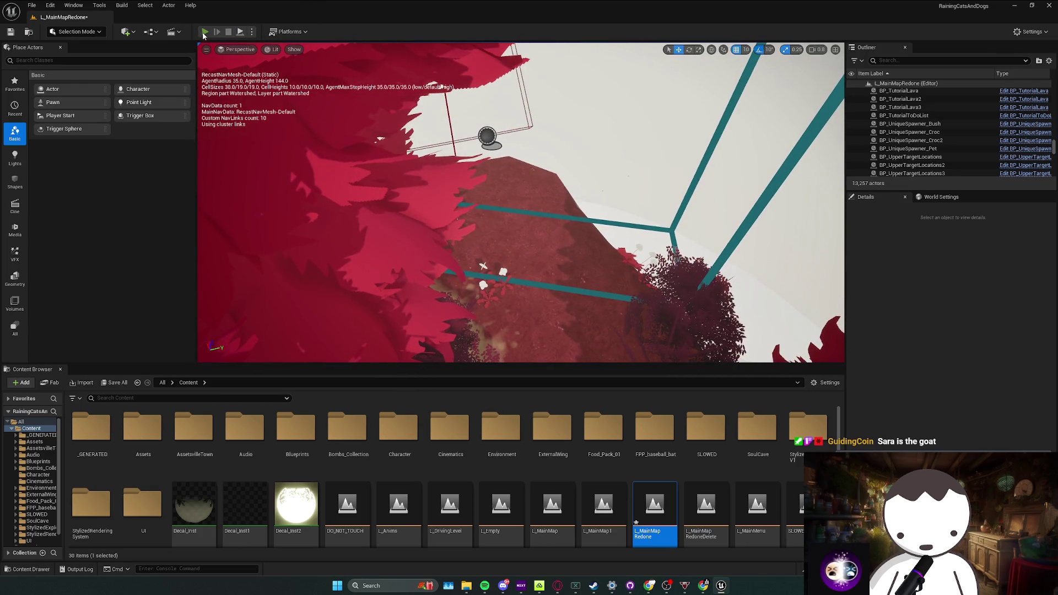
# Play-test the level twice, stopping each run with Escape
pyautogui.hotkey('alt', 'p')
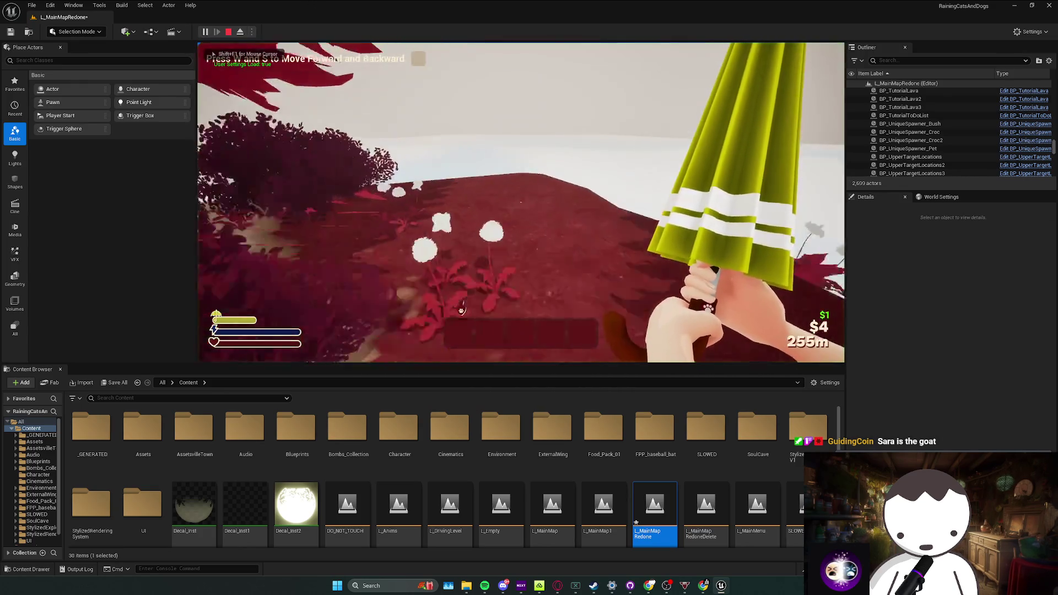
pyautogui.press('Escape')
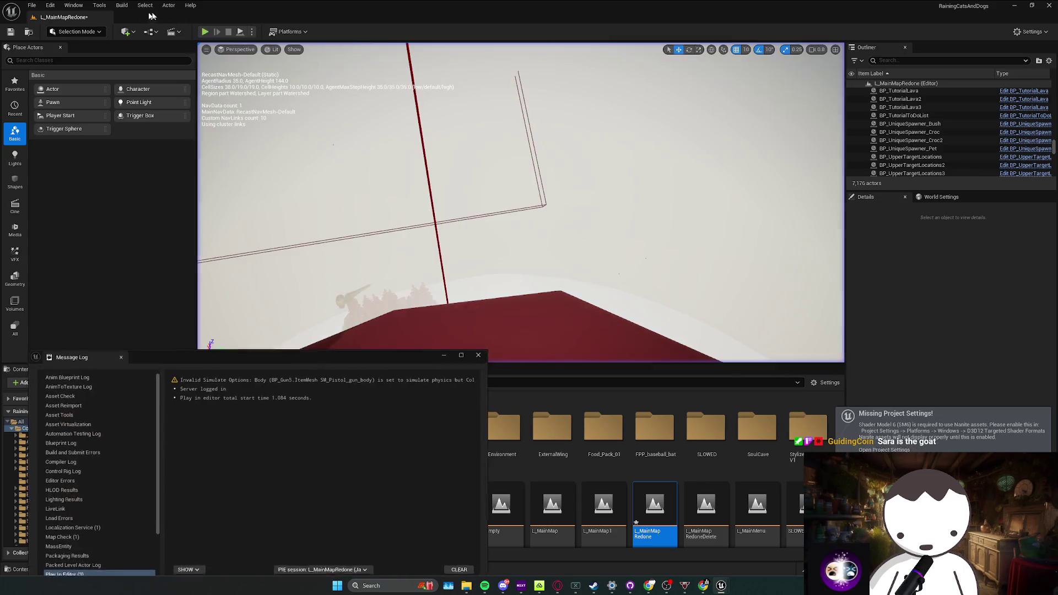
pyautogui.hotkey('alt', 'p')
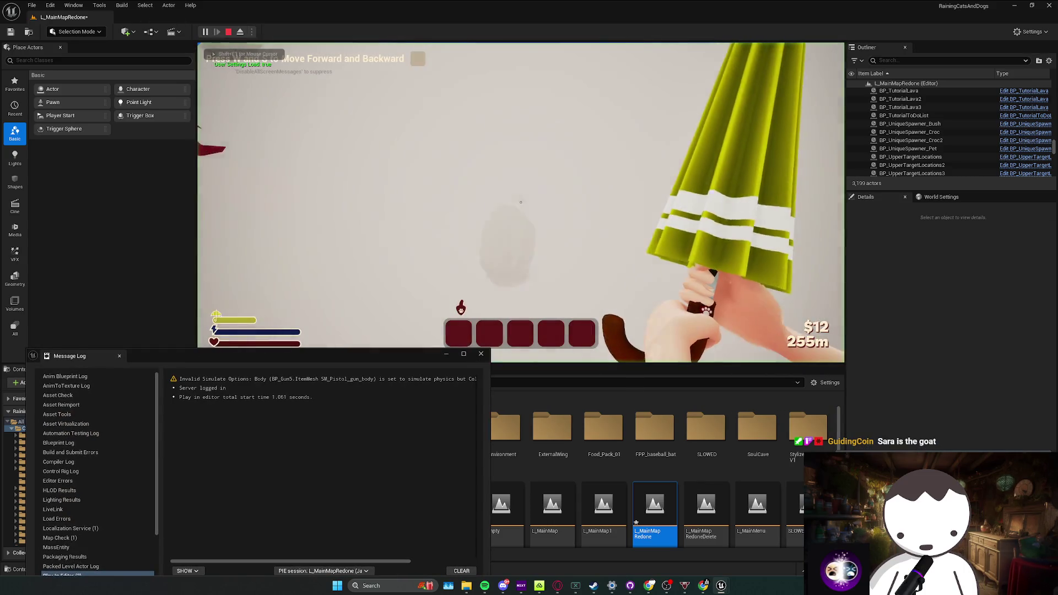
pyautogui.click(481, 355)
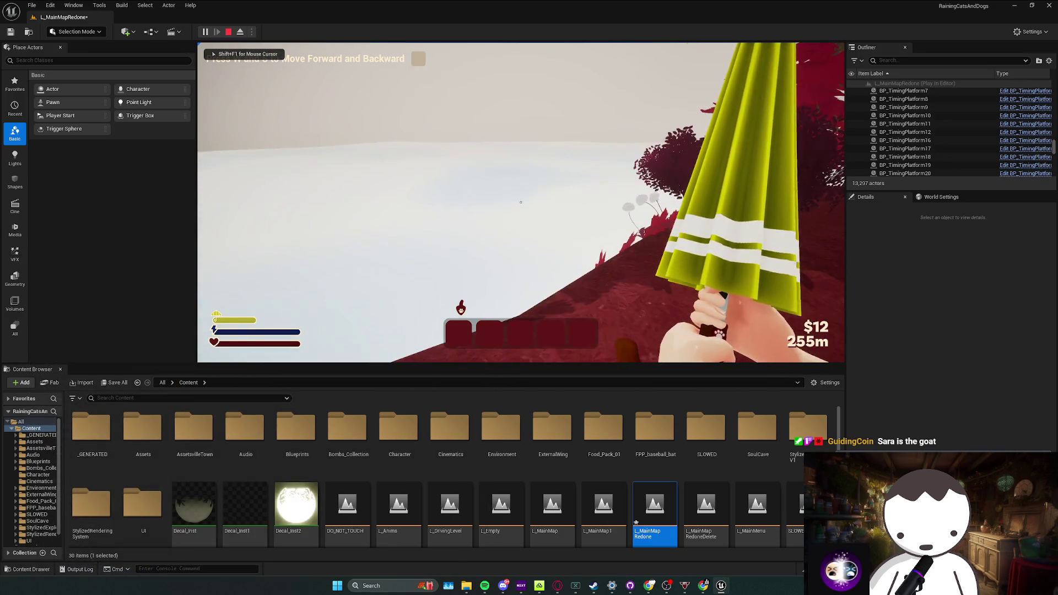
pyautogui.press('Escape')
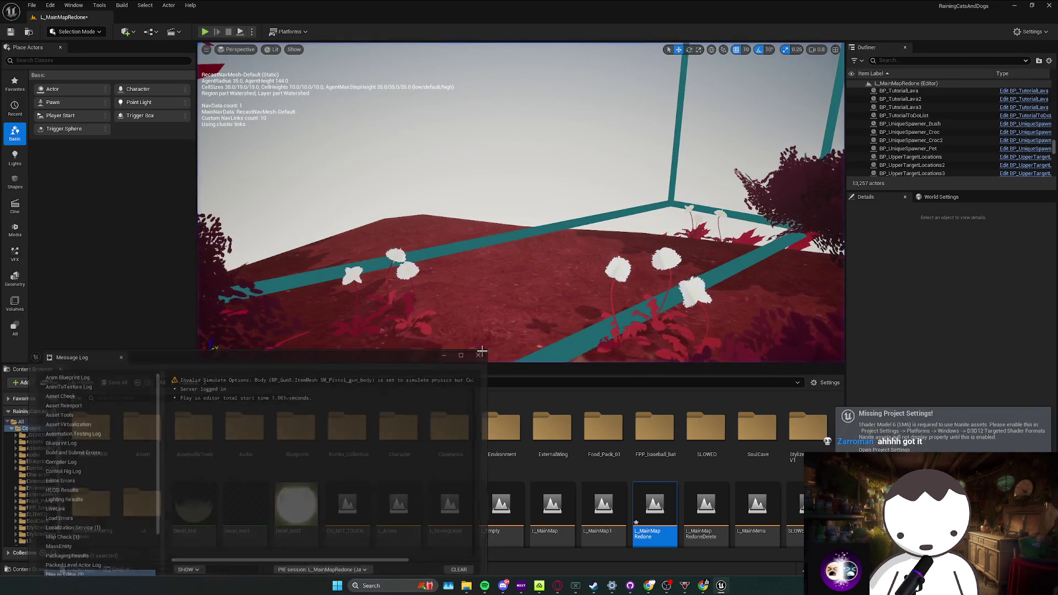
# Close the Message Log and select the BP_TriggerCrocSpawn2 trigger box to inspect its Croc Spawner
pyautogui.click(480, 355)
pyautogui.click(770, 265)
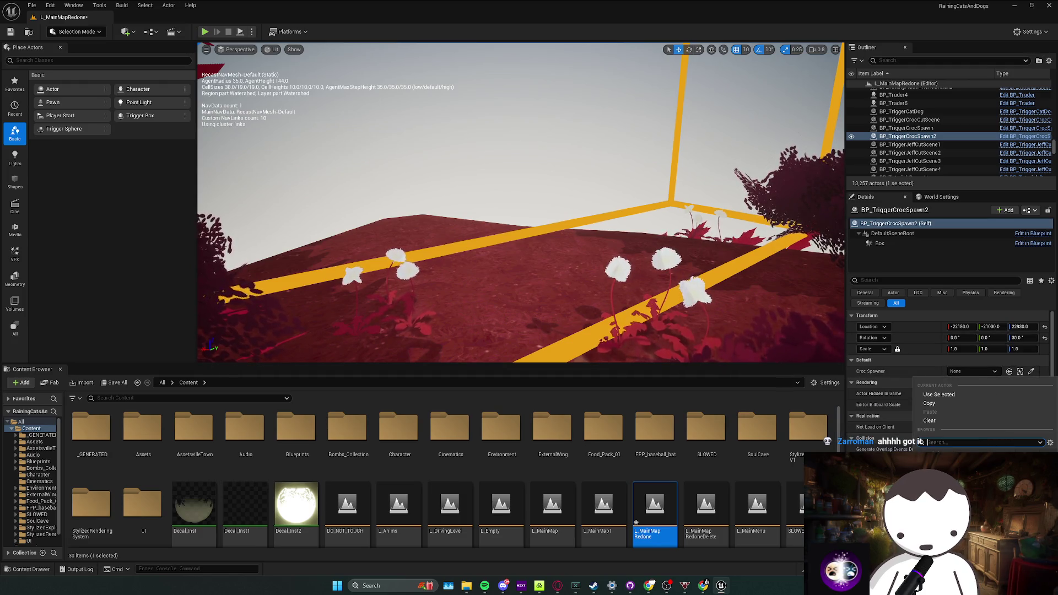
# Select BP_TriggerCrocSpawn2 and confirm its Croc Spawner now references a BP_UniqueSpawner actor
pyautogui.press('Escape')
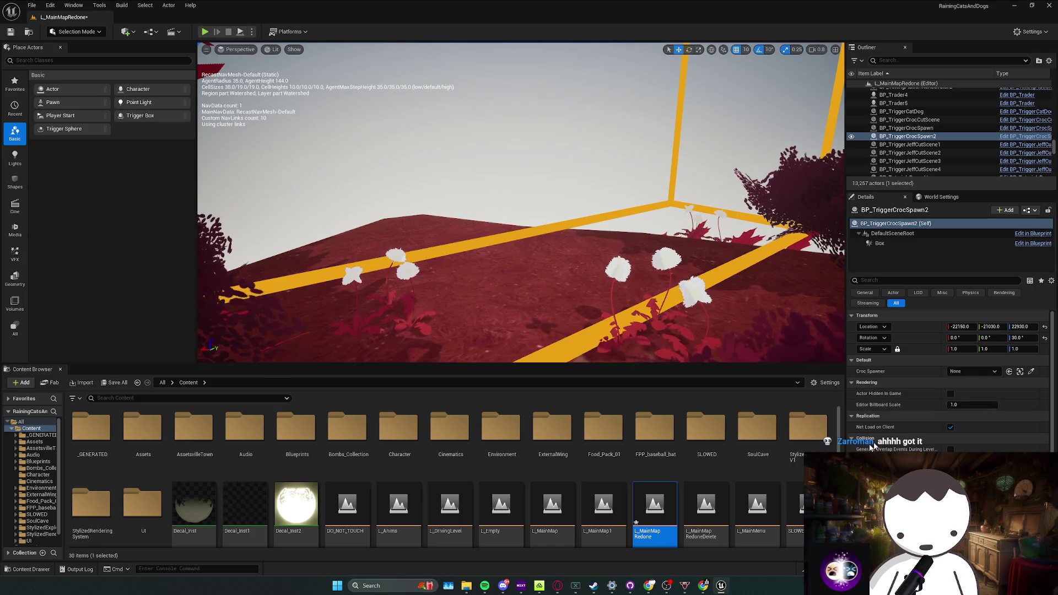
pyautogui.click(651, 358)
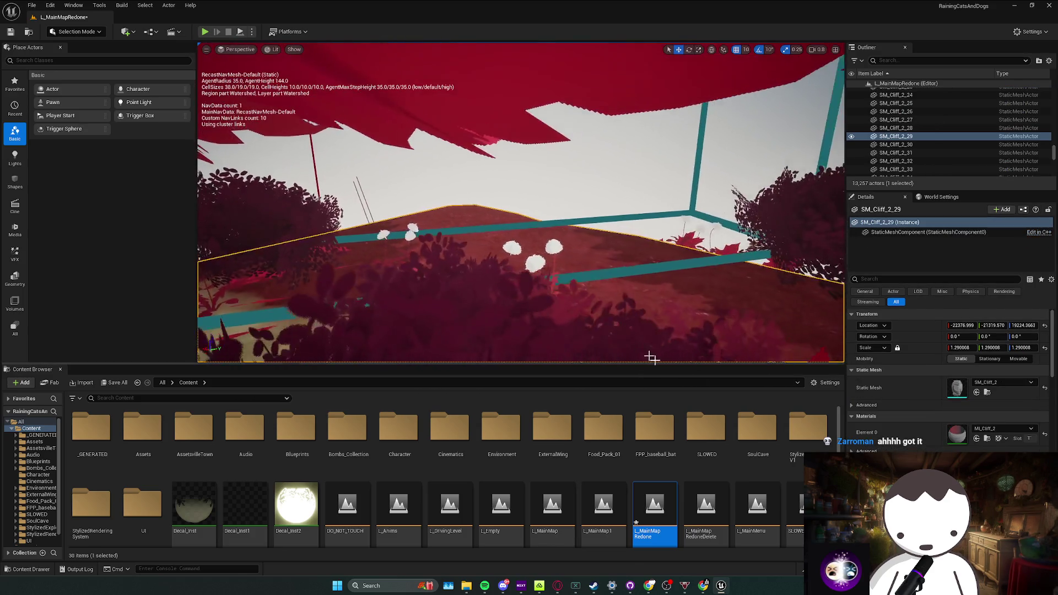
pyautogui.hotkey('alt', 'p')
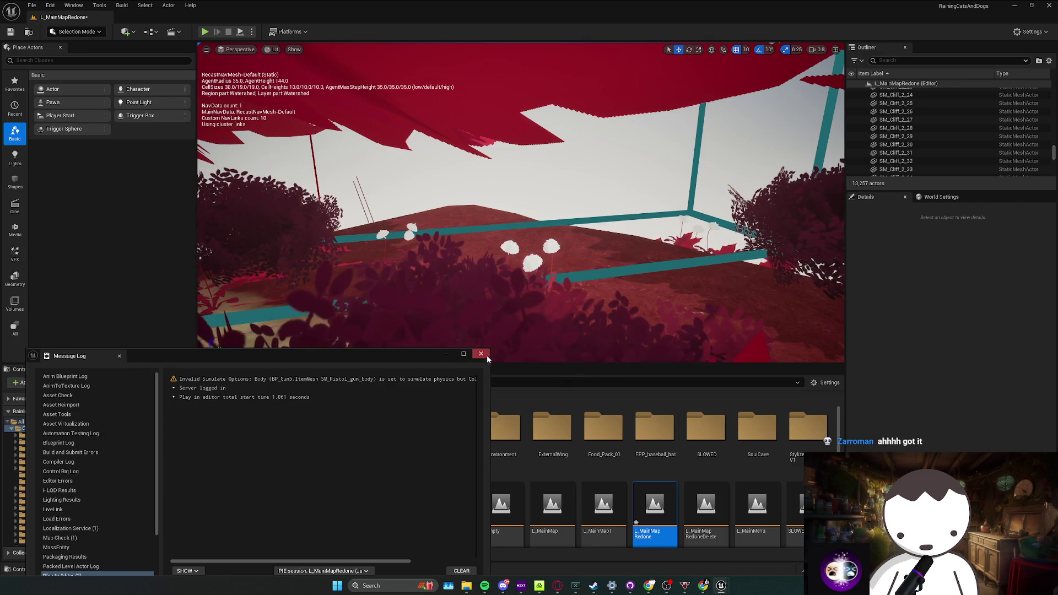
pyautogui.click(480, 354)
pyautogui.click(662, 291)
pyautogui.click(955, 373)
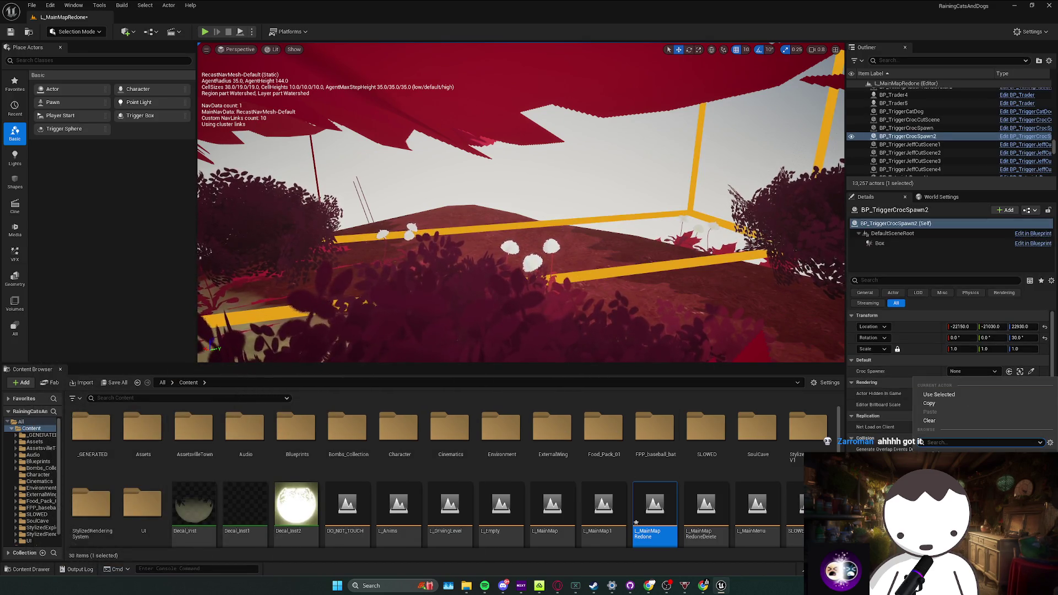
pyautogui.press('Escape')
pyautogui.click(966, 371)
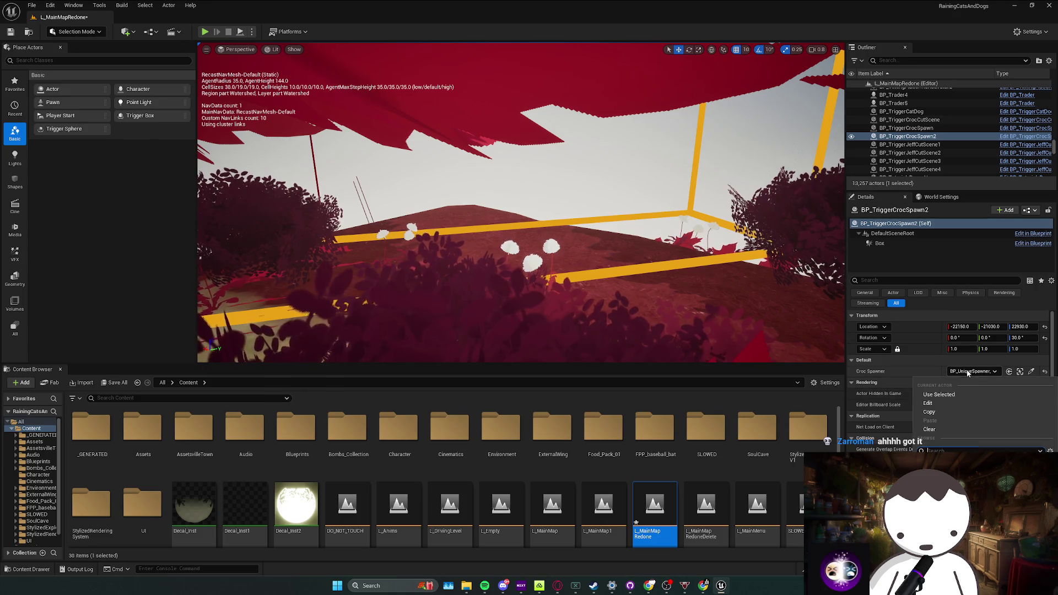
# Delete BP_TriggerCrocSpawn2 from the Outliner, undo, and verify the restored Croc Spawner reference
pyautogui.click(932, 136)
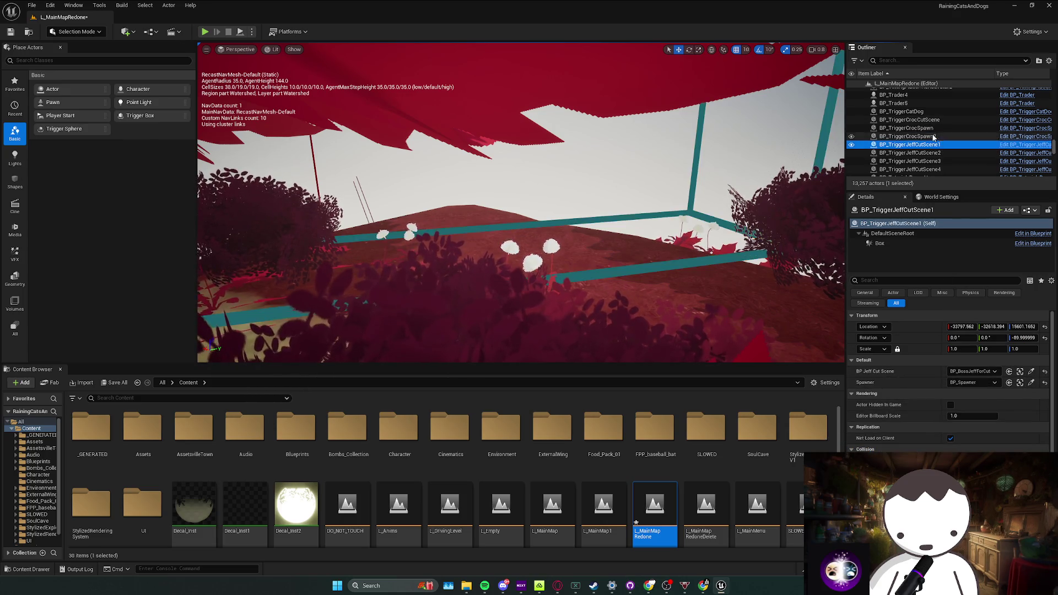
pyautogui.press('Delete')
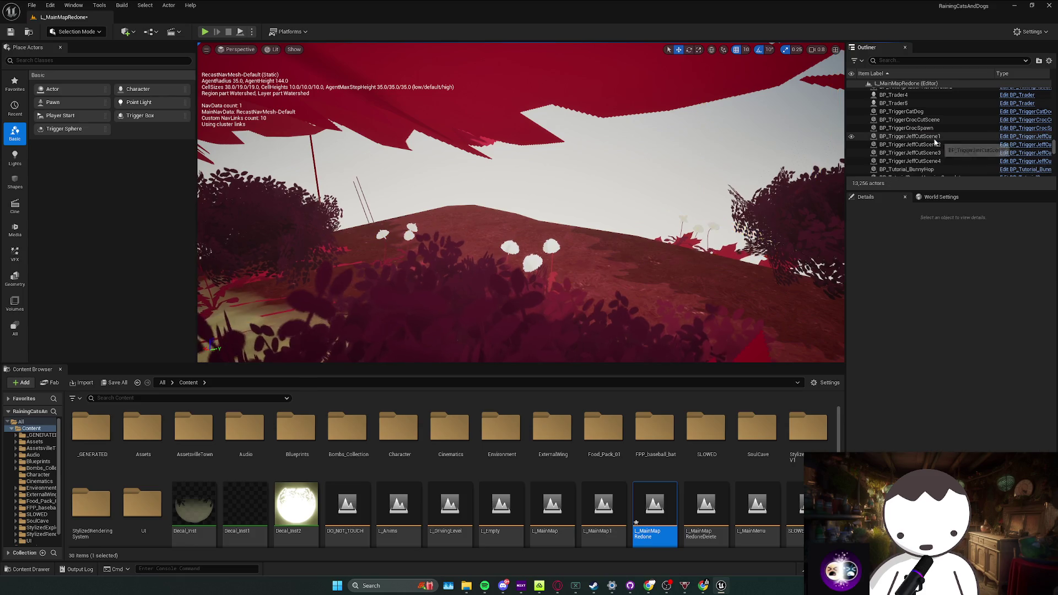
pyautogui.hotkey('ctrl', 'z')
pyautogui.click(977, 370)
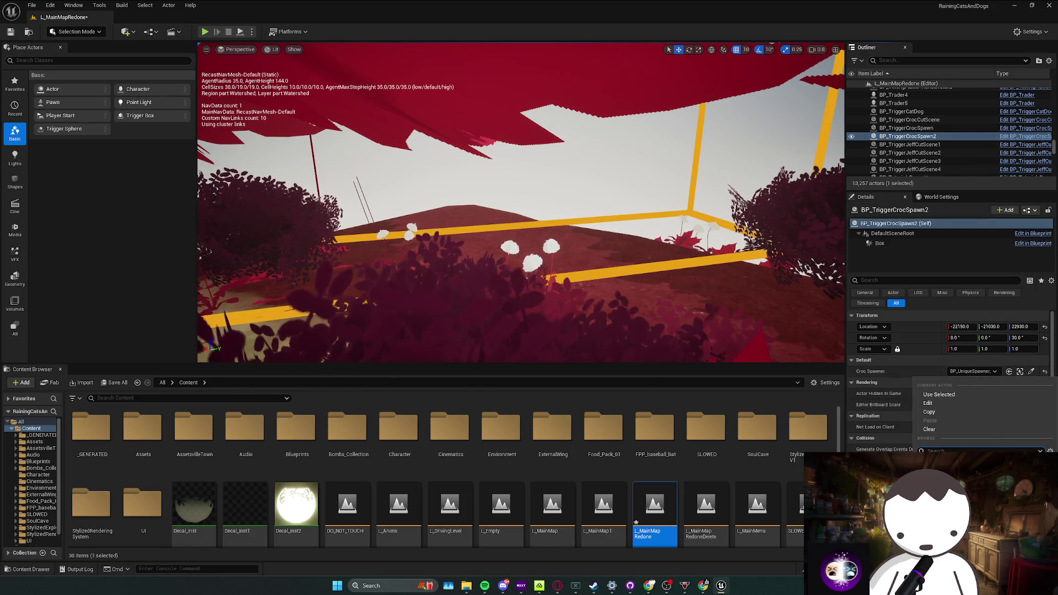
pyautogui.press('Escape')
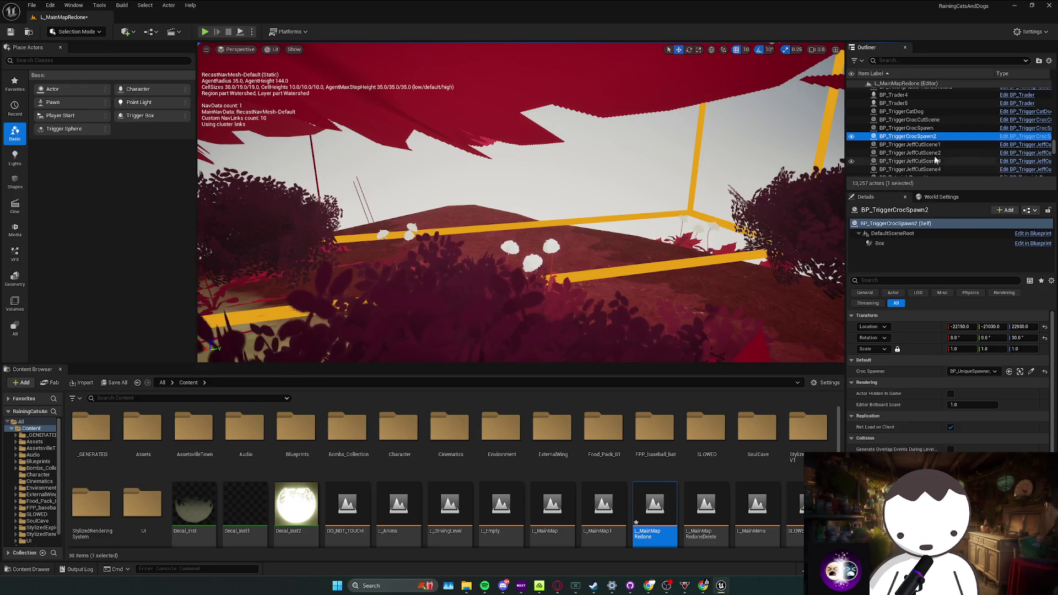
pyautogui.scroll(-1, 938, 149)
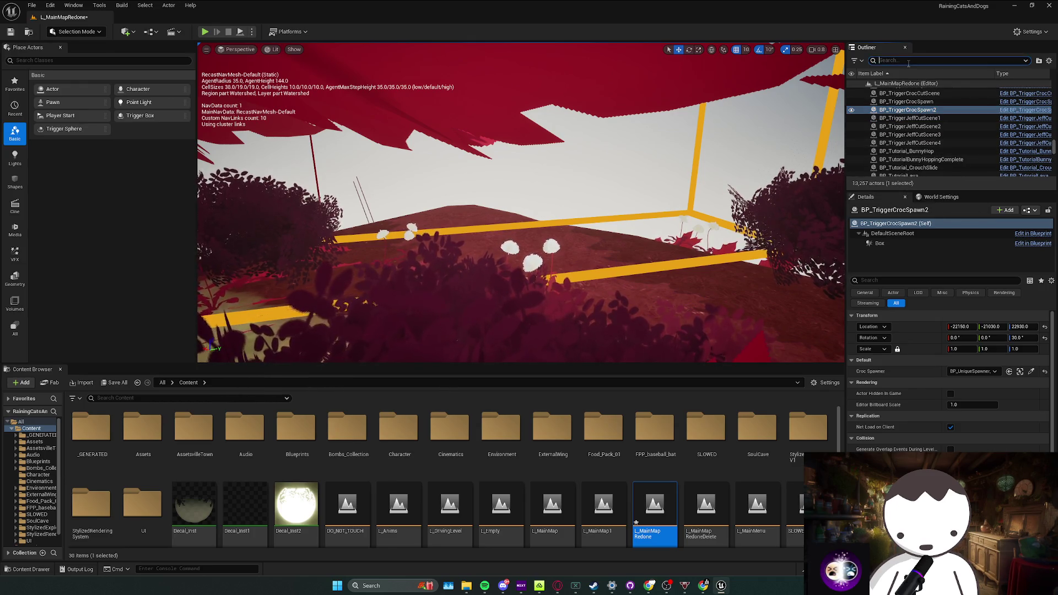
pyautogui.write('croc')
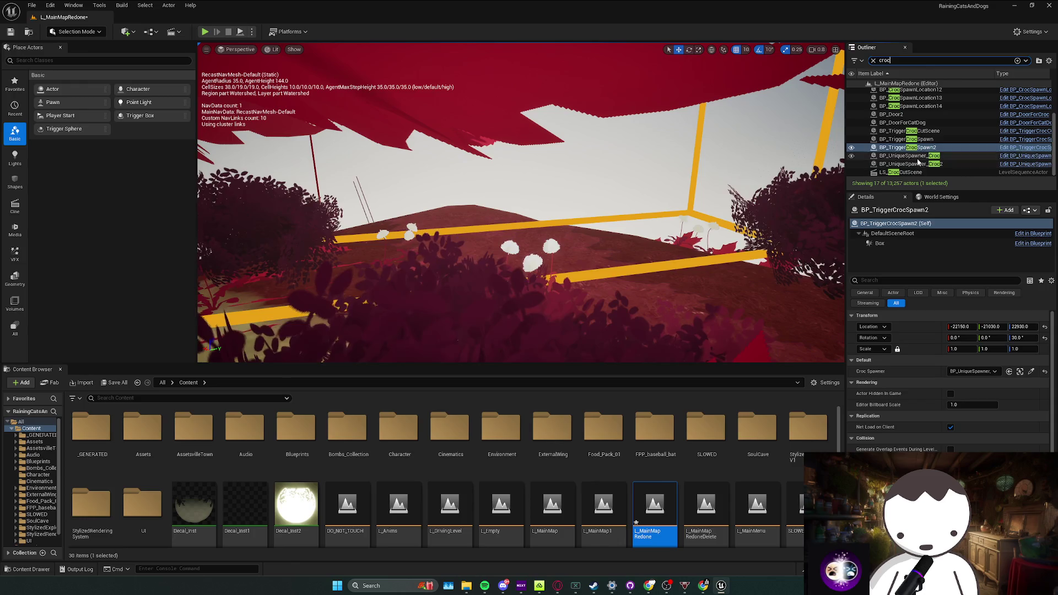
# Attempt to delete BP_UniqueSpawner_Croc twice and cancel because it is still referenced
pyautogui.click(917, 160)
pyautogui.press('f')
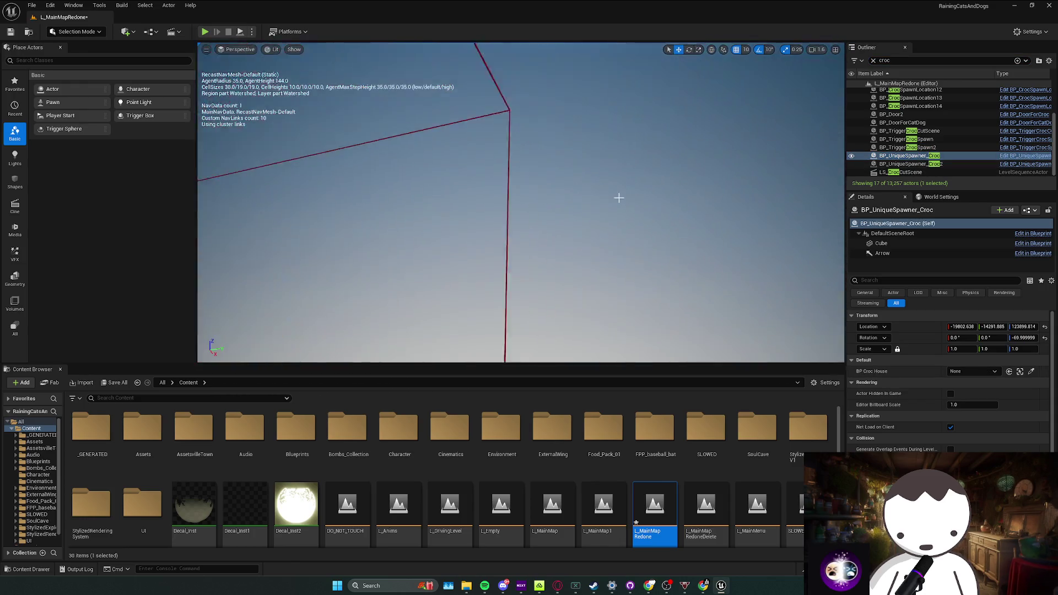
pyautogui.scroll(-5, 618, 207)
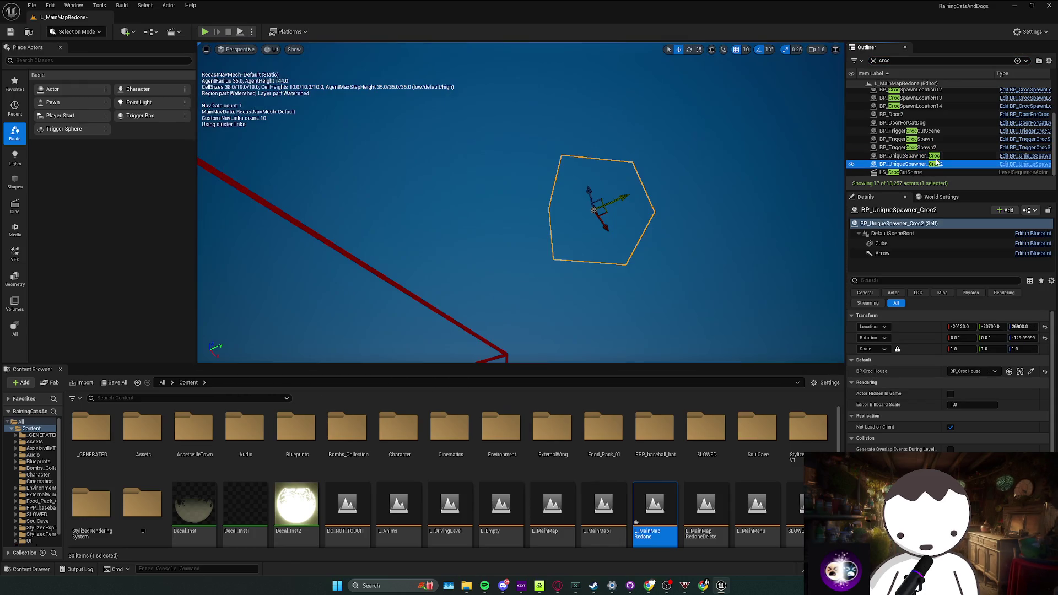
pyautogui.press('Delete')
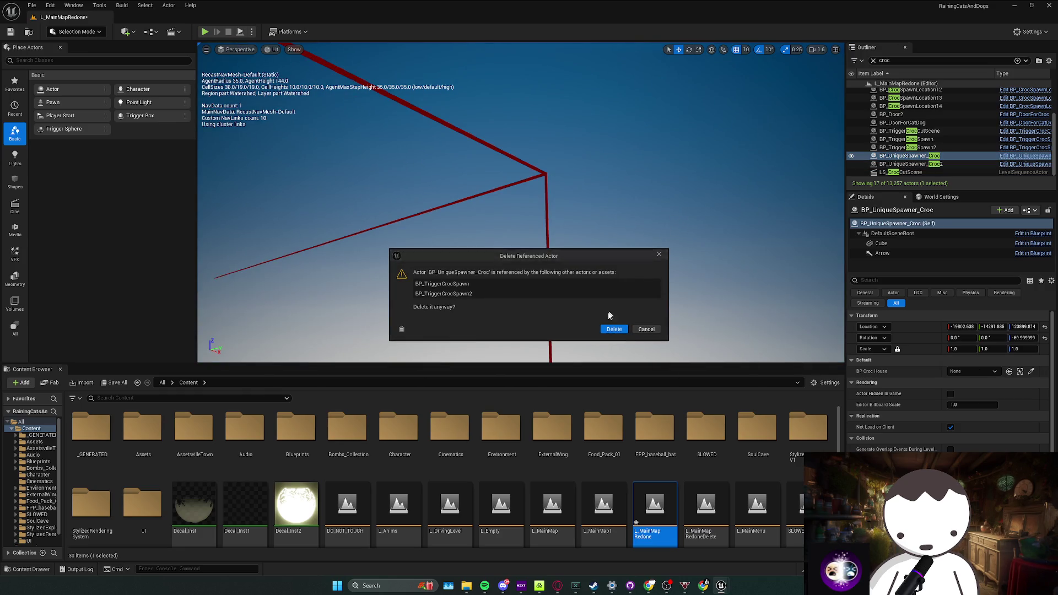
pyautogui.click(637, 329)
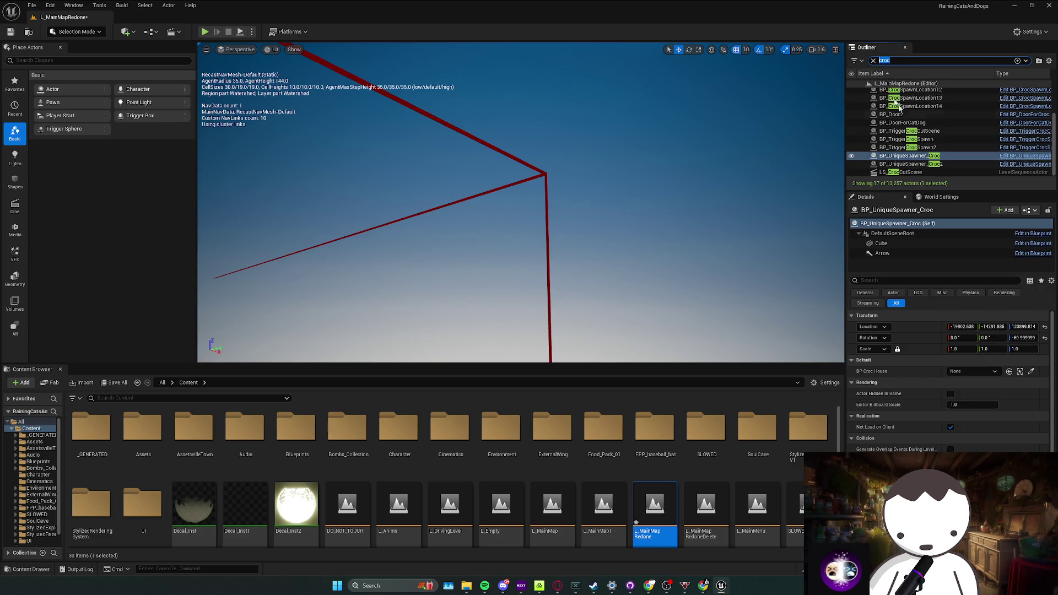
pyautogui.doubleClick(937, 159)
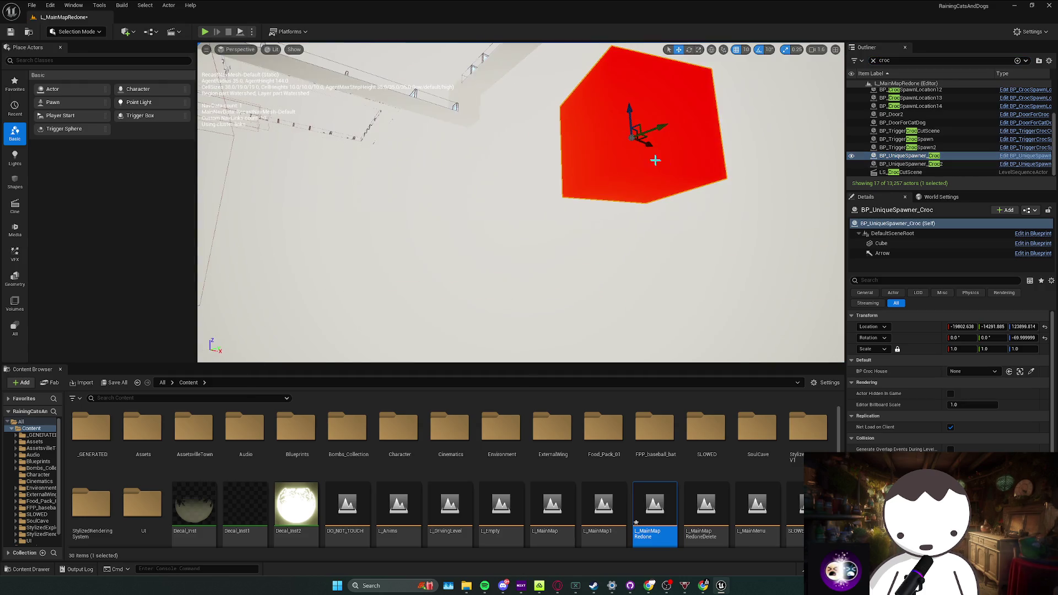
pyautogui.press('Delete')
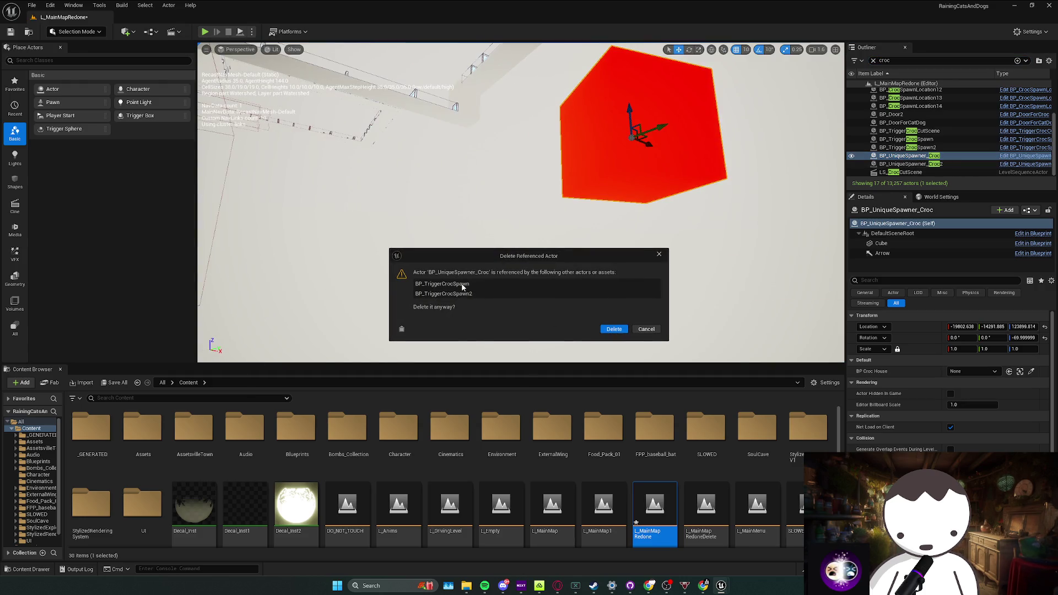
pyautogui.click(650, 329)
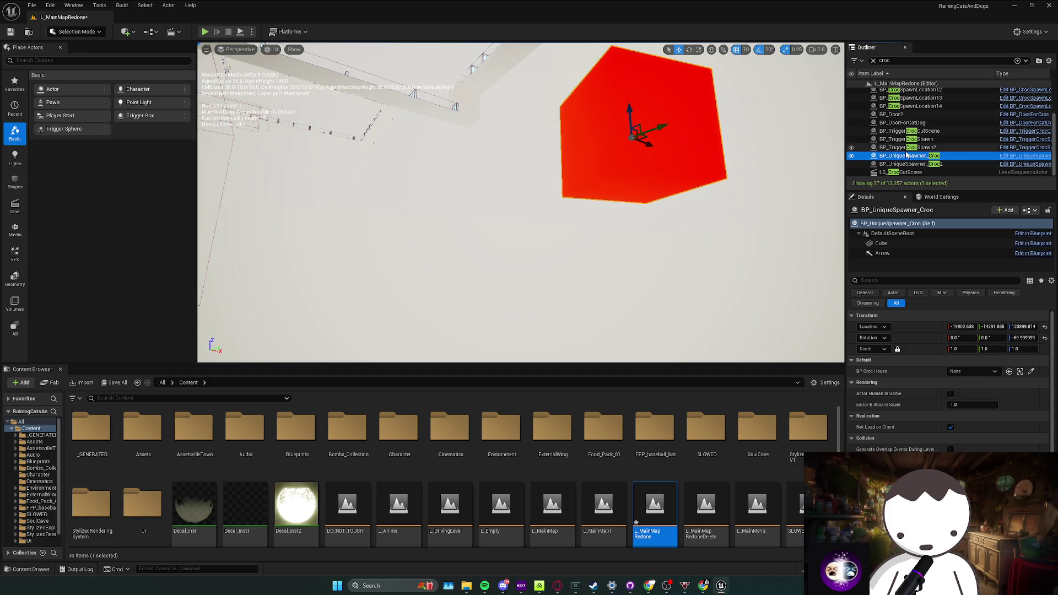
pyautogui.scroll(1, 907, 156)
pyautogui.scroll(2, 917, 155)
pyautogui.scroll(2, 937, 153)
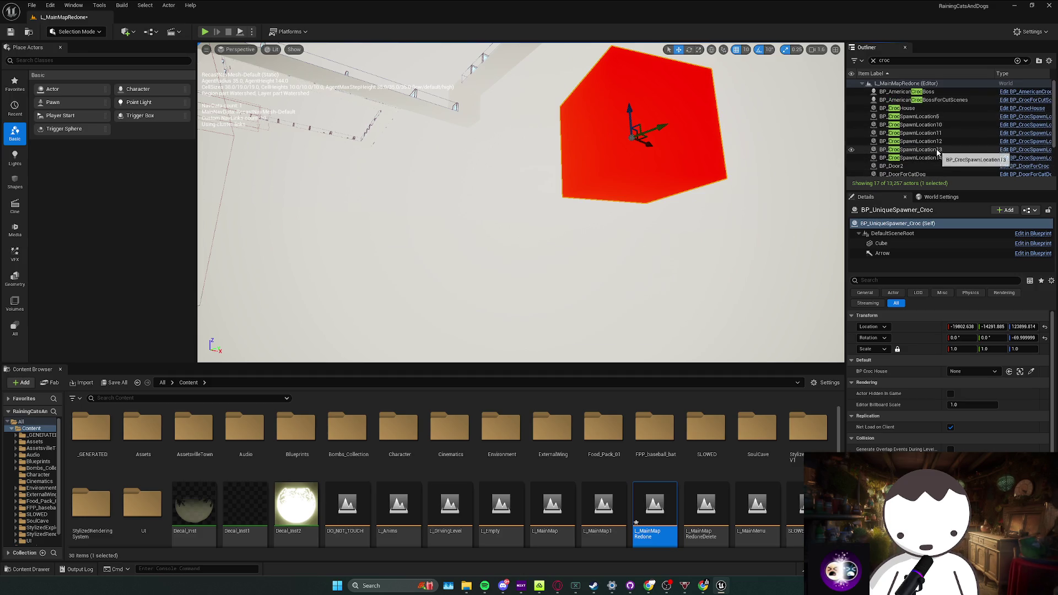
pyautogui.scroll(-3, 947, 141)
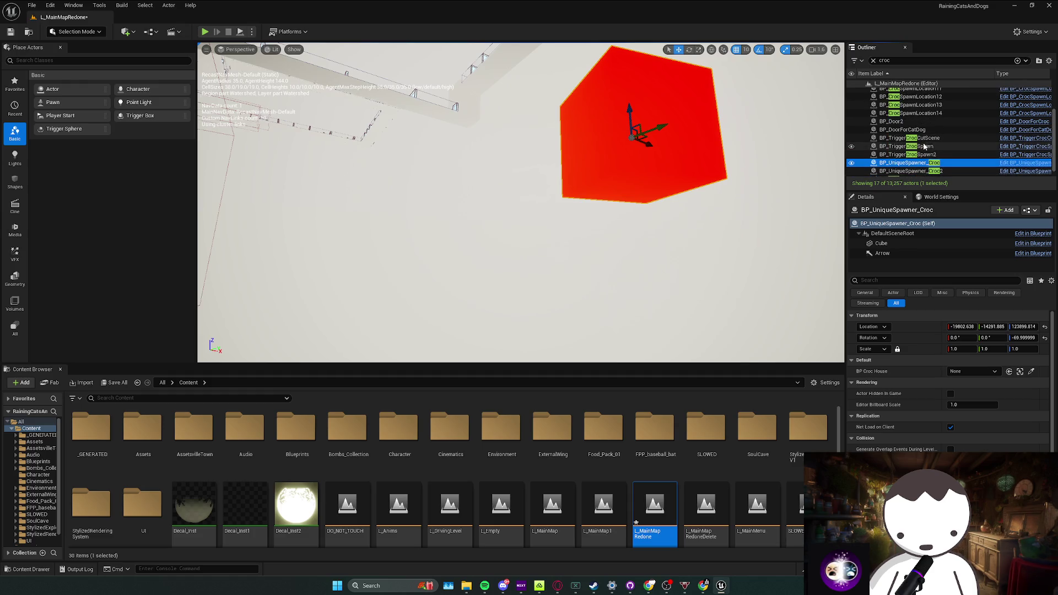
# Select and focus BP_TriggerCrocSpawn, then delete the original trigger from the level
pyautogui.click(931, 149)
pyautogui.doubleClick(932, 147)
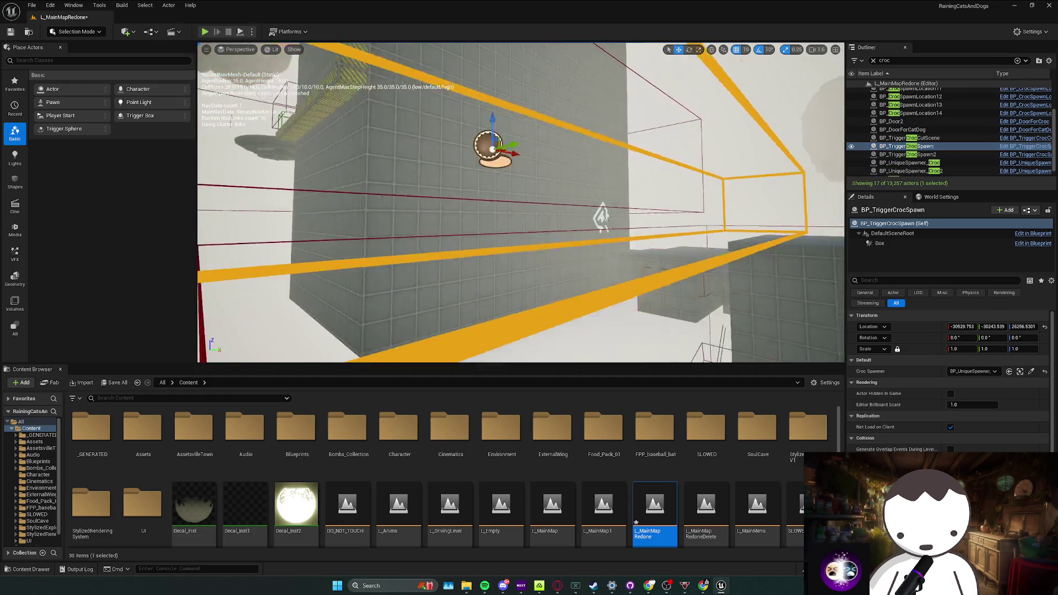
pyautogui.click(497, 268)
pyautogui.press('f')
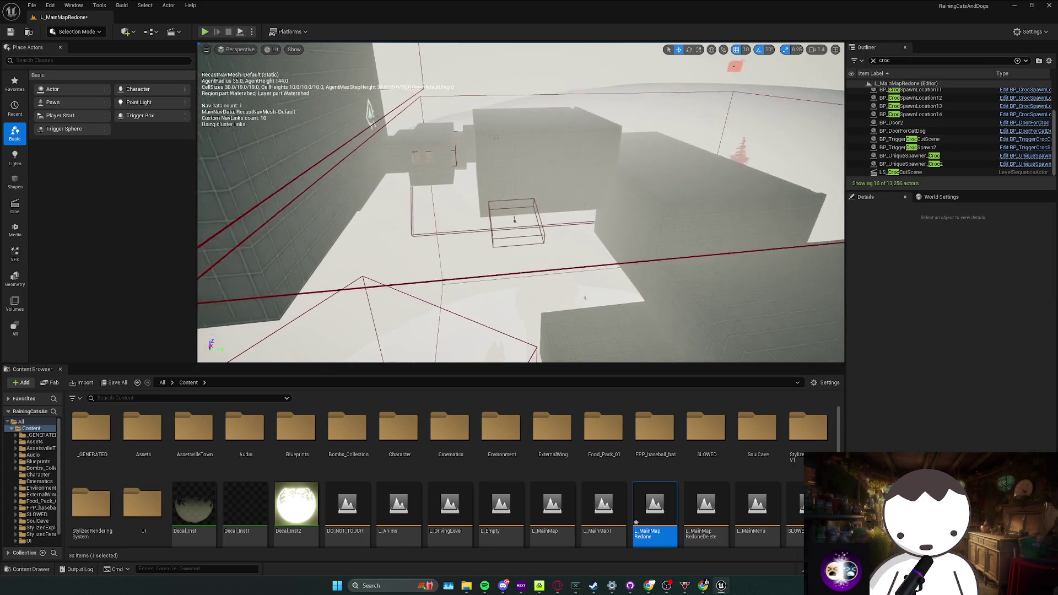